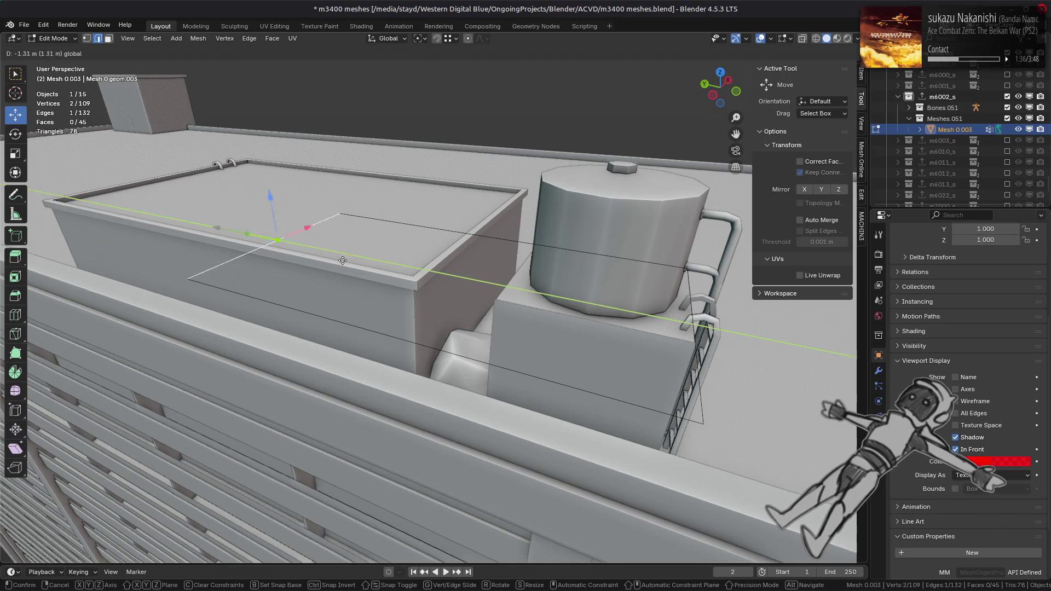
- Slide the plane's edge along Y, then along X onto the box corner
middle_drag(504, 296, 471, 383)
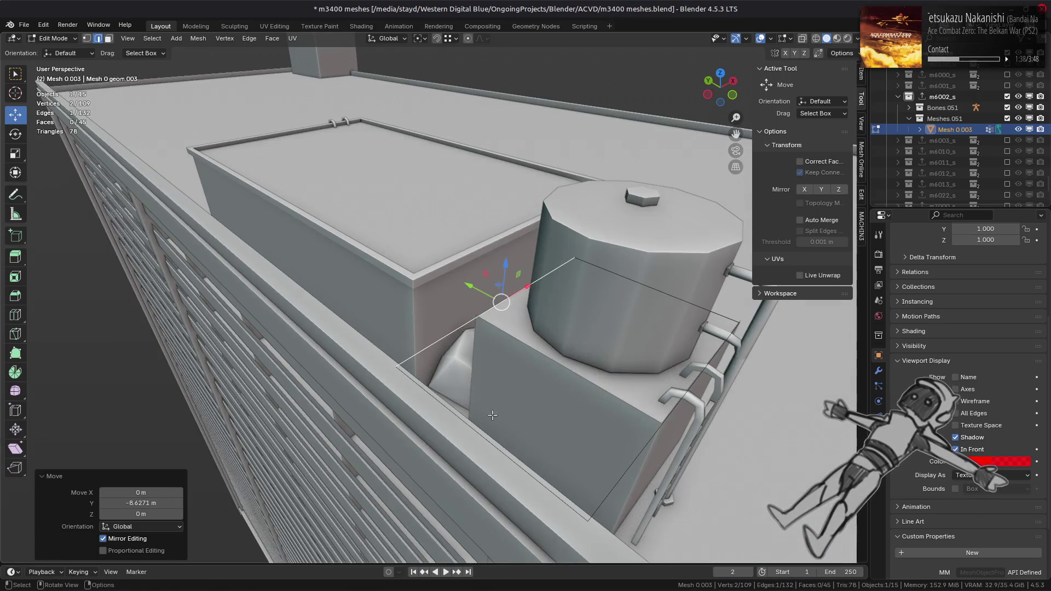
scroll(453, 382, up, 2)
mouse_move(410, 362)
mouse_down()
mouse_move(526, 378)
mouse_move(565, 369)
mouse_up()
middle_drag(566, 369, 522, 324)
- With the textured original shown, raise the plane's top face along Z
key(3)
click(522, 324)
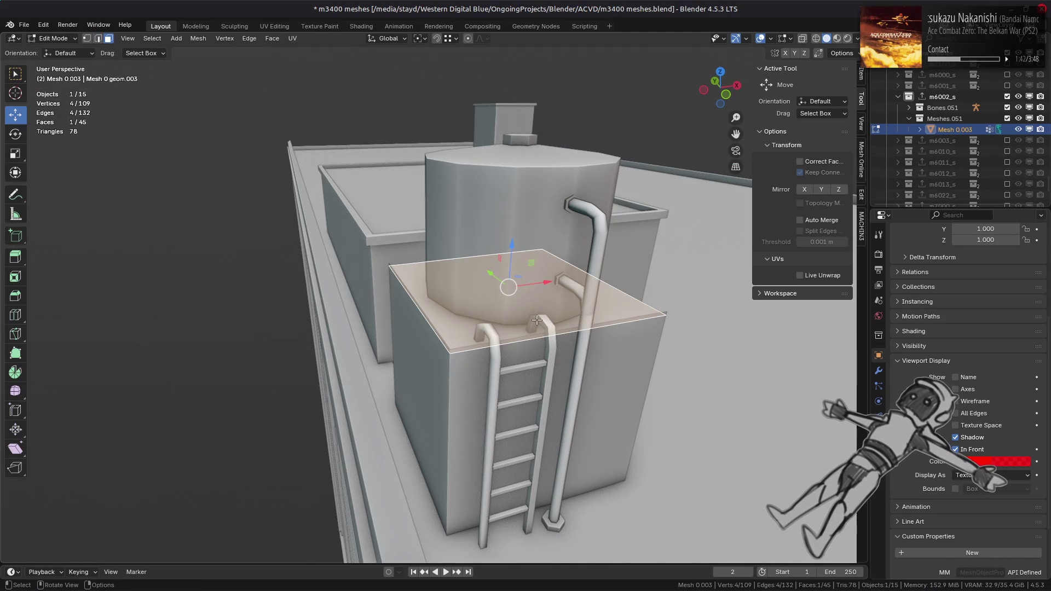
click(837, 38)
mouse_move(509, 274)
middle_down()
mouse_move(531, 235)
mouse_move(533, 248)
middle_up()
scroll(531, 236, up, 3)
drag(422, 236, 420, 214)
middle_drag(421, 213, 465, 265)
- Flip the face's normals, check them in solid shading, then undo the flip
key(alt+n)
click(465, 264)
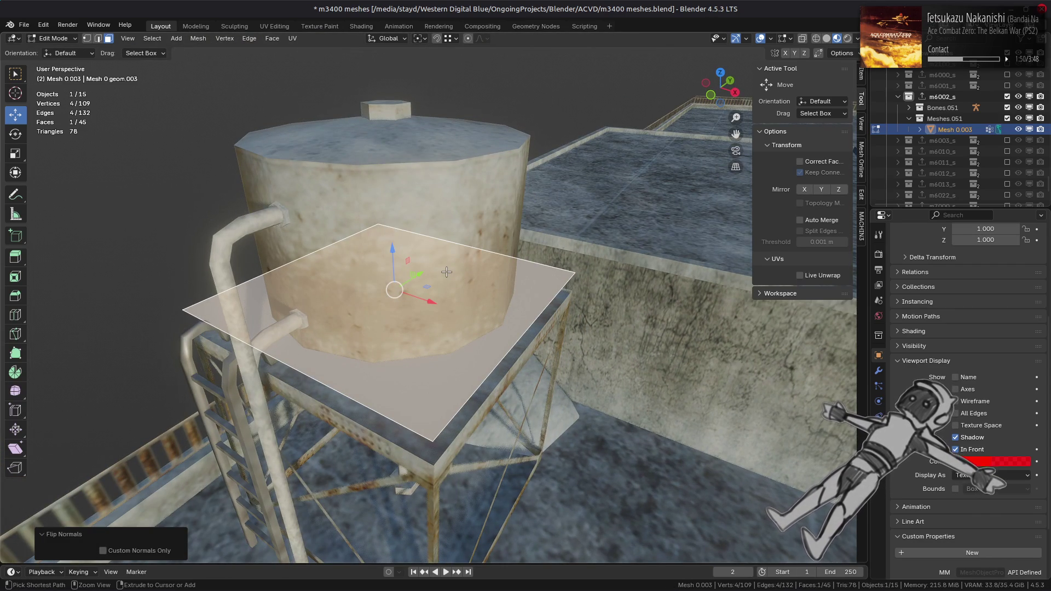
click(826, 38)
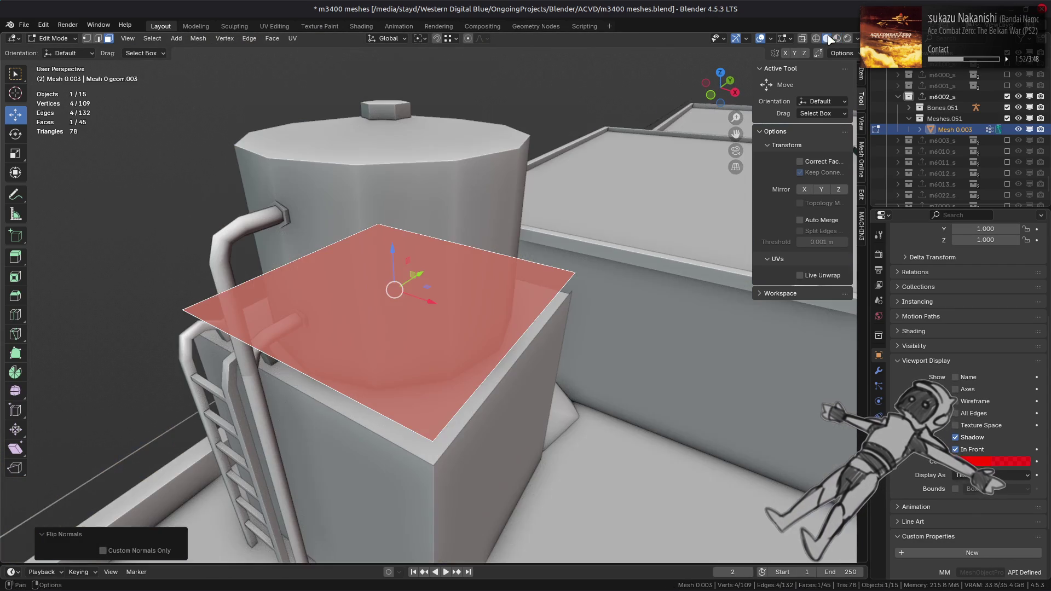
key(ctrl+z)
mouse_move(394, 274)
middle_down()
mouse_move(412, 262)
mouse_move(414, 282)
mouse_move(447, 293)
mouse_move(384, 274)
middle_up()
click(836, 38)
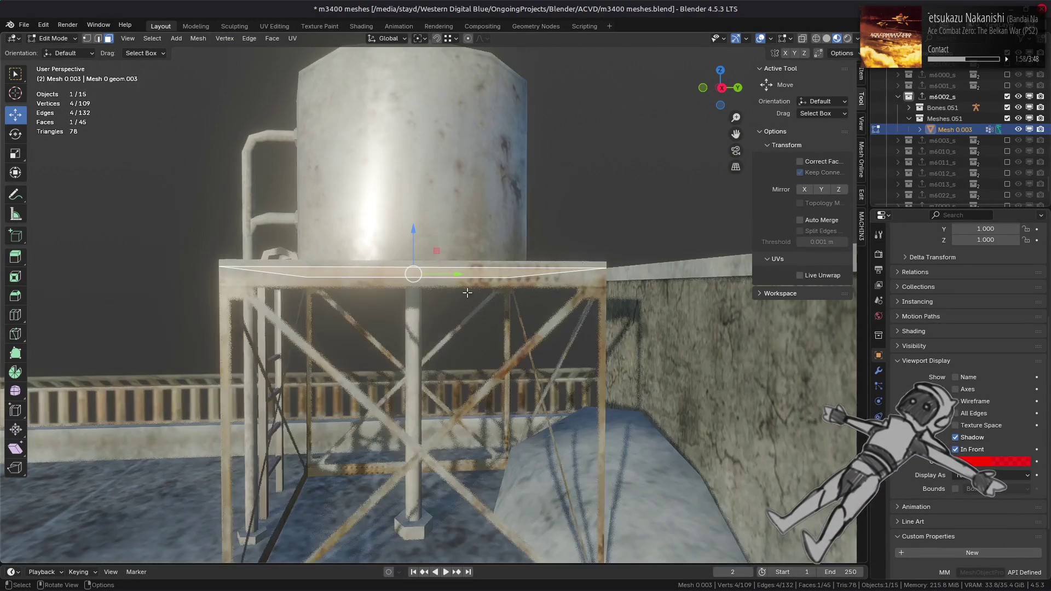
- In Right Ortho view, lower the edge onto the stand's top rim at Z -0.1 m
key(KP_3)
scroll(386, 208, up, 5)
drag(386, 208, 380, 235)
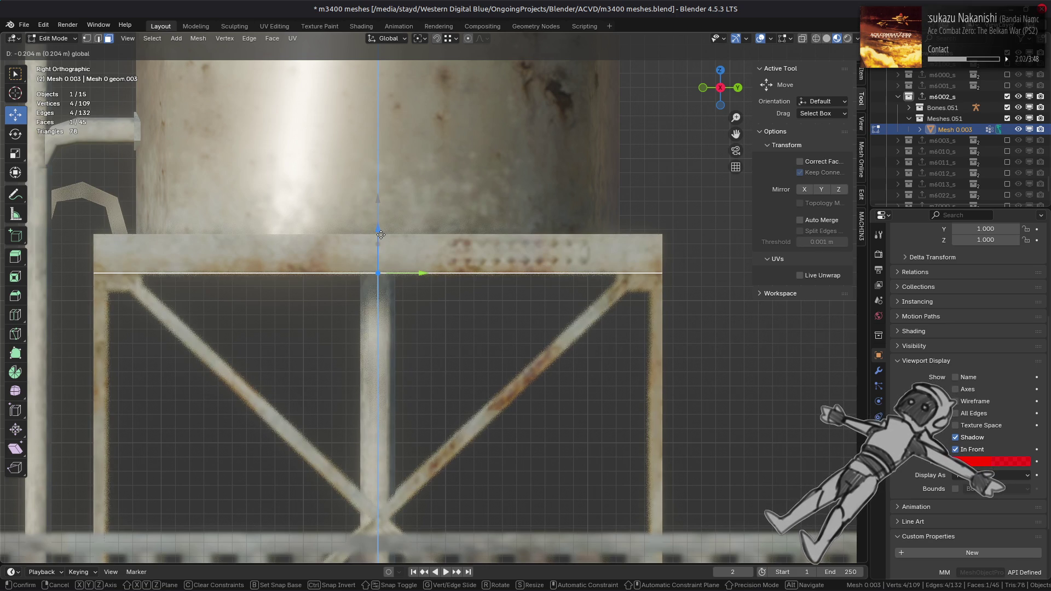
drag(381, 235, 380, 234)
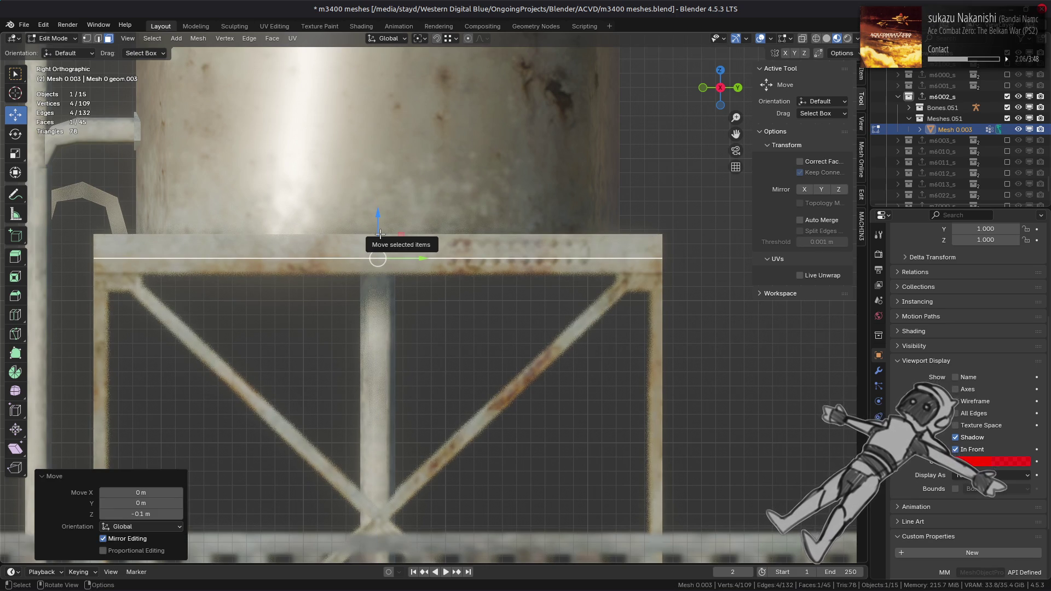
scroll(380, 234, down, 5)
mouse_move(380, 234)
middle_down()
mouse_move(428, 288)
mouse_move(450, 285)
middle_up()
scroll(428, 288, up, 3)
key(alt+a)
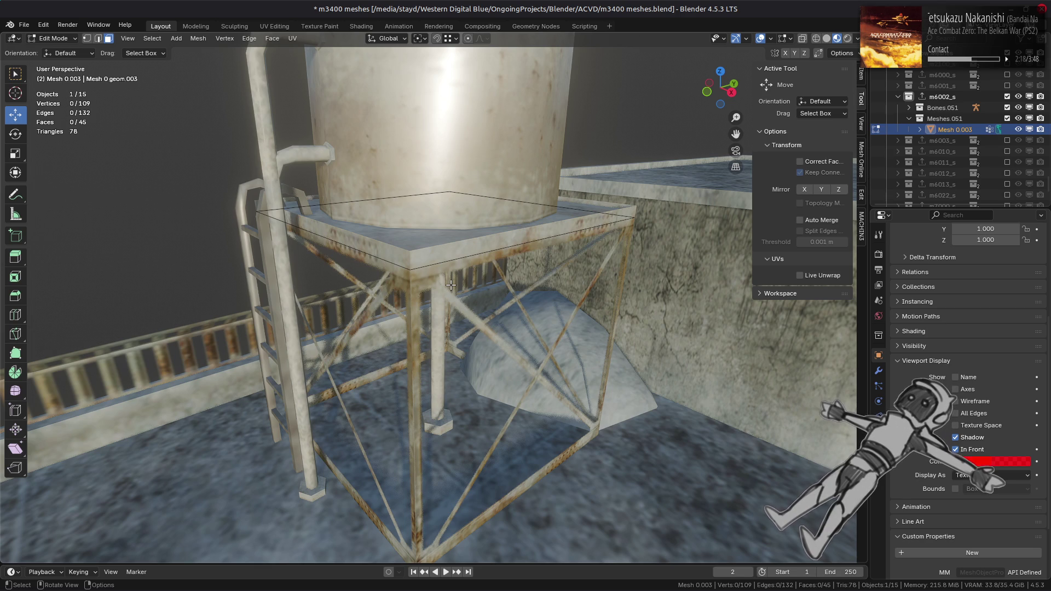
- Duplicate the large wall face along Y and hide everything else
scroll(450, 272, down, 5)
click(623, 286)
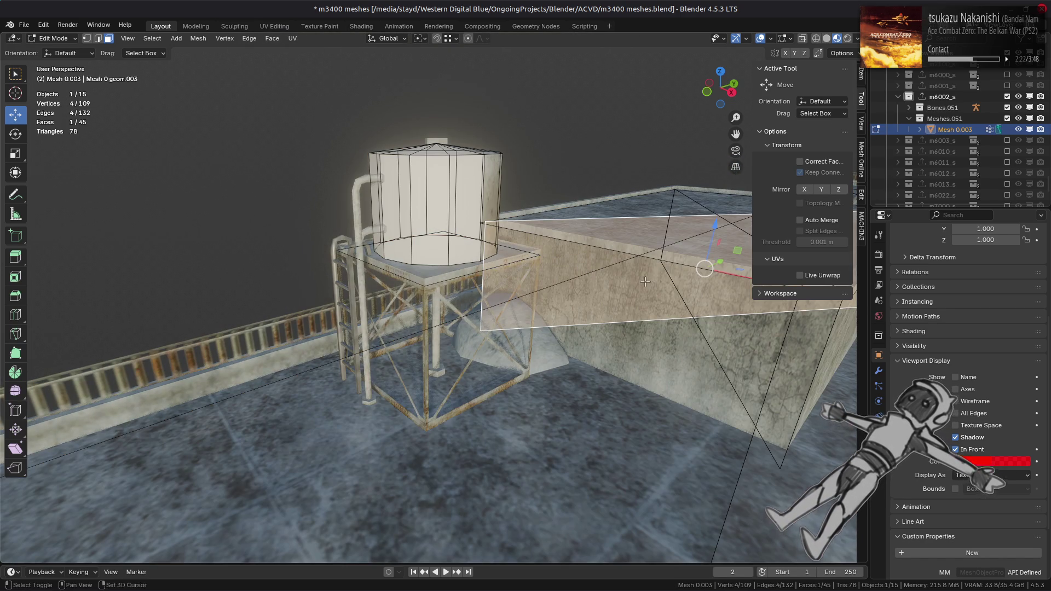
middle_drag(646, 281, 673, 274)
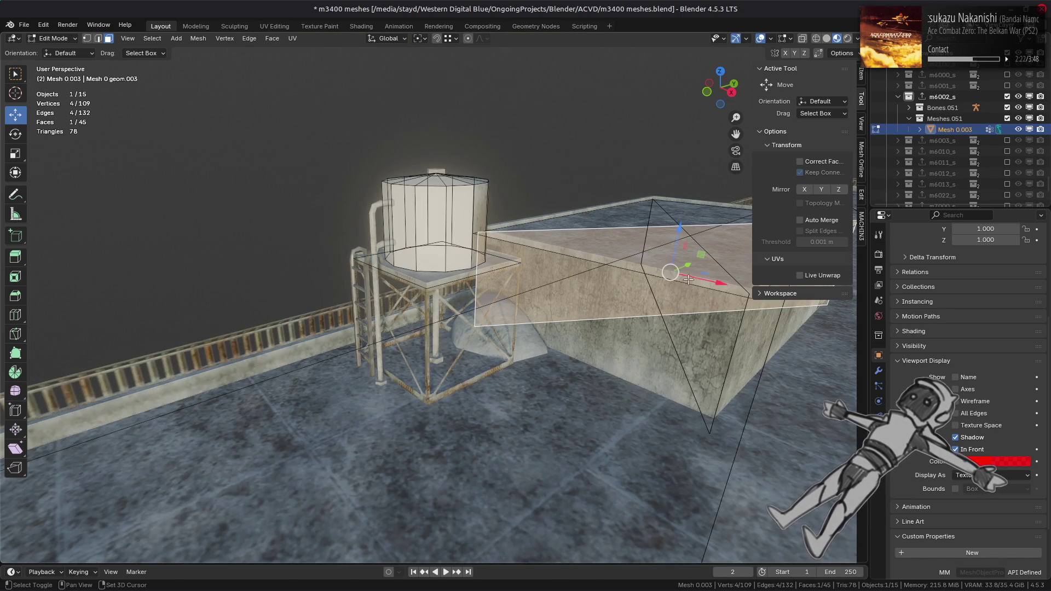
key(shift+d)
key(y)
click(503, 342)
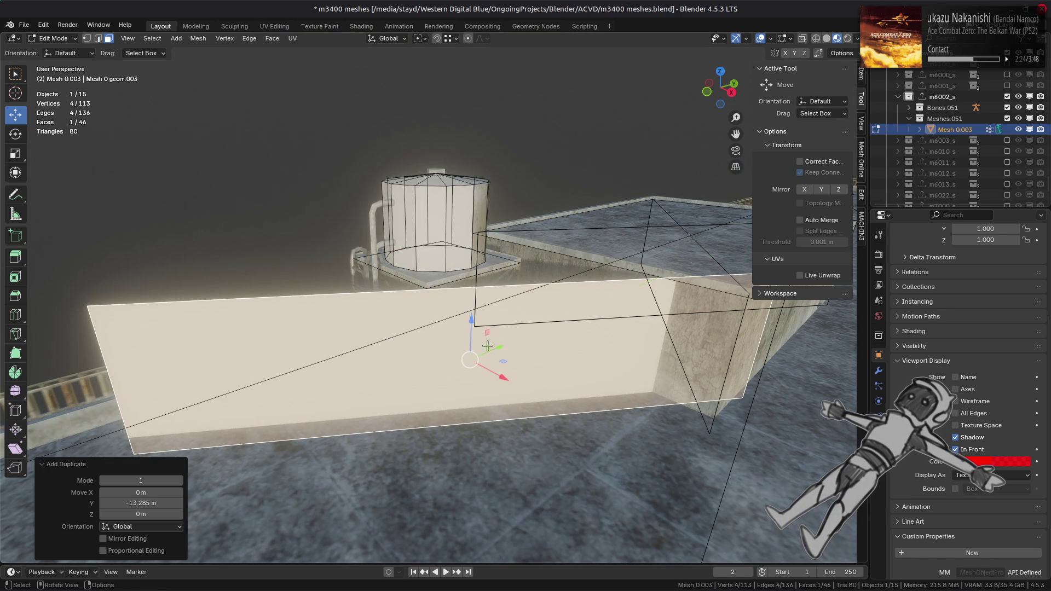
key(shift+h)
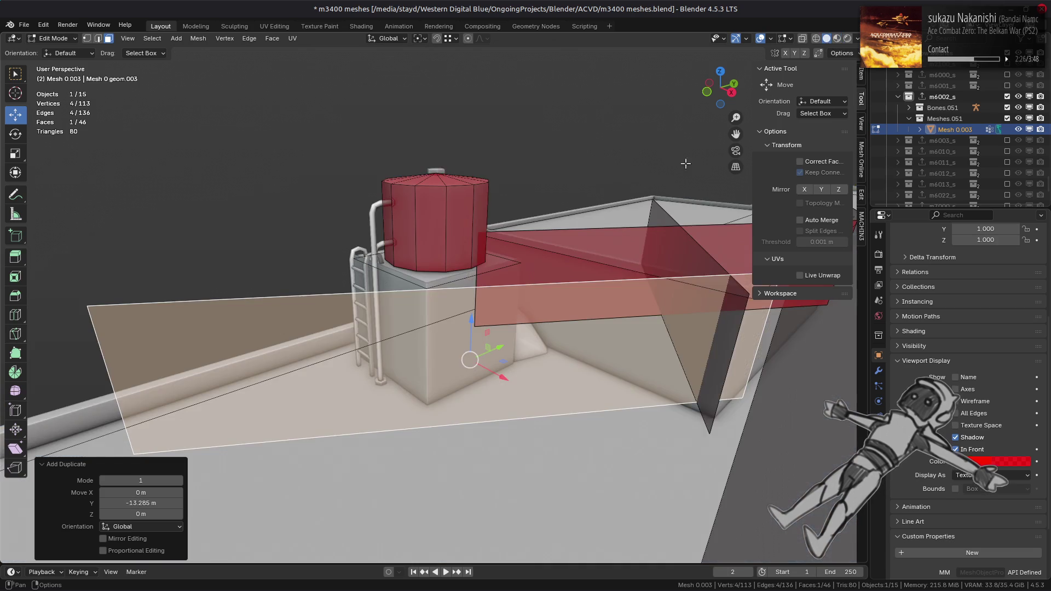
- Scale the face's left vertical edge to zero horizontally, excluding Z
mouse_move(539, 291)
middle_down()
mouse_move(460, 295)
mouse_move(264, 278)
mouse_move(200, 244)
mouse_move(263, 259)
middle_up()
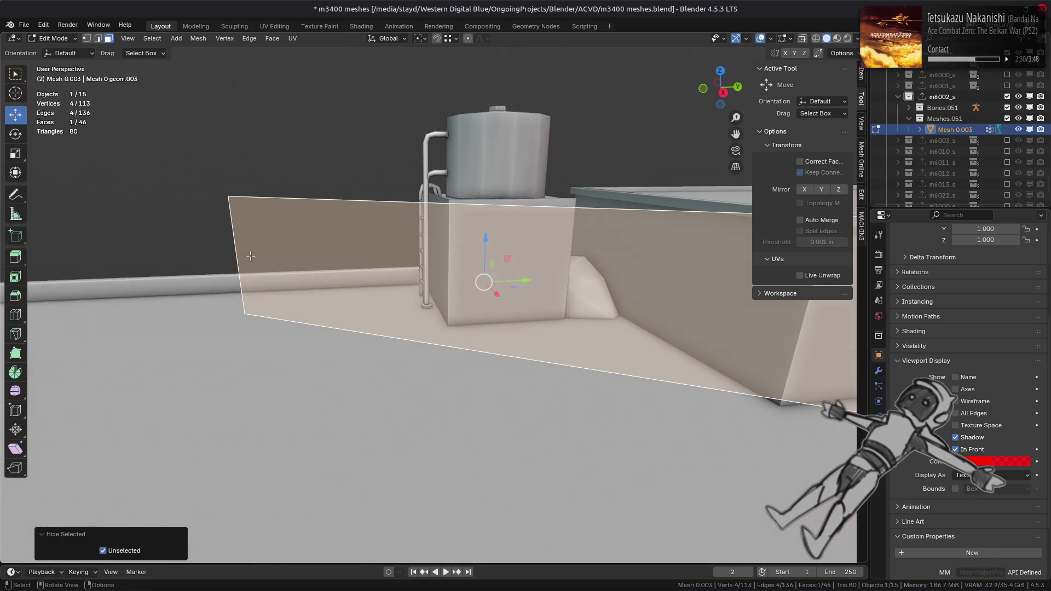
key(2)
click(246, 255)
key(s)
key(shift+z)
key(Return)
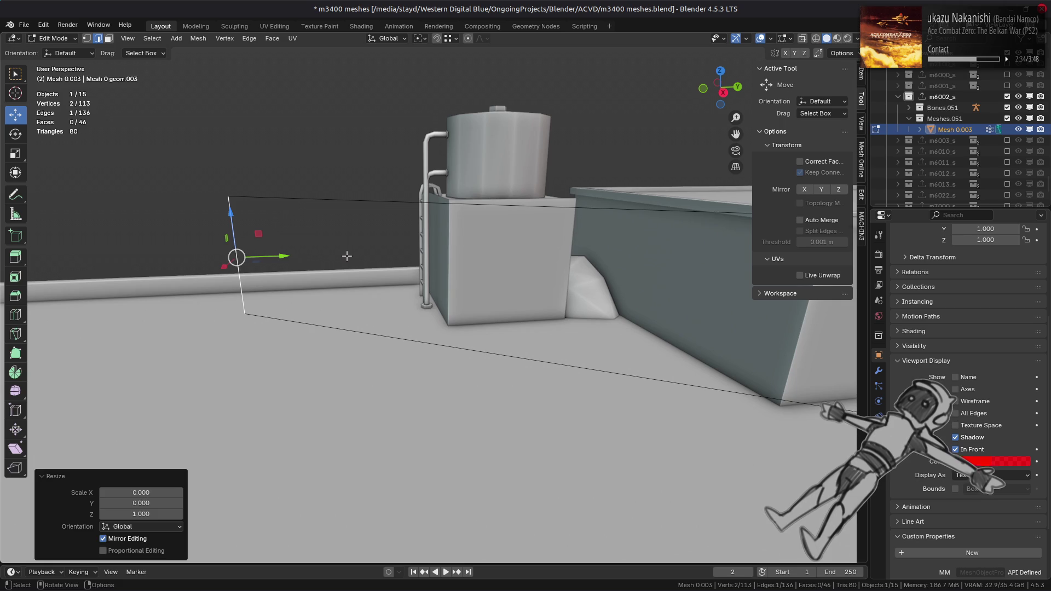
- Move both vertical edges horizontally onto the corners of the base box
middle_drag(257, 274, 252, 345)
key(g)
key(shift+z)
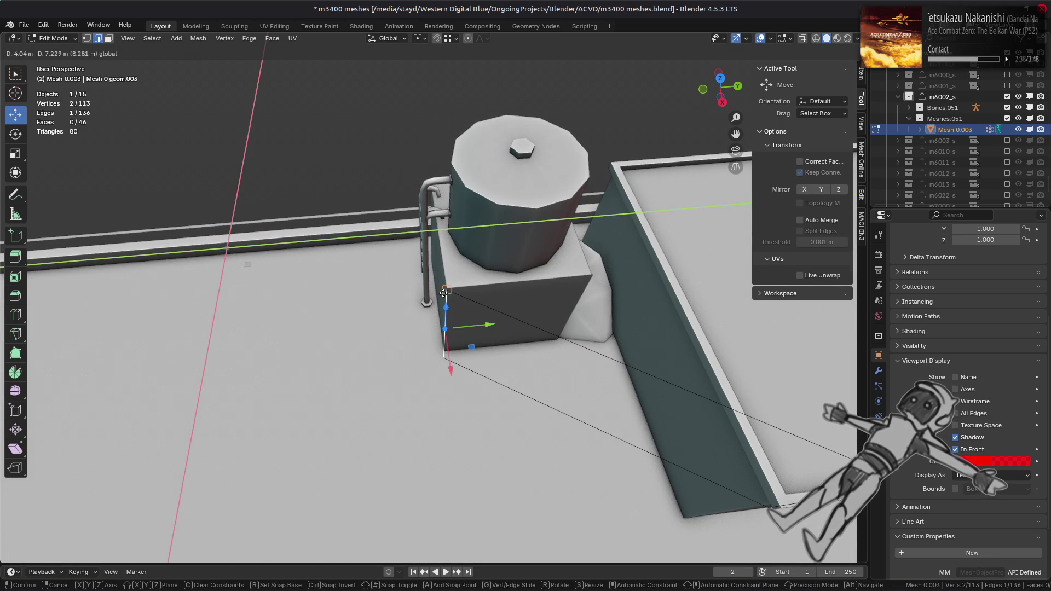
click(453, 290)
mouse_move(453, 290)
middle_down()
mouse_move(706, 408)
mouse_move(692, 412)
mouse_move(608, 356)
mouse_move(172, 301)
mouse_move(74, 316)
middle_up()
key(g)
key(shift+z)
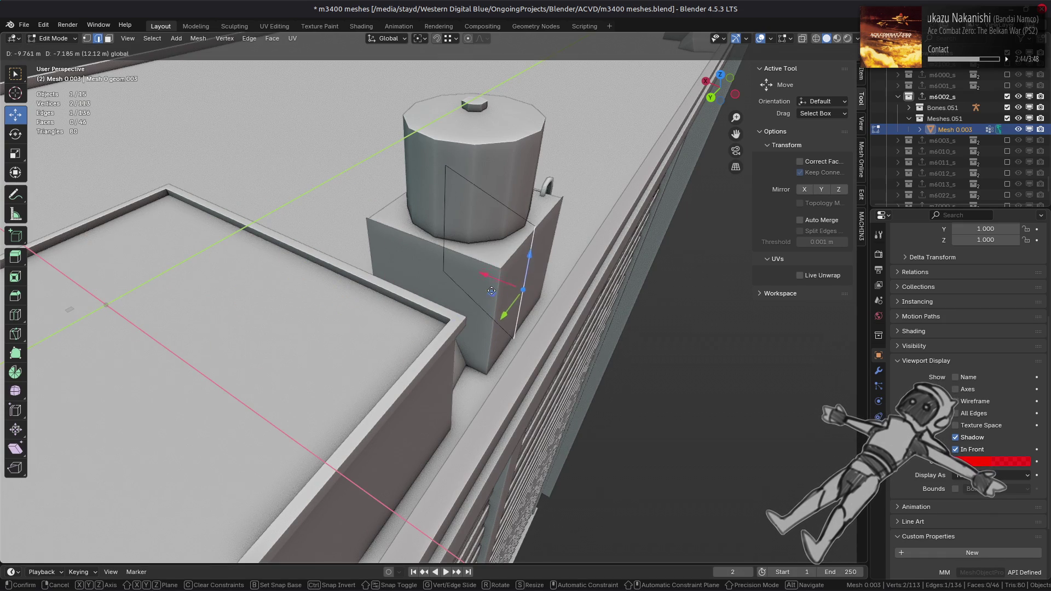
click(505, 267)
- Lower a vertex along Z to fit the box wall
mouse_move(506, 266)
middle_down()
mouse_move(427, 261)
mouse_move(481, 194)
middle_up()
middle_drag(428, 153, 431, 155)
mouse_move(430, 155)
mouse_down()
mouse_move(551, 167)
mouse_move(559, 176)
mouse_move(570, 156)
mouse_move(552, 182)
mouse_move(557, 173)
mouse_up()
middle_drag(558, 173, 444, 256)
click(375, 414)
- Move the new face's left edge 4 m along Y to the box corner
middle_drag(410, 390, 424, 399)
click(412, 425)
click(413, 324)
middle_drag(412, 324, 476, 381)
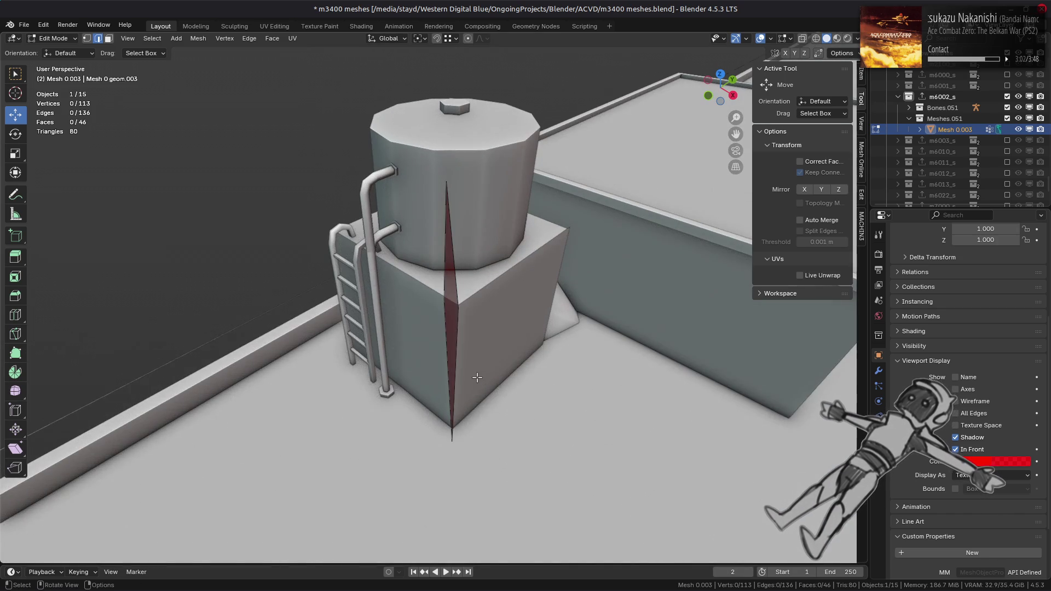
scroll(476, 375, up, 1)
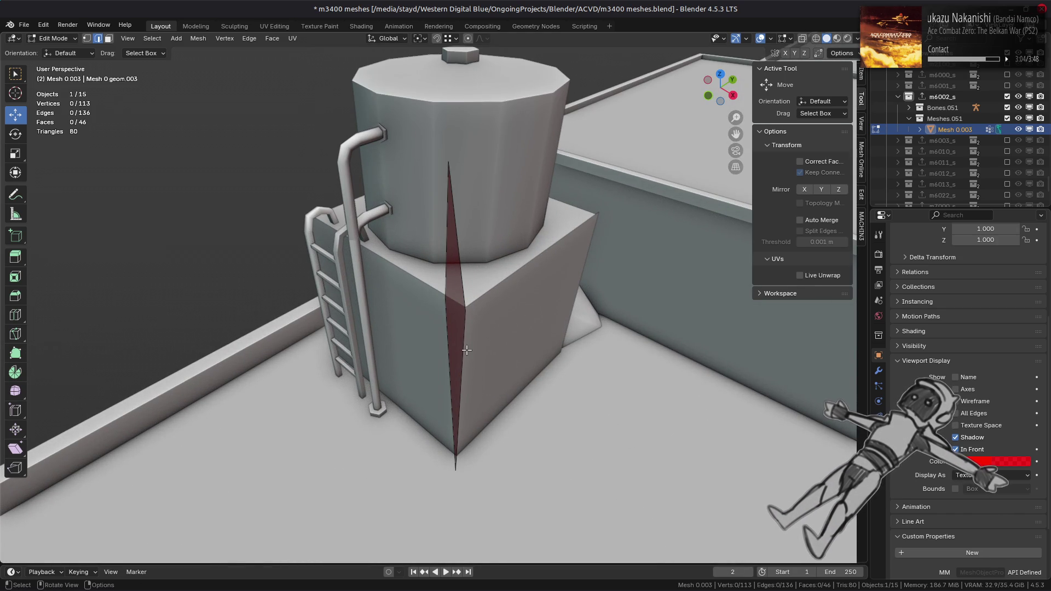
middle_drag(444, 316, 537, 258)
click(278, 371)
middle_drag(278, 371, 222, 314)
mouse_move(252, 324)
mouse_down()
mouse_move(441, 318)
mouse_move(447, 309)
mouse_up()
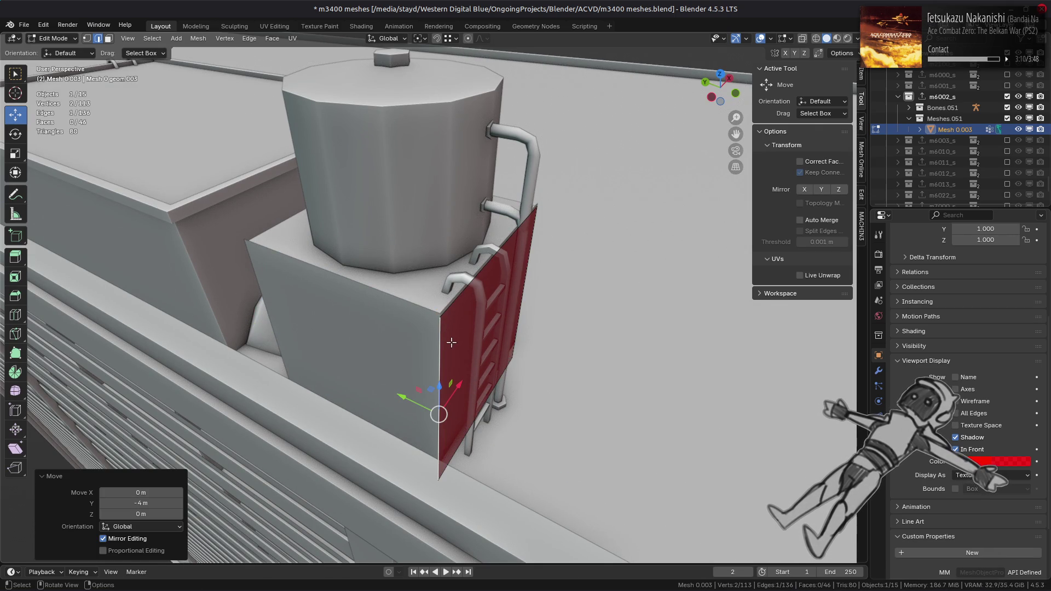
- Extrude the side face 4 m into a box
key(3)
click(467, 333)
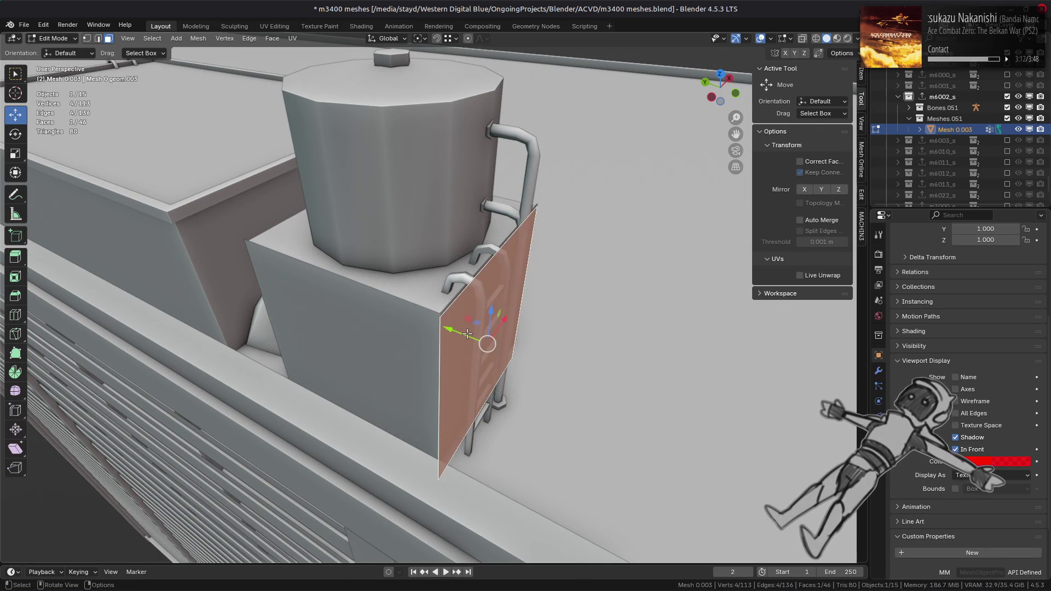
key(e)
click(253, 246)
middle_drag(253, 247, 432, 305)
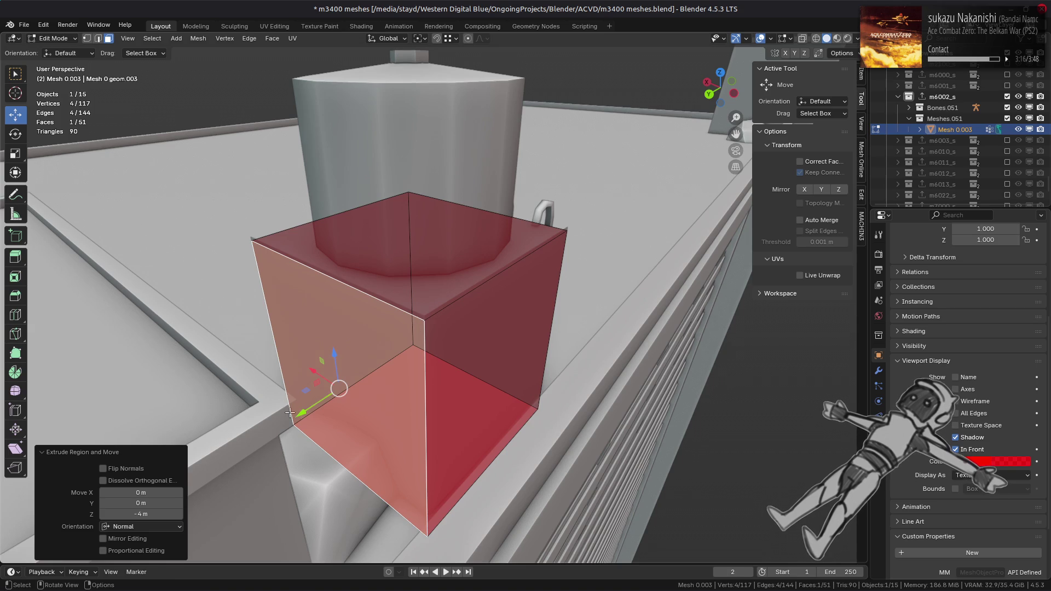
key(g)
key(shift+z)
click(433, 302)
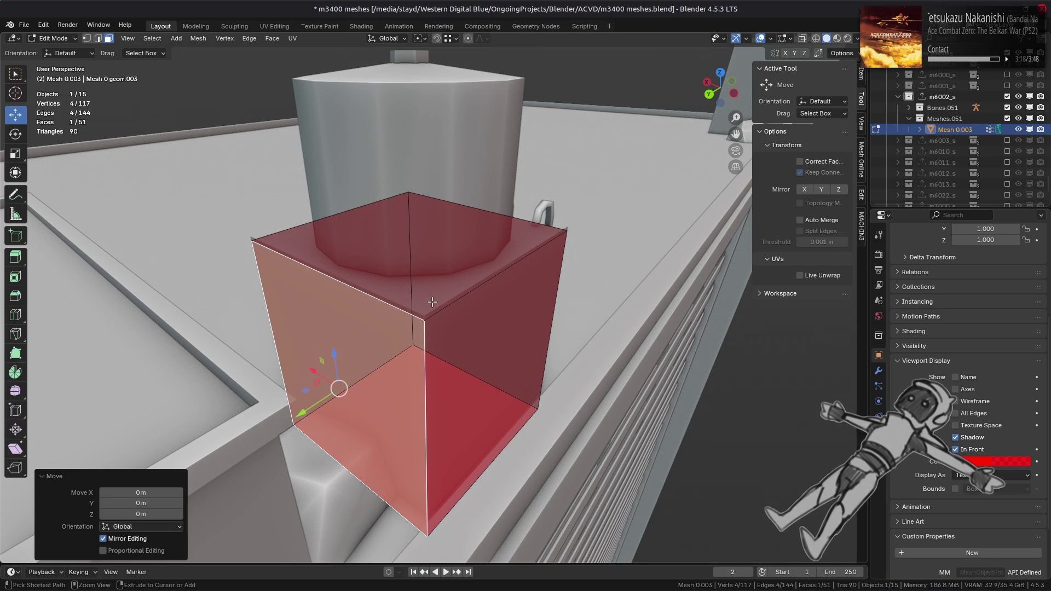
- Delete the box's top and bottom faces to leave an open shell
click(431, 365)
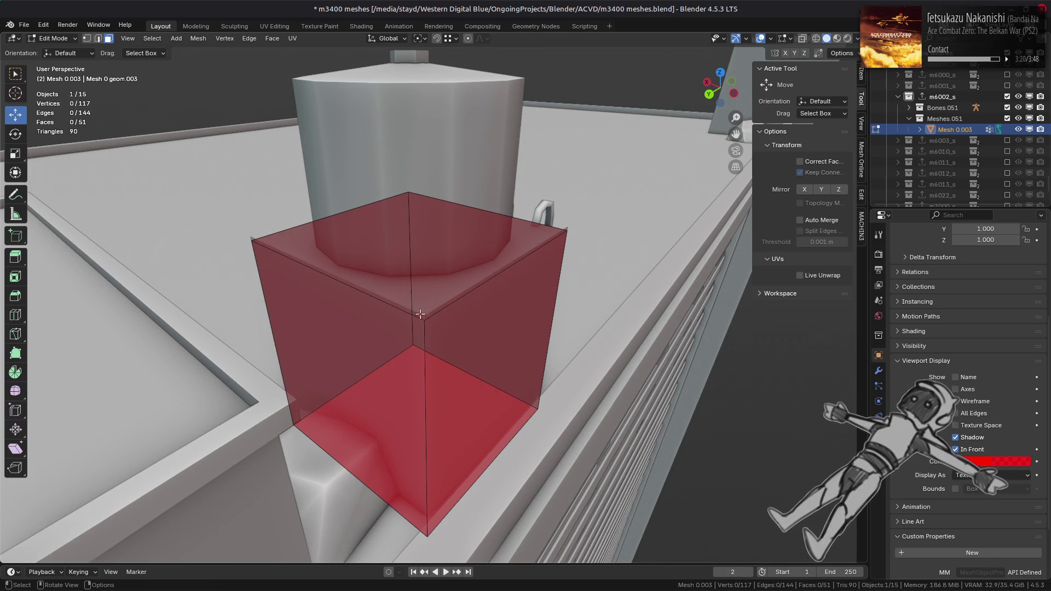
click(416, 257)
mouse_move(416, 257)
middle_down()
mouse_move(516, 368)
mouse_move(504, 376)
mouse_move(546, 389)
mouse_move(508, 398)
middle_up()
shift+click(504, 375)
key(x)
click(517, 347)
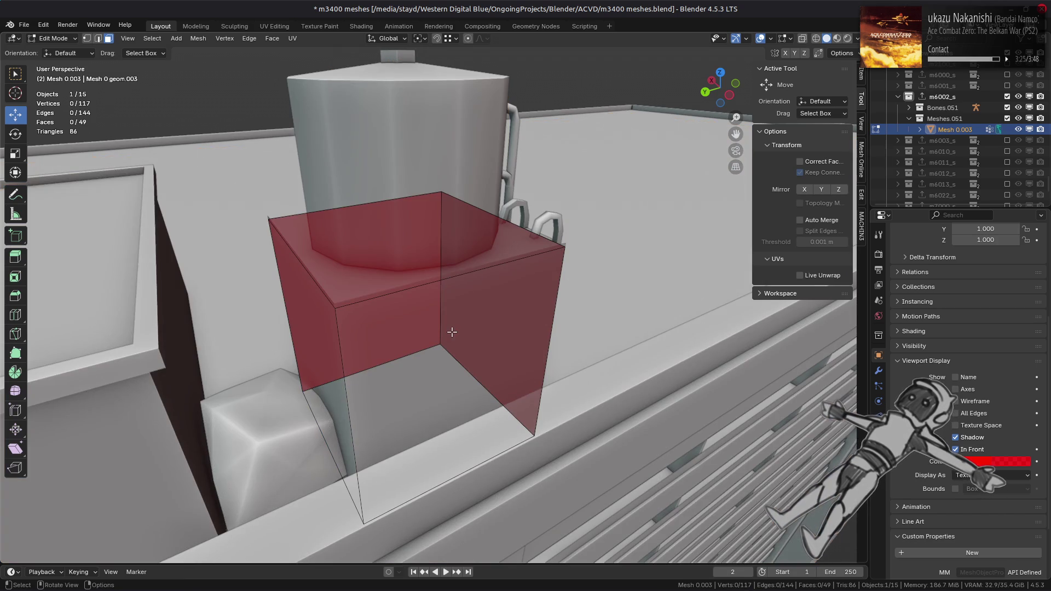
mouse_move(446, 328)
middle_down()
mouse_move(368, 329)
mouse_move(482, 294)
middle_up()
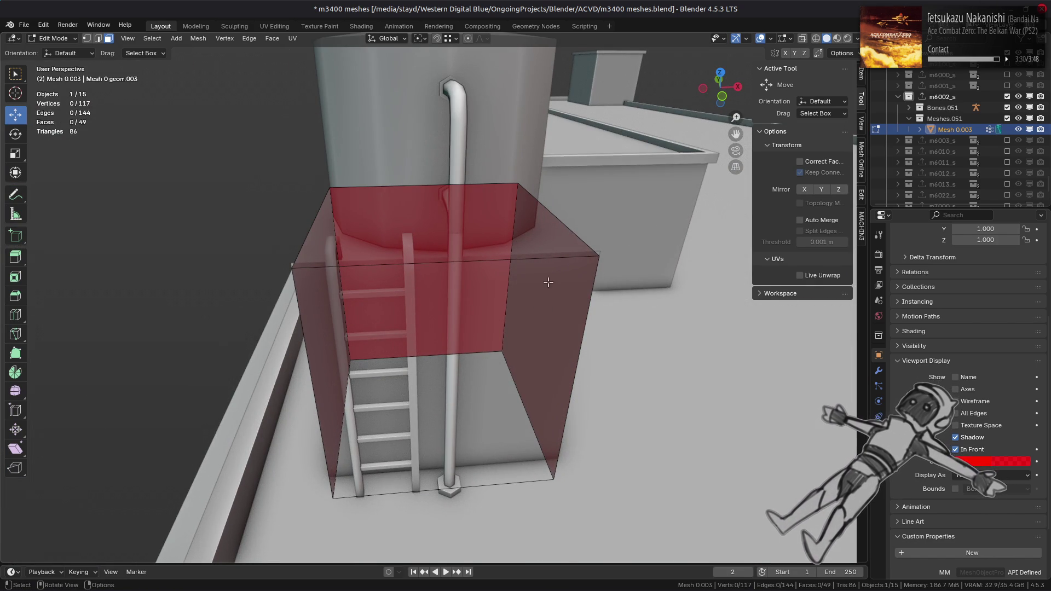
- Select all the connected shell faces and flip their normals outward
click(548, 283)
key(ctrl+l)
key(alt+n)
click(398, 214)
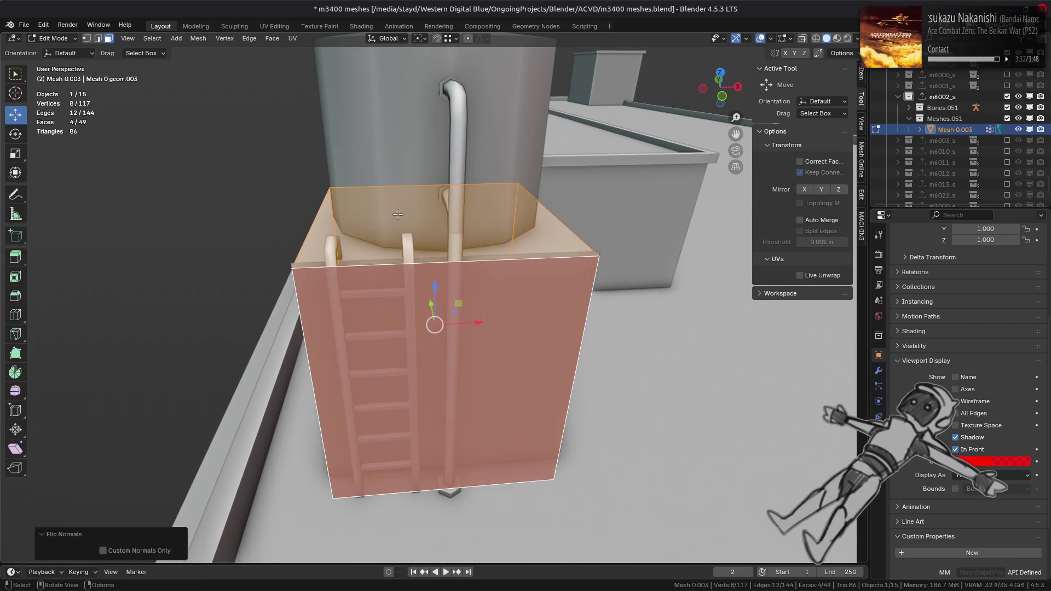
key(alt+a)
- Ring-select the four vertical corner edges in Material Preview and start a bevel
click(584, 294)
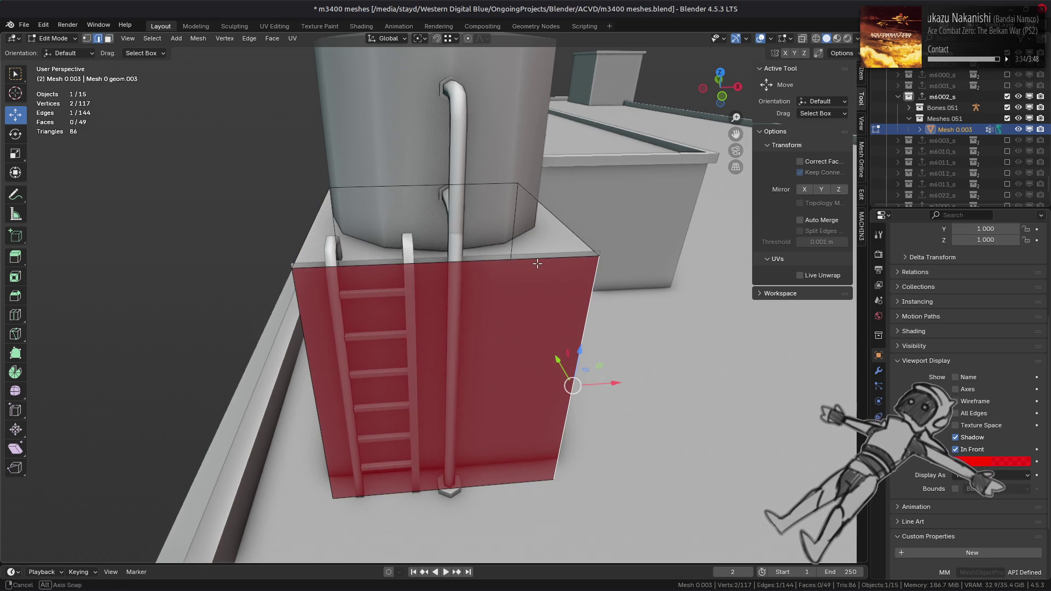
ctrl+alt+click(575, 335)
mouse_move(576, 335)
middle_down()
mouse_move(451, 241)
mouse_move(475, 283)
mouse_move(514, 264)
mouse_move(457, 241)
mouse_move(460, 223)
middle_up()
click(836, 38)
scroll(525, 305, up, 3)
key(ctrl+b)
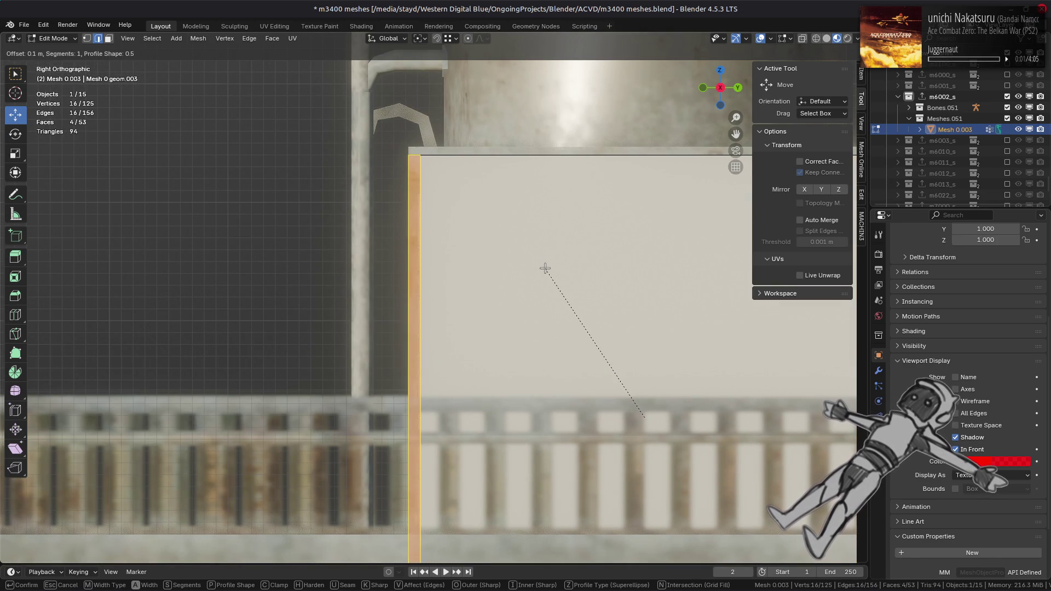
- Confirm the 0.1 m bevel on the four vertical corner edges
click(545, 268)
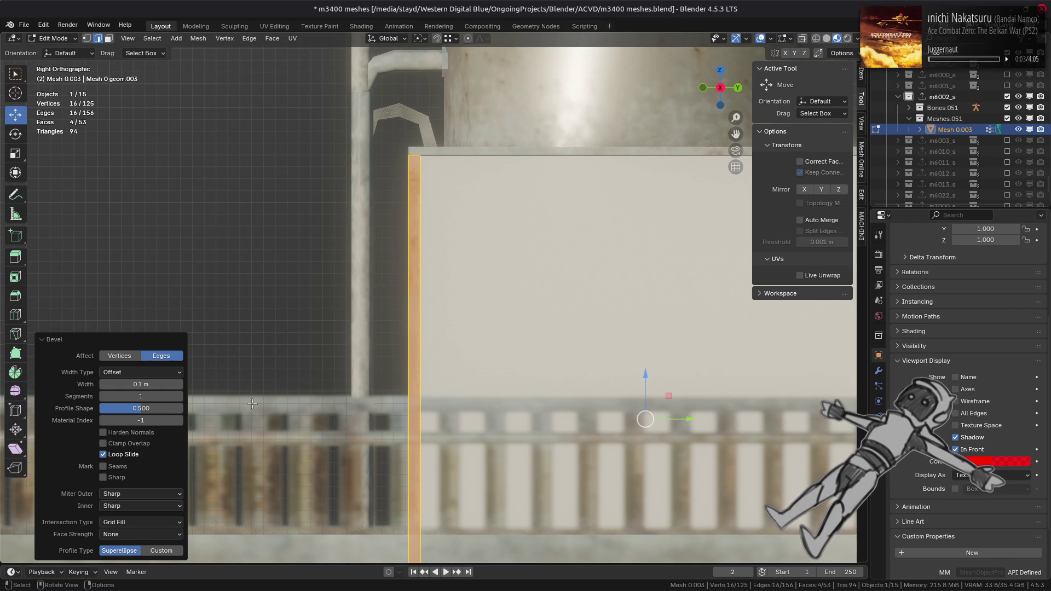
scroll(469, 258, down, 3)
middle_drag(469, 258, 522, 297)
key(3)
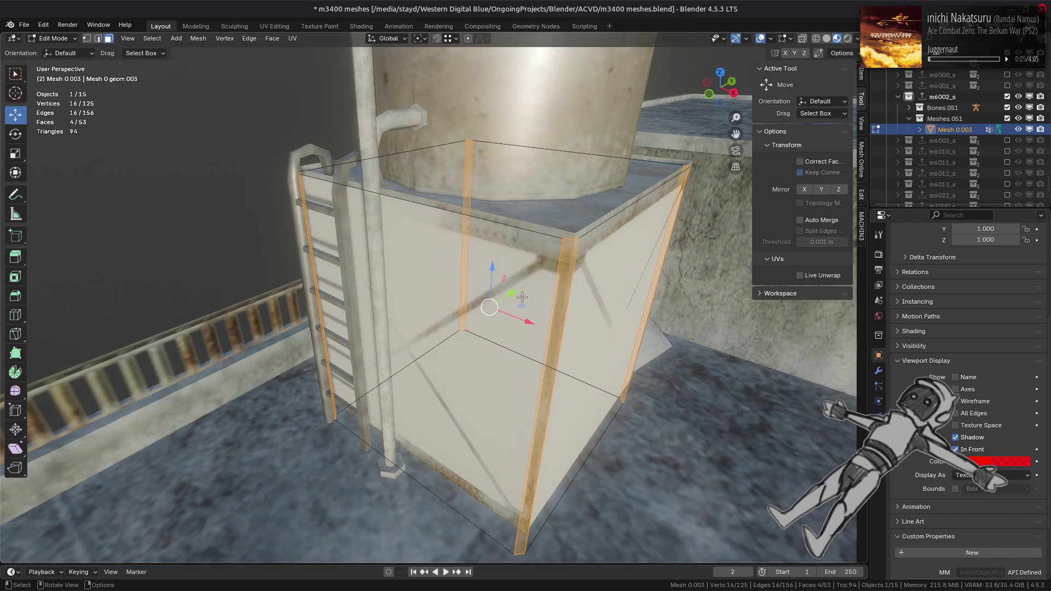
key(alt+a)
- In solid shading, select the box's side faces and delete them
click(825, 39)
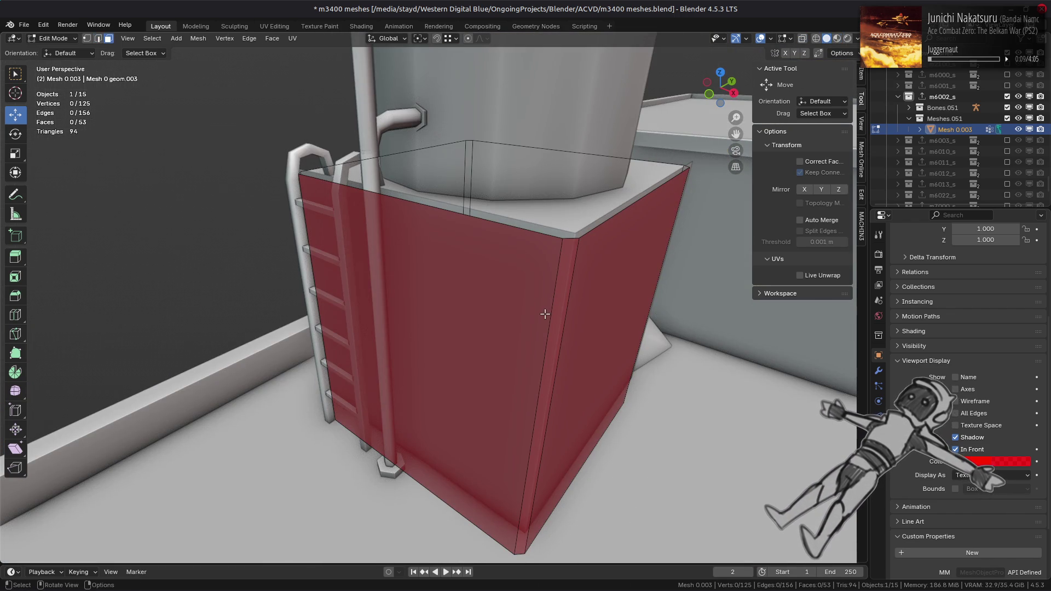
key(l)
mouse_move(492, 304)
middle_down()
mouse_move(474, 465)
mouse_move(446, 367)
mouse_move(421, 382)
mouse_move(421, 362)
mouse_move(527, 351)
mouse_move(520, 329)
mouse_move(495, 337)
middle_up()
right_click(421, 363)
click(432, 357)
- In Material Preview, hide and show Mesh 0.003 to compare its legs with the original
click(838, 40)
scroll(572, 267, up, 5)
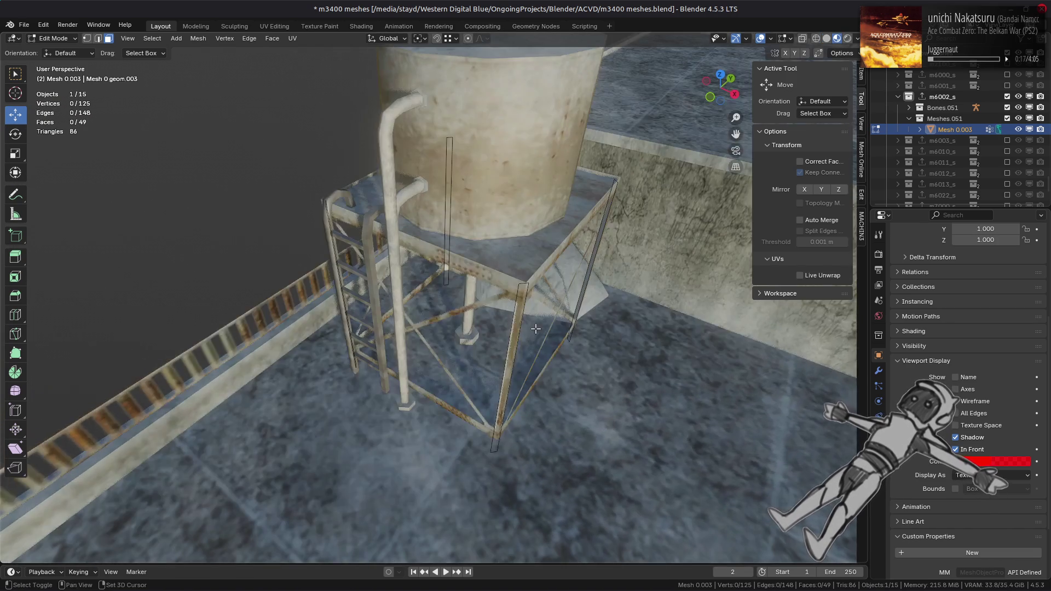
mouse_move(563, 274)
middle_down()
mouse_move(571, 267)
mouse_move(438, 252)
middle_up()
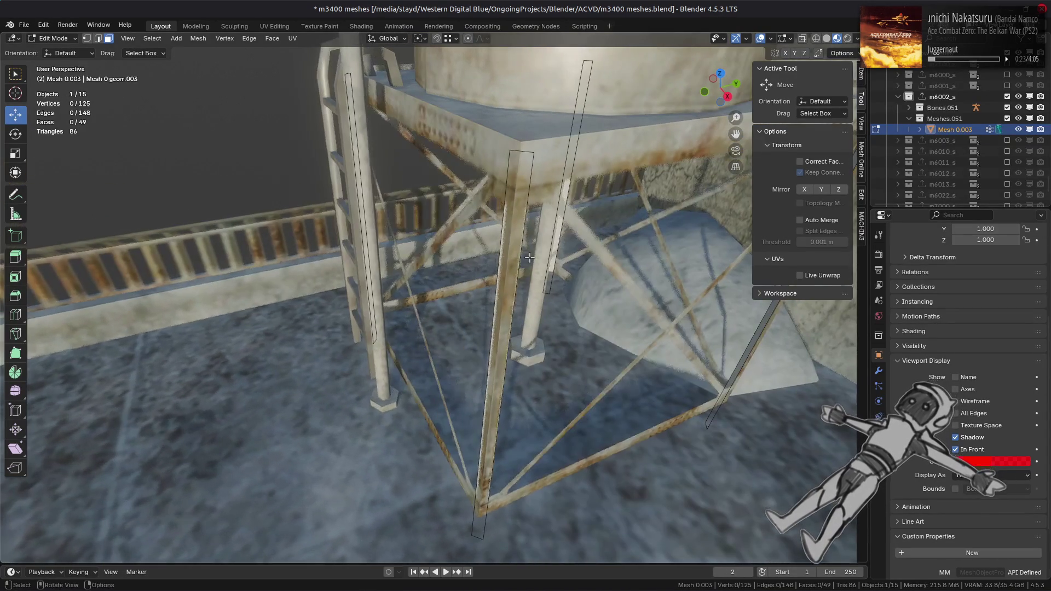
click(1018, 130)
click(1018, 130)
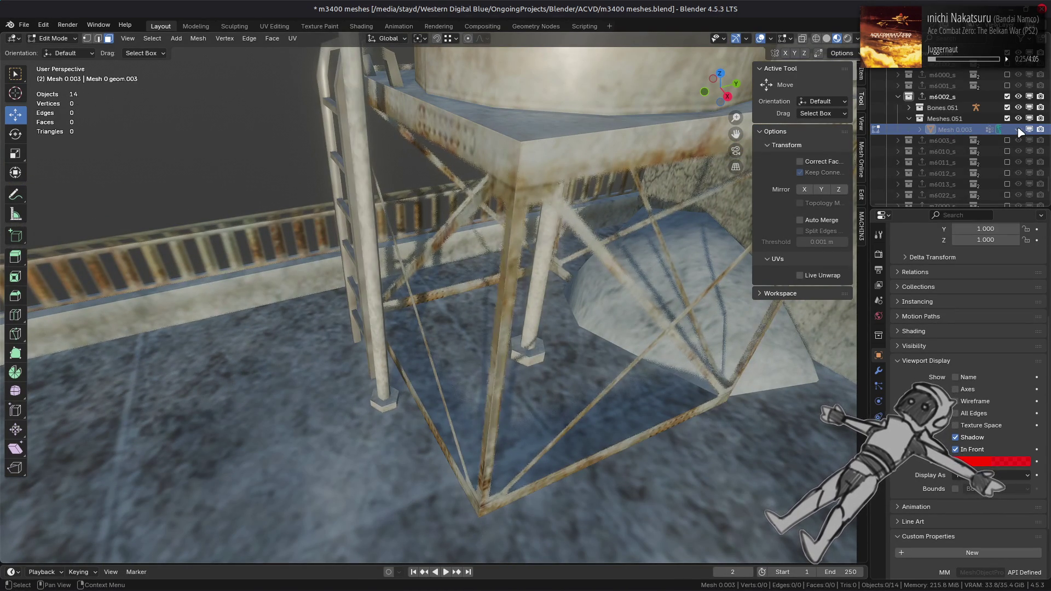
middle_drag(711, 219, 755, 202)
click(1018, 130)
click(1018, 130)
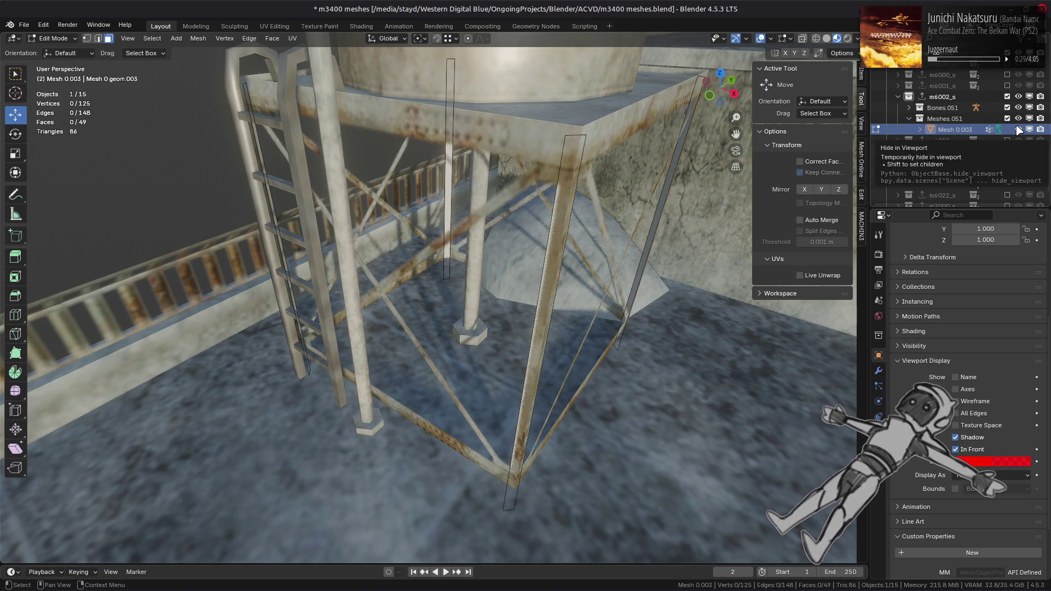
- Keep toggling the rebuilt mesh's visibility to check the legs, then return to solid shading
click(1018, 130)
click(1018, 130)
click(1018, 130)
click(1018, 130)
click(1018, 129)
click(1018, 129)
mouse_move(656, 247)
middle_down()
mouse_move(621, 256)
mouse_move(618, 283)
mouse_move(622, 230)
middle_up()
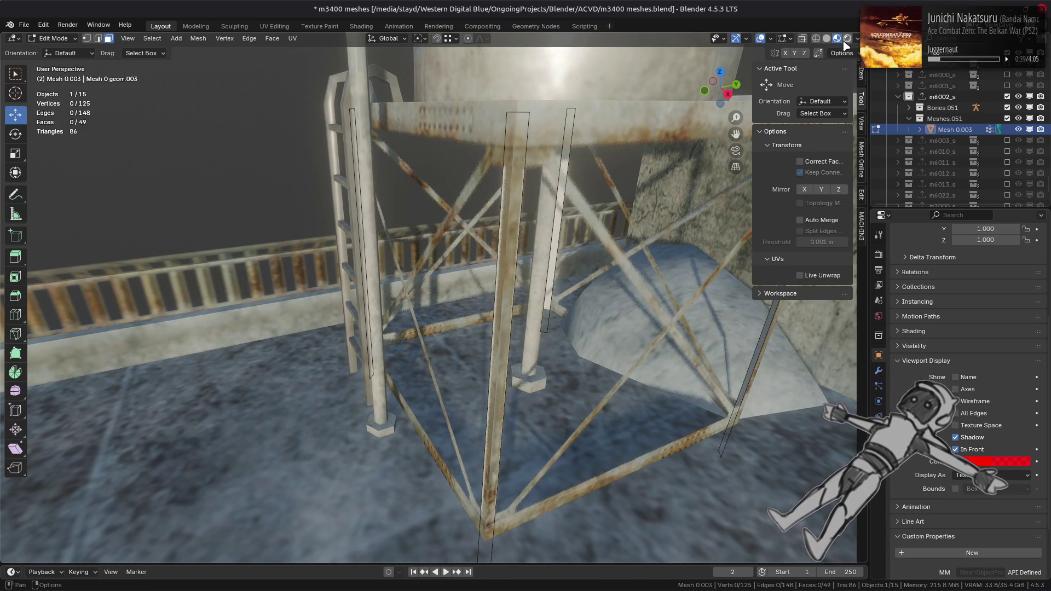
click(826, 39)
scroll(442, 228, down, 5)
middle_drag(446, 228, 458, 229)
- Try merging the leg strip vertices, then undo back to the selected corner edges
key(a)
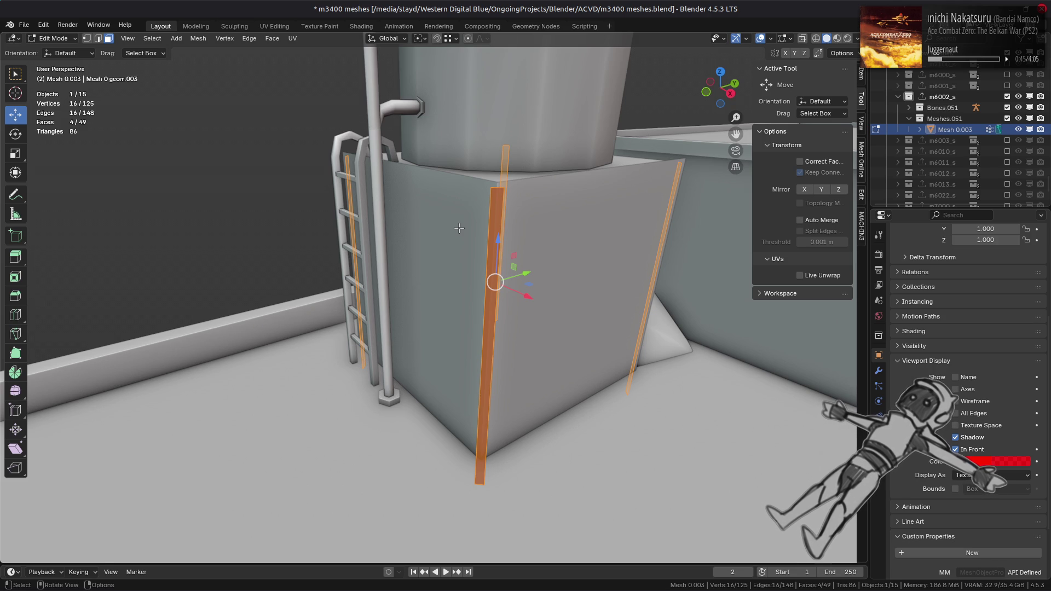
key(m)
click(462, 227)
click(462, 220)
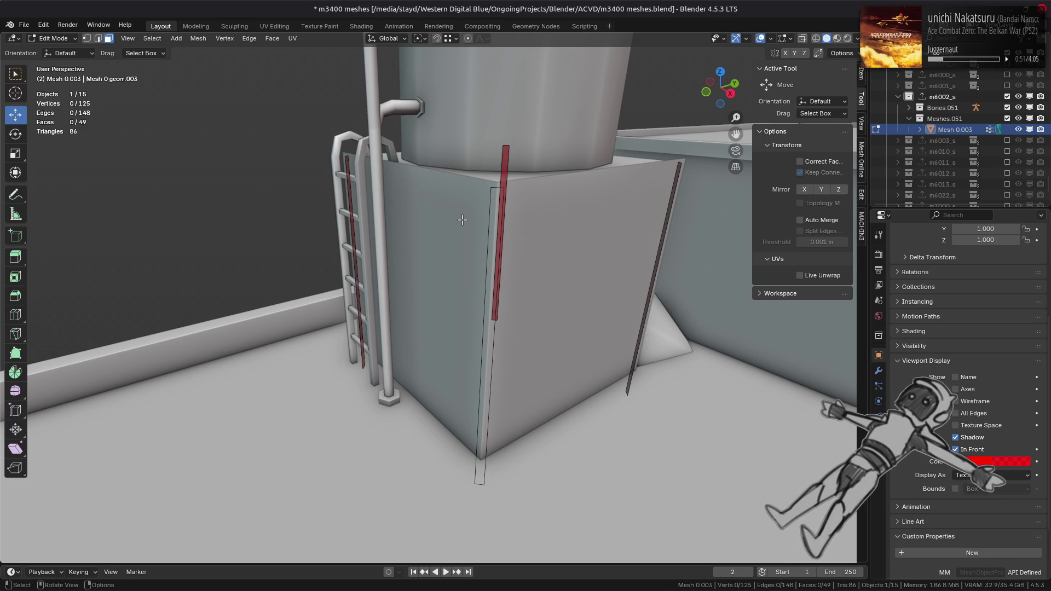
mouse_move(486, 216)
middle_down()
mouse_move(479, 224)
mouse_move(493, 203)
mouse_move(502, 217)
middle_up()
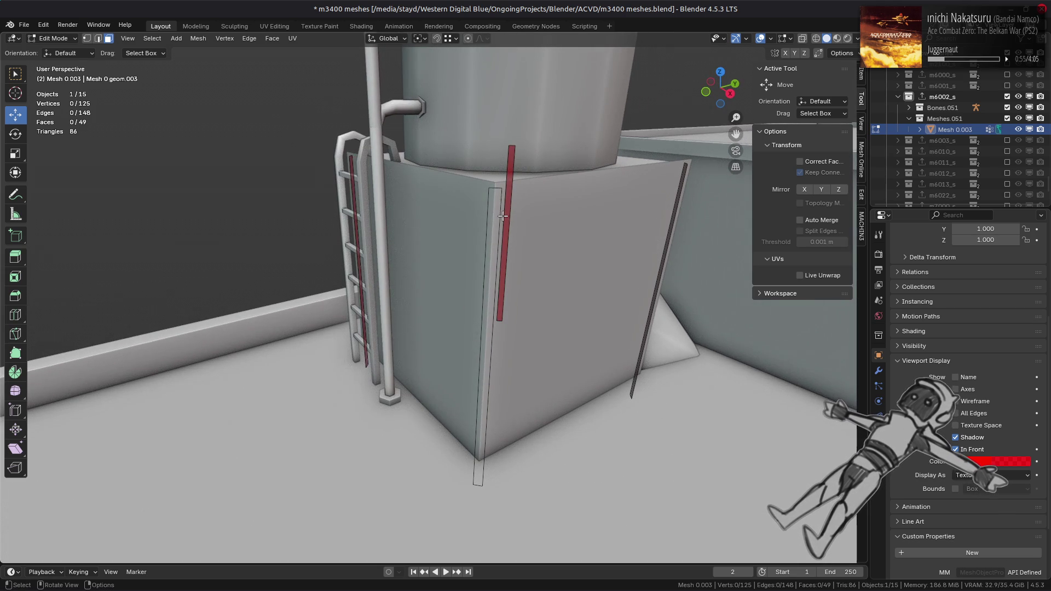
key(ctrl+z)
key(ctrl+z)
key(ctrl+z)
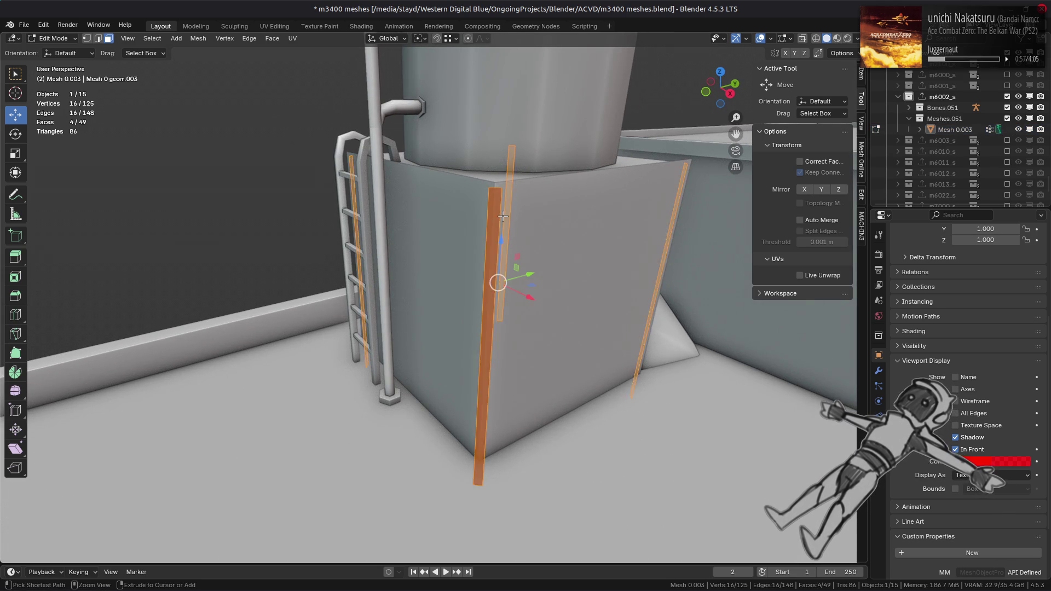
key(ctrl+z)
key(ctrl+z)
key(ctrl+z)
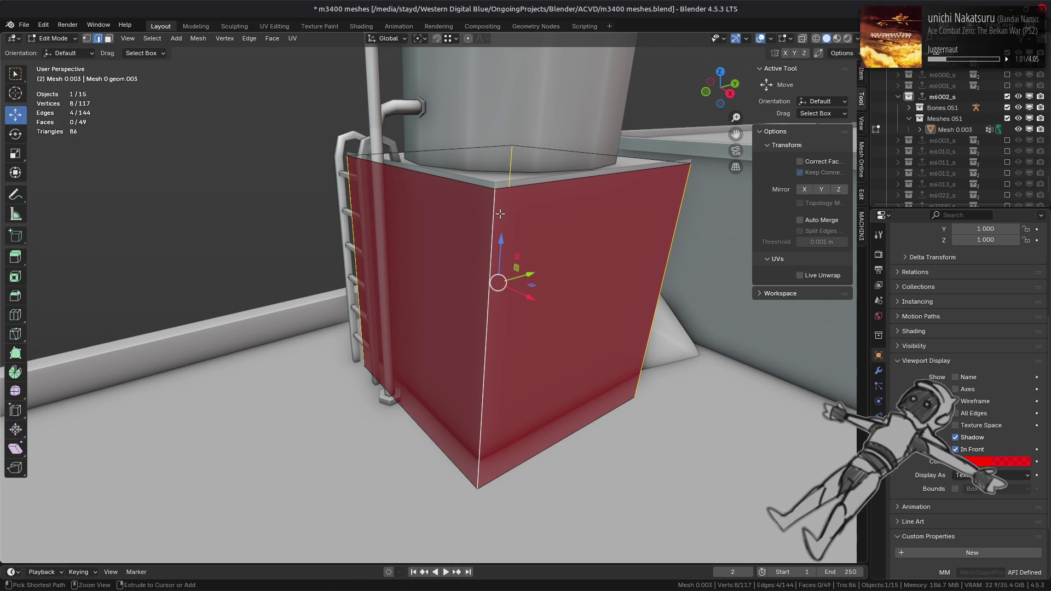
- Bevel the corner edges 0.1 m with 2 segments
key(ctrl+b)
text(0.1)
key(Return)
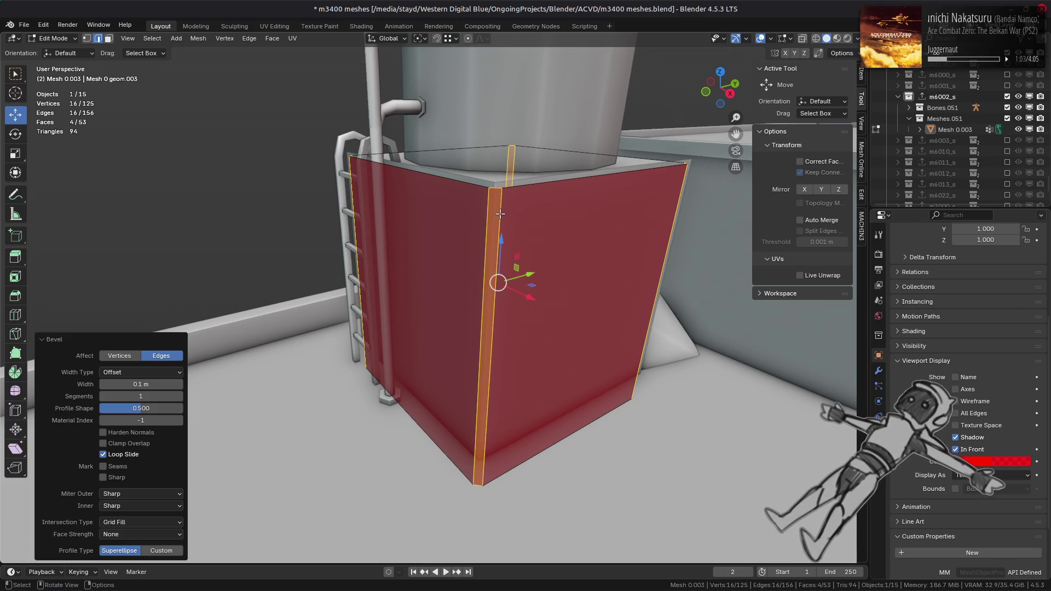
click(180, 396)
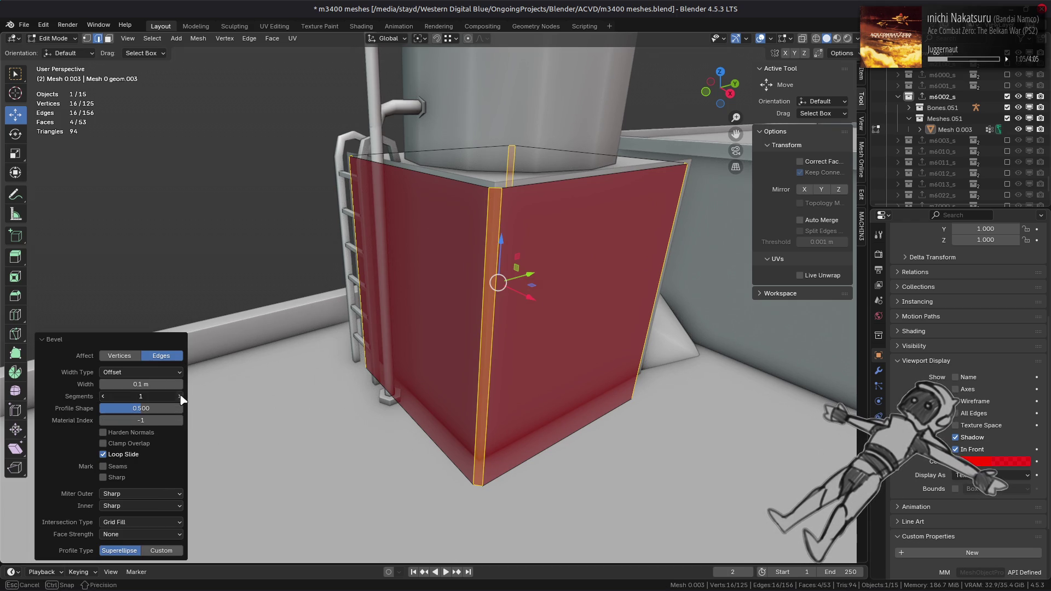
middle_drag(427, 391, 380, 434)
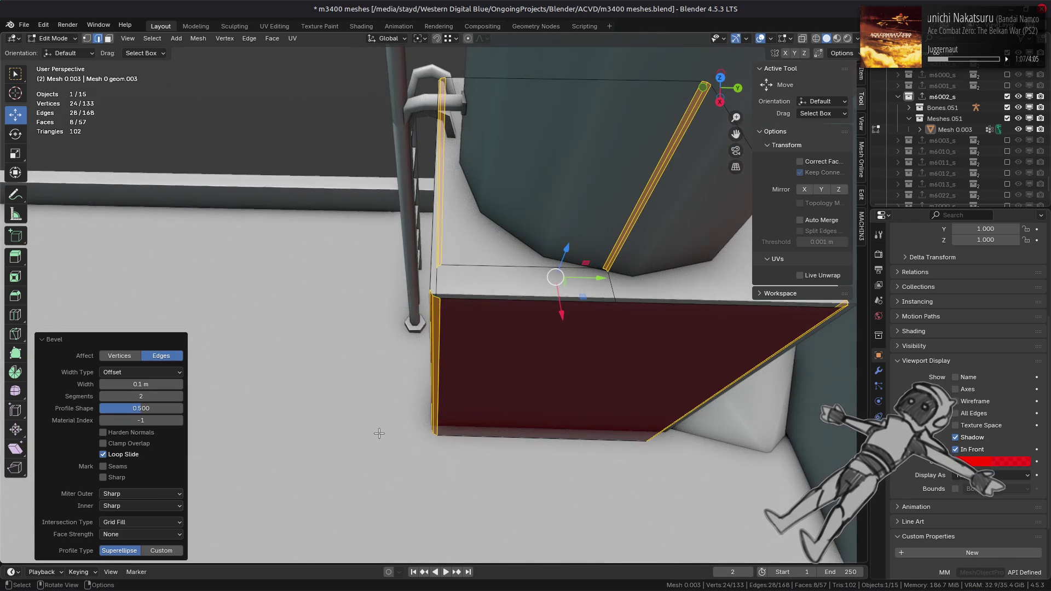
- Switch the bevel to a Custom profile and raise its bottom-right curve point to 1.0
click(166, 552)
click(111, 370)
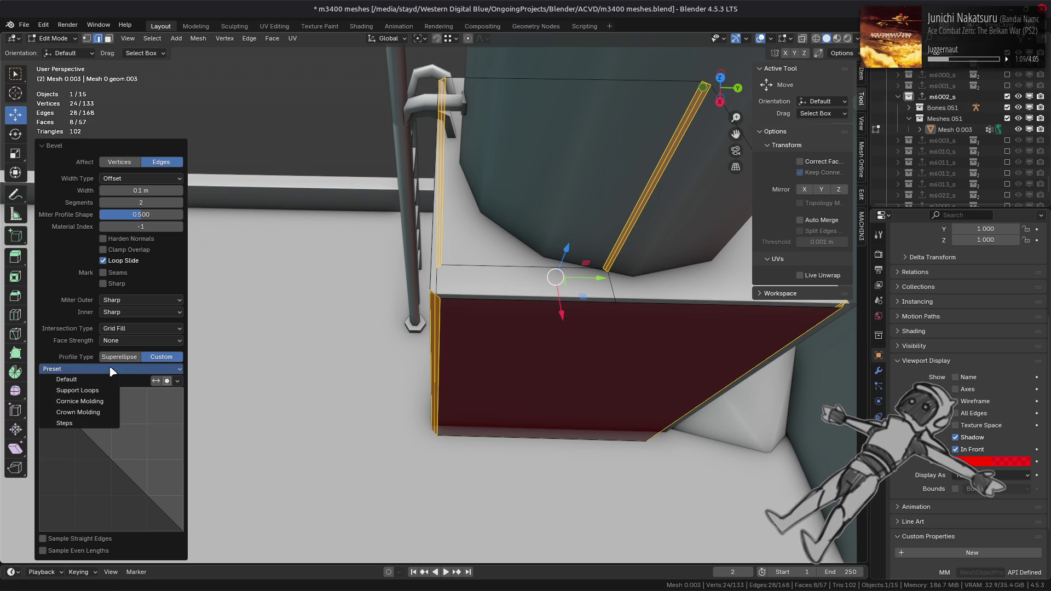
click(103, 371)
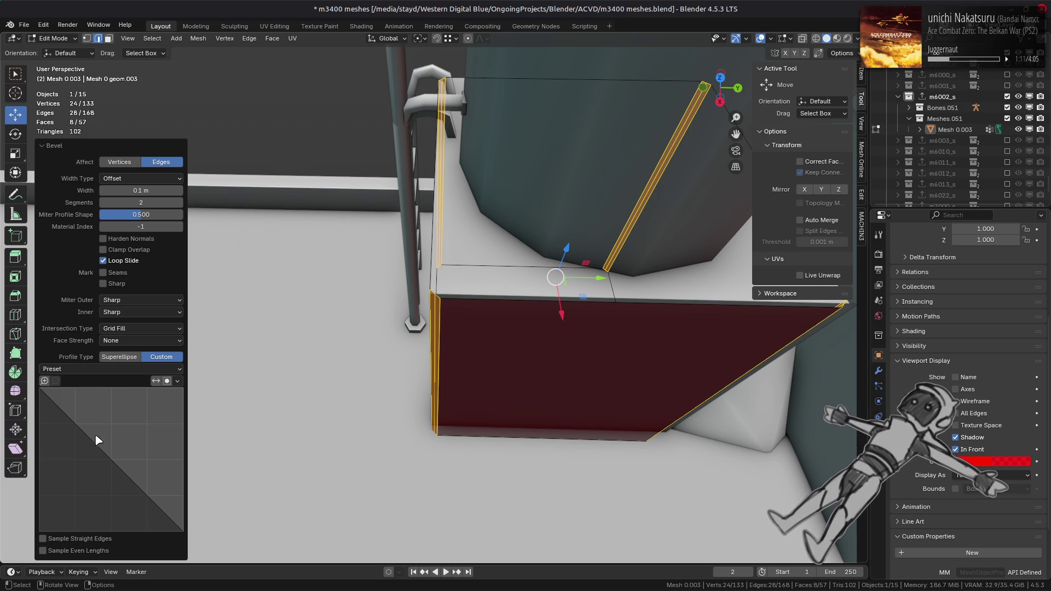
click(185, 533)
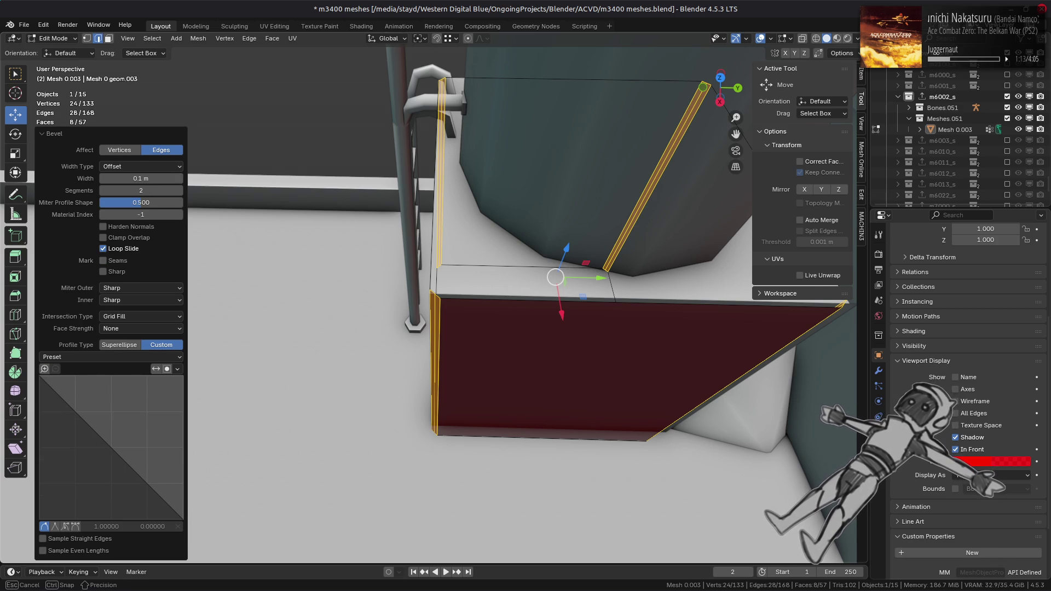
drag(176, 531, 224, 531)
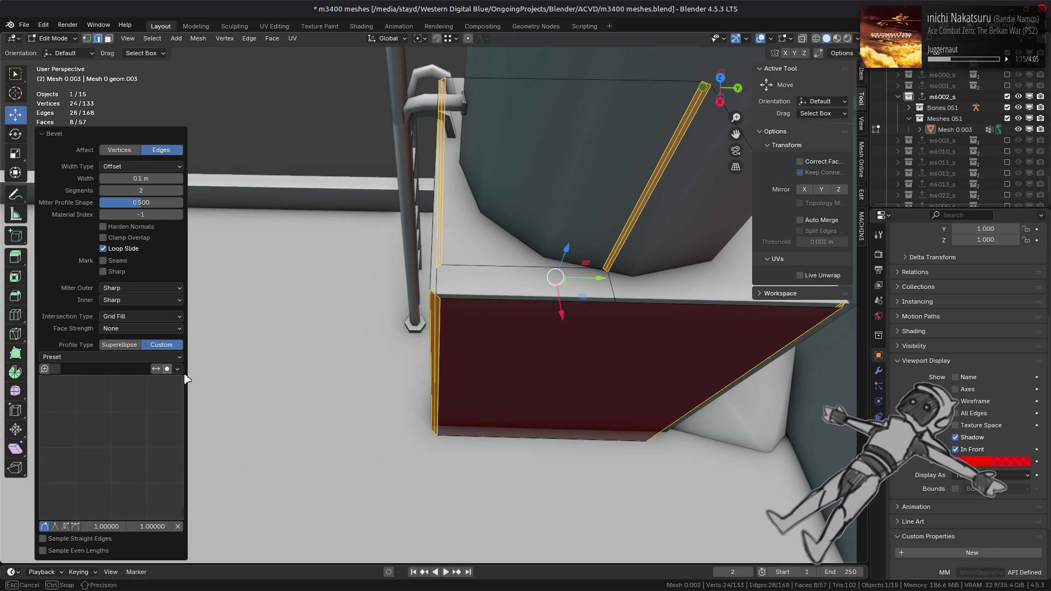
mouse_move(395, 284)
middle_down()
mouse_move(446, 263)
mouse_move(460, 237)
mouse_move(579, 251)
mouse_move(504, 174)
middle_up()
- Delete the four leftover box faces, then select two bevel edges
key(3)
shift+click(503, 174)
shift+click(504, 174)
right_click(499, 262)
click(491, 262)
middle_drag(491, 262, 515, 294)
key(2)
click(483, 328)
shift+click(501, 328)
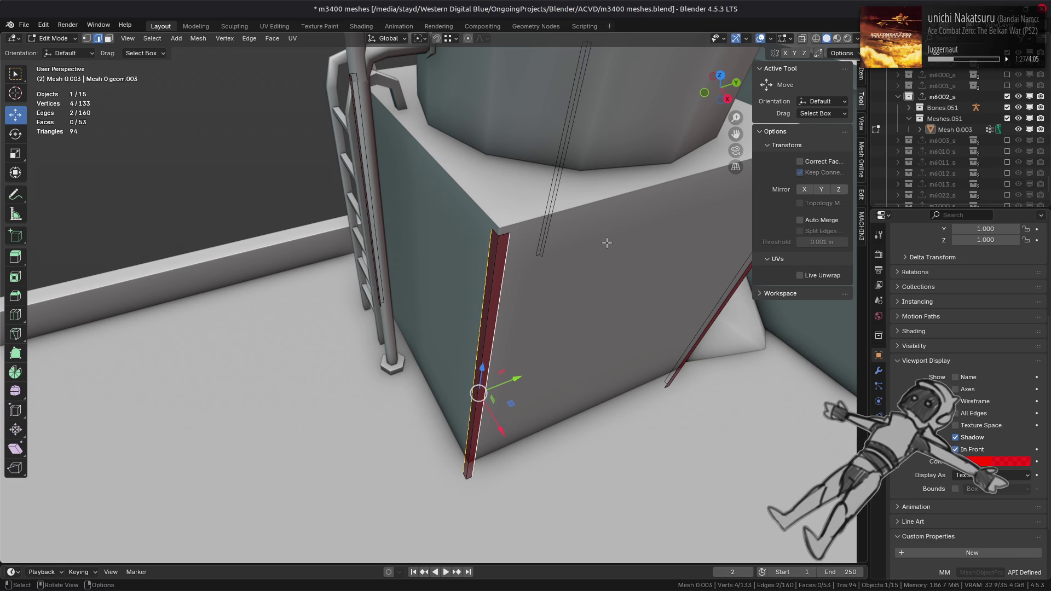
- Fill a new face at a single corner leg edge, then clear the selection
scroll(607, 242, down, 2)
scroll(614, 248, down, 2)
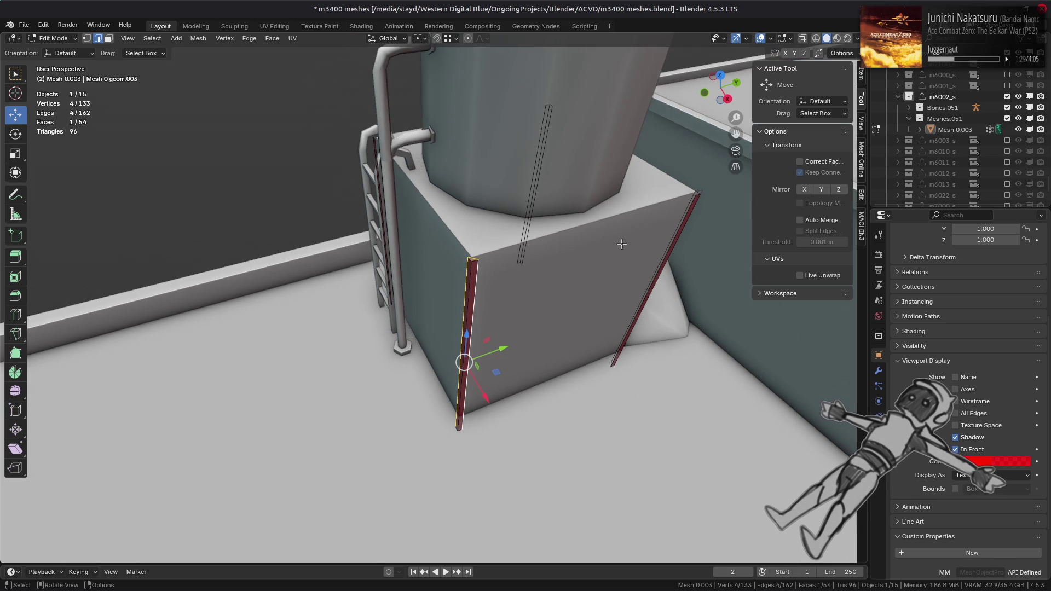
middle_drag(608, 270, 575, 313)
scroll(575, 313, up, 4)
mouse_move(684, 362)
middle_down()
mouse_move(645, 336)
mouse_move(614, 388)
mouse_move(343, 363)
middle_up()
click(621, 383)
key(f)
key(alt+a)
- Fill a face between two opposite pillar edges at the box corner
scroll(586, 313, down, 4)
scroll(585, 313, up, 1)
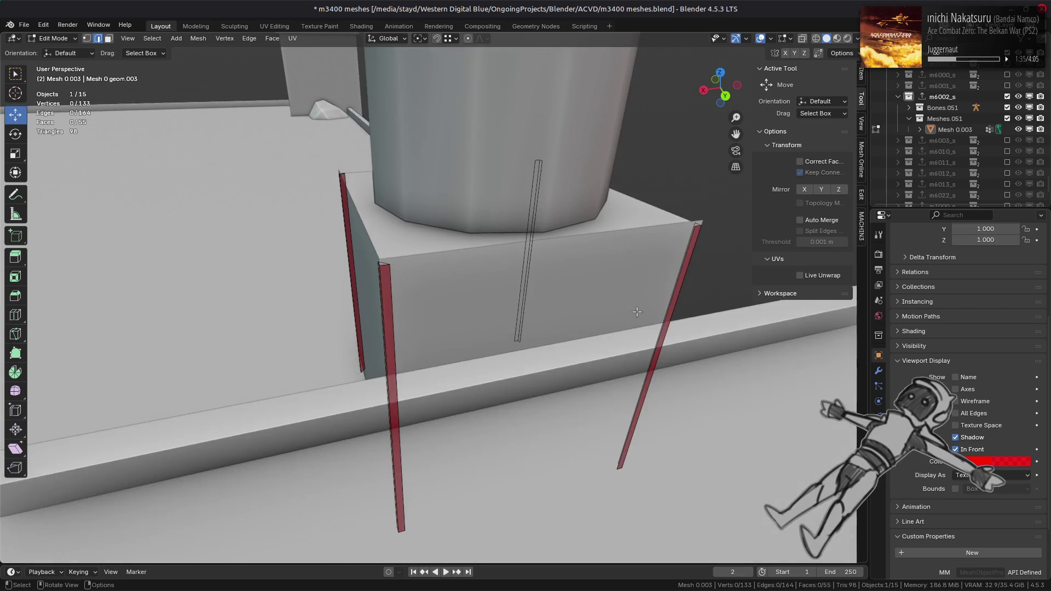
middle_drag(586, 313, 608, 339)
click(572, 401)
mouse_move(572, 401)
middle_down()
mouse_move(503, 371)
mouse_move(519, 348)
middle_up()
shift+click(503, 370)
key(f)
- Pick the remaining upper and lower pillar edges, then deselect the whole mesh
click(520, 348)
click(517, 441)
middle_drag(517, 440, 415, 365)
shift+click(414, 366)
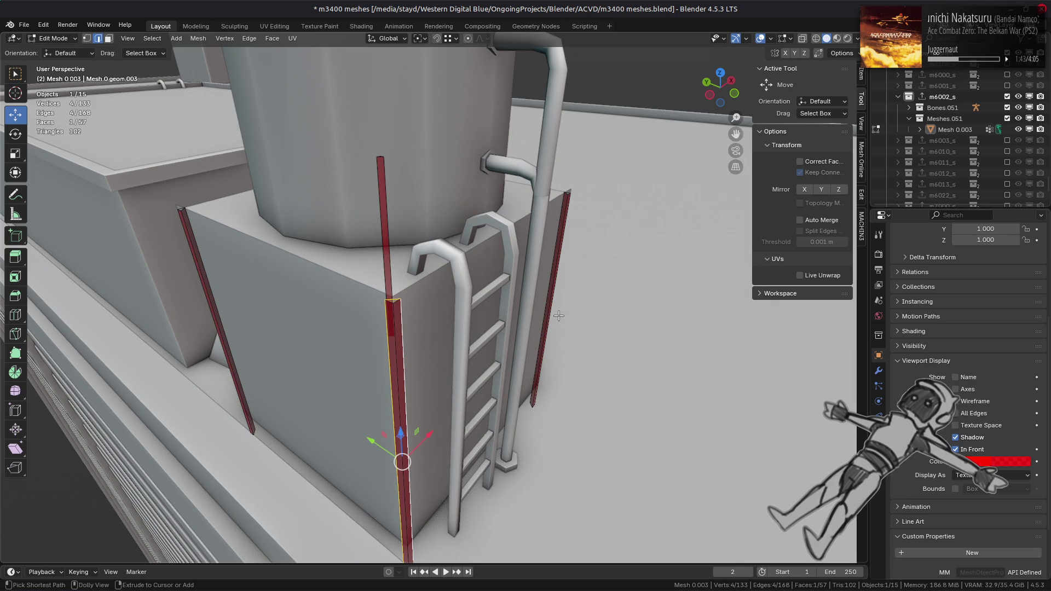
key(a)
mouse_move(518, 320)
middle_down()
mouse_move(536, 309)
mouse_move(399, 295)
middle_up()
key(alt+a)
scroll(537, 310, down, 3)
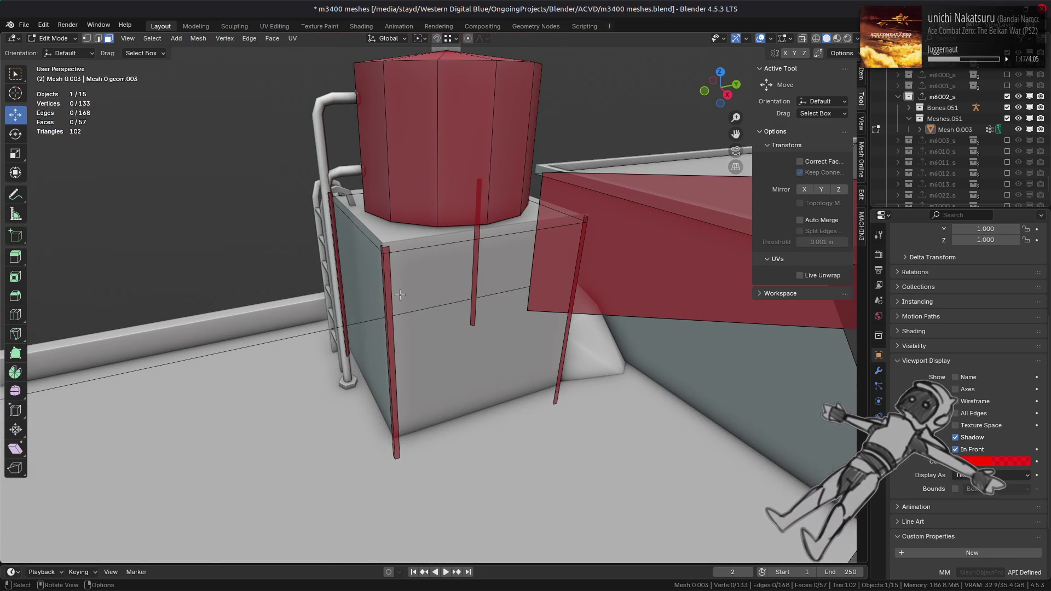
- Switch to Material Preview and compare the 57-face leg frame against the textured tower stand
click(836, 39)
middle_drag(471, 296, 489, 296)
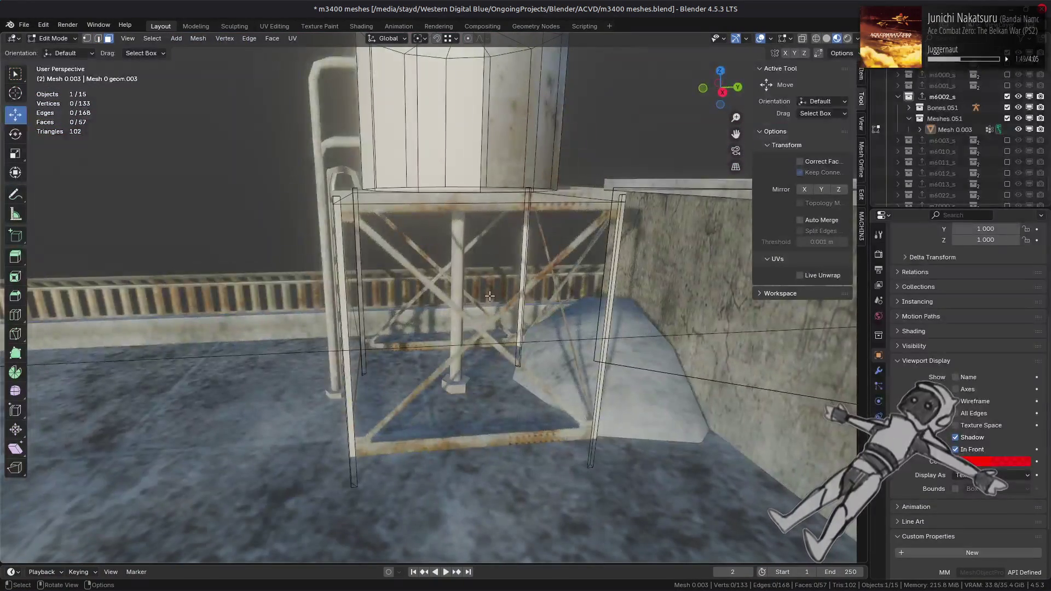
scroll(490, 296, up, 2)
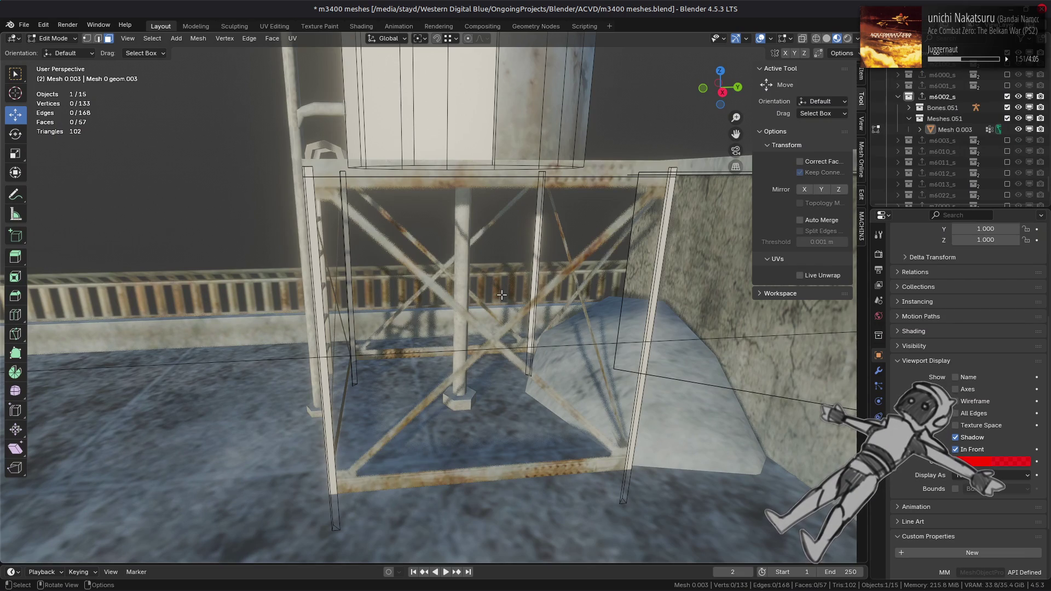
scroll(501, 295, down, 3)
middle_drag(501, 295, 544, 315)
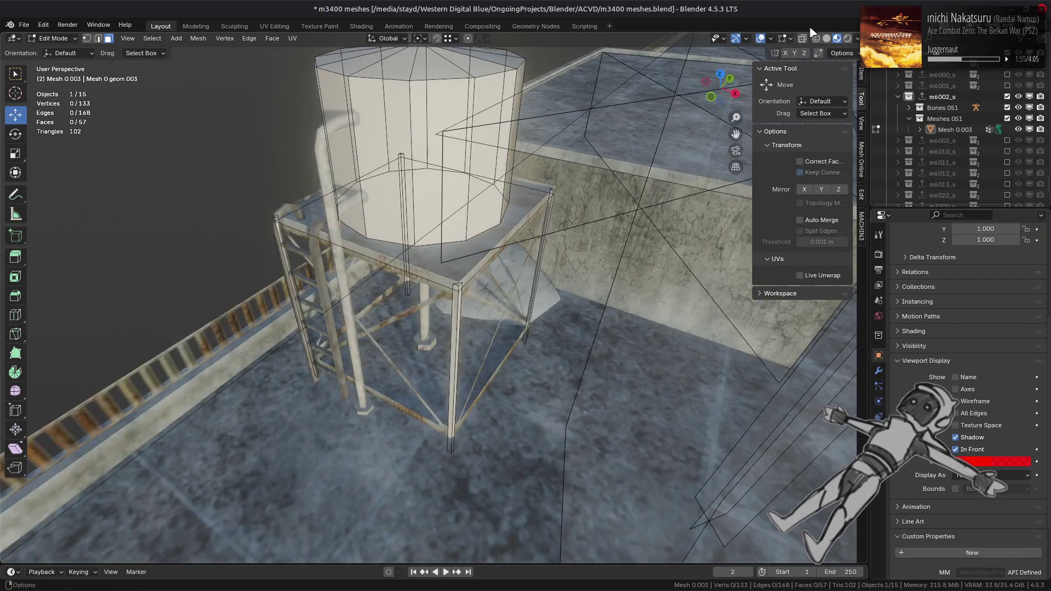
- Return to solid shading and isolate the connected tank mesh with Shift+H
click(827, 39)
mouse_move(416, 210)
middle_down()
mouse_move(501, 285)
mouse_move(475, 220)
mouse_move(460, 215)
mouse_move(522, 291)
middle_up()
click(487, 252)
key(ctrl+l)
key(shift+h)
key(alt+a)
- Select the tank's top rim edges and subdivide them
key(2)
alt+click(503, 278)
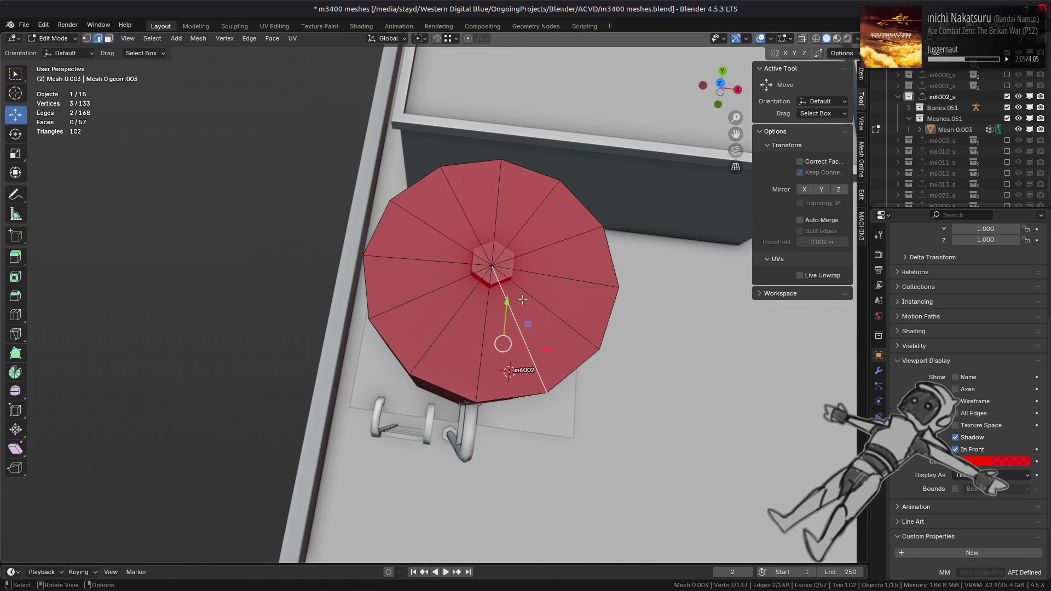
middle_drag(556, 348, 506, 311)
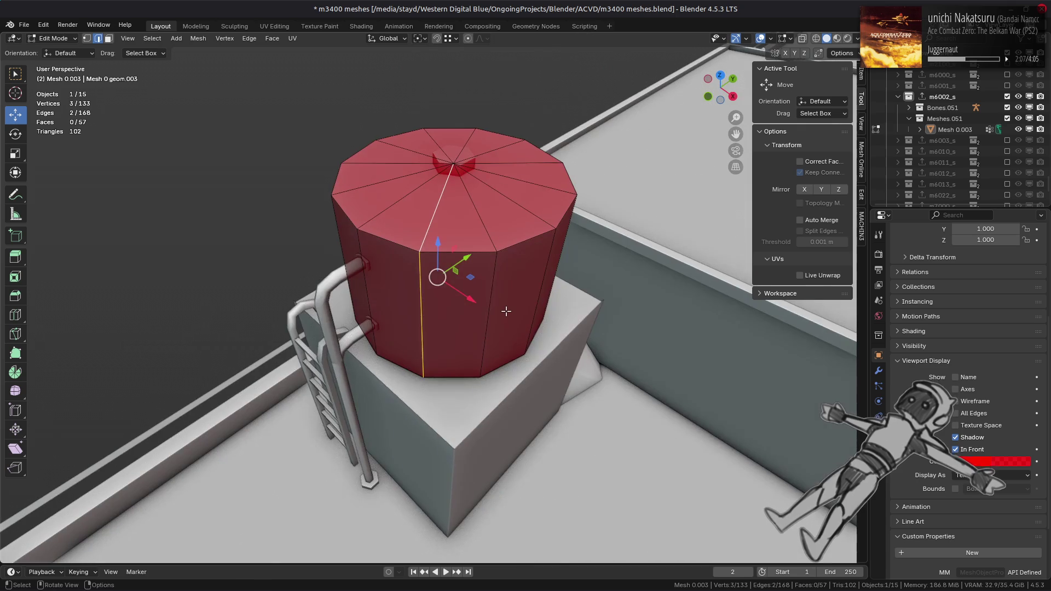
alt+click(454, 265)
mouse_move(591, 290)
middle_down()
mouse_move(372, 251)
mouse_move(477, 280)
mouse_move(416, 258)
mouse_move(393, 229)
mouse_move(403, 214)
mouse_move(481, 219)
middle_up()
alt+shift+click(386, 243)
alt+shift+click(393, 230)
alt+shift+click(490, 263)
key(KP_7)
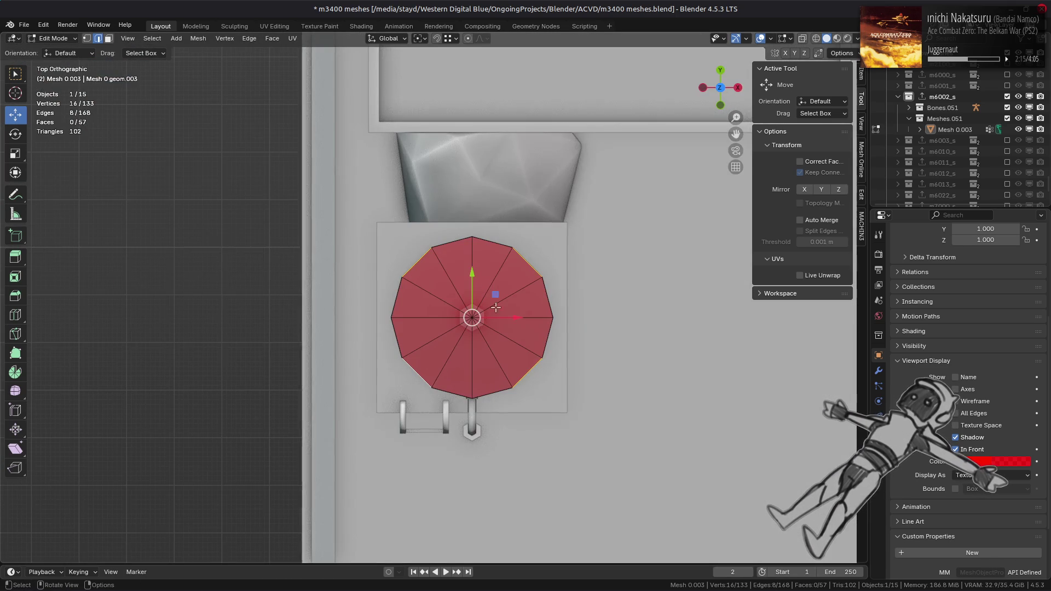
key(ctrl+e)
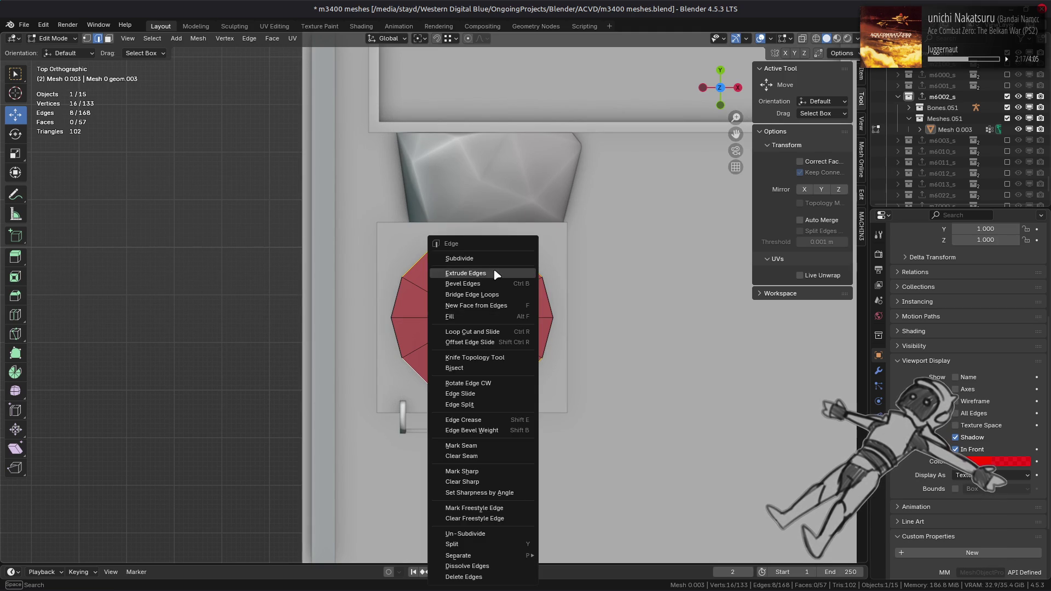
click(462, 259)
- Select the whole top cap and triangulate its faces via Face > Triangulate Faces
middle_drag(463, 258, 531, 264)
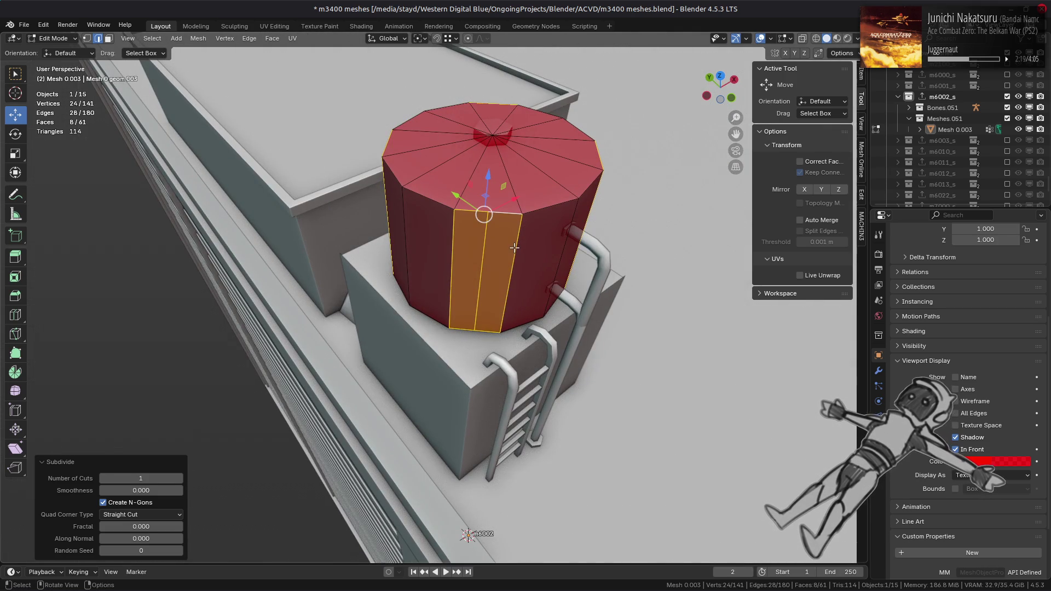
key(3)
key(alt+a)
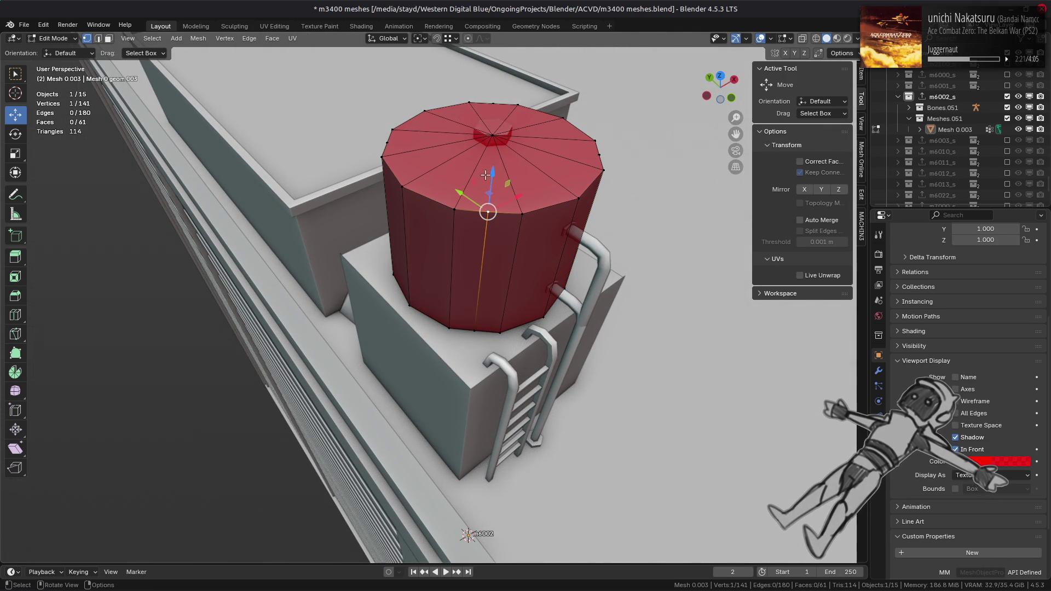
click(489, 173)
key(1)
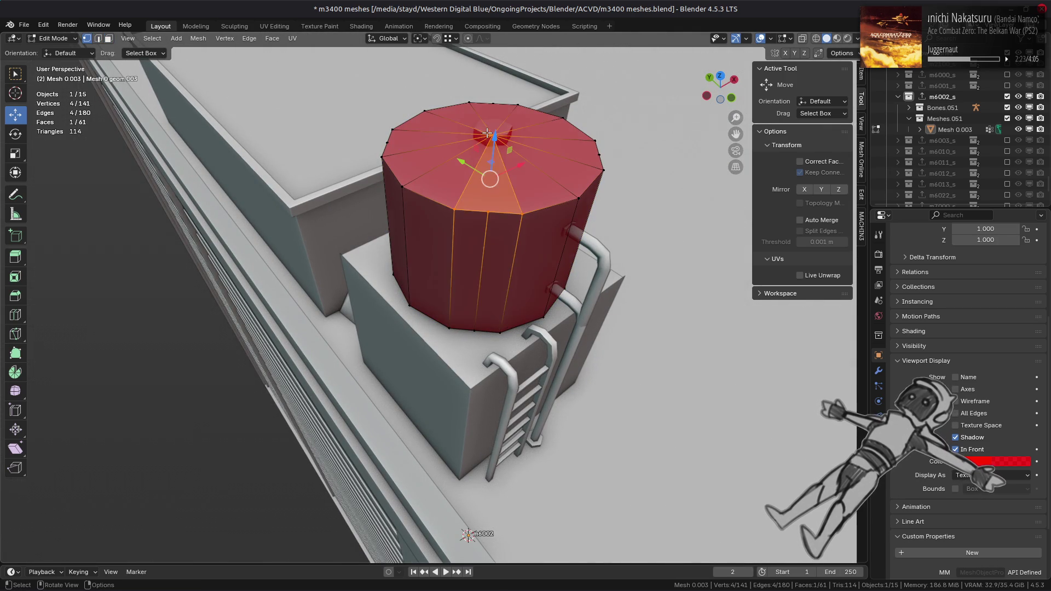
key(ctrl+KP_Add)
click(272, 38)
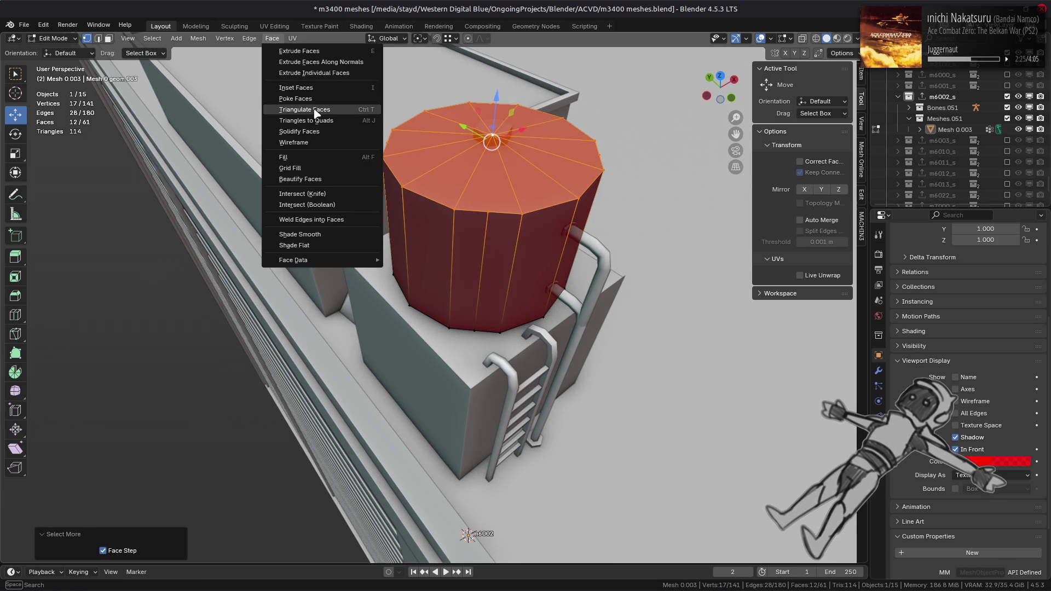
click(295, 110)
- Select six alternate vertical edge loops on the tank side and dissolve them
key(2)
key(alt+a)
click(493, 230)
mouse_move(493, 230)
middle_down()
mouse_move(374, 279)
mouse_move(396, 239)
middle_up()
alt+shift+click(407, 268)
alt+shift+click(468, 274)
alt+shift+click(376, 277)
alt+shift+click(390, 273)
alt+shift+click(444, 258)
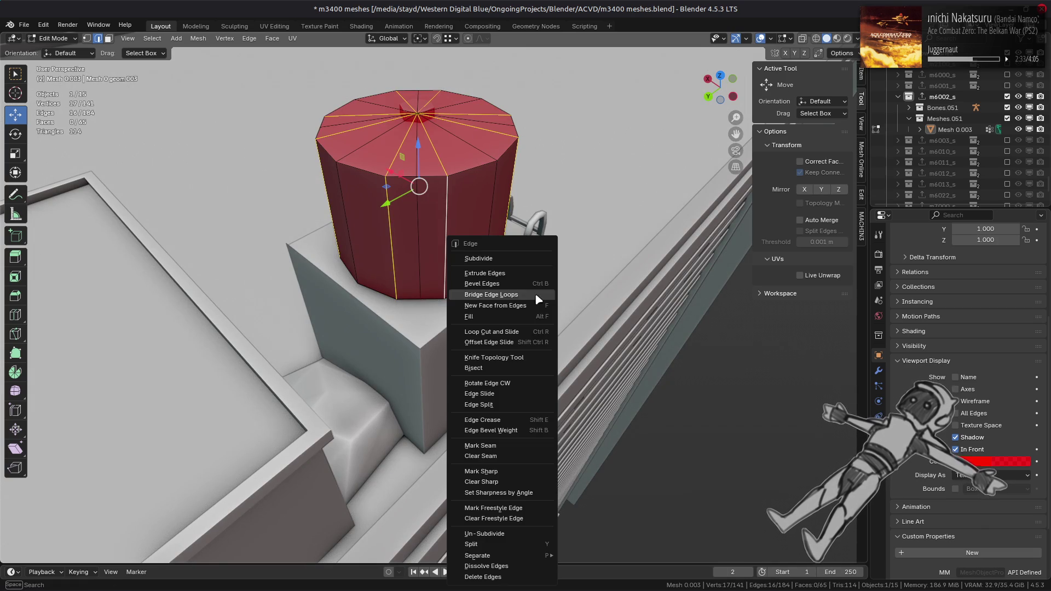
right_click(535, 294)
click(499, 568)
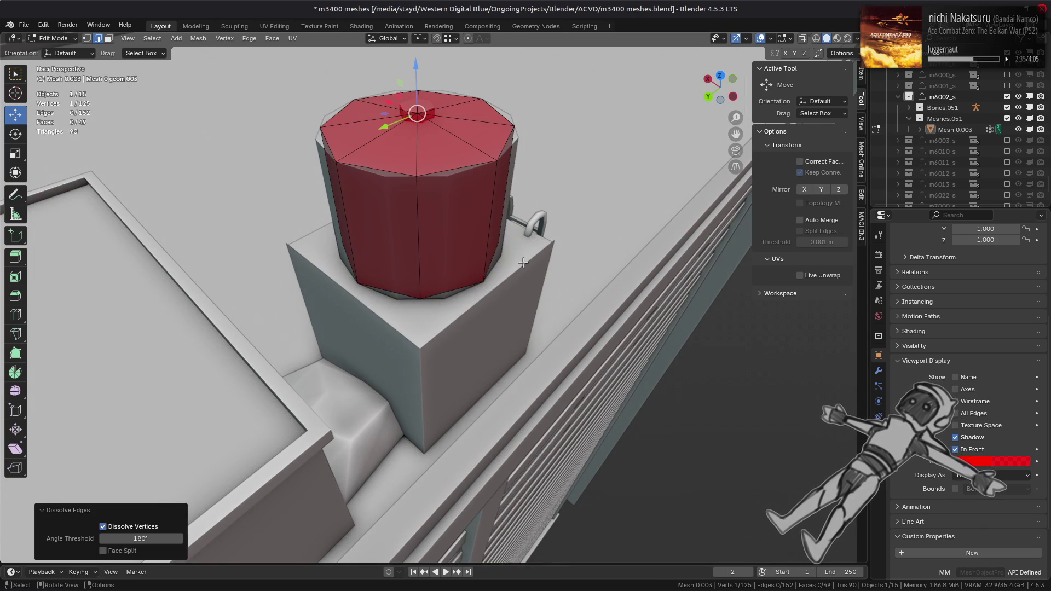
mouse_move(523, 263)
middle_down()
mouse_move(469, 294)
mouse_move(492, 257)
mouse_move(487, 230)
mouse_move(491, 282)
middle_up()
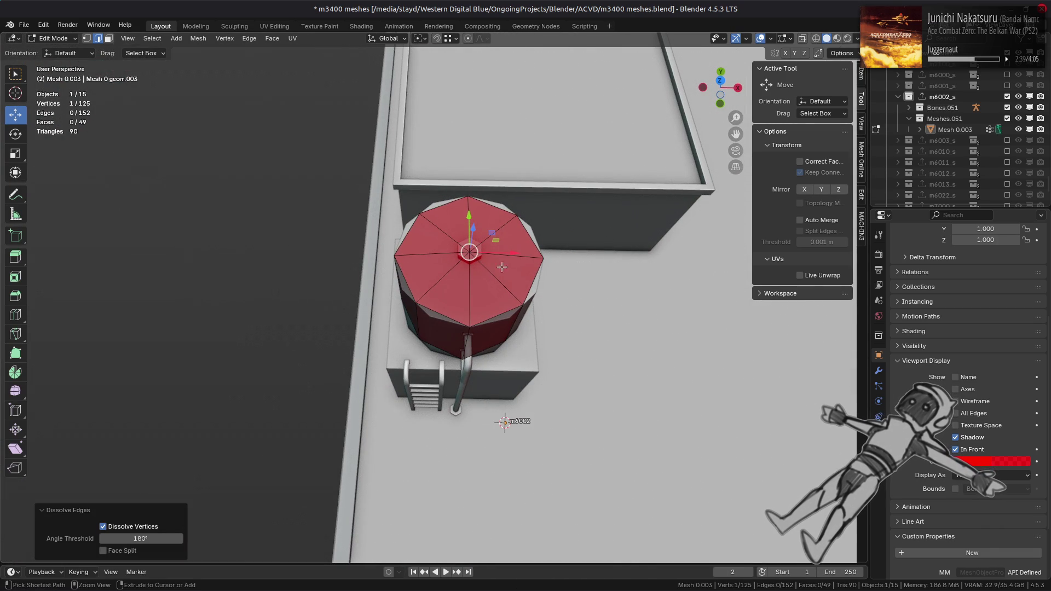
- Reveal the hidden geometry, deselect it, and save as m3400 meshes.blend
click(492, 279)
mouse_move(493, 280)
middle_down()
mouse_move(492, 229)
mouse_move(461, 190)
middle_up()
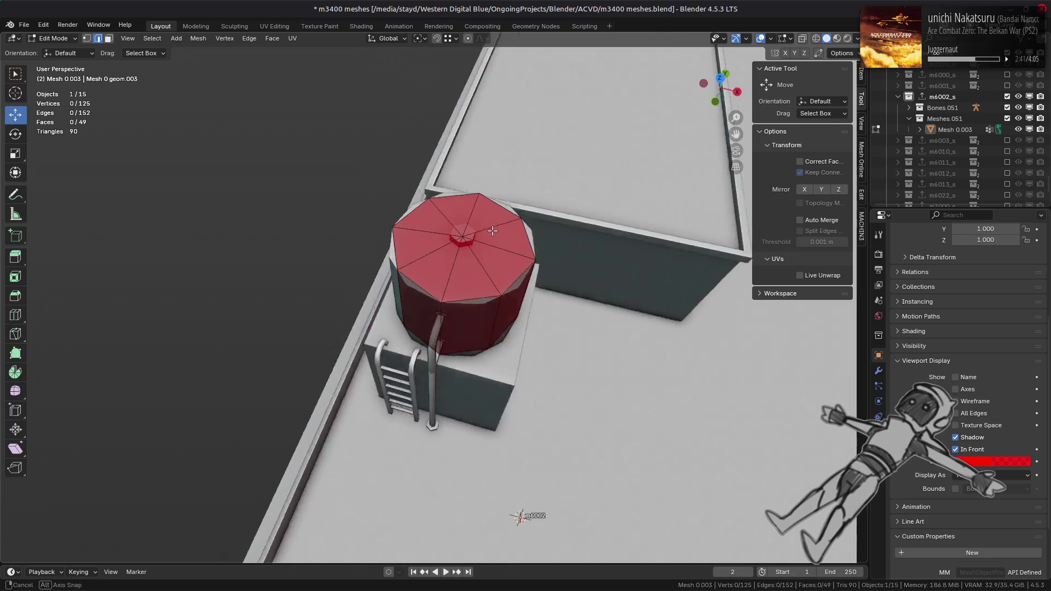
key(alt+h)
key(alt+a)
key(3)
key(ctrl+s)
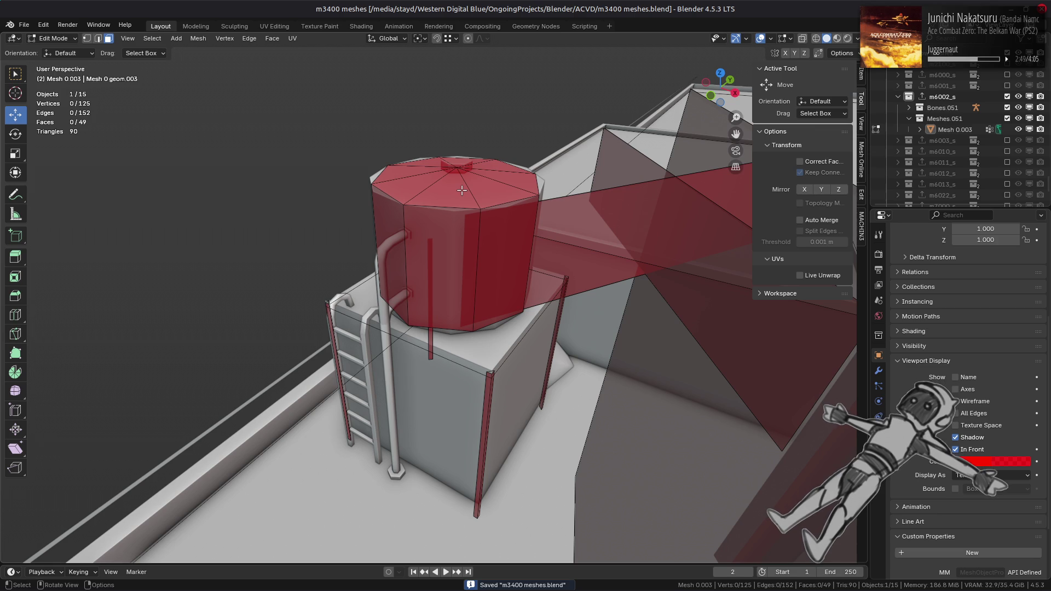
- Orbit around the 49-face tank to inspect it, then save the file again
scroll(462, 190, up, 1)
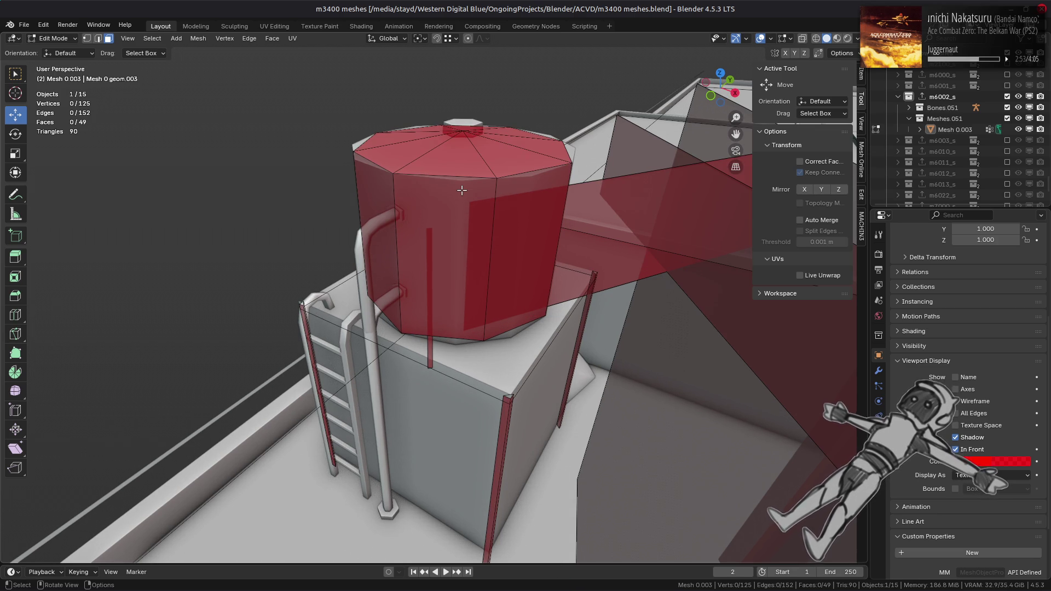
mouse_move(462, 190)
middle_down()
mouse_move(535, 246)
mouse_move(438, 254)
mouse_move(448, 258)
middle_up()
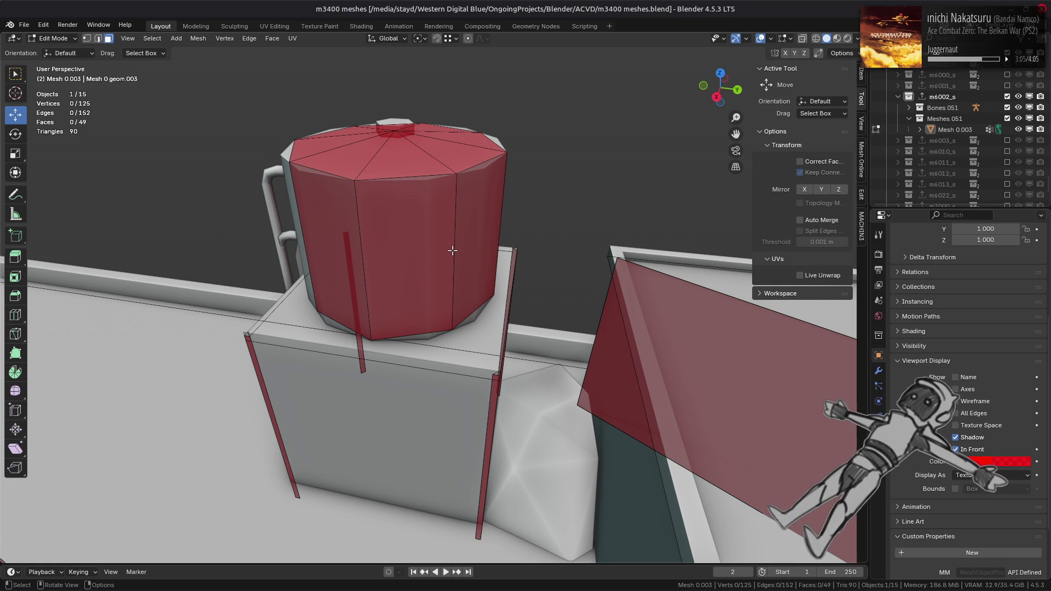
middle_drag(452, 251, 483, 236)
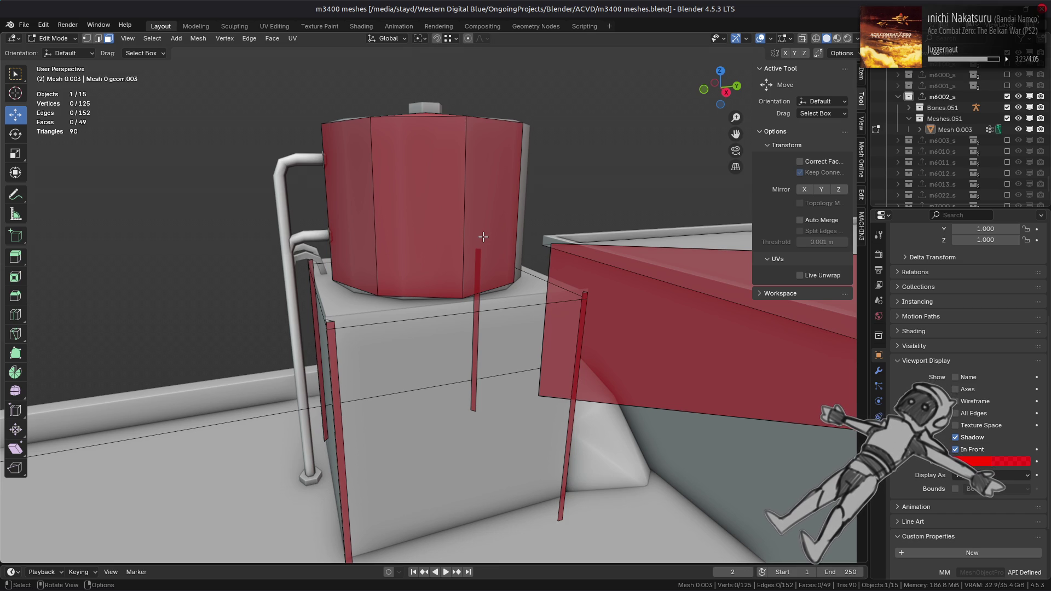
mouse_move(483, 236)
middle_down()
mouse_move(528, 249)
mouse_move(544, 239)
mouse_move(636, 240)
middle_up()
key(ctrl+s)
scroll(544, 238, down, 5)
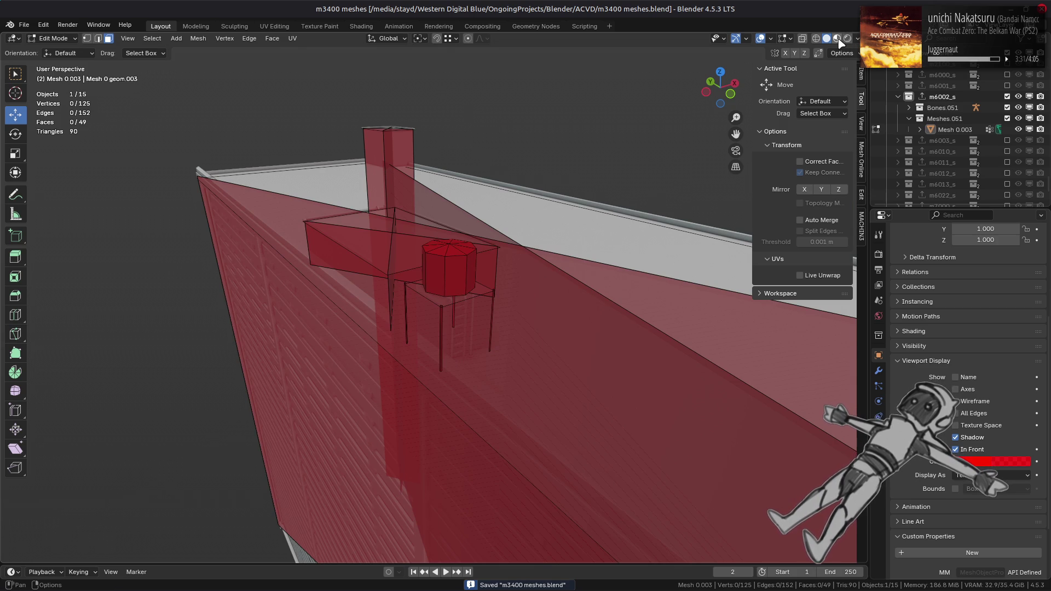
- Switch to Material Preview, hide Mesh 0.003, and enter Edit Mode on the ladder
click(837, 38)
scroll(611, 260, up, 3)
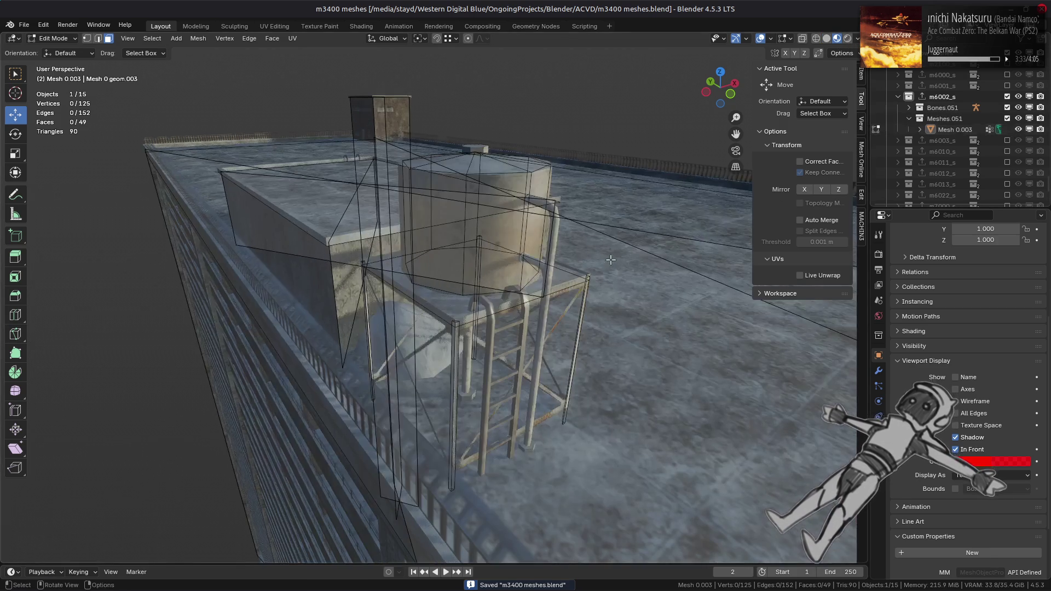
click(1018, 129)
scroll(563, 331, up, 5)
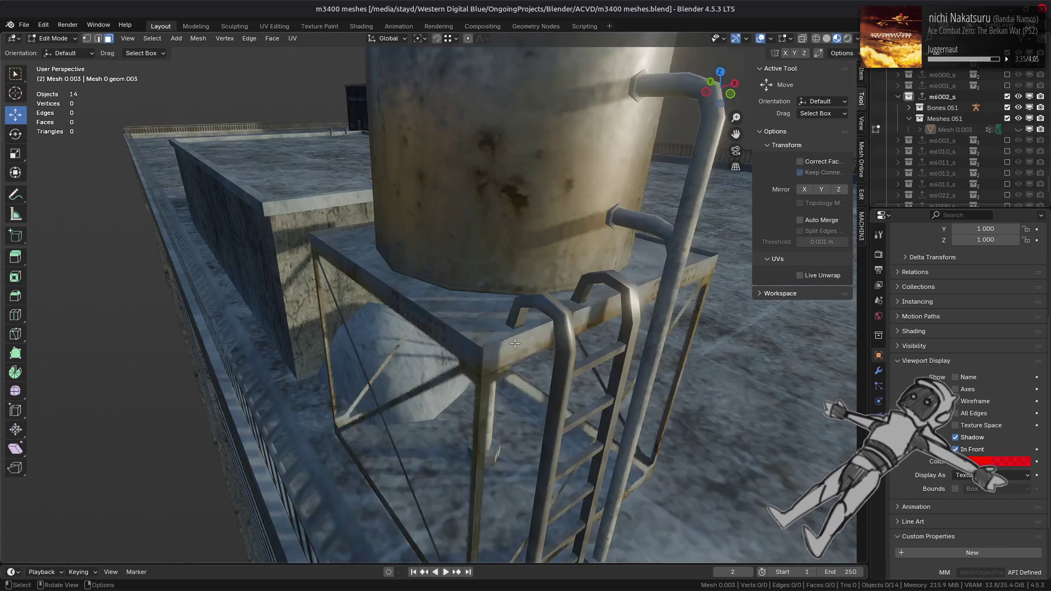
click(564, 331)
key(Tab)
- Select the connected ladder rails and isolate them with Shift+H
scroll(455, 270, down, 6)
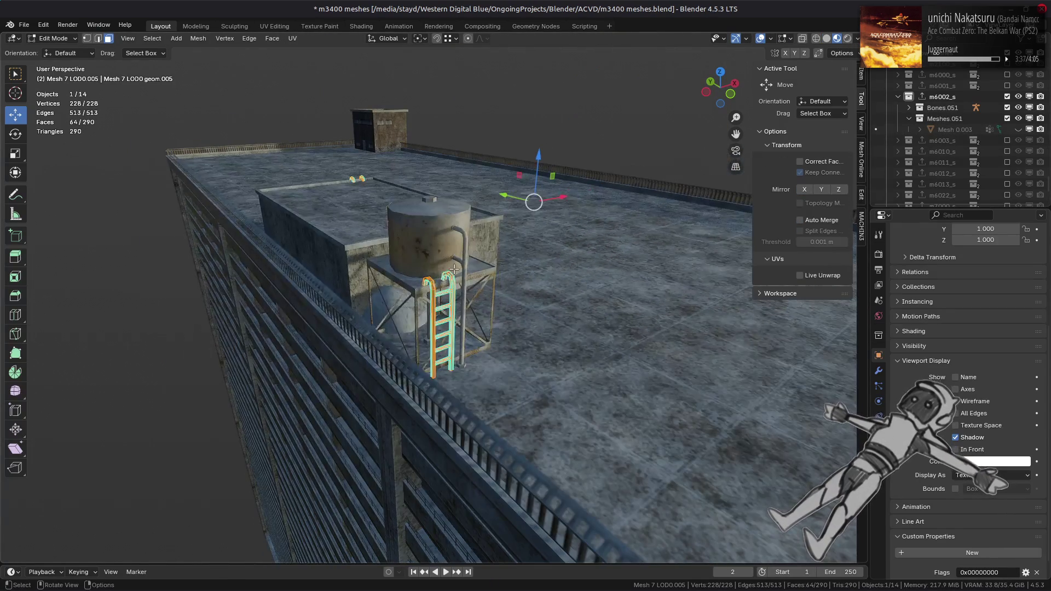
scroll(387, 268, down, 6)
mouse_move(564, 288)
middle_down()
mouse_move(532, 288)
mouse_move(624, 277)
middle_up()
scroll(430, 331, up, 6)
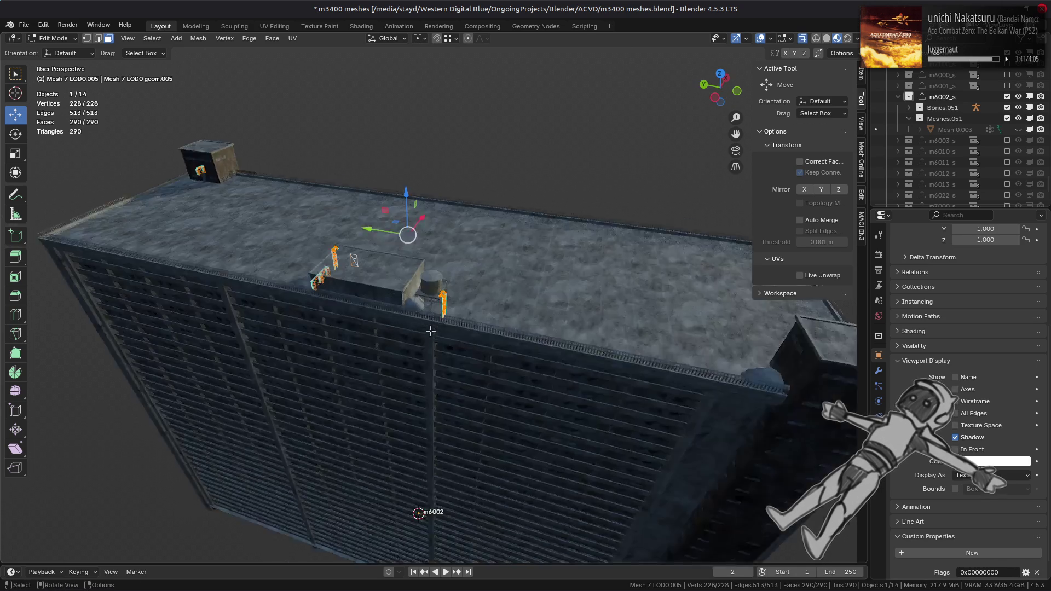
scroll(431, 331, up, 10)
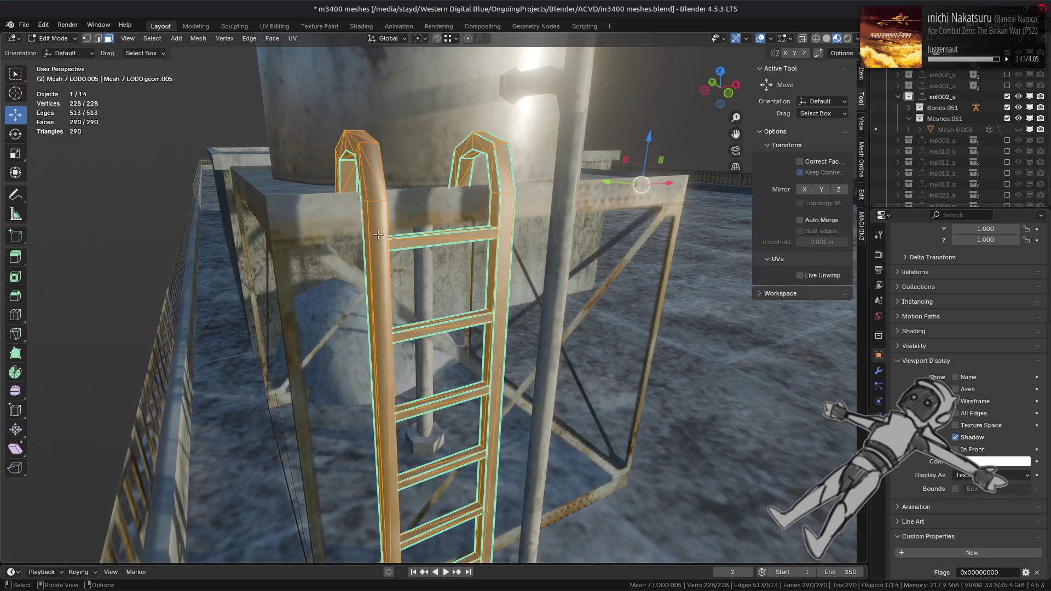
click(448, 238)
key(ctrl+l)
key(shift+h)
middle_drag(510, 201, 490, 225)
- Mark the rail edges sharp, then run Select > Sharp Edges
key(2)
key(ctrl+e)
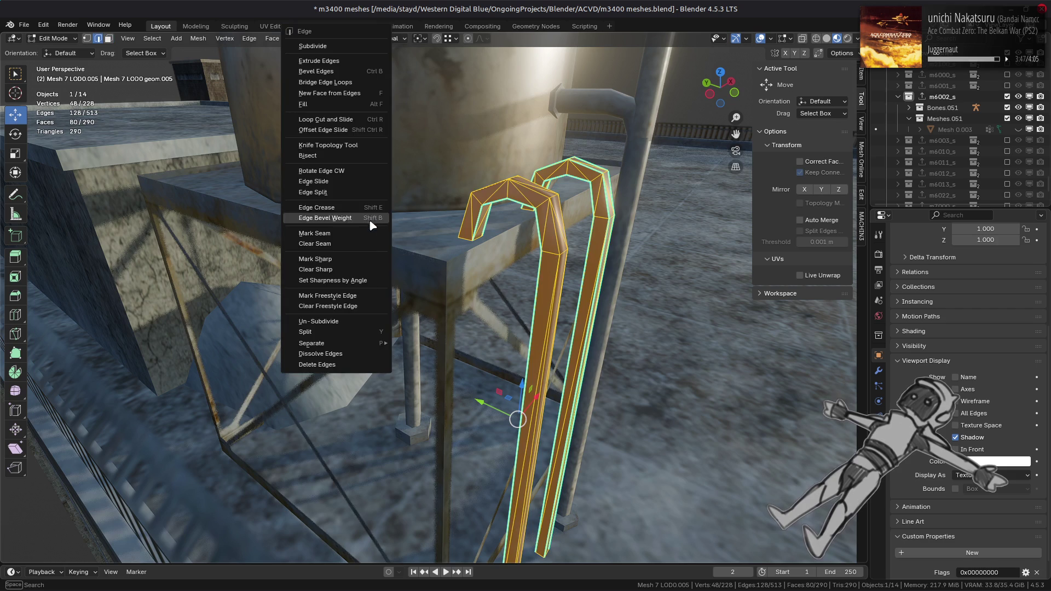
click(334, 280)
key(alt+a)
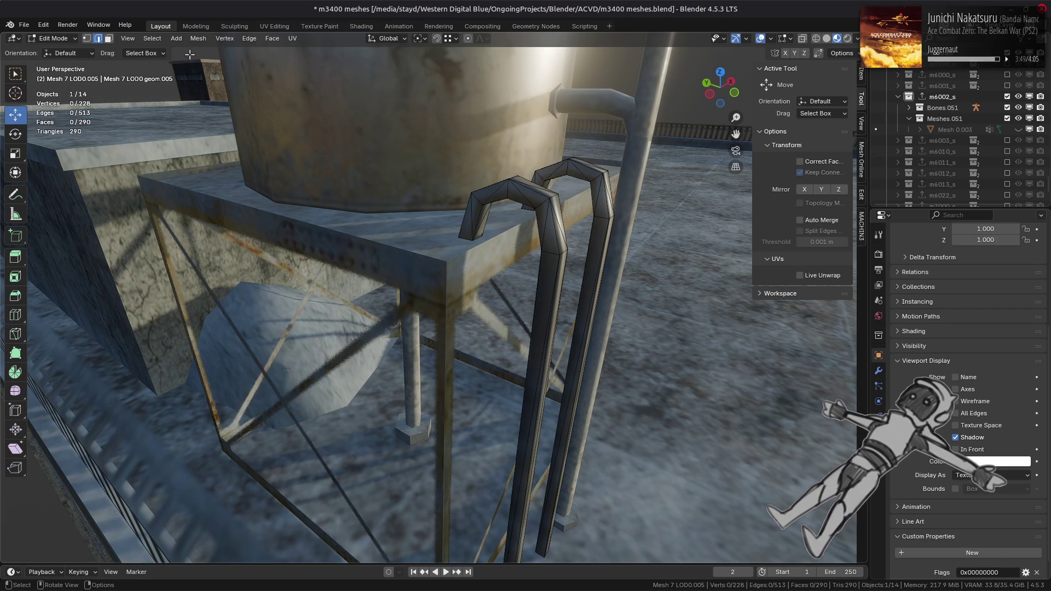
click(153, 38)
click(181, 223)
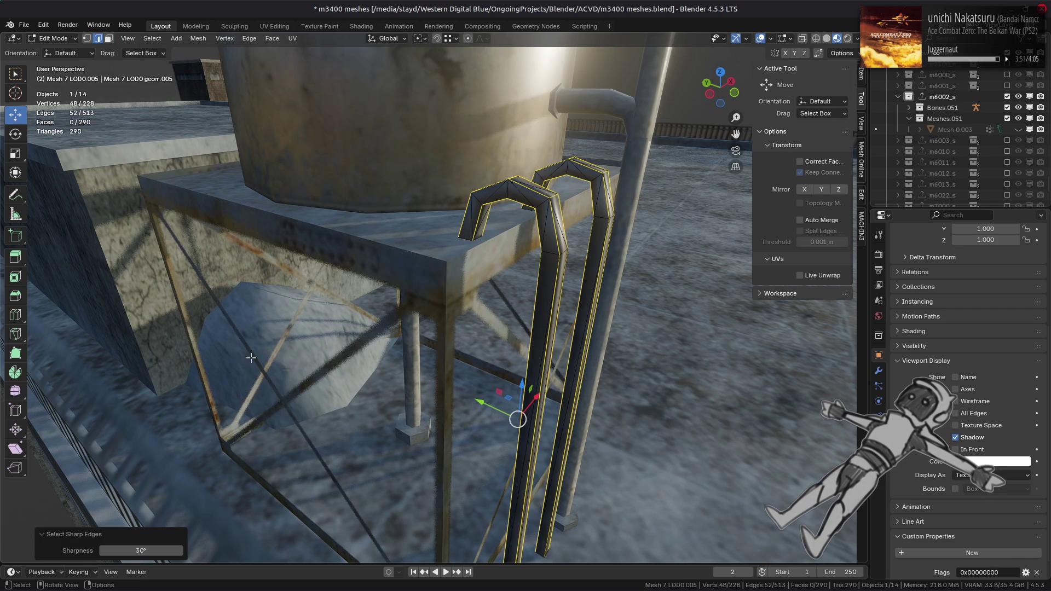
- Adjust the Sharp Edges threshold, trying 30° before settling on 60°
click(147, 546)
text(60)
key(Return)
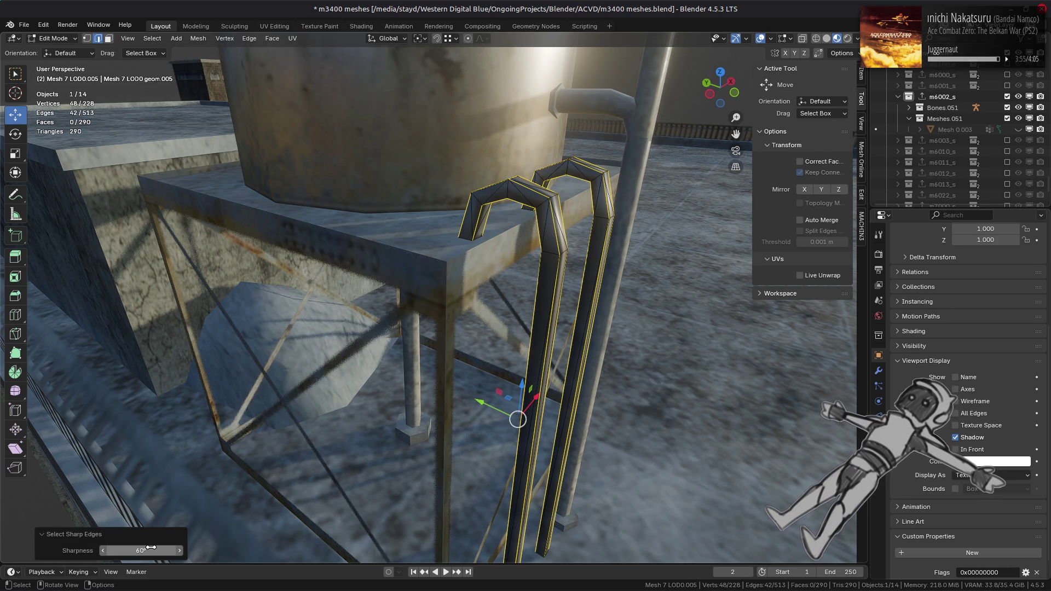
click(146, 550)
text(30)
key(Return)
click(156, 549)
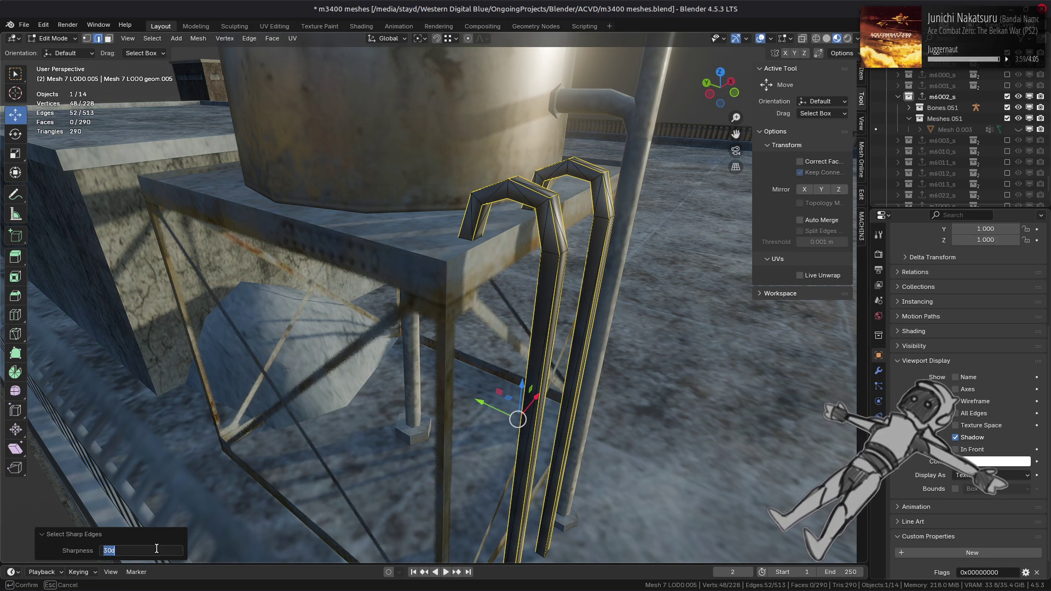
text(0)
key(Return)
mouse_move(602, 274)
middle_down()
mouse_move(639, 253)
mouse_move(583, 192)
mouse_move(547, 295)
middle_up()
- Return to Object Mode and orbit around the ladder
scroll(544, 305, up, 2)
key(Tab)
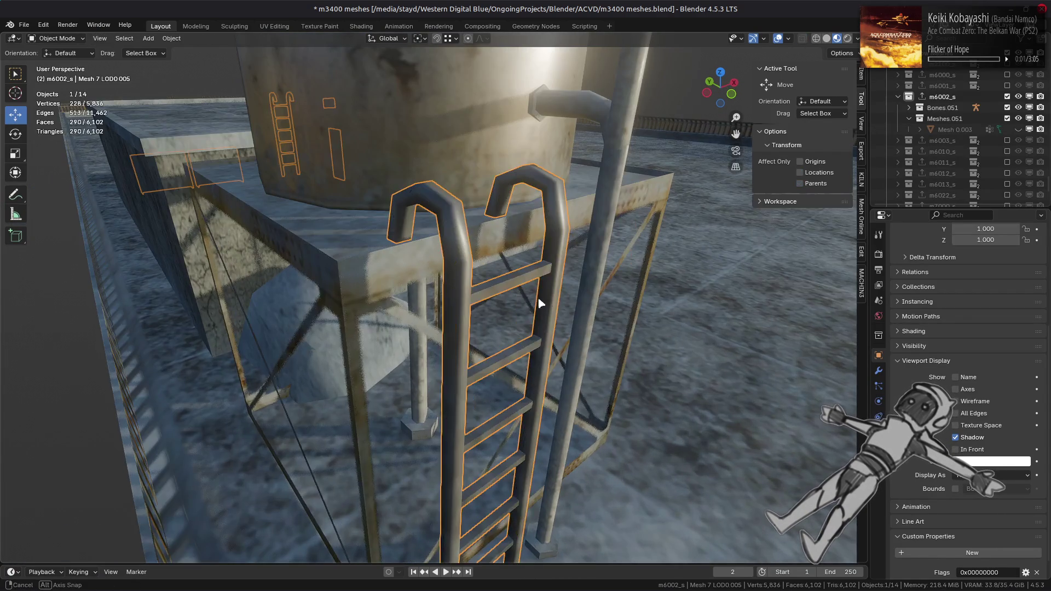
scroll(525, 301, up, 3)
mouse_move(520, 298)
middle_down()
mouse_move(554, 299)
mouse_move(509, 299)
mouse_move(535, 312)
middle_up()
scroll(551, 294, down, 3)
scroll(509, 298, up, 3)
- In Edit Mode, mark the selected rail edges sharp, deselect, and return to Object Mode
key(Tab)
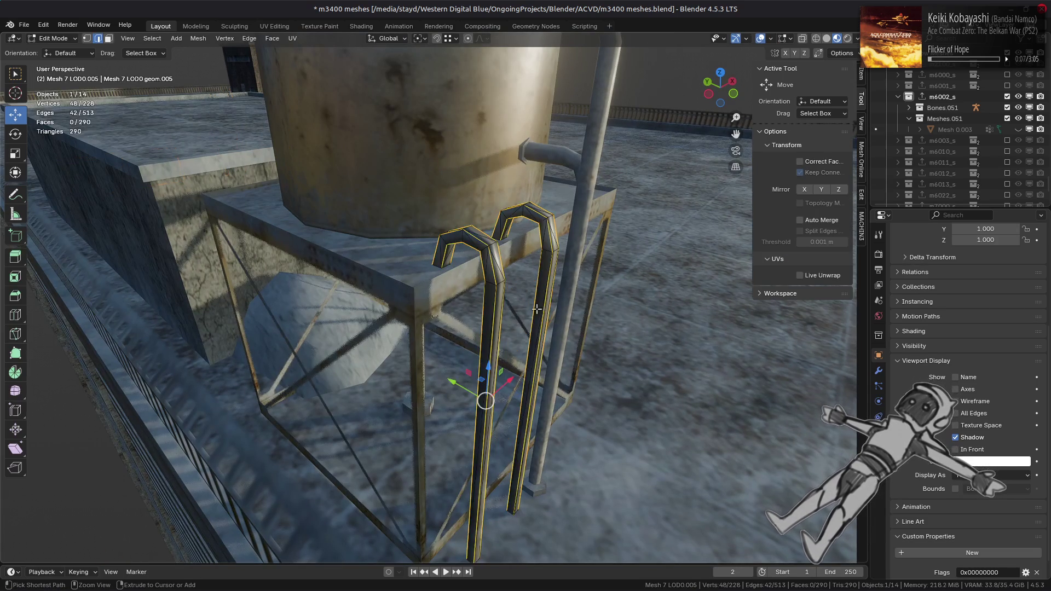
key(l)
key(ctrl+e)
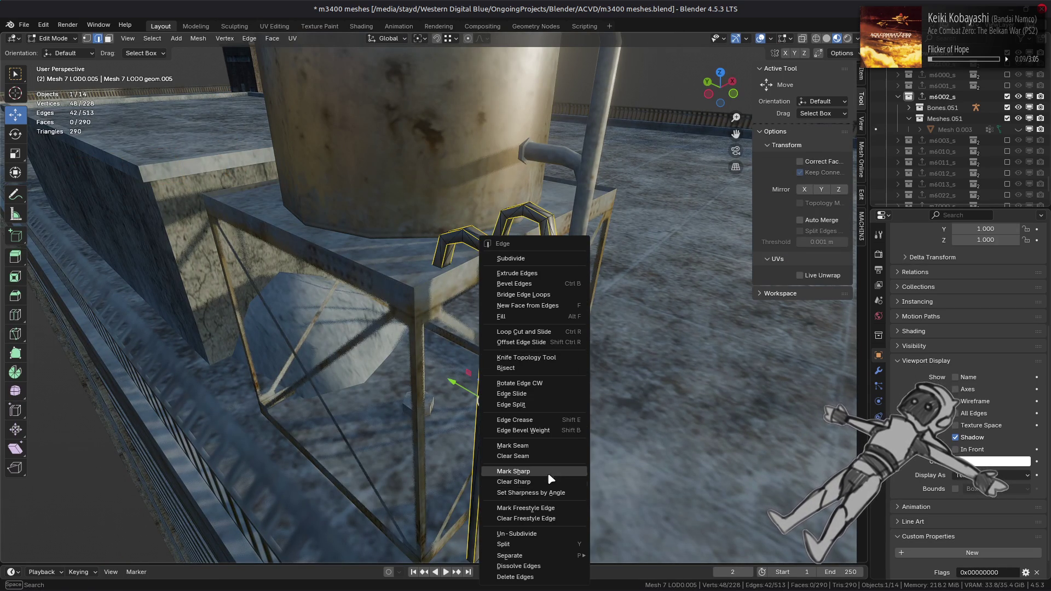
click(548, 485)
key(alt+a)
key(Tab)
- Open the ladder's Modifier properties and the Add Modifier list for Normals
middle_drag(572, 350, 488, 329)
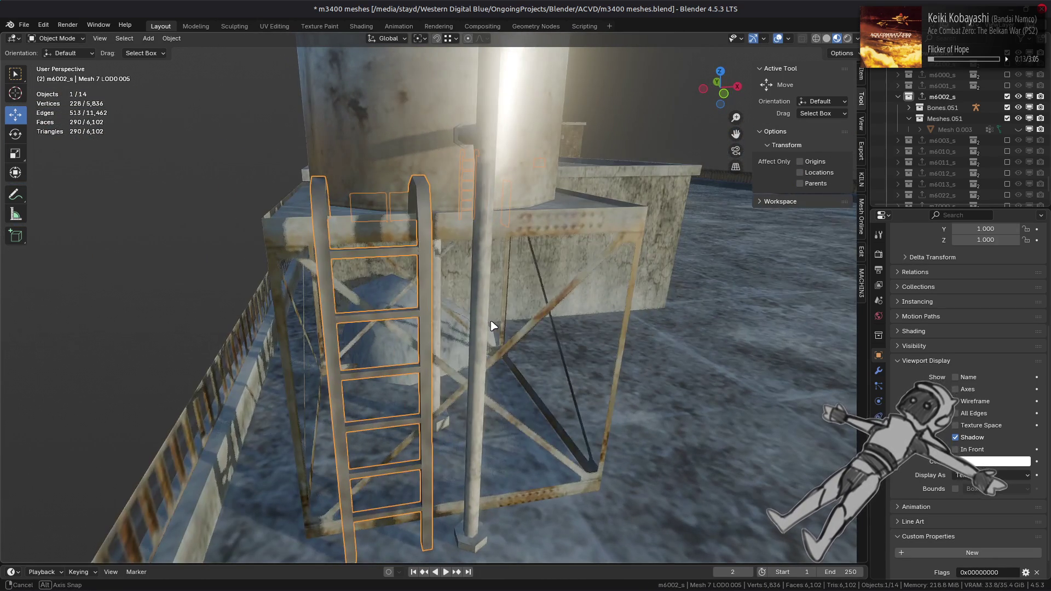
click(879, 371)
click(962, 252)
- Add a Weighted Normal modifier to the ladder with Corner Angle weighting and Face Influence on
mouse_move(876, 313)
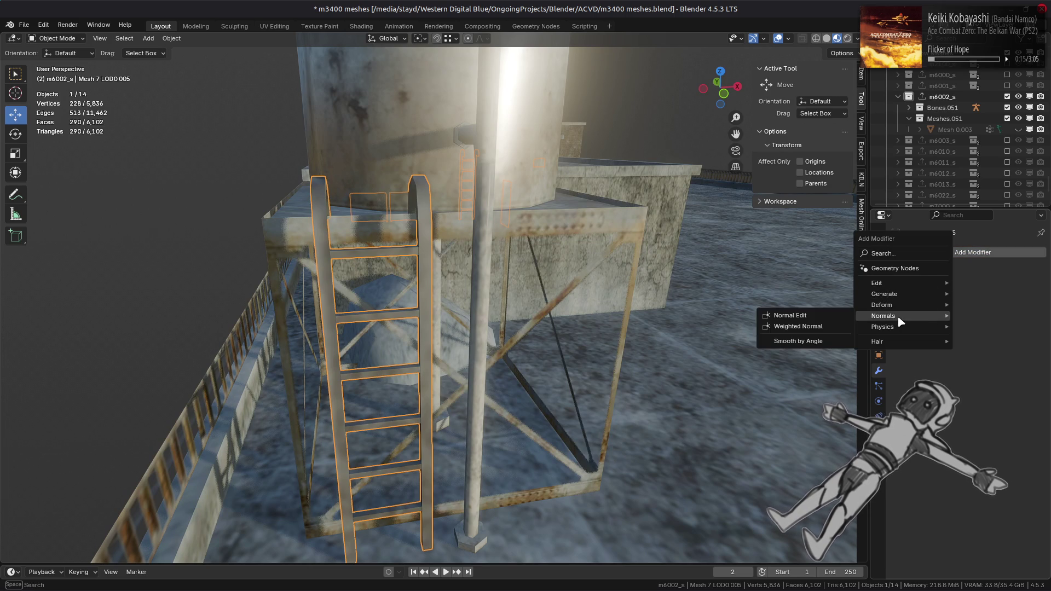
click(843, 330)
click(979, 312)
click(969, 336)
click(955, 365)
middle_drag(493, 320, 459, 323)
- In face select mode, select the ladder's curved rail faces and extend over the straight ones
key(Tab)
key(3)
middle_drag(398, 242, 677, 287)
scroll(665, 288, down, 3)
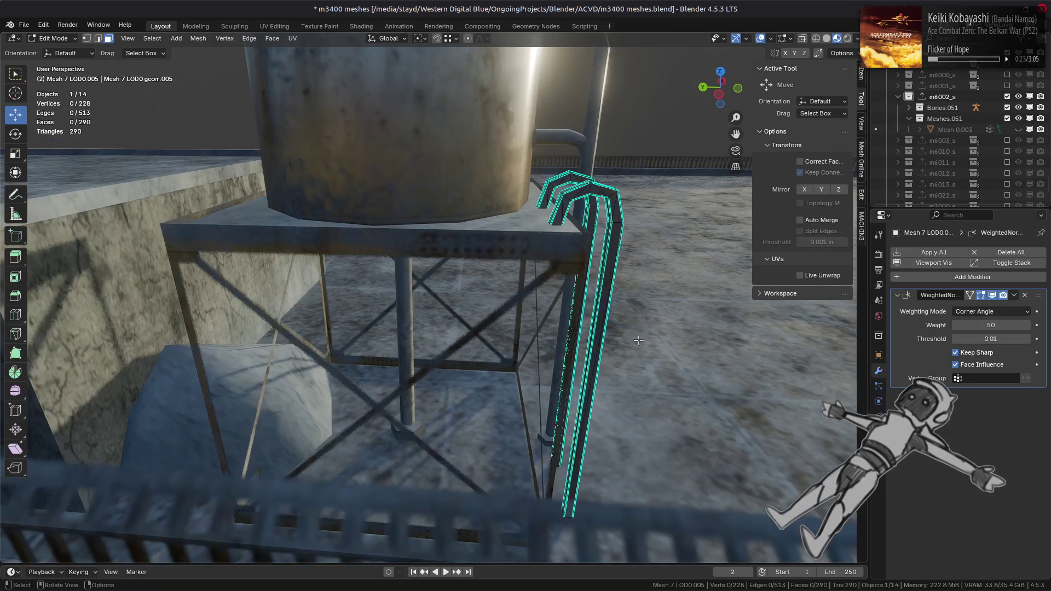
mouse_move(665, 289)
middle_down()
mouse_move(512, 310)
mouse_move(476, 333)
mouse_move(544, 383)
middle_up()
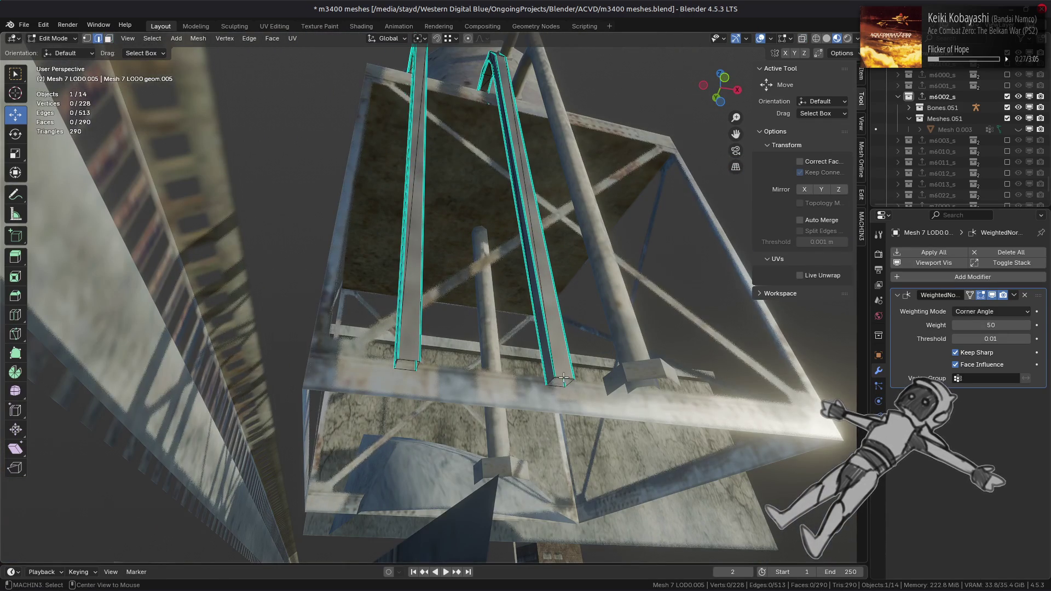
key(3)
key(ctrl+KP_Add)
middle_drag(443, 337, 423, 312)
- Set the selected rail faces to Strong face strength, then deselect and return to Object Mode
click(198, 38)
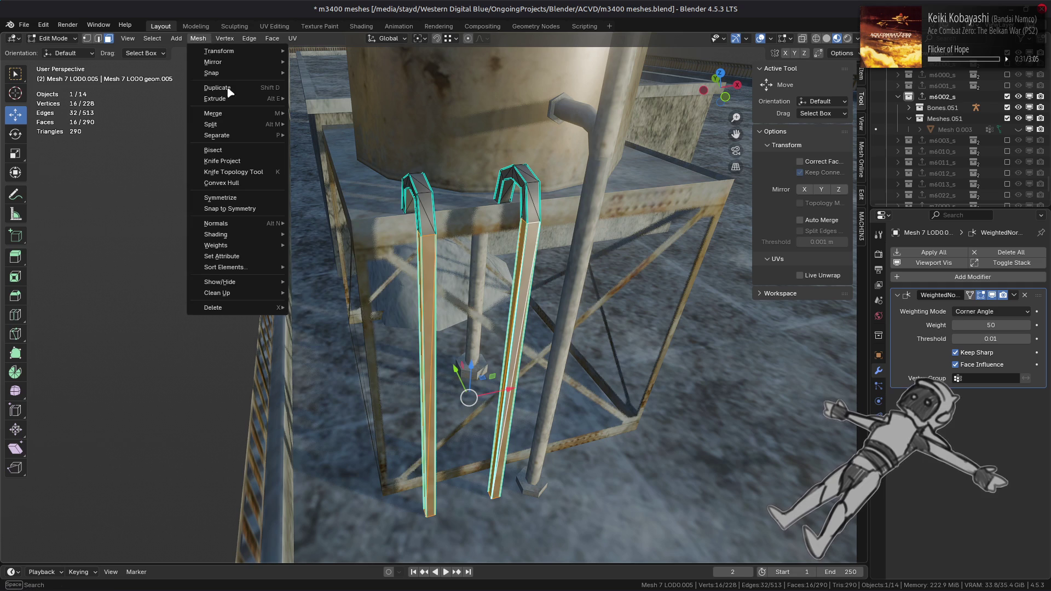
mouse_move(241, 228)
mouse_move(350, 387)
click(451, 411)
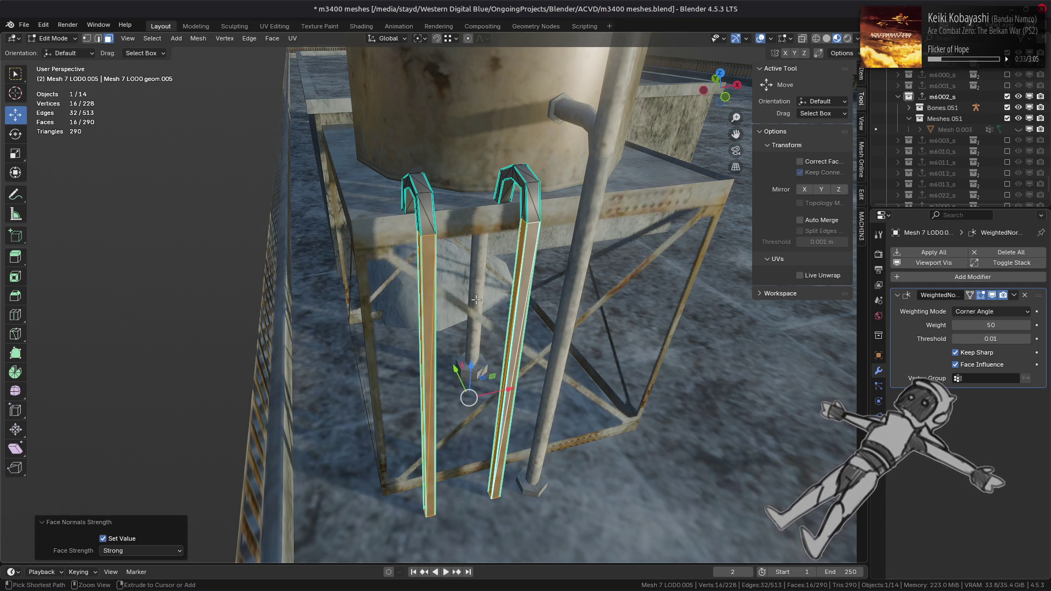
key(alt+a)
key(Tab)
- Add a Weighted Normal modifier to Mesh10 LOD0, settling on Corner Angle weighting
mouse_move(475, 300)
middle_down()
mouse_move(440, 272)
mouse_move(354, 277)
mouse_move(367, 274)
middle_up()
click(493, 136)
click(926, 254)
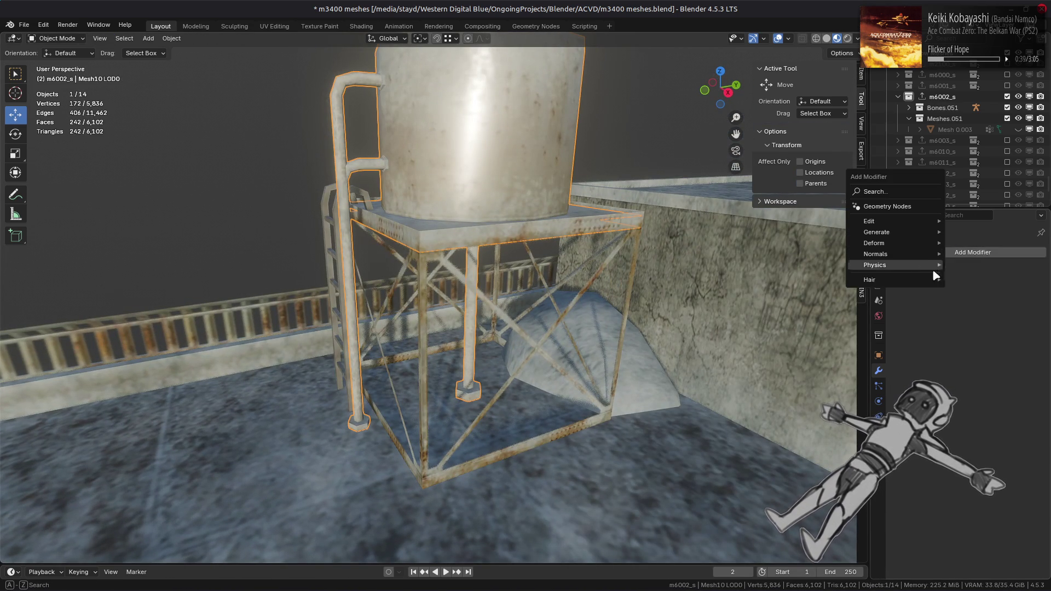
mouse_move(901, 254)
click(965, 266)
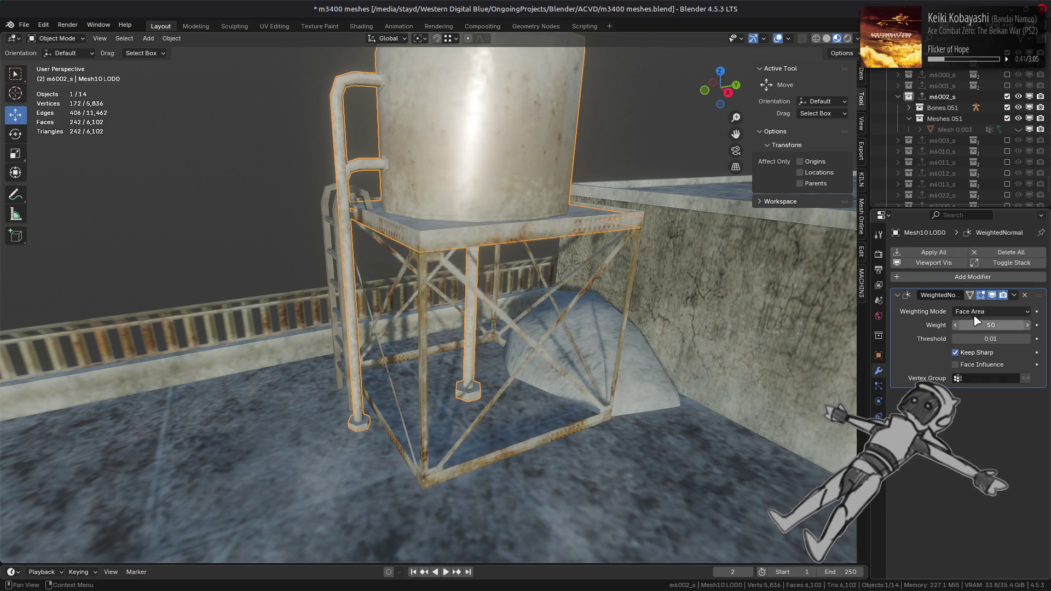
click(991, 311)
click(986, 323)
scroll(748, 258, down, 2)
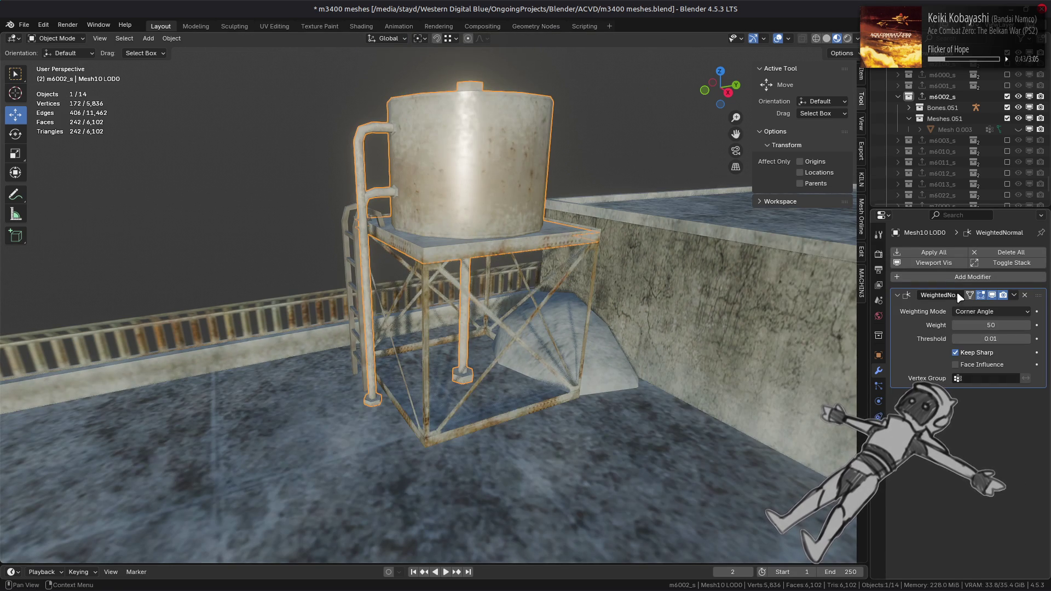
click(991, 312)
click(983, 355)
click(982, 318)
click(983, 336)
- Toggle the modifier's viewport display to compare shading, deselect, and save m3400 meshes.blend
mouse_move(704, 282)
middle_down()
mouse_move(729, 310)
mouse_move(798, 302)
middle_up()
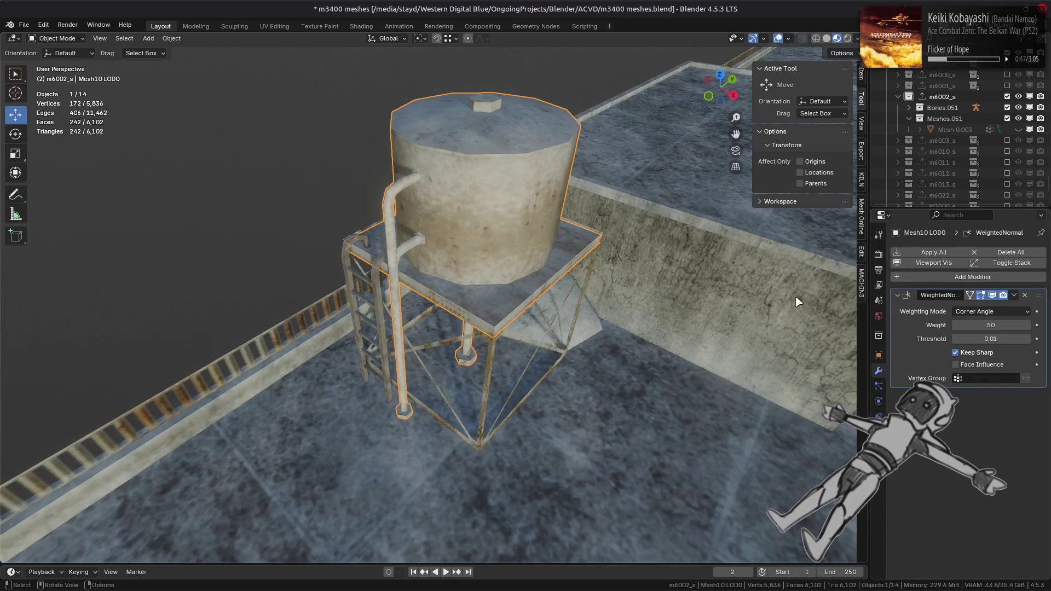
mouse_move(719, 307)
middle_down()
mouse_move(683, 274)
mouse_move(887, 298)
middle_up()
click(994, 296)
click(994, 296)
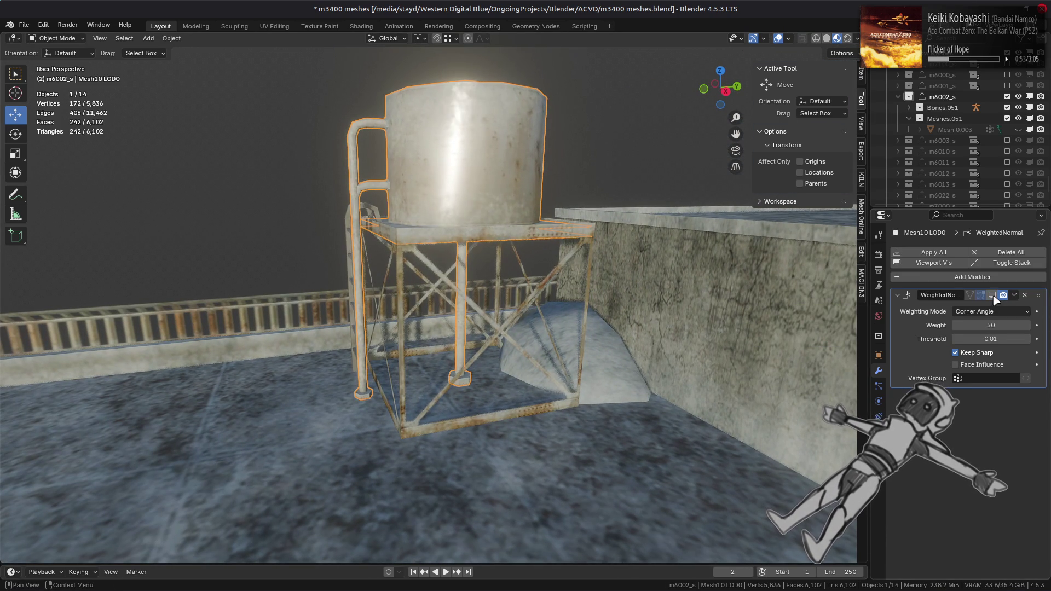
scroll(495, 270, down, 3)
mouse_move(578, 261)
middle_down()
mouse_move(495, 270)
mouse_move(664, 295)
middle_up()
key(alt+a)
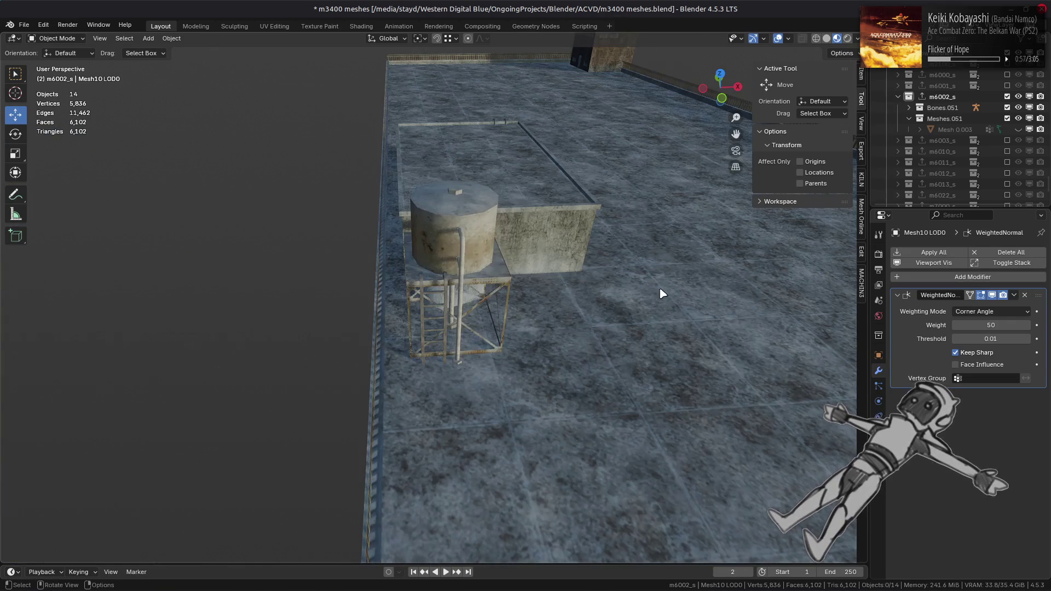
key(ctrl+s)
scroll(647, 289, up, 4)
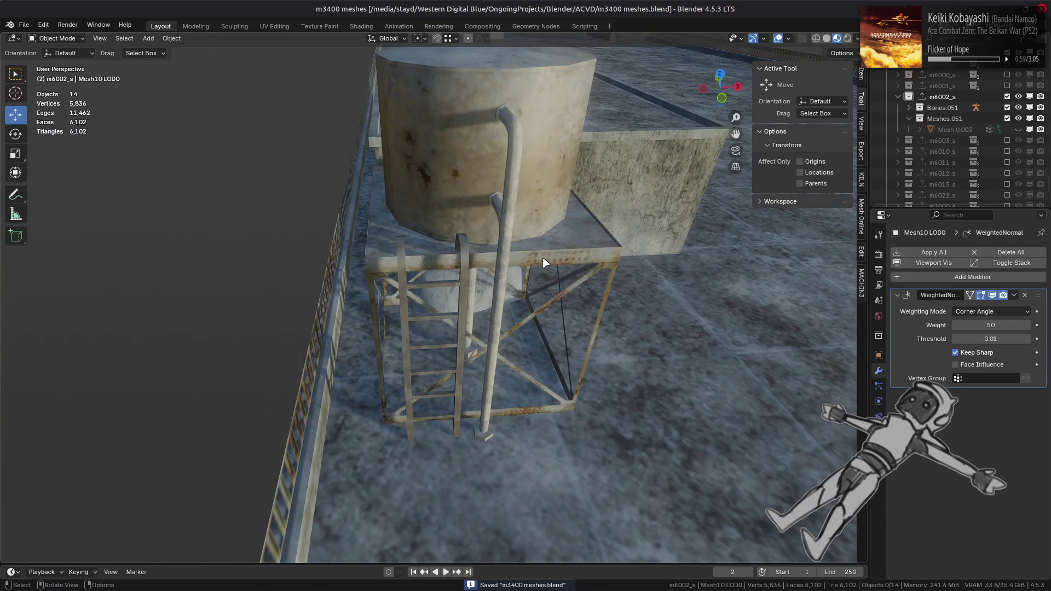
- Select the water tank, view its mesh and ladder from above in Edit Mode, then deselect
click(513, 239)
key(Tab)
scroll(515, 246, up, 3)
mouse_move(514, 247)
middle_down()
mouse_move(504, 268)
mouse_move(463, 169)
middle_up()
key(alt+a)
key(Tab)
key(alt+a)
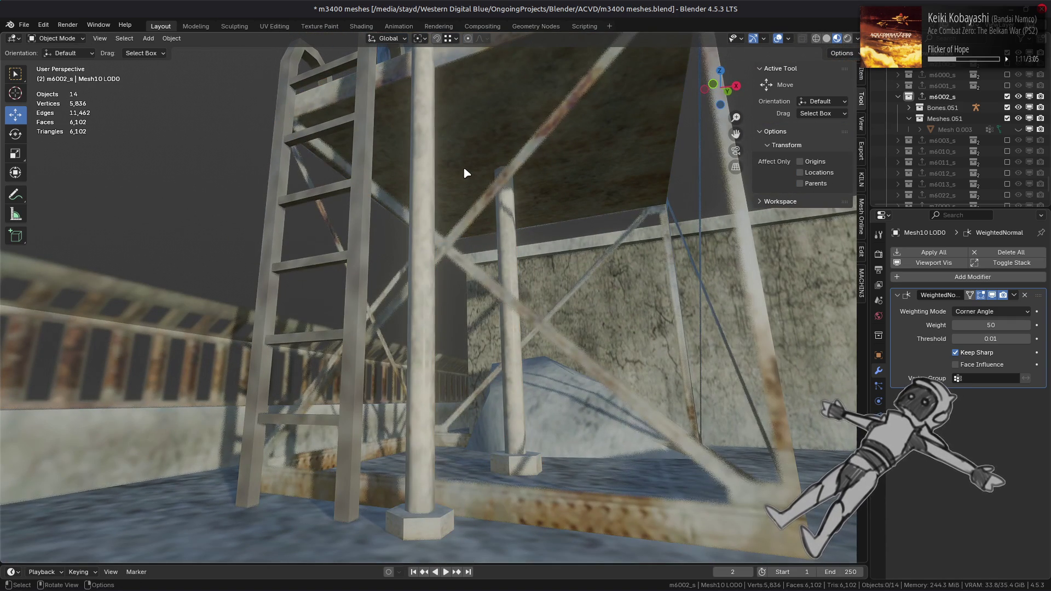
- Orbit out to the whole tank and select the scaffold mesh Mesh 9 LOD0
scroll(463, 167, down, 4)
scroll(463, 167, down, 5)
middle_drag(463, 167, 405, 224)
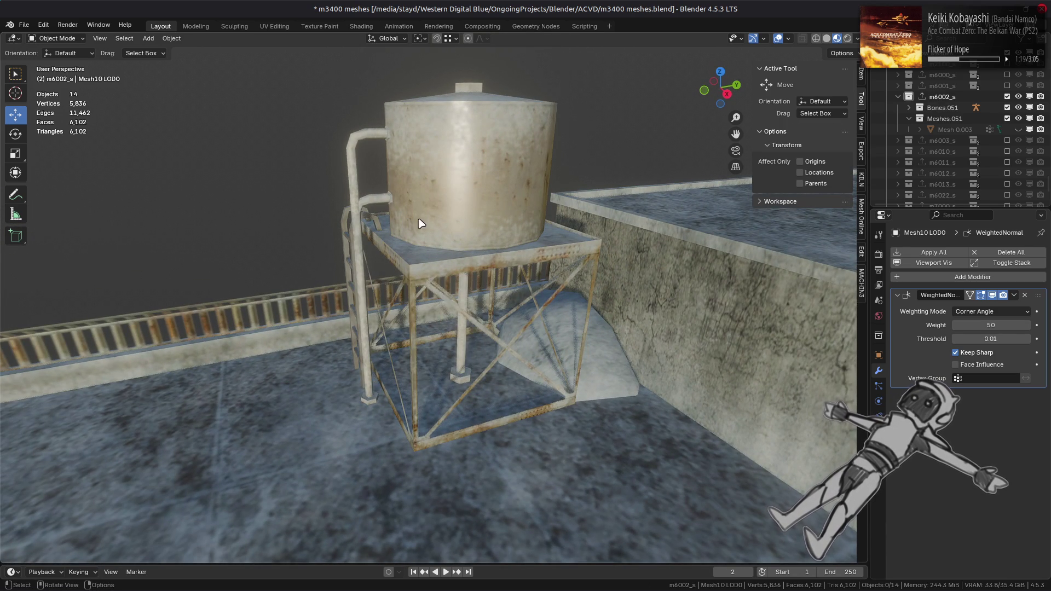
scroll(421, 220, up, 2)
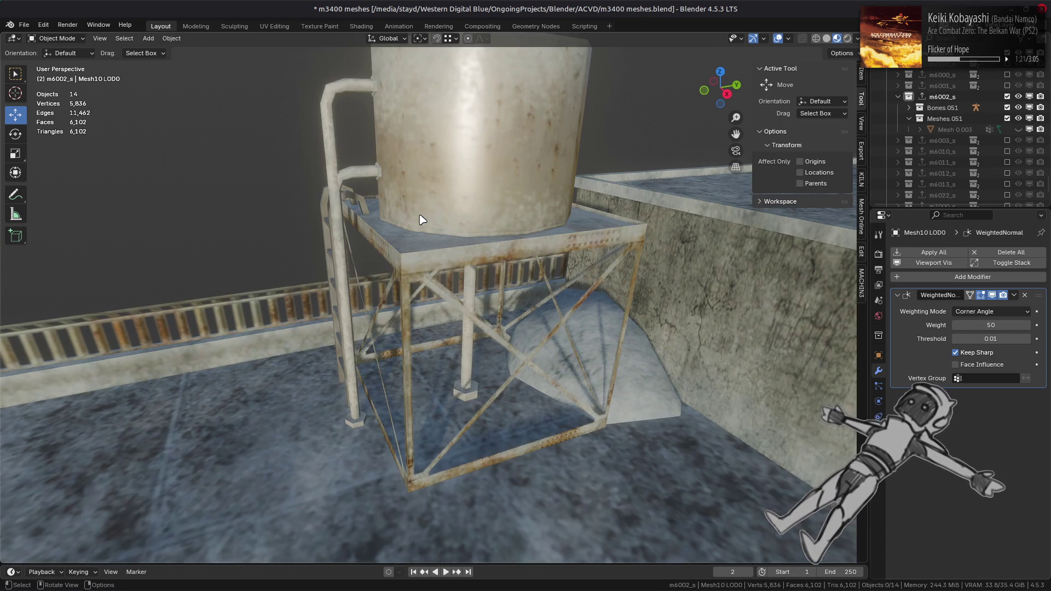
click(476, 275)
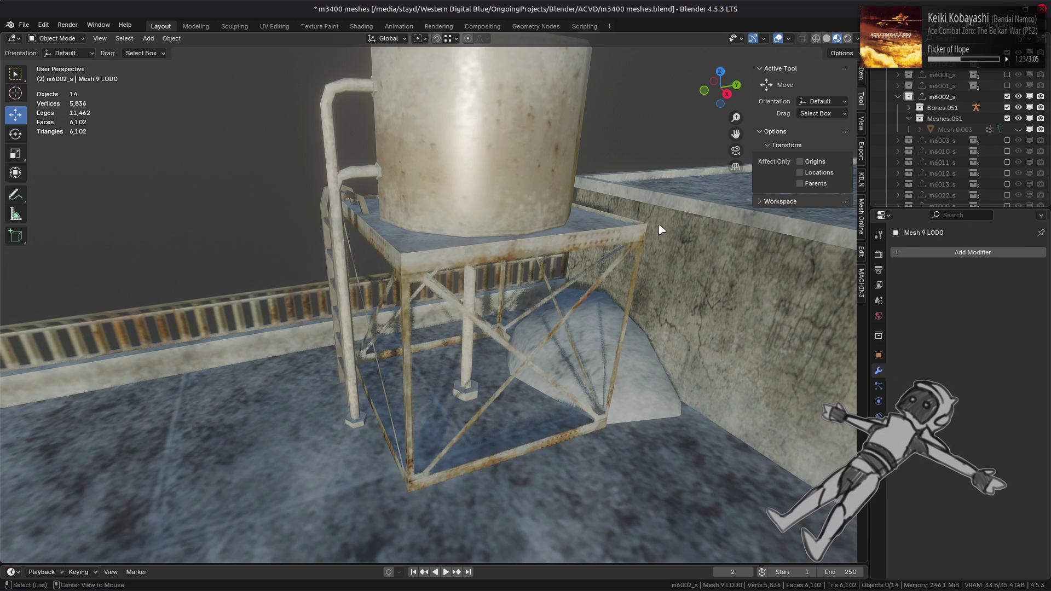
- In Edit Mode on the ladder, reveal all geometry, select both rails and hide the rungs
mouse_move(700, 190)
middle_down()
mouse_move(697, 293)
mouse_move(363, 301)
mouse_move(338, 312)
mouse_move(417, 308)
mouse_move(413, 248)
mouse_move(568, 249)
mouse_move(542, 213)
middle_up()
click(419, 306)
key(Tab)
key(alt+h)
key(alt+a)
key(ctrl+l)
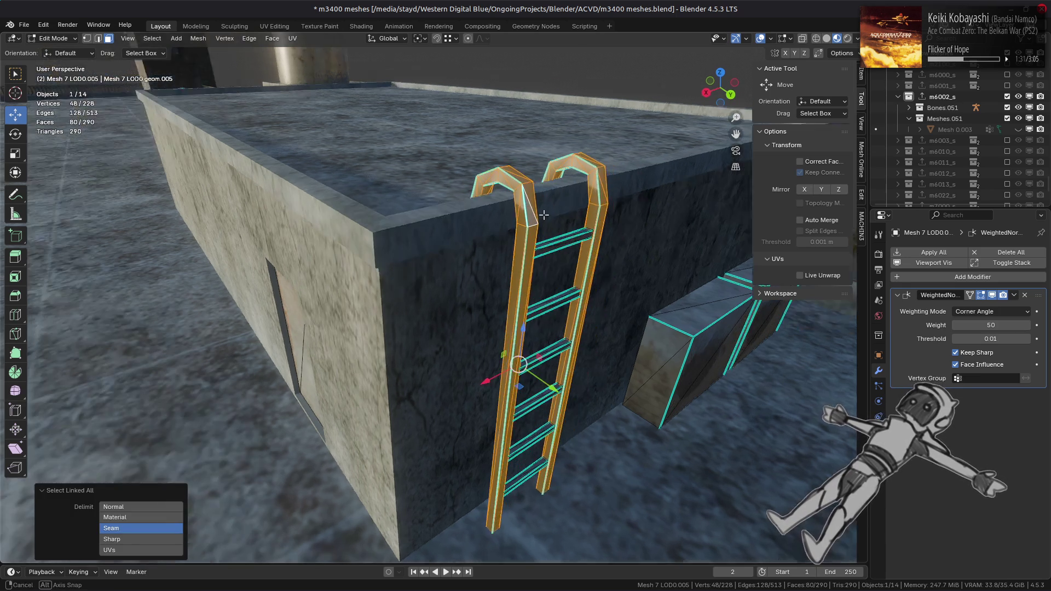
key(shift+h)
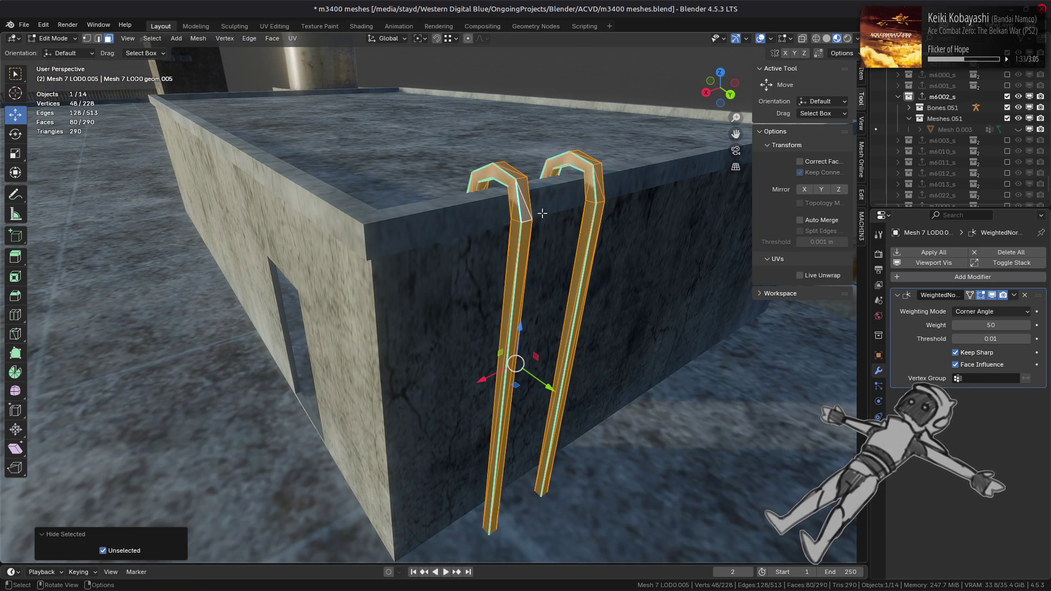
- Mark the rail edges sharp, clear the marks again, and select all sharp edges to check
key(2)
key(ctrl+e)
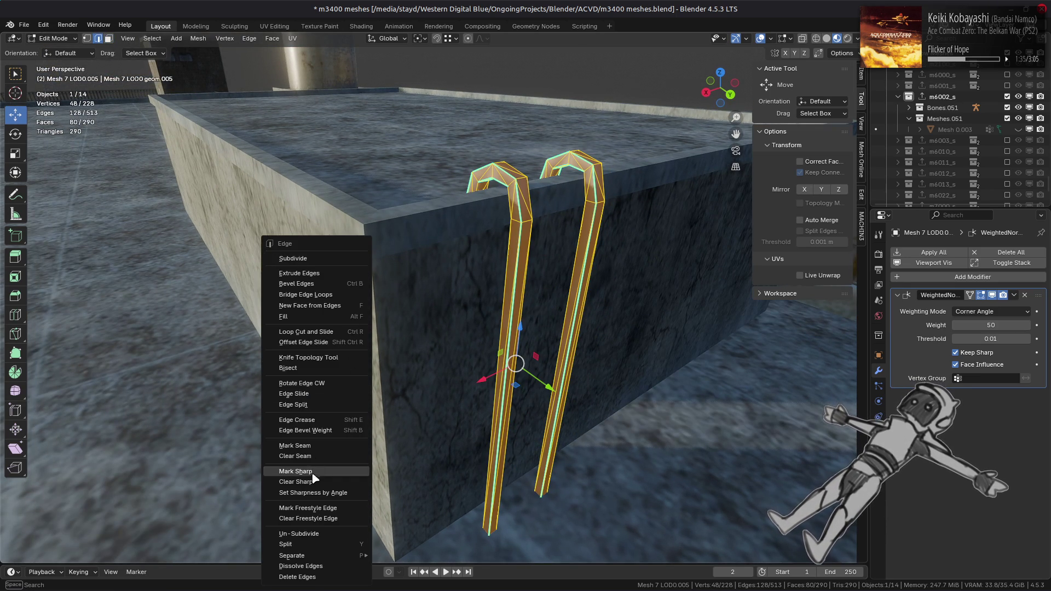
click(296, 472)
key(ctrl+e)
click(310, 488)
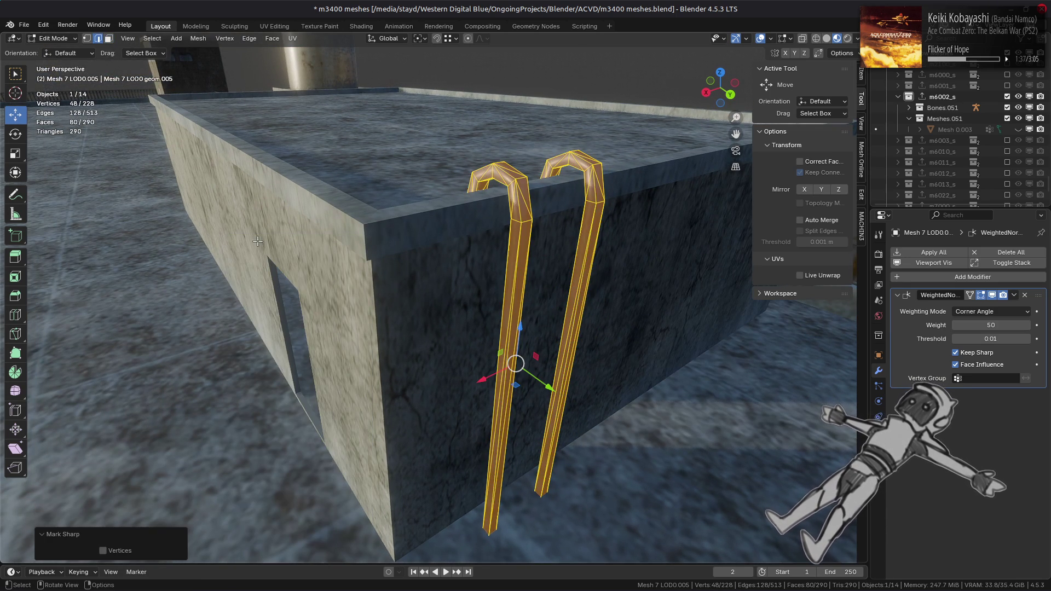
key(alt+a)
click(152, 38)
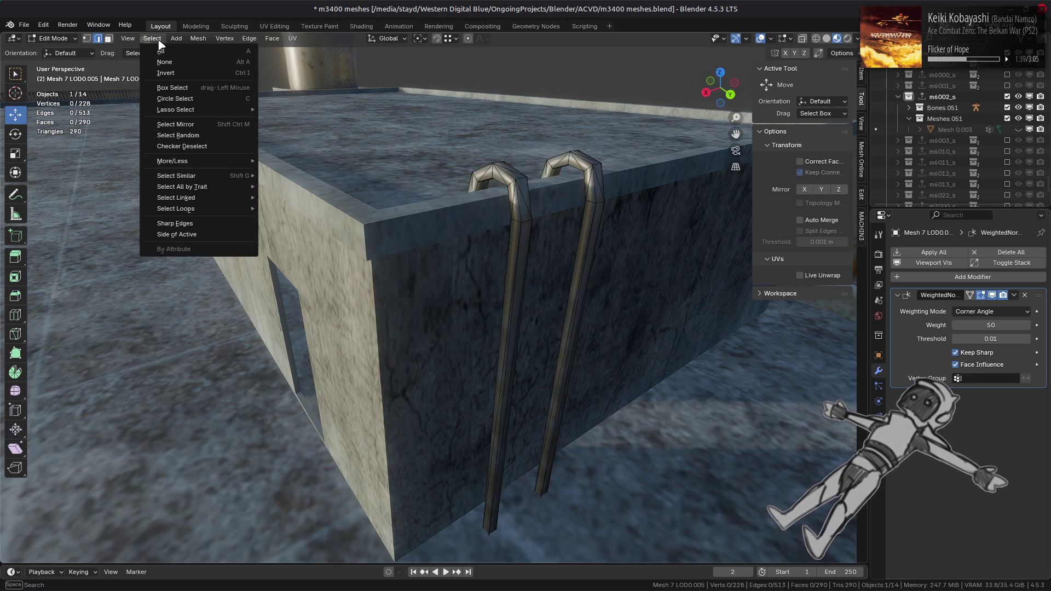
click(208, 223)
key(ctrl+e)
click(345, 482)
- Reveal the hidden rungs and select the full geometry of both rails
key(alt+a)
key(alt+h)
key(alt+a)
key(3)
middle_drag(534, 411, 466, 321)
key(2)
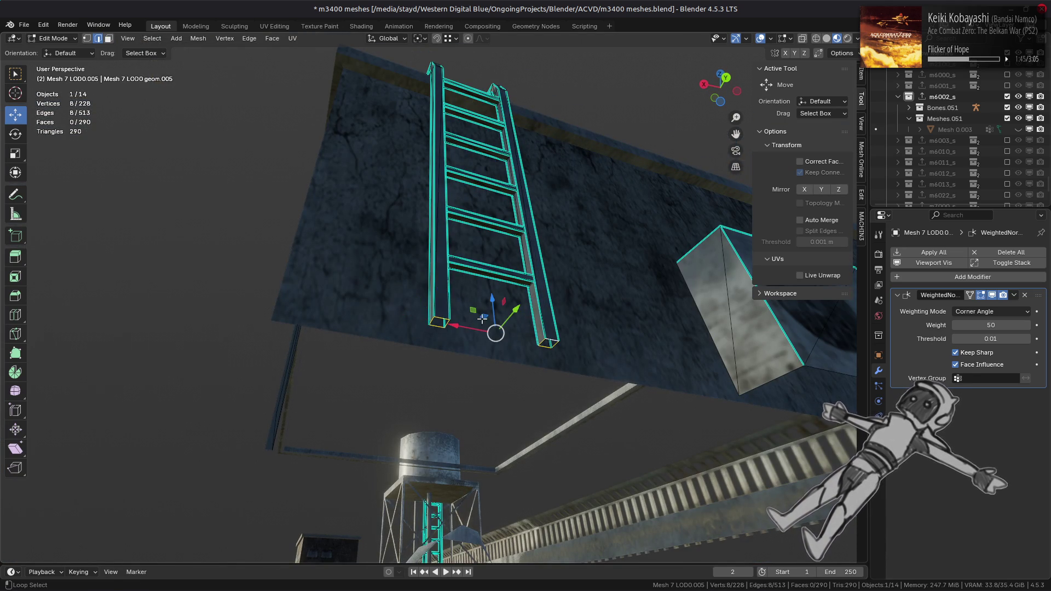
key(ctrl+l)
key(3)
- Set the rail faces to Strong face strength, deselect, and return to Object Mode
click(200, 39)
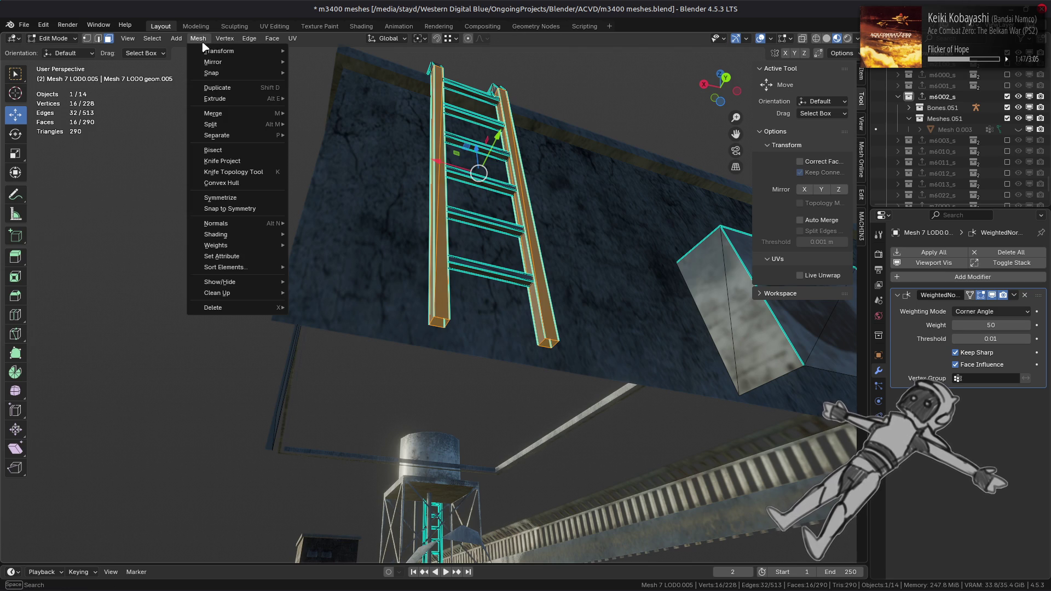
mouse_move(249, 223)
mouse_move(386, 389)
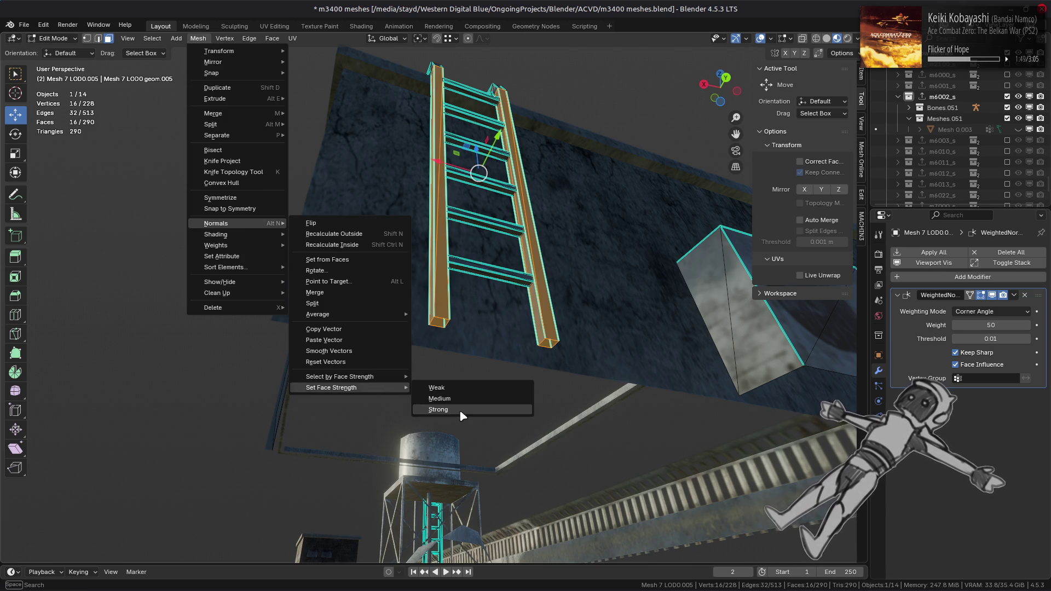
click(438, 412)
middle_drag(368, 275, 369, 275)
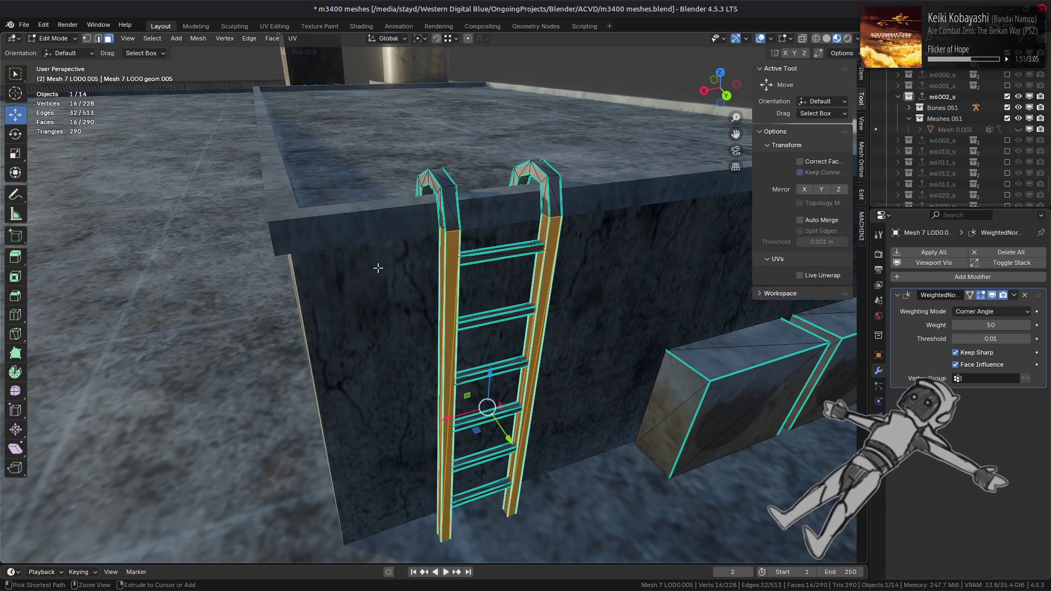
click(410, 235)
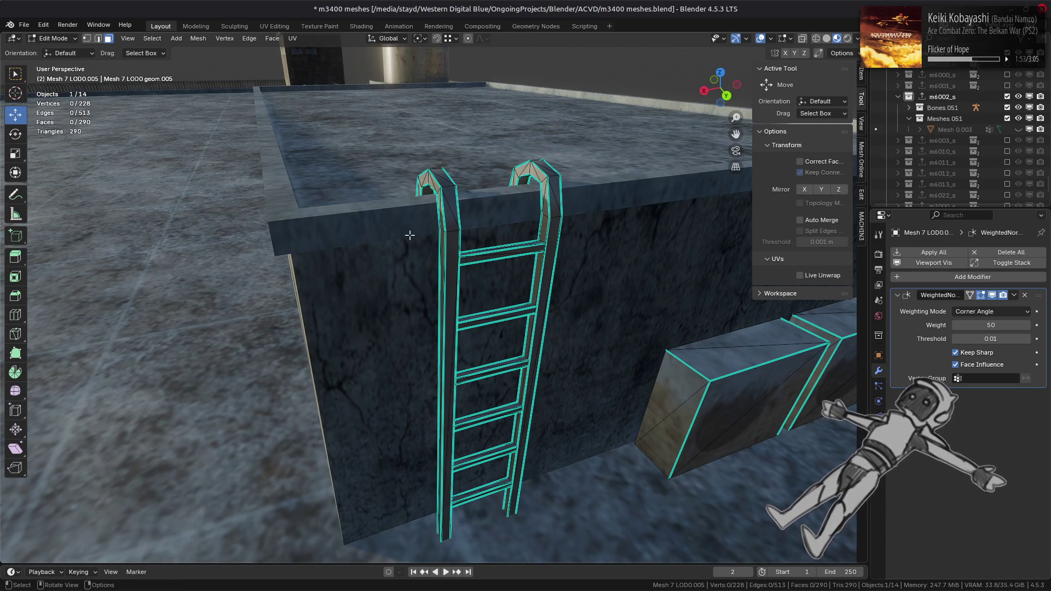
key(Tab)
mouse_move(409, 228)
middle_down()
mouse_move(312, 240)
mouse_move(405, 229)
mouse_move(380, 228)
middle_up()
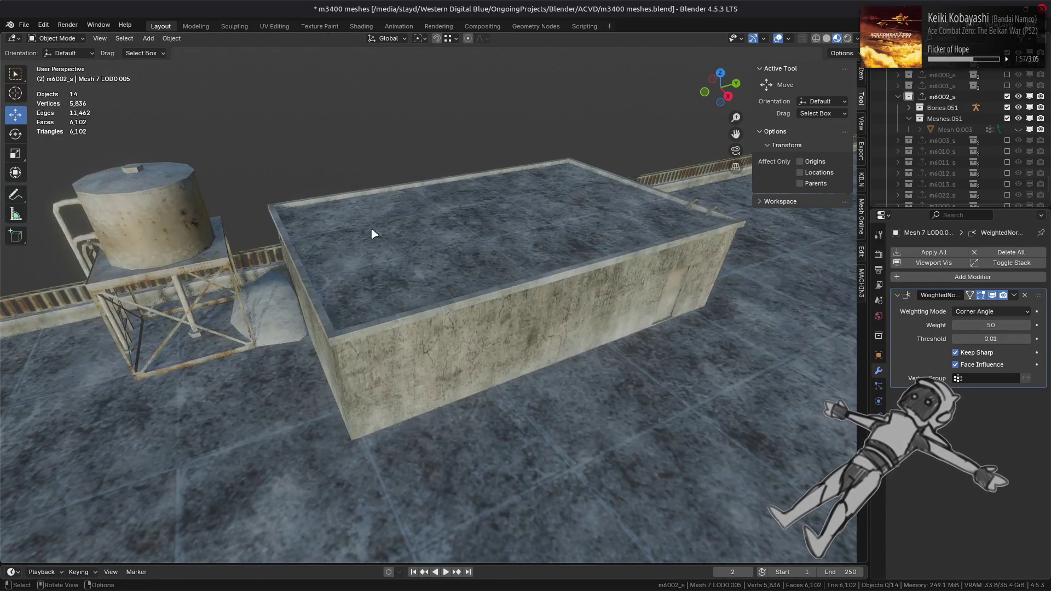
- Select the building wall mesh and inspect its geometry in Edit Mode from several angles
scroll(602, 268, up, 5)
scroll(504, 227, up, 1)
scroll(276, 129, down, 1)
click(304, 139)
key(Tab)
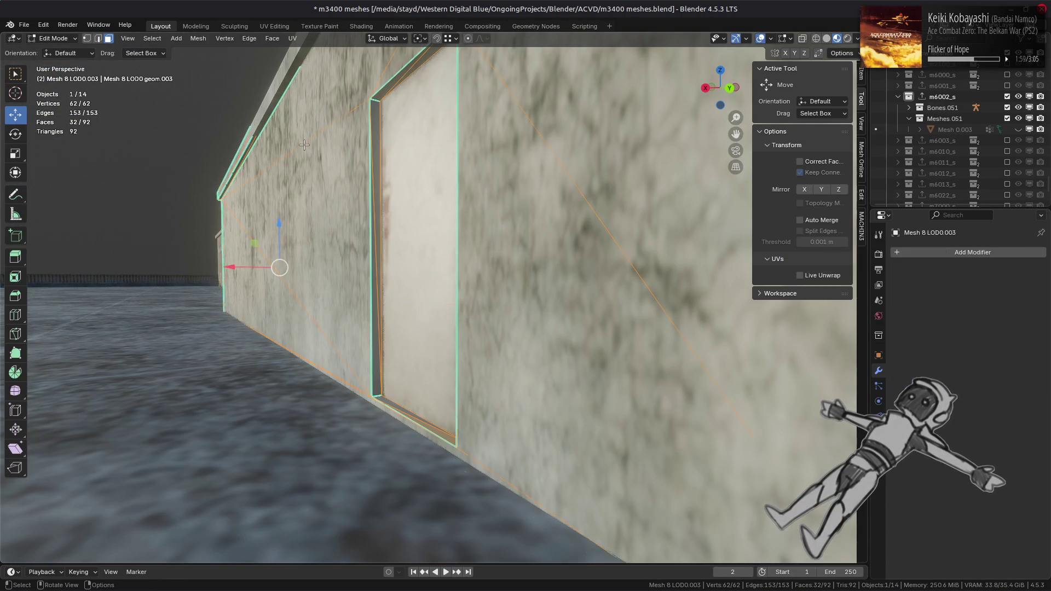
scroll(308, 160, down, 5)
middle_drag(308, 160, 545, 232)
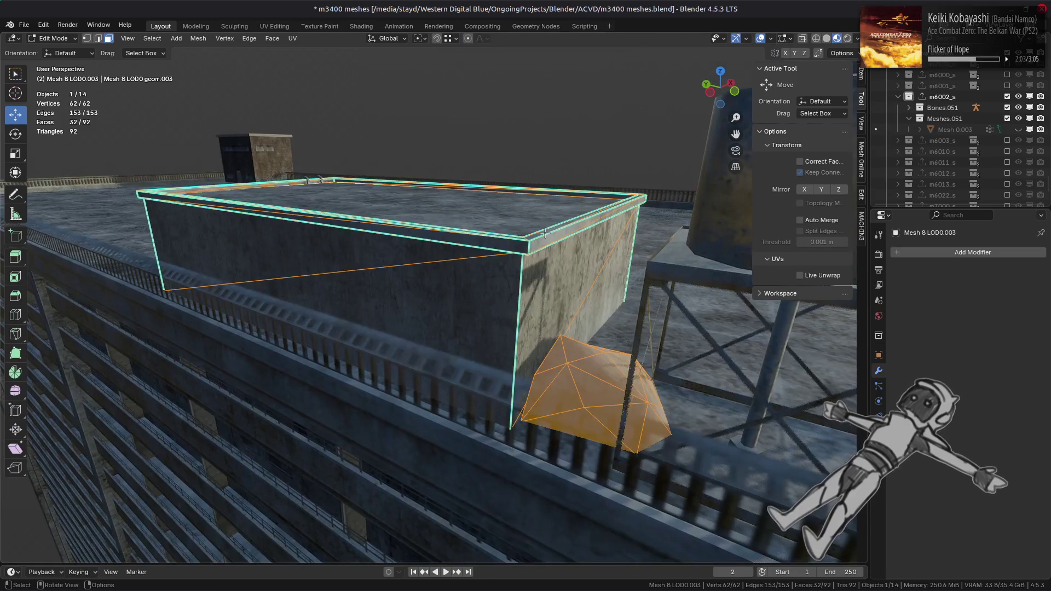
middle_drag(625, 296, 538, 309)
key(Tab)
- Add a Weighted Normal modifier with Keep Sharp, ending on Corner Angle after trying Face Area & Angle
click(930, 252)
mouse_move(942, 263)
click(837, 272)
click(970, 354)
click(970, 311)
click(979, 321)
middle_drag(646, 320, 810, 311)
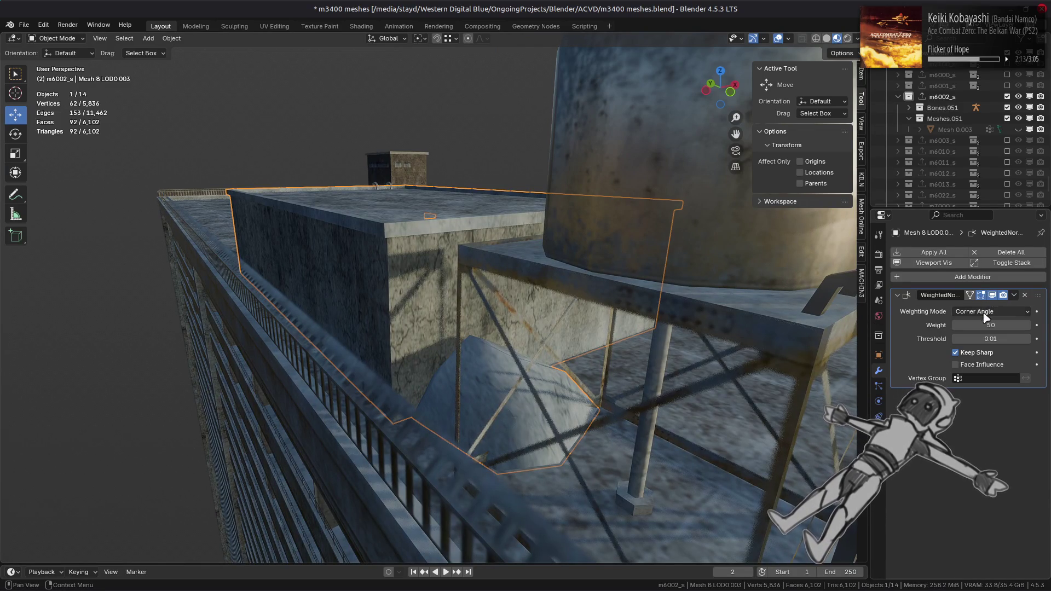
click(987, 311)
click(987, 353)
click(987, 311)
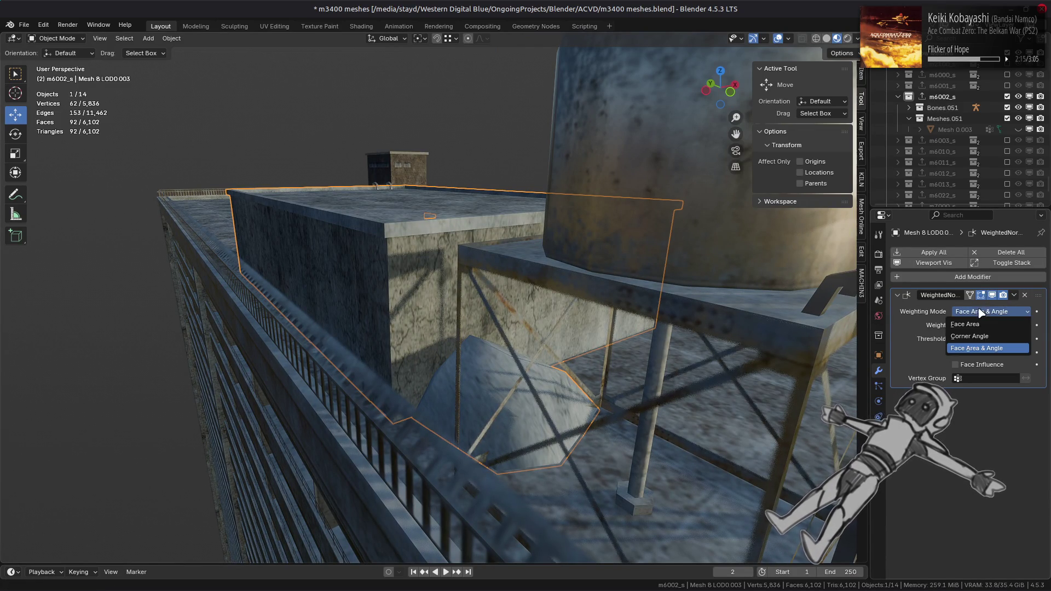
click(980, 335)
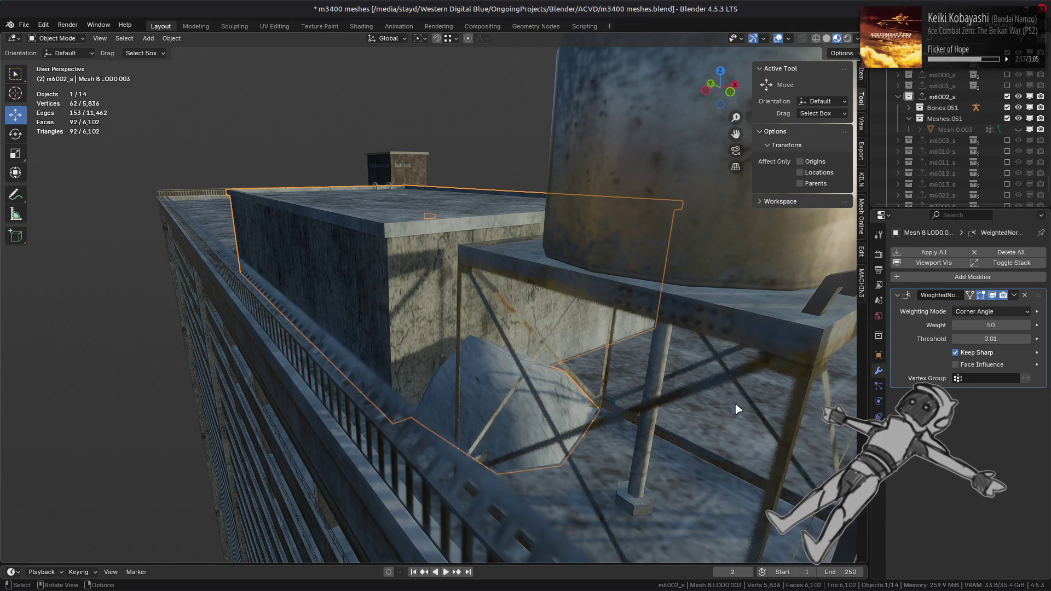
- Select the water tower's frame mesh and frame it in the view
click(704, 387)
key(KP_Decimal)
scroll(701, 385, up, 6)
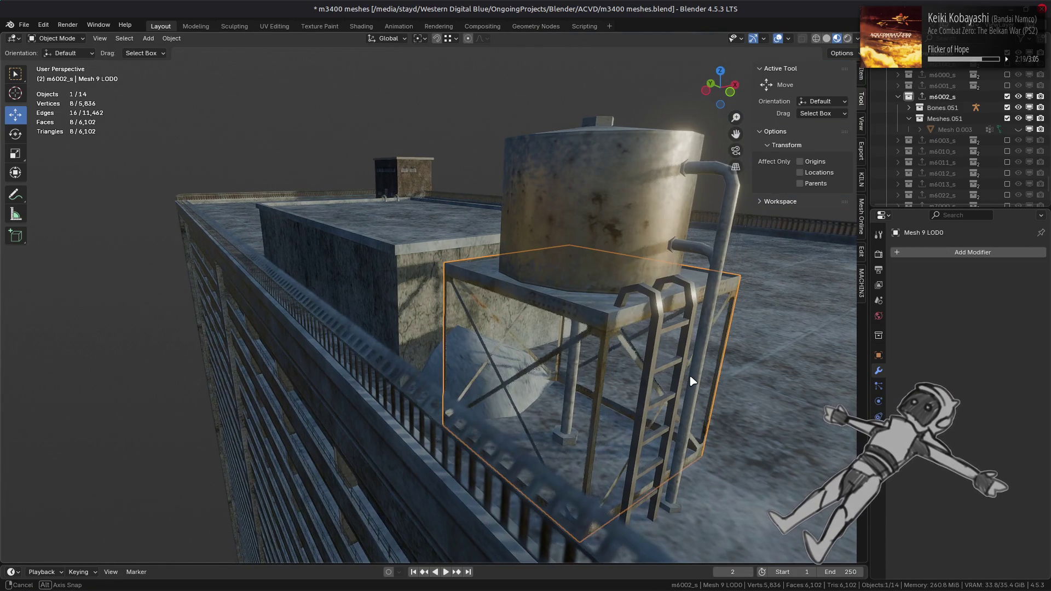
- Inspect the tower frame's material settings and its MTD custom property value
scroll(685, 363, down, 6)
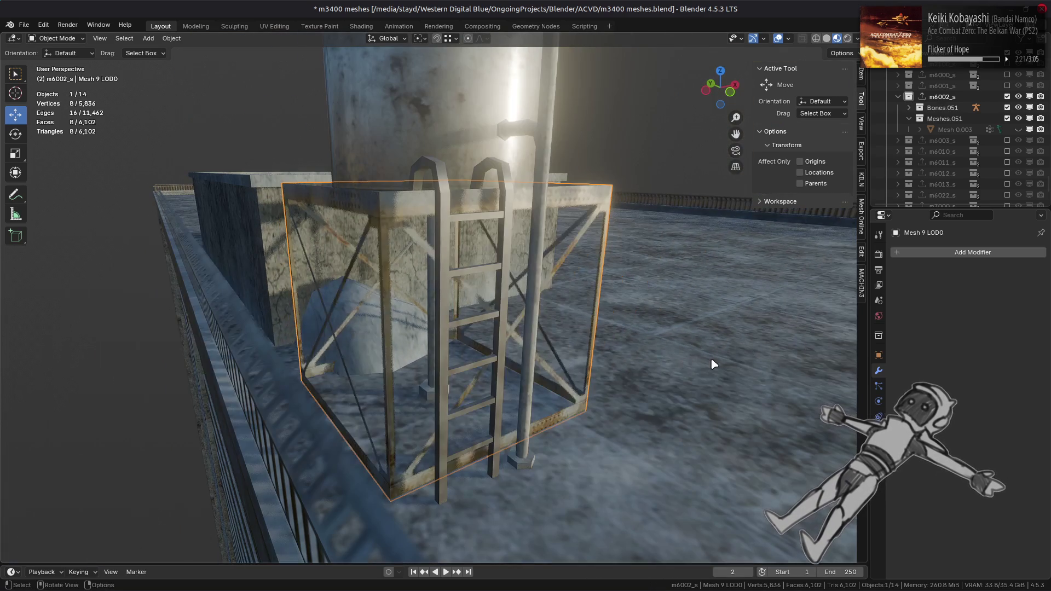
click(879, 446)
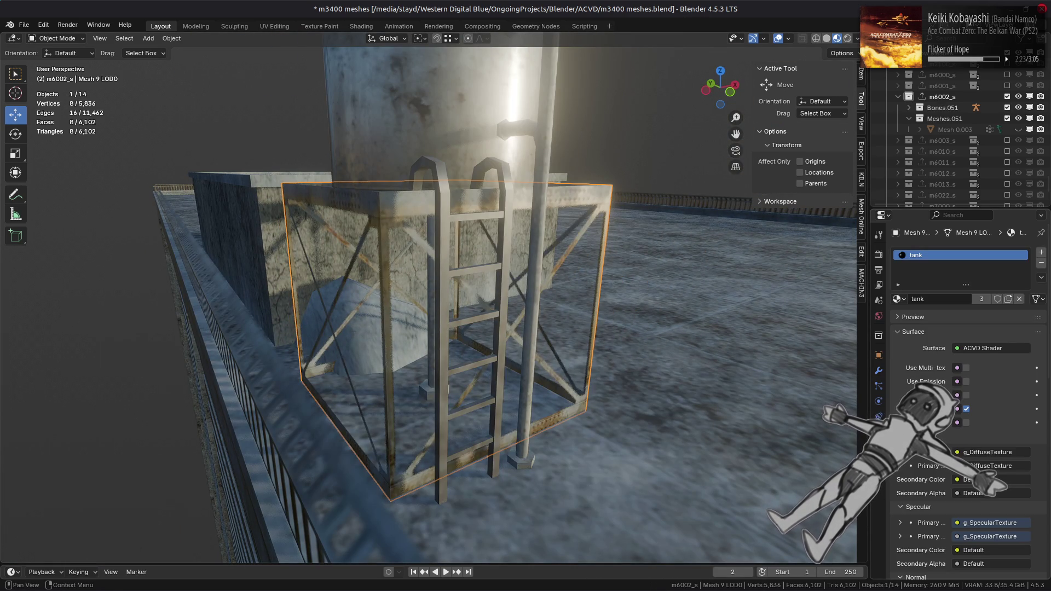
scroll(966, 394, down, 15)
scroll(931, 525, down, 1)
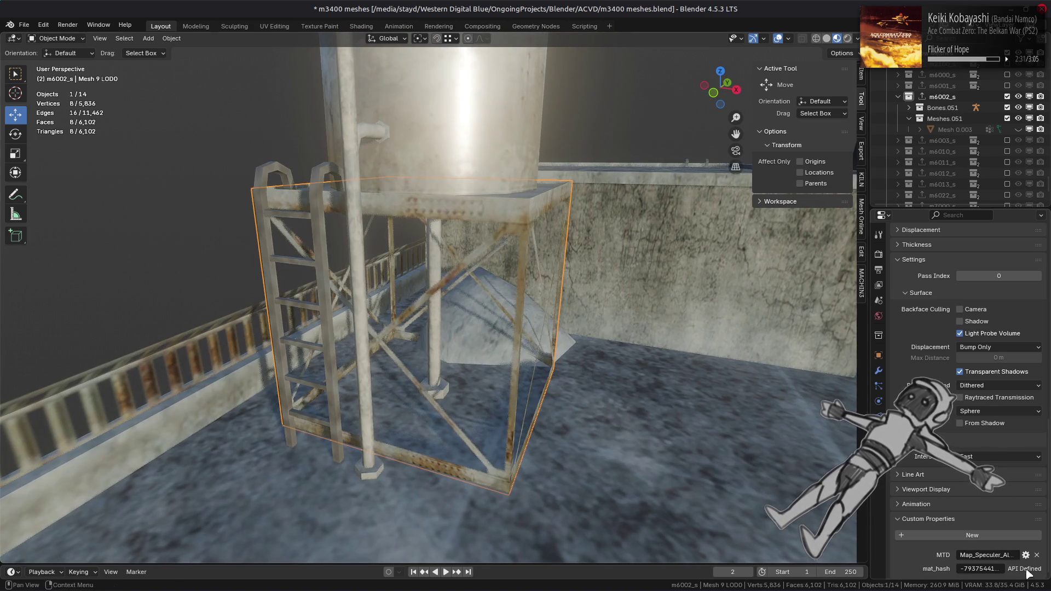
click(1019, 555)
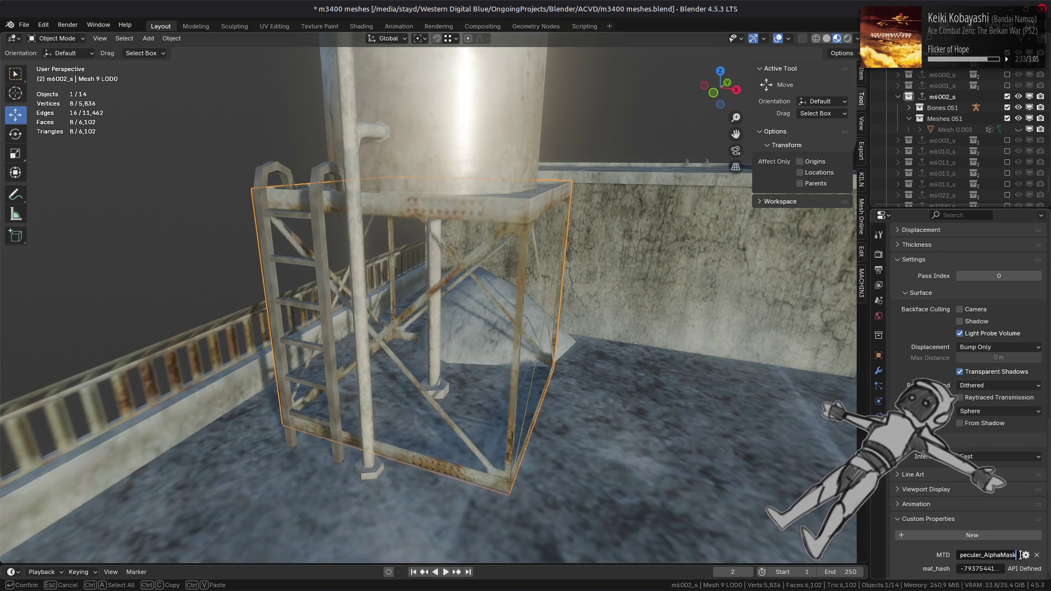
key(Return)
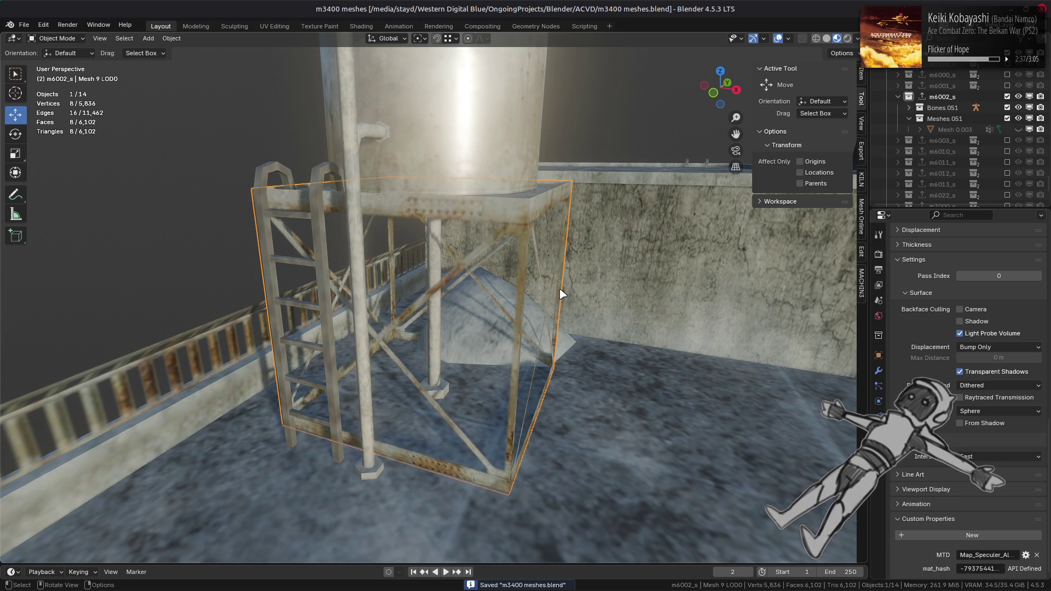
scroll(562, 294, up, 2)
- Inspect the support structure and water tank geometry in Edit Mode from a low angle
click(350, 446)
key(Tab)
mouse_move(384, 431)
middle_down()
mouse_move(559, 404)
mouse_move(439, 356)
mouse_move(438, 335)
mouse_move(476, 317)
mouse_move(422, 263)
mouse_move(279, 200)
mouse_move(505, 209)
middle_up()
key(Tab)
shift+click(478, 315)
click(422, 263)
key(Tab)
key(Tab)
ctrl+click(505, 208)
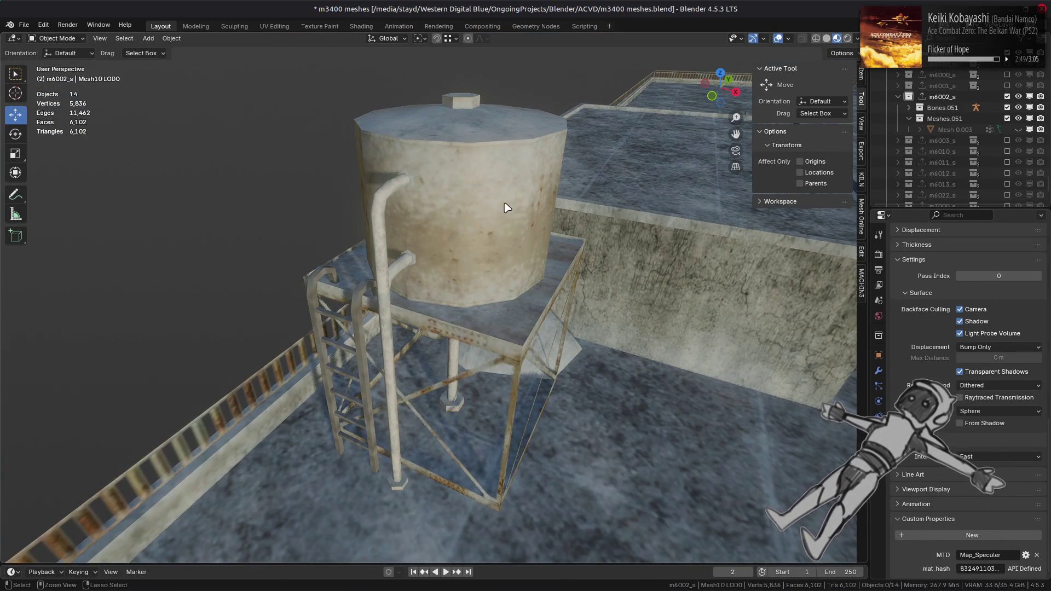
- Unhide the red low-poly mesh, switch to Solid shading, and check the tank mesh
click(1018, 129)
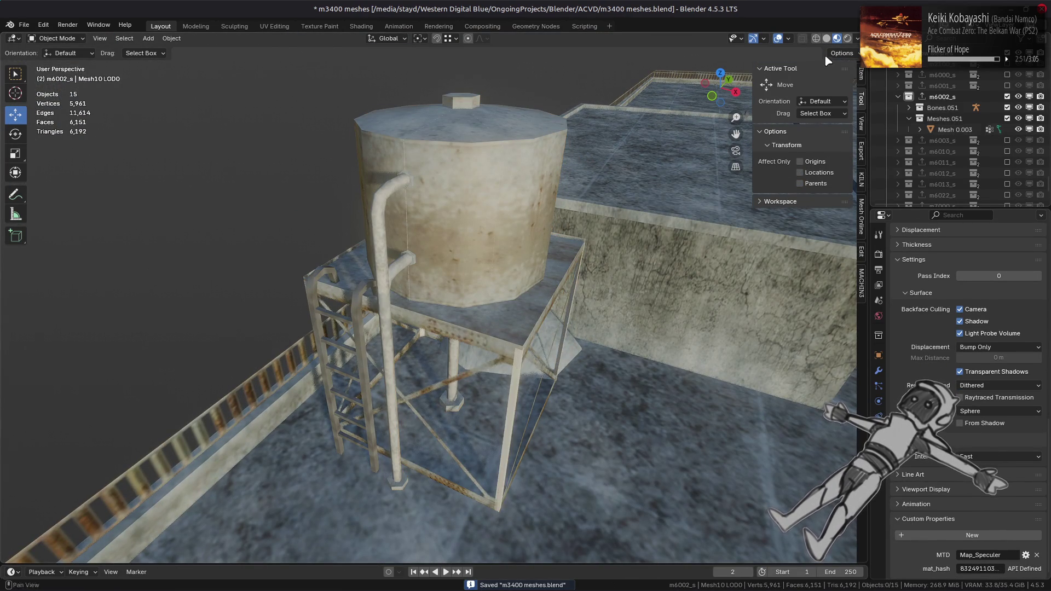
click(826, 38)
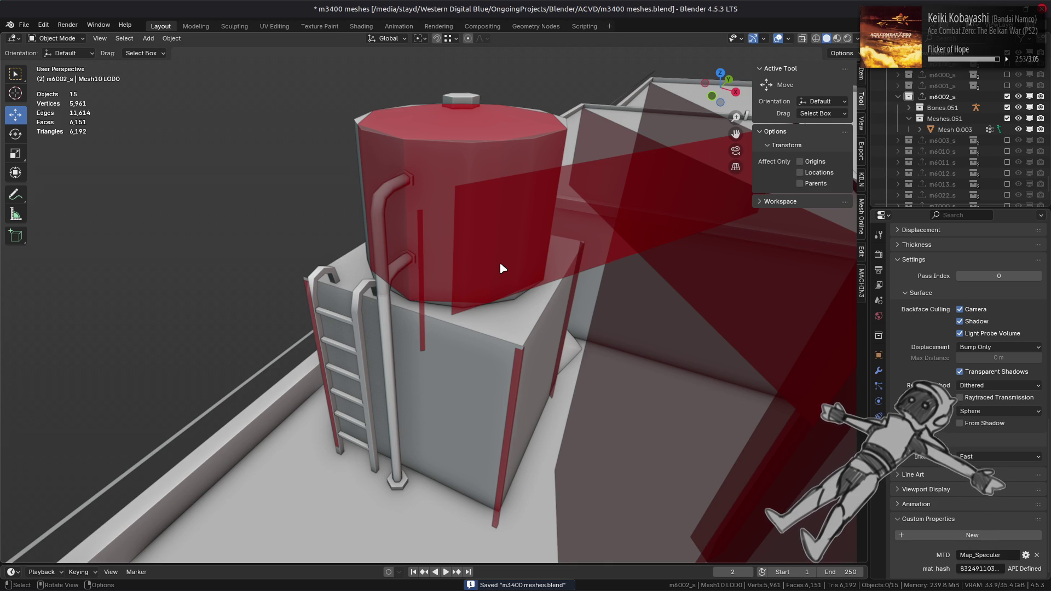
click(390, 353)
key(Tab)
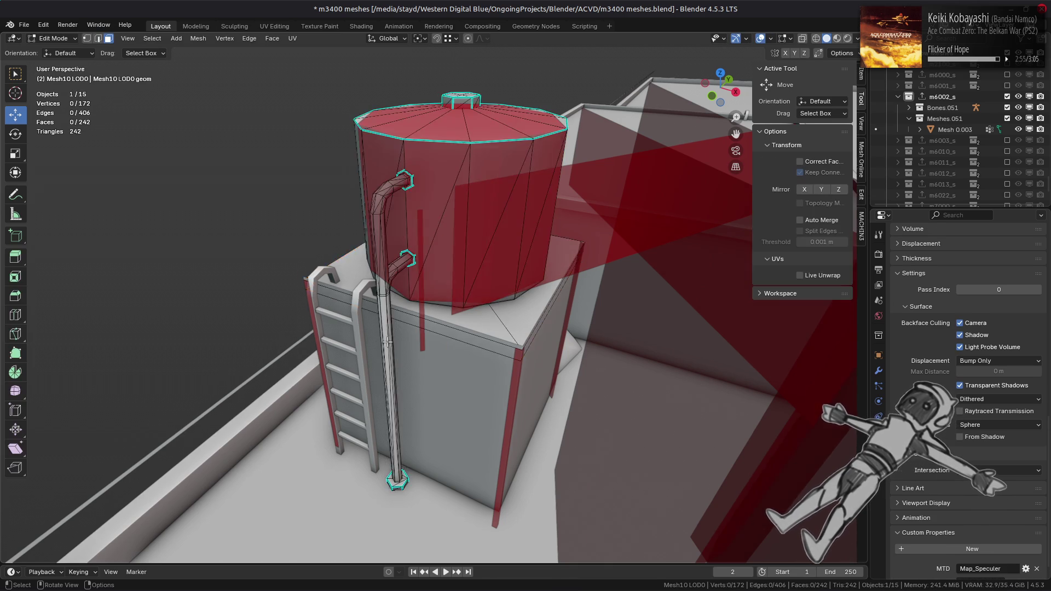
middle_drag(392, 348, 343, 343)
key(Tab)
- Hide the box frame mesh, then edit the tank mesh and pick a face on its pipe
click(430, 392)
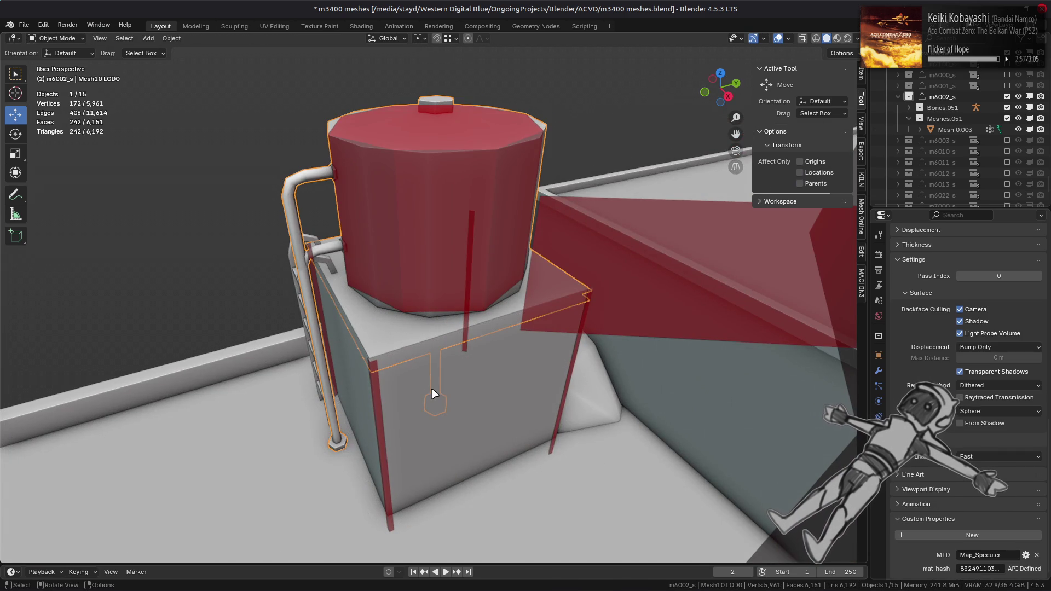
key(h)
mouse_move(432, 393)
middle_down()
mouse_move(443, 382)
mouse_move(426, 358)
mouse_move(432, 345)
mouse_move(431, 358)
mouse_move(383, 307)
middle_up()
click(442, 382)
key(Tab)
key(Tab)
key(Tab)
shift+click(359, 282)
- Select the whole connected original pipe and separate it into its own object
shift+click(357, 247)
key(ctrl+l)
middle_drag(356, 248, 342, 270)
key(g)
right_click(342, 271)
click(198, 38)
mouse_move(213, 134)
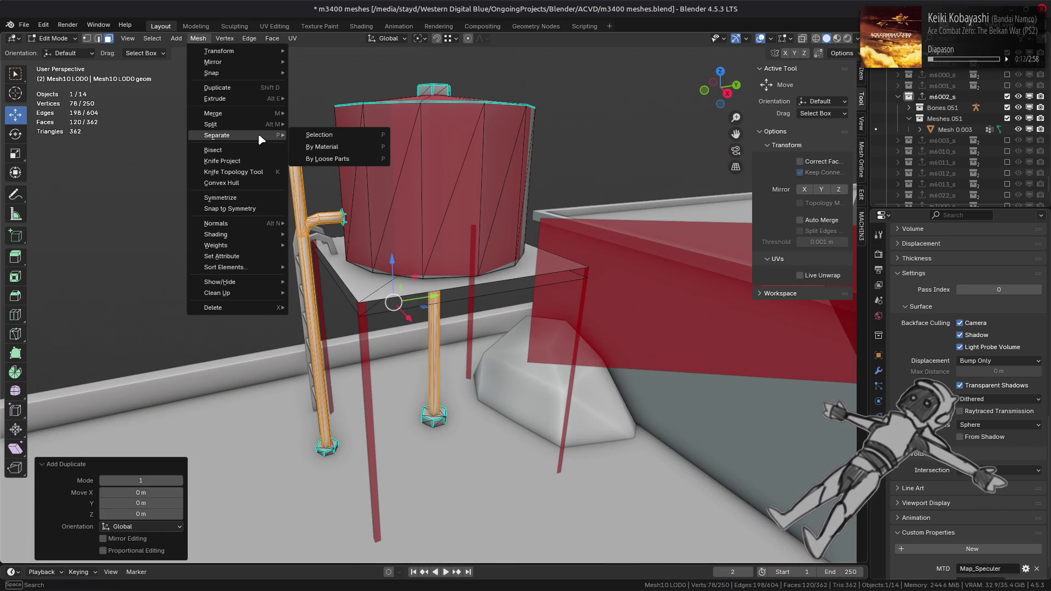
click(320, 134)
- In Object Mode, remove the separated pipe's uv0 UV map and its material
click(53, 38)
click(60, 53)
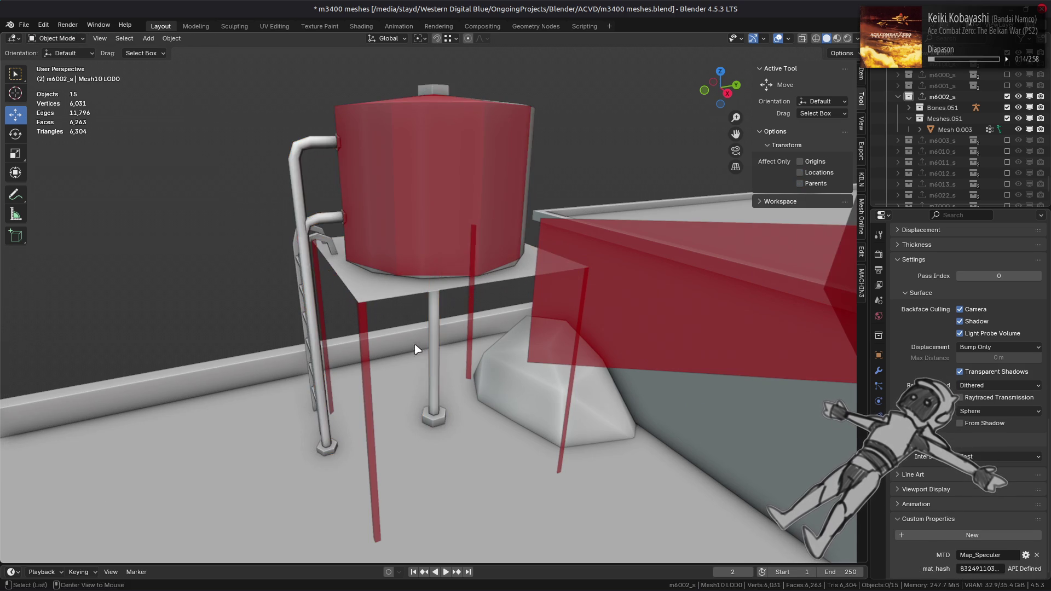
click(440, 375)
click(440, 376)
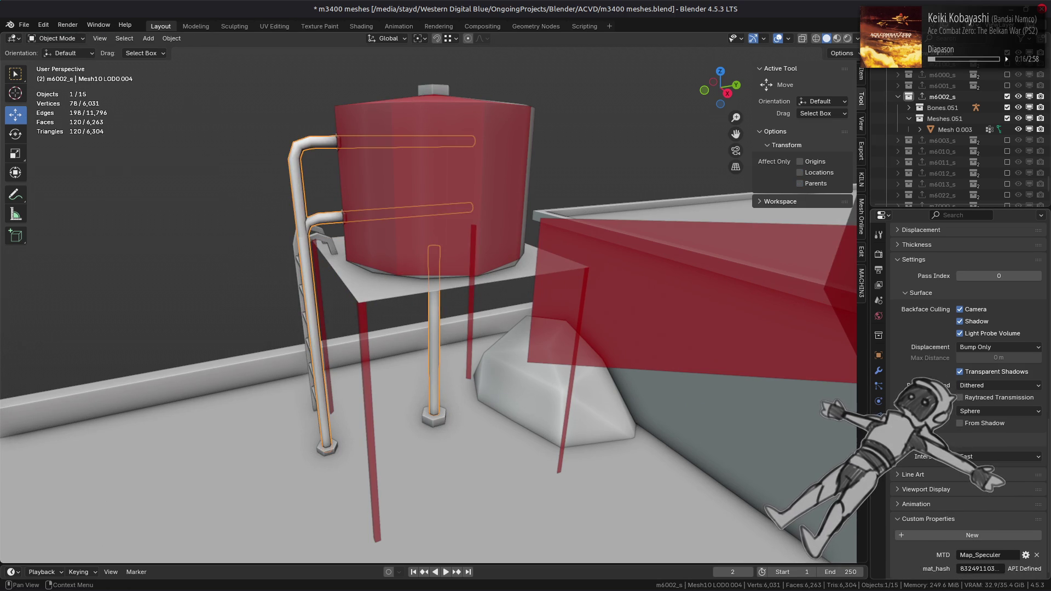
click(879, 386)
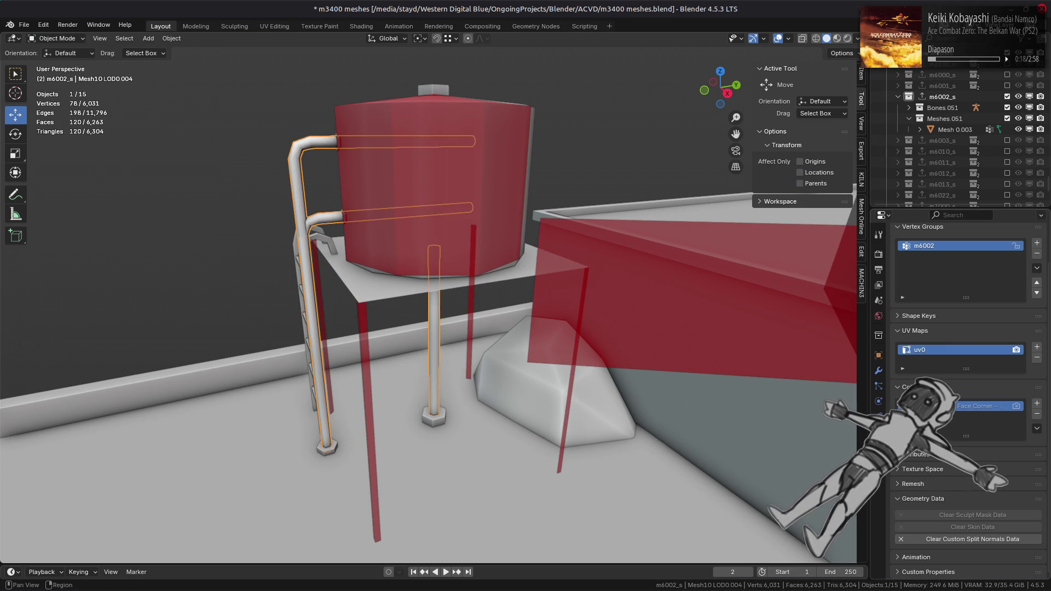
click(1036, 358)
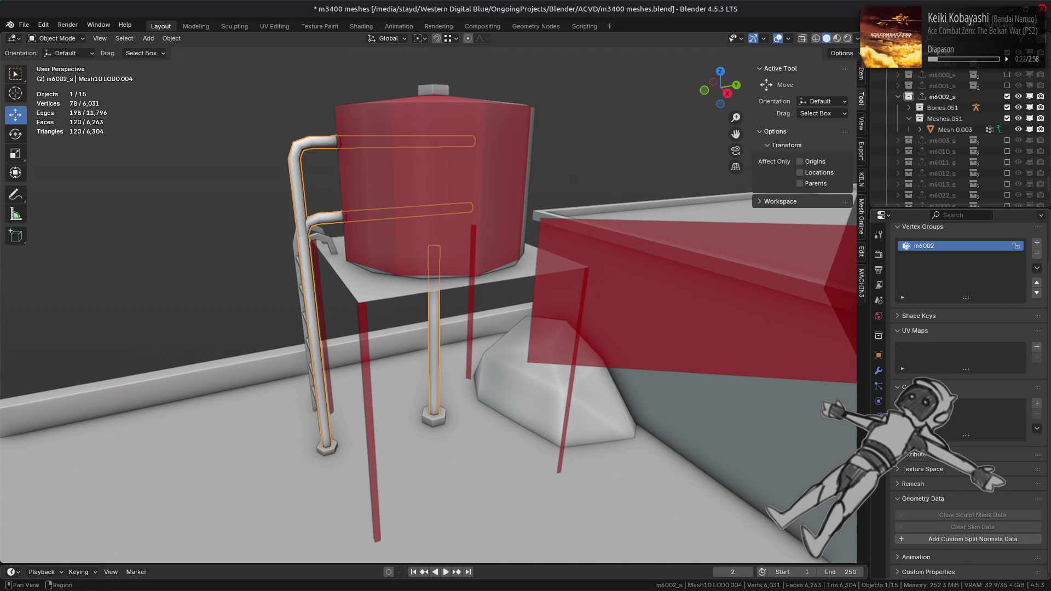
click(879, 417)
click(1018, 255)
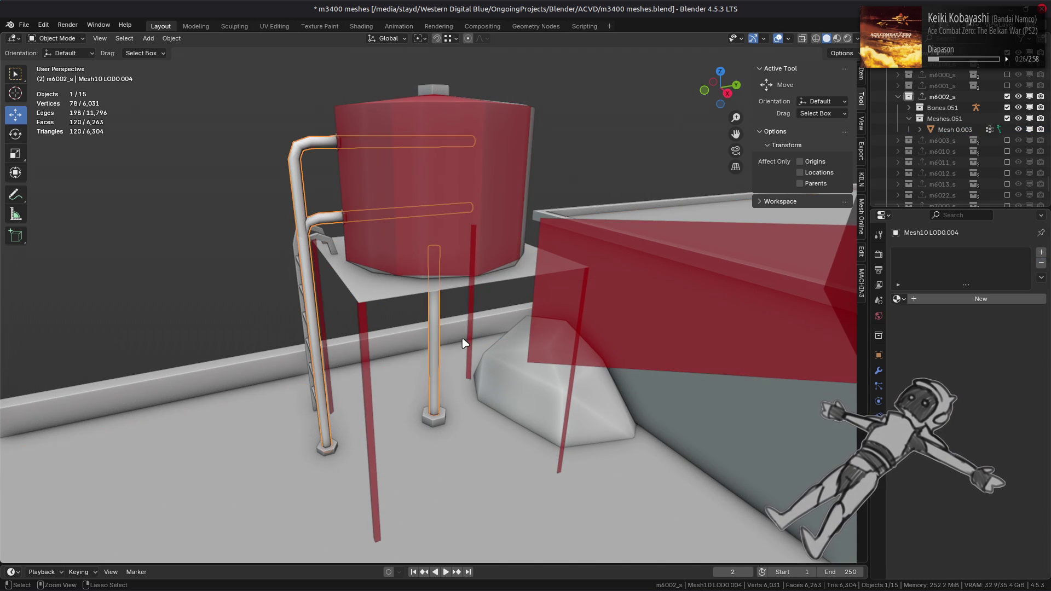
- Join the pipe into the red low-poly Mesh 0.003 and hide everything except the pipes
shift+click(569, 280)
right_click(571, 281)
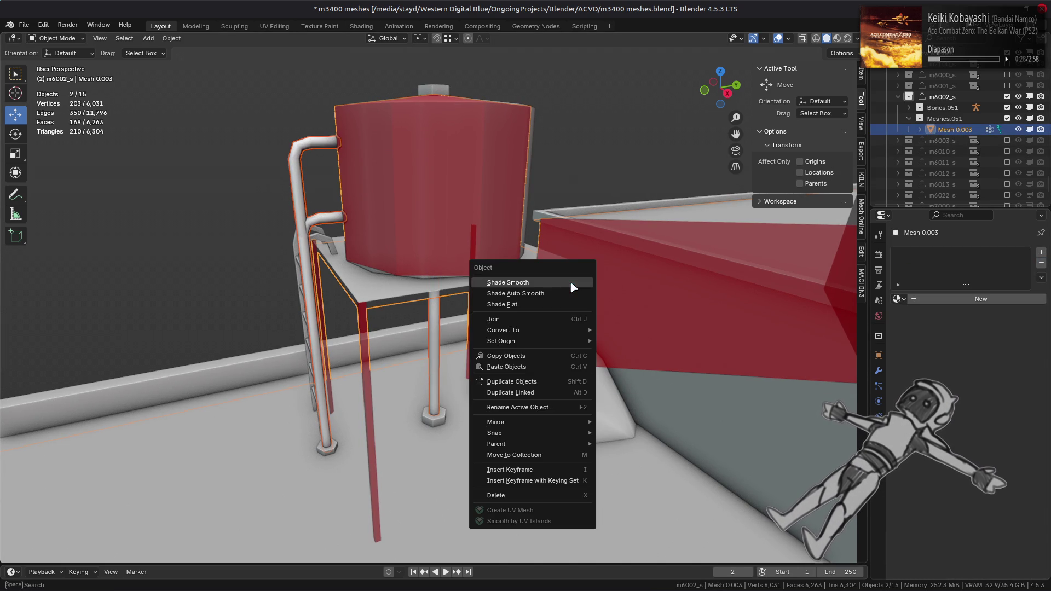
click(545, 318)
key(Tab)
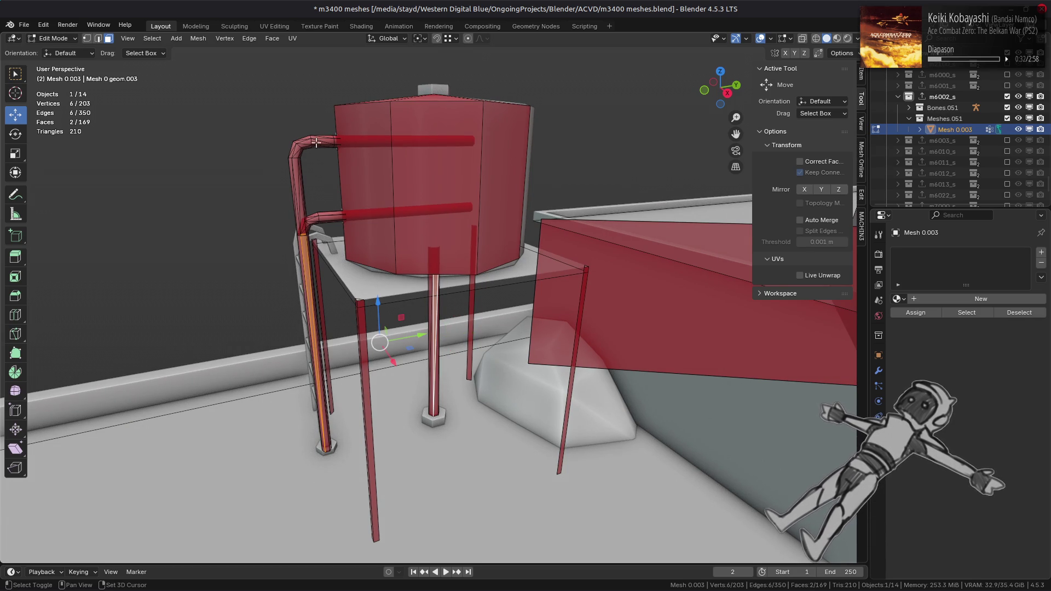
key(ctrl+l)
key(shift+h)
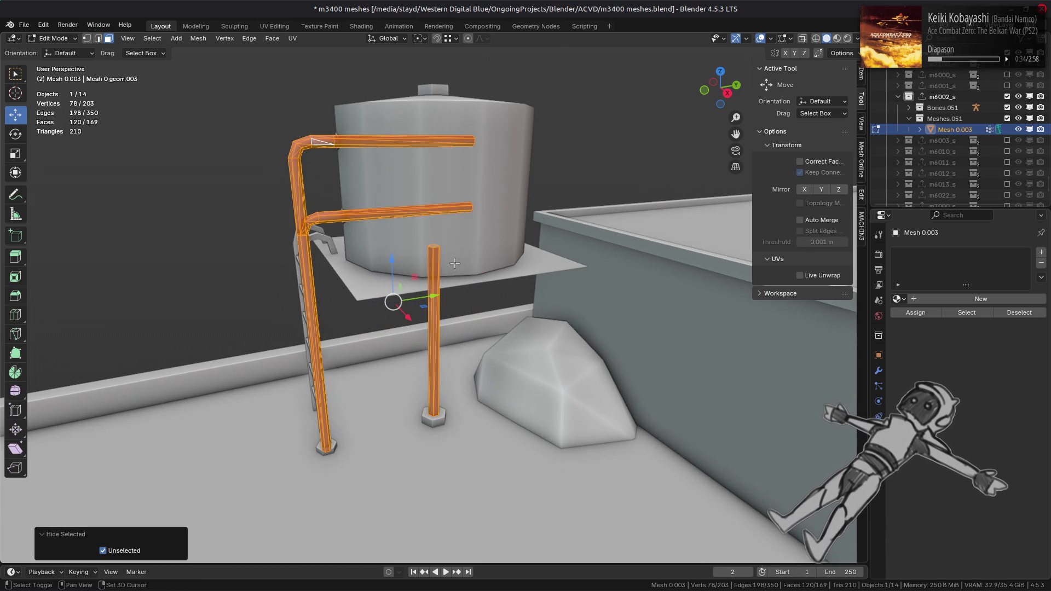
scroll(454, 263, up, 2)
click(272, 38)
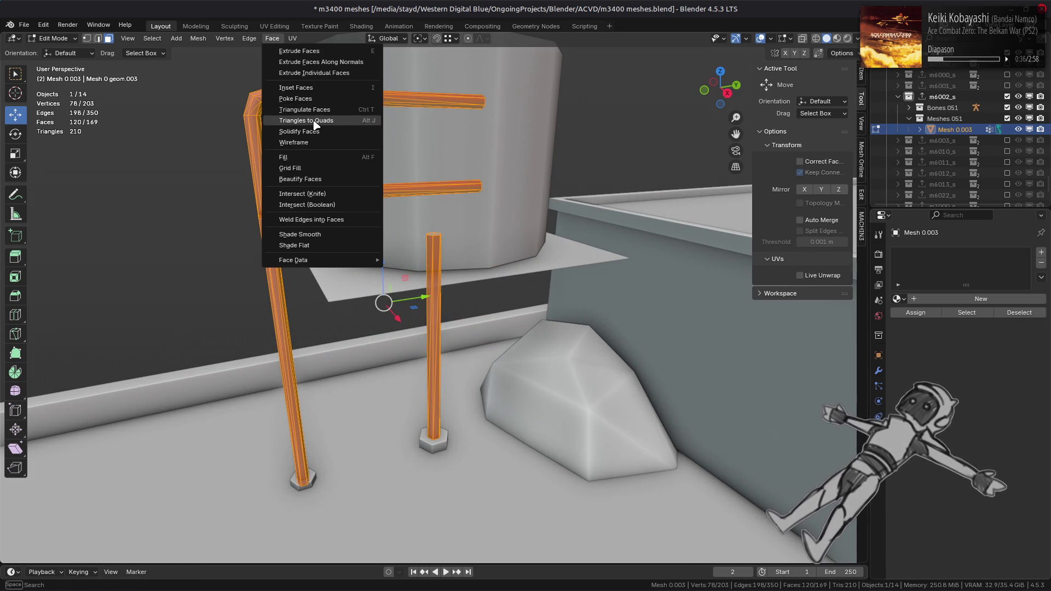
- Convert the pipe triangles to quads with Max Shape Angle 89° and Topology Influence 0.5
click(306, 121)
click(154, 479)
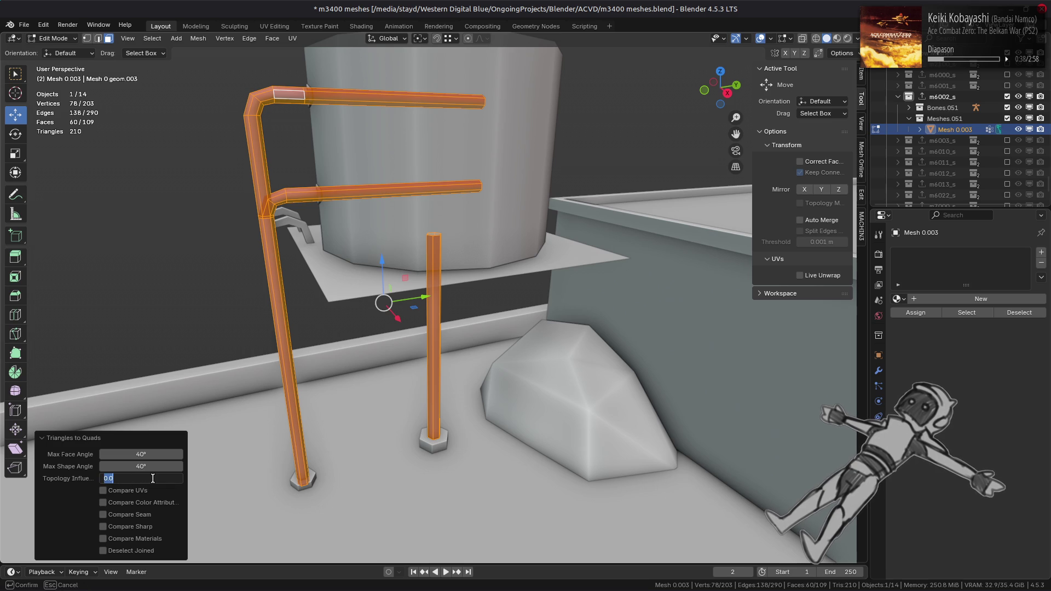
click(149, 467)
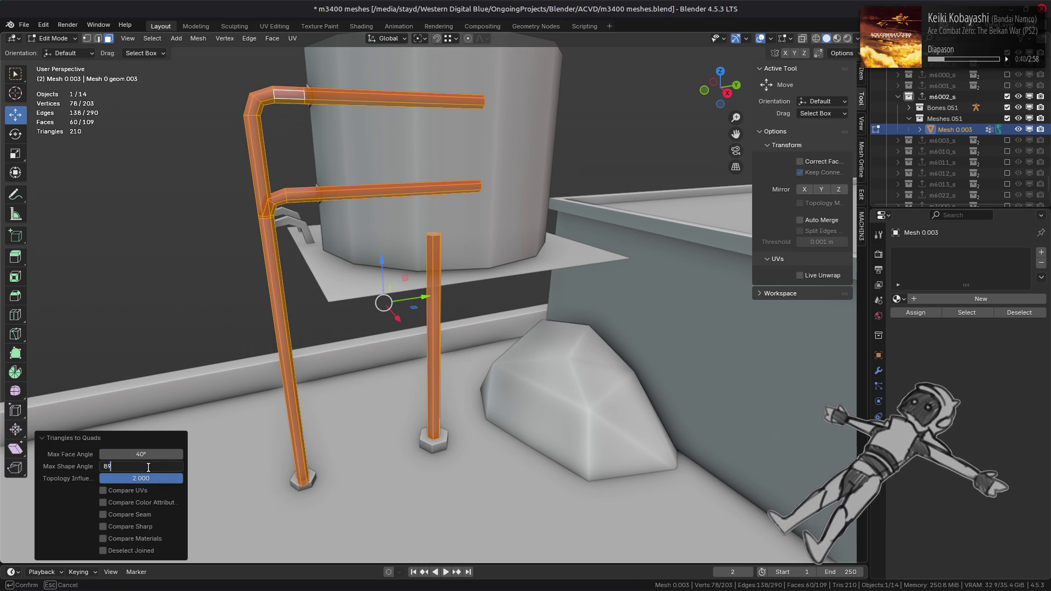
key(Return)
click(143, 478)
text(0.5)
key(Return)
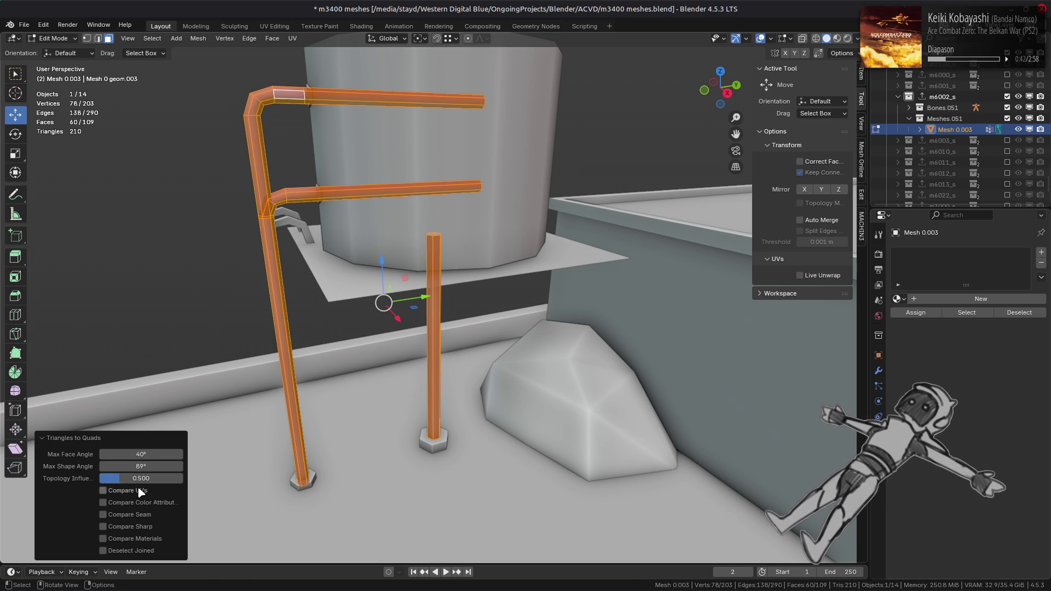
- Select the redundant pipe edge loops and dissolve them with Dissolve Edges
middle_drag(268, 380, 356, 339)
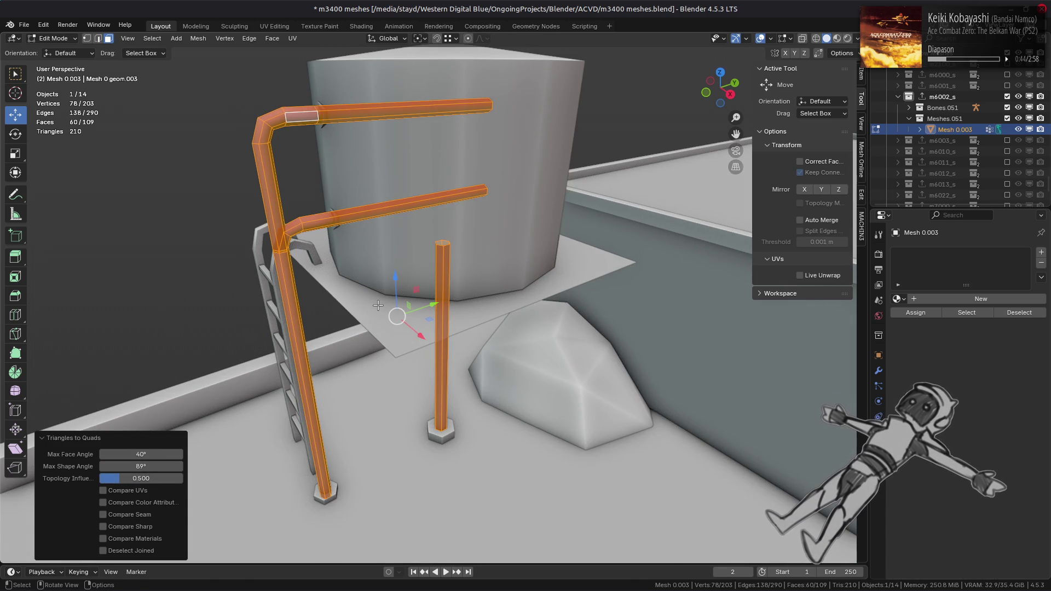
key(alt+a)
key(ctrl+z)
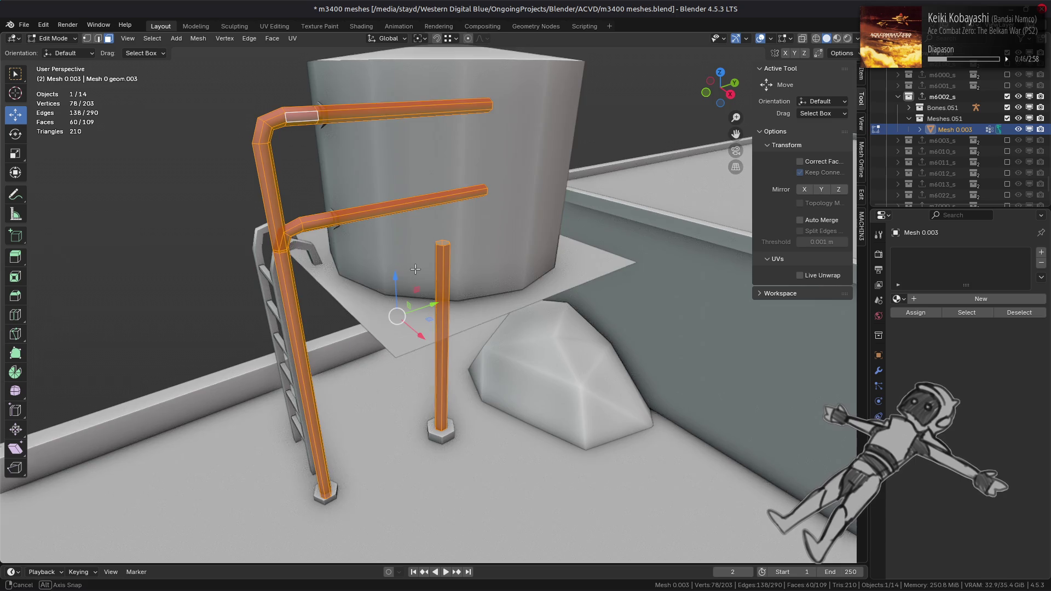
scroll(412, 268, down, 3)
mouse_move(429, 267)
middle_down()
mouse_move(438, 257)
mouse_move(434, 202)
middle_up()
key(alt+a)
scroll(446, 243, up, 4)
key(ctrl+z)
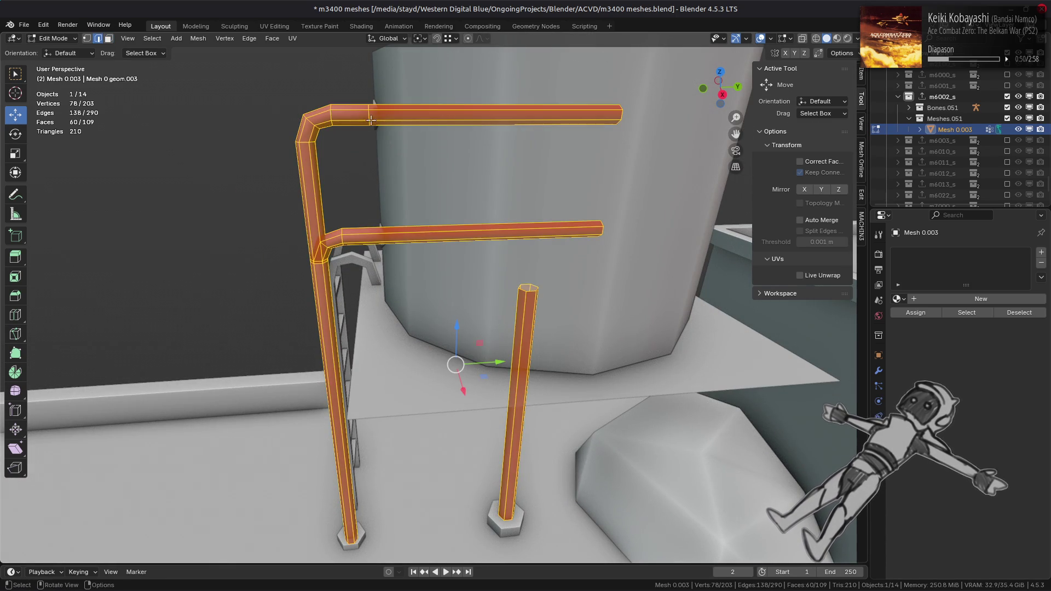
right_click(455, 377)
click(425, 566)
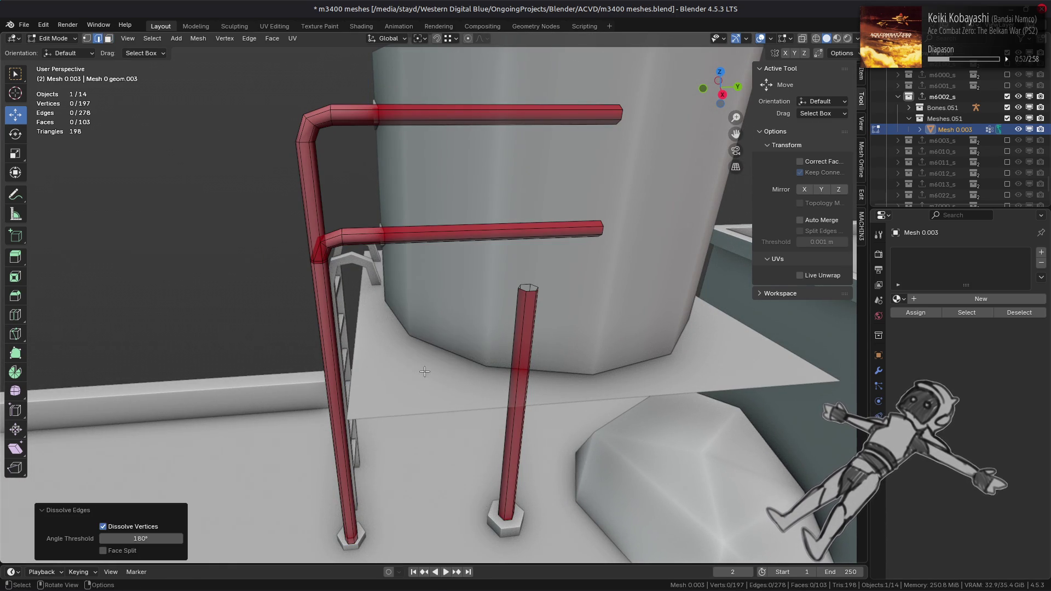
- Check the connected pipe mesh from another angle, then bring up the Edge menu
key(l)
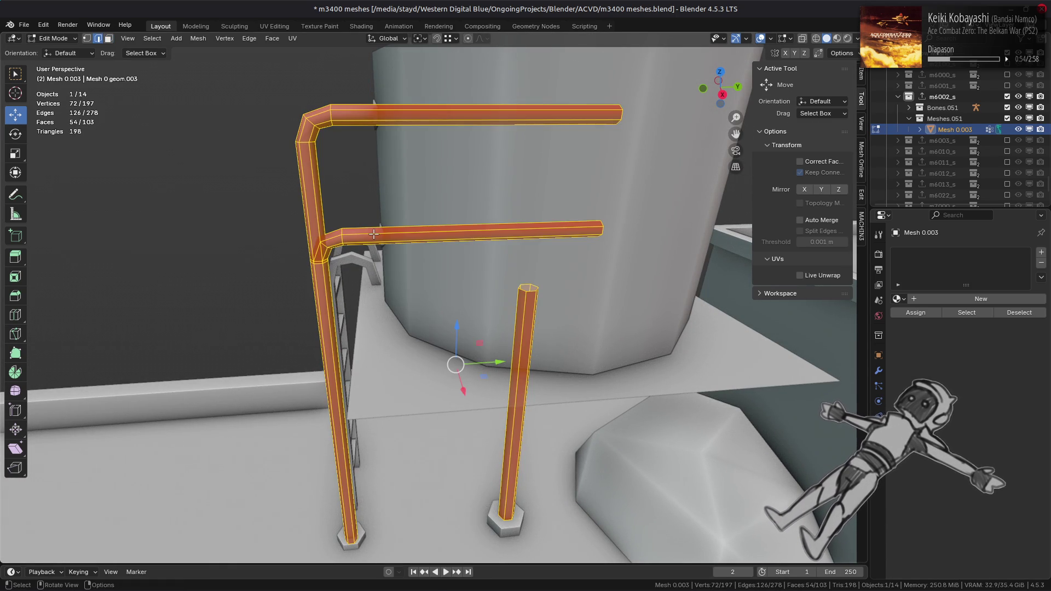
mouse_move(373, 235)
middle_down()
mouse_move(387, 228)
mouse_move(417, 266)
middle_up()
key(alt+a)
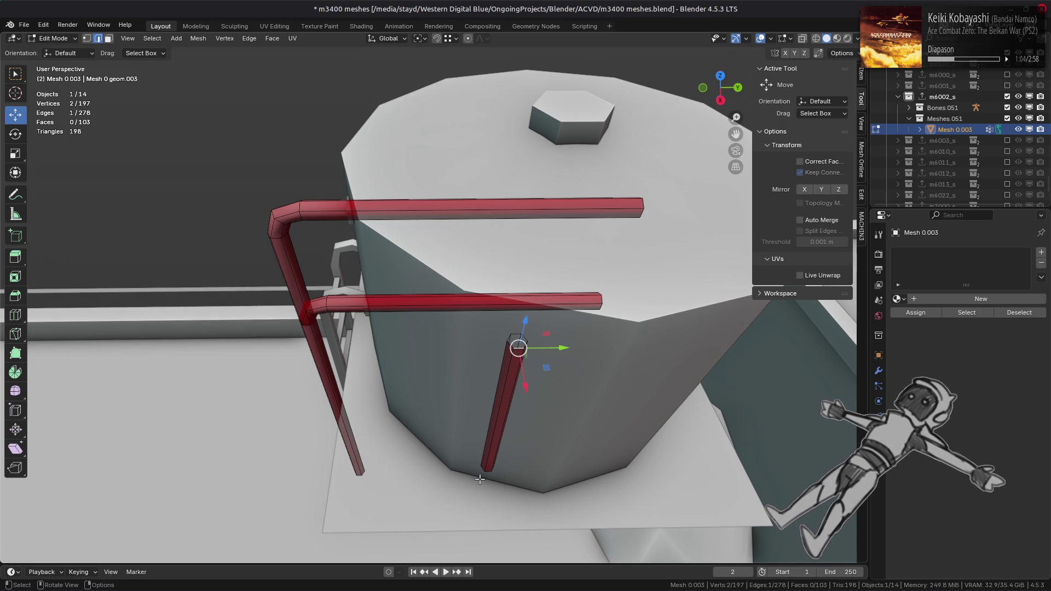
key(ctrl+e)
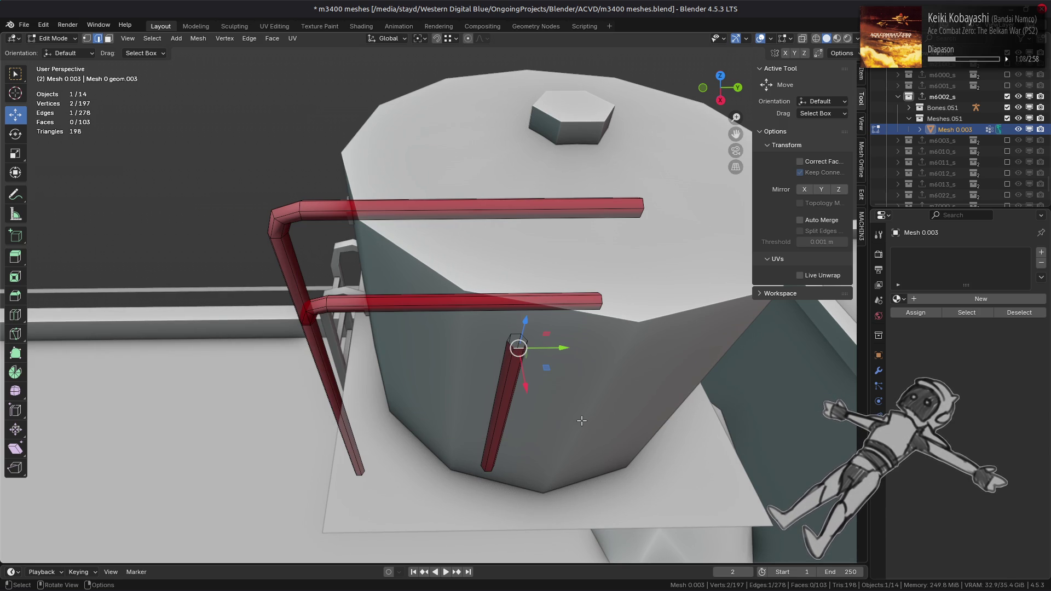
key(ctrl+e)
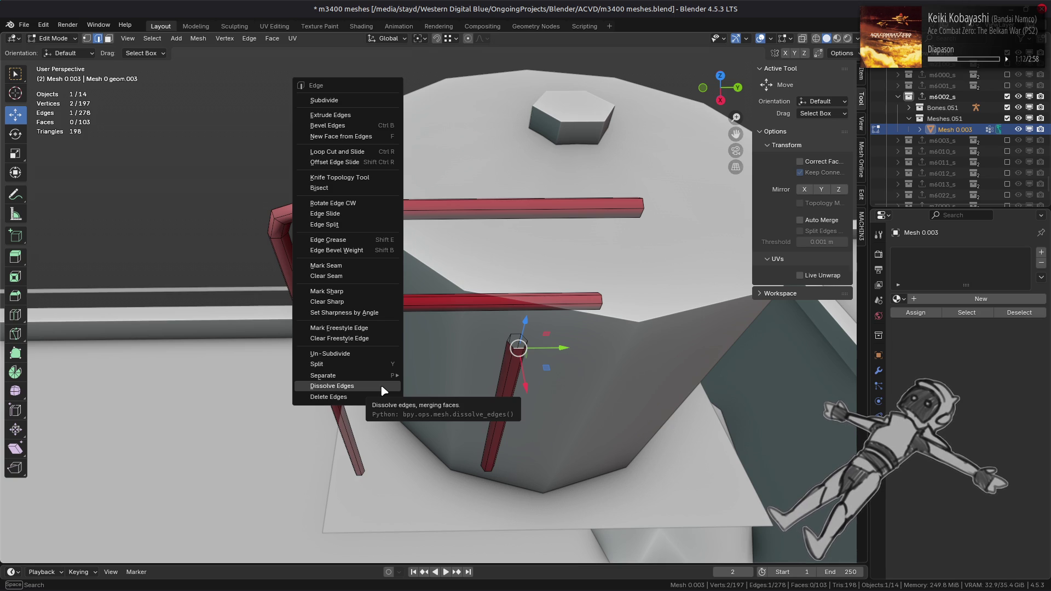
- In vertex mode, merge the short pole's end vertices at center, including its bottom vertex
click(258, 39)
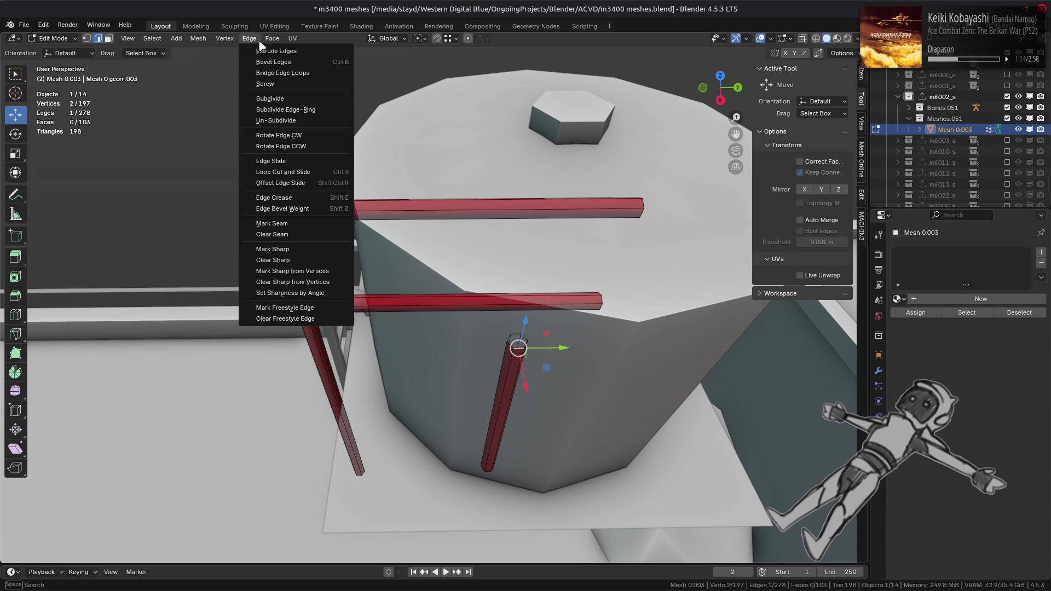
click(259, 40)
key(1)
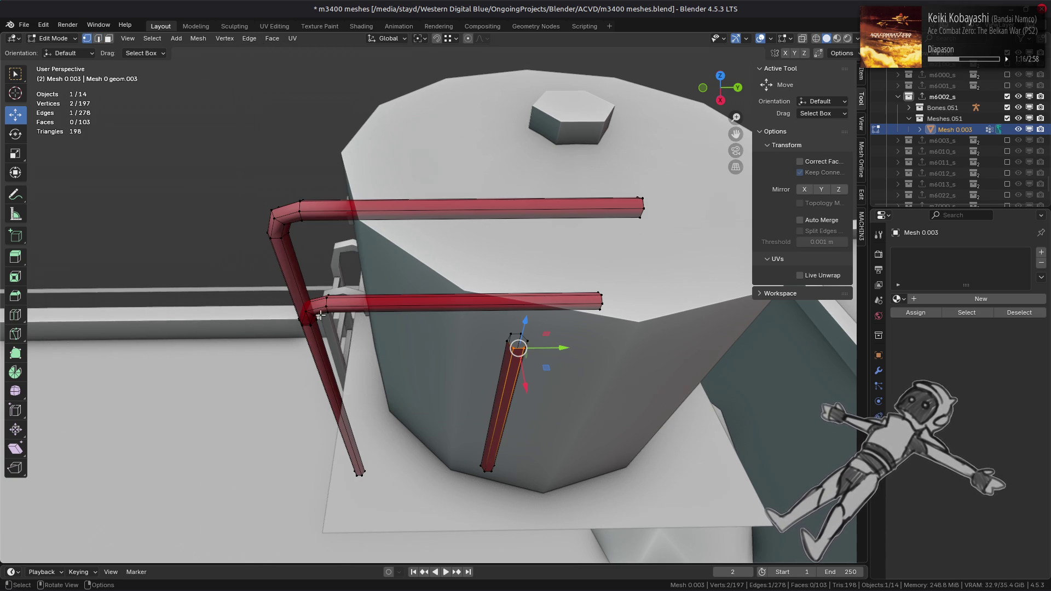
key(ctrl+v)
mouse_move(322, 518)
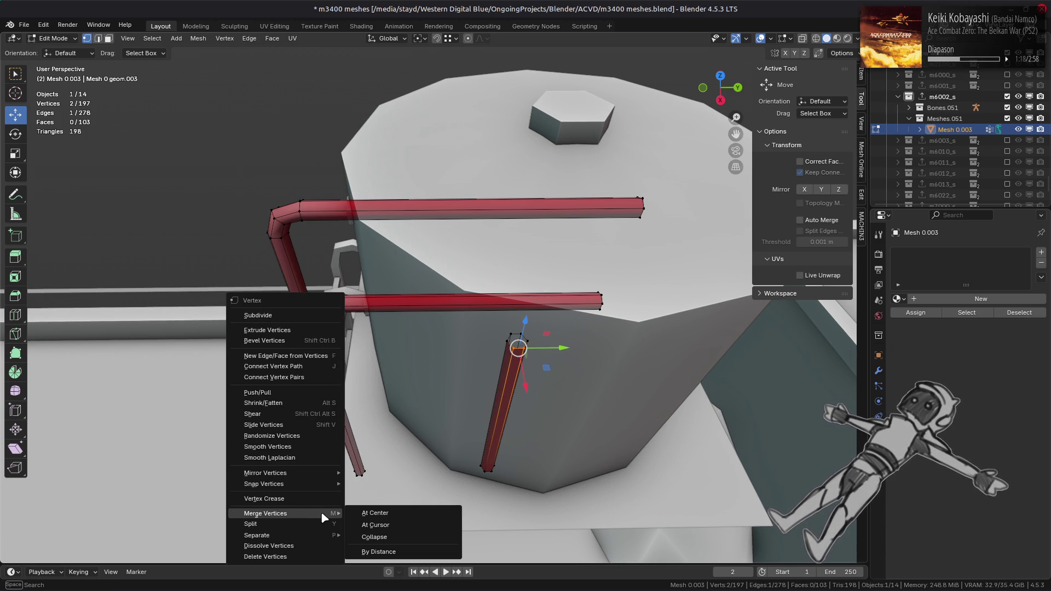
click(375, 512)
middle_drag(383, 509, 475, 495)
shift+click(474, 469)
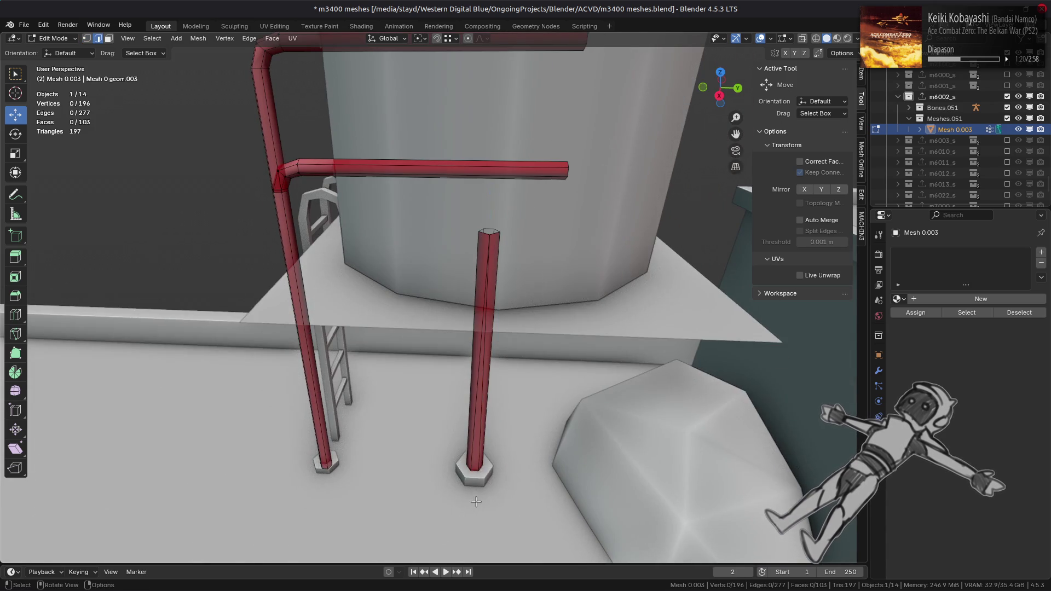
key(ctrl+v)
mouse_move(328, 408)
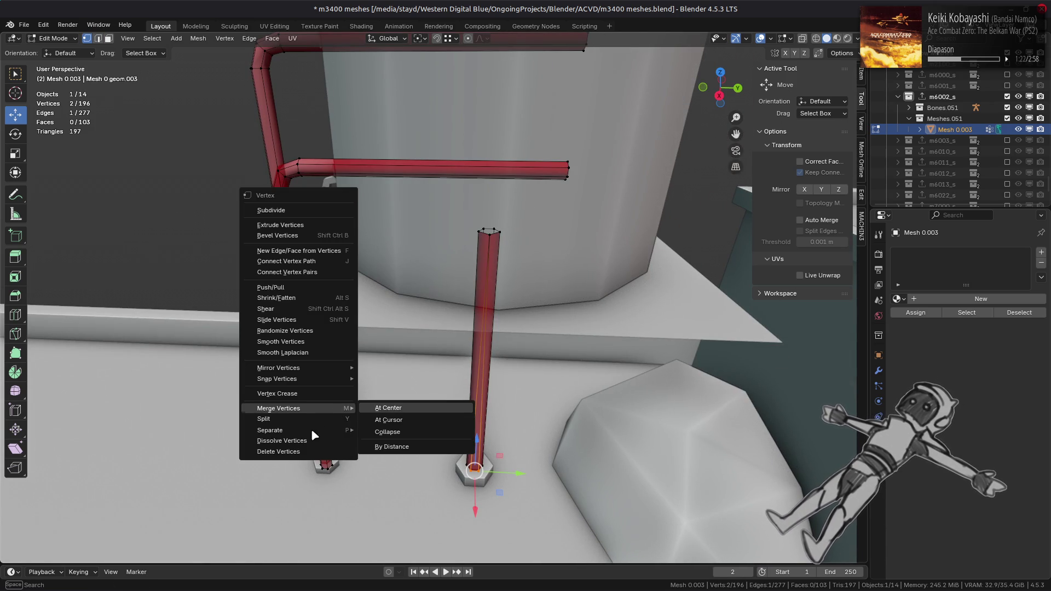
click(375, 407)
- Merge the pole's bottom edge vertices at center rather than collapsing them
mouse_move(377, 405)
middle_down()
mouse_move(428, 309)
mouse_move(421, 255)
middle_up()
scroll(415, 200, up, 5)
key(2)
shift+click(429, 489)
key(1)
key(ctrl+v)
mouse_move(595, 415)
click(629, 413)
key(ctrl+z)
key(ctrl+z)
key(ctrl+z)
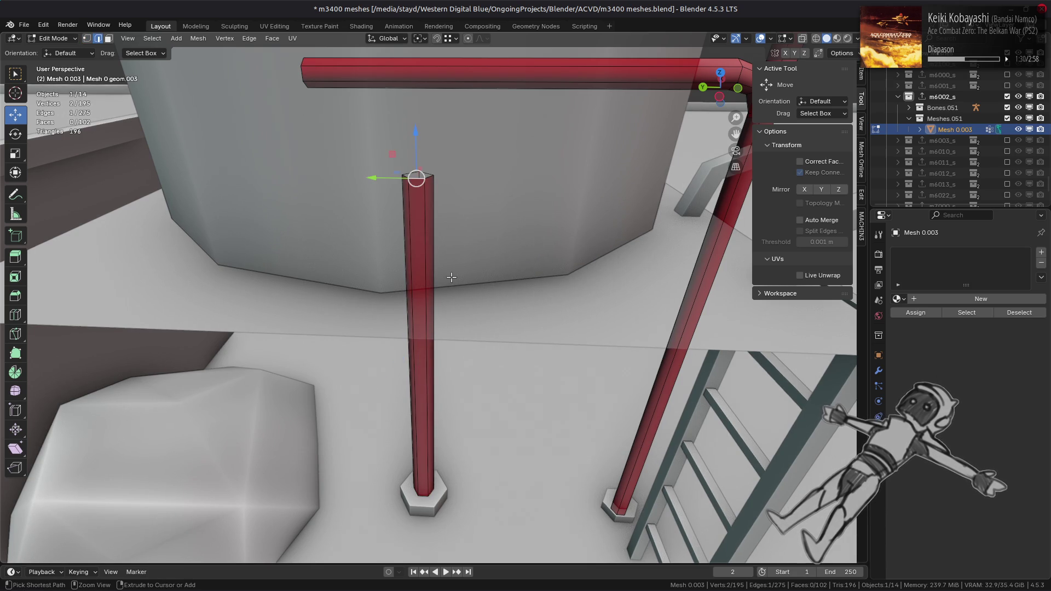
right_click(470, 282)
mouse_move(493, 399)
click(580, 399)
click(424, 495)
- Merge two more pipe-end vertex pairs at center along the pipe runs
drag(424, 495, 450, 478)
key(1)
right_click(520, 369)
mouse_move(525, 369)
click(600, 369)
click(550, 368)
mouse_move(599, 369)
middle_down()
mouse_move(550, 368)
mouse_move(461, 260)
mouse_move(469, 290)
middle_up()
middle_drag(431, 251, 408, 254)
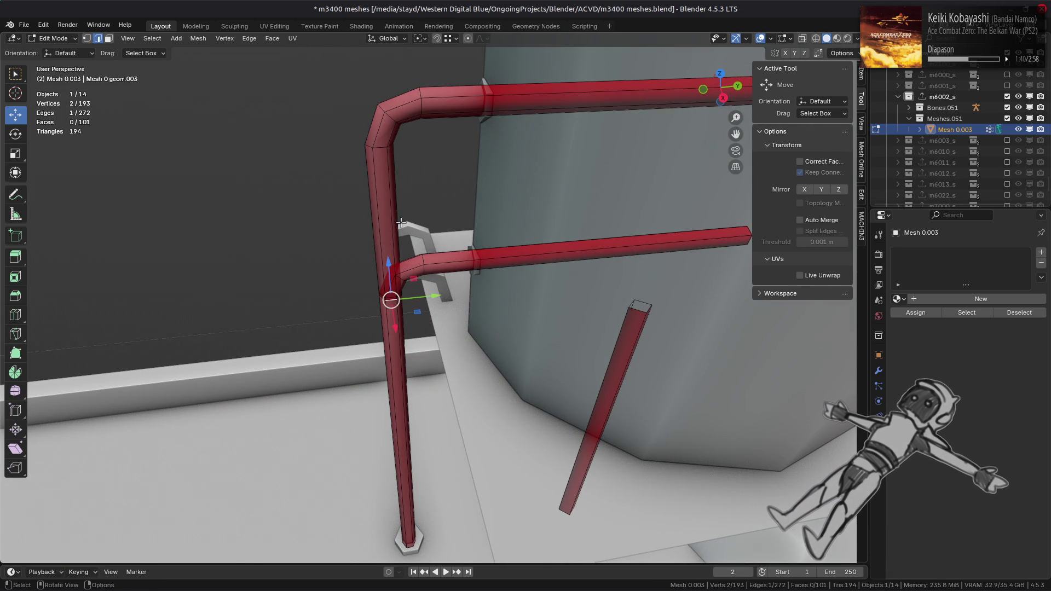
key(1)
right_click(416, 258)
mouse_move(456, 262)
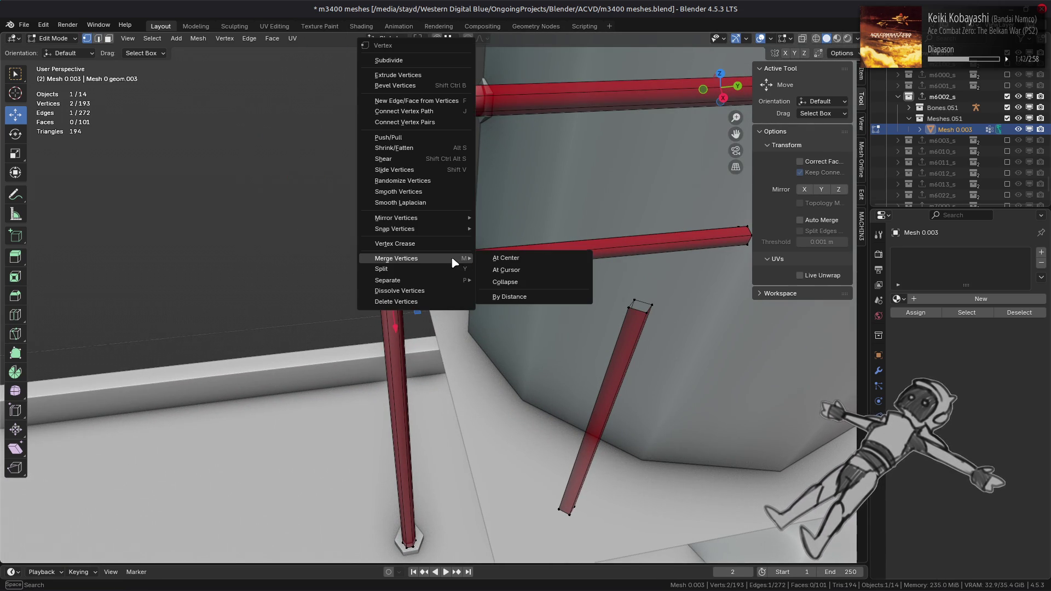
click(505, 257)
- Merge the next pipe-end vertices near the tank at center
shift+click(379, 147)
right_click(540, 244)
mouse_move(548, 244)
click(579, 243)
key(2)
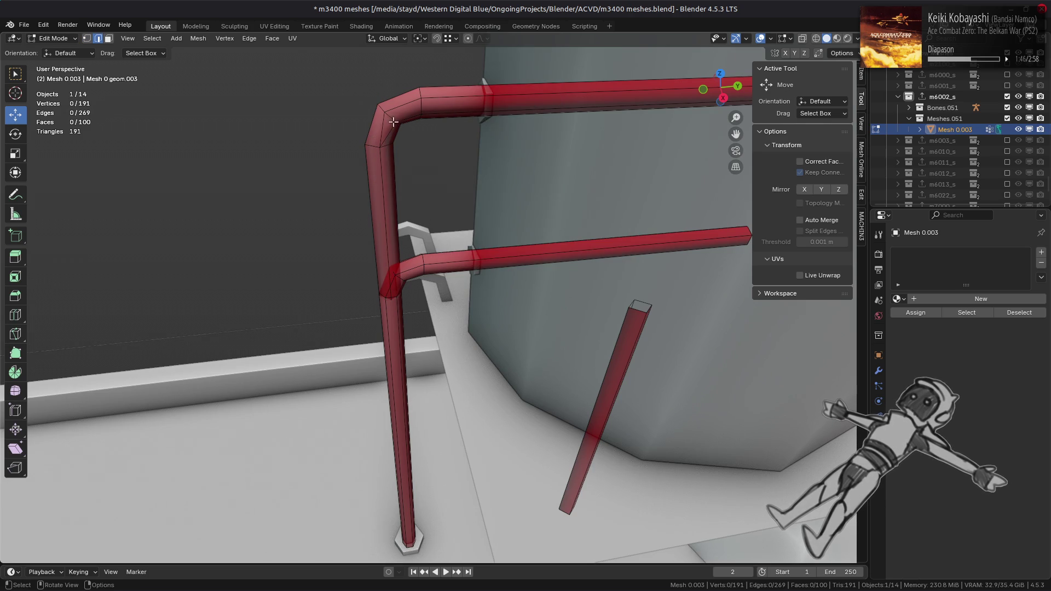
right_click(536, 226)
click(597, 242)
middle_drag(597, 241, 410, 156)
key(2)
key(1)
right_click(380, 176)
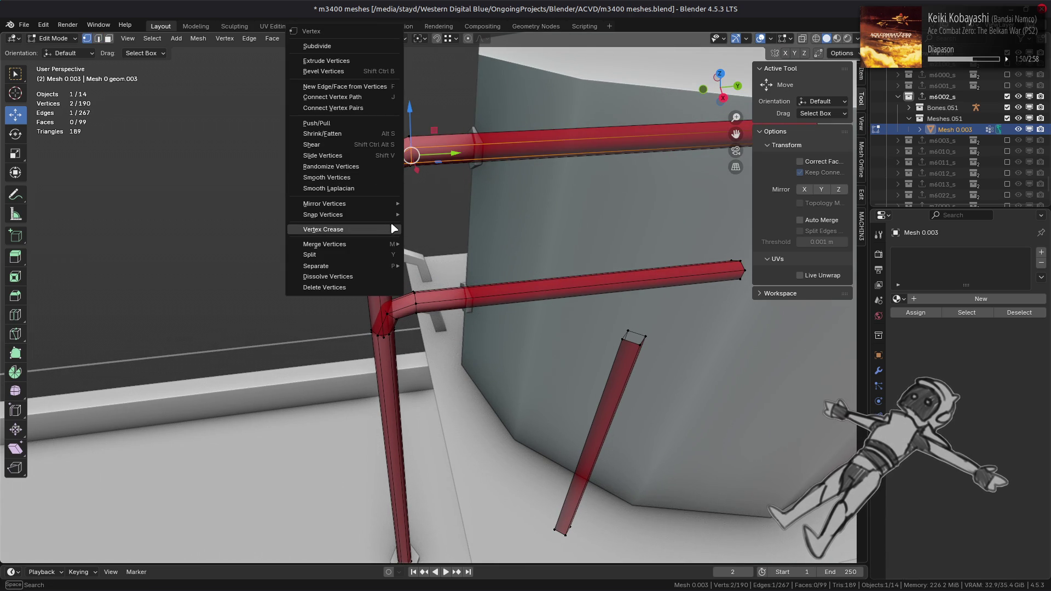
mouse_move(383, 246)
click(438, 247)
- Merge the pipe-end vertices at the top of the tank at center
middle_drag(495, 212, 498, 210)
key(2)
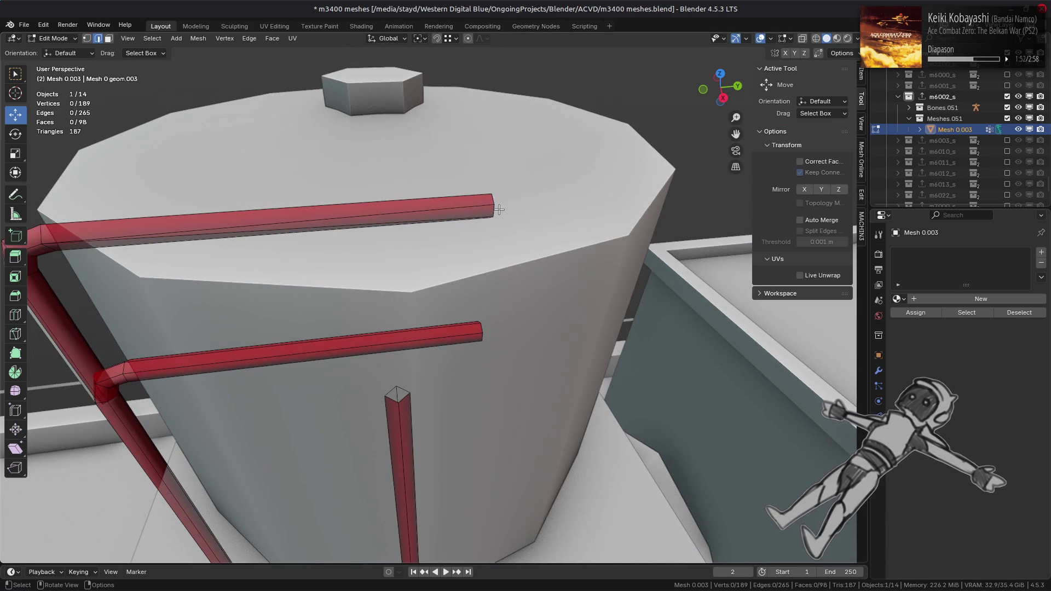
key(1)
click(492, 212)
right_click(373, 276)
mouse_move(376, 279)
click(406, 274)
mouse_move(406, 276)
middle_down()
mouse_move(397, 242)
mouse_move(503, 193)
mouse_move(384, 356)
mouse_move(372, 322)
mouse_move(344, 320)
middle_up()
click(402, 241)
- Review the merged pipes and select a face on the vertical pipe in face mode
scroll(402, 242, down, 3)
scroll(384, 356, up, 4)
scroll(344, 321, up, 3)
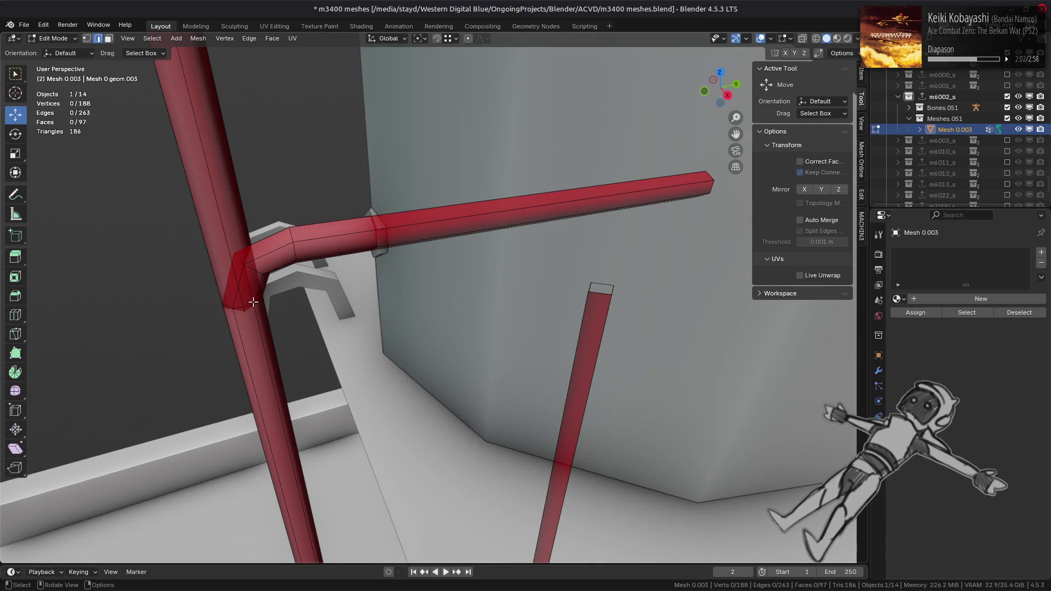
scroll(355, 402, down, 3)
key(3)
click(343, 247)
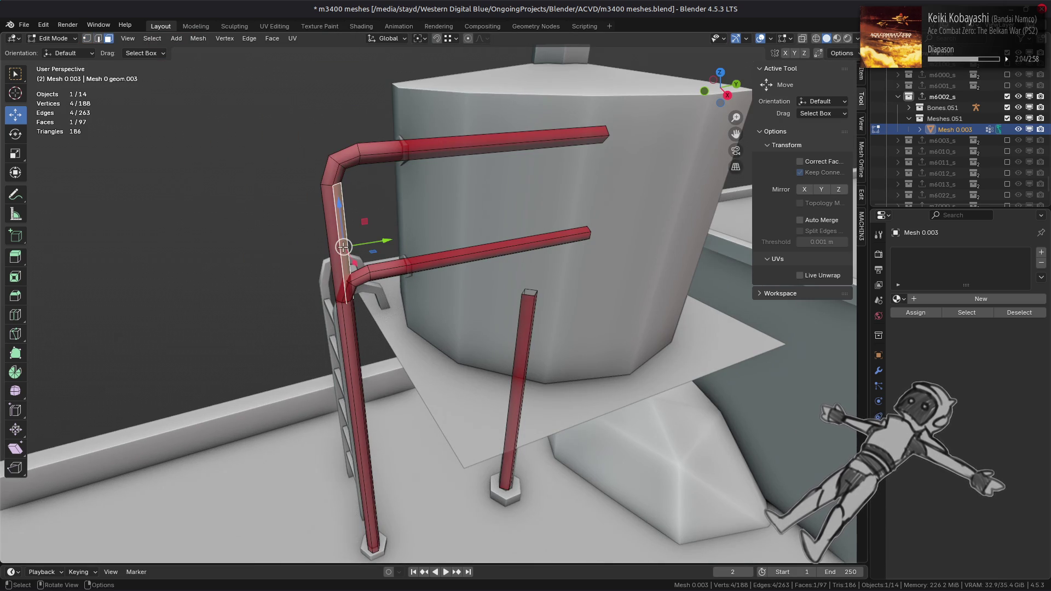
- Collapse the lower pipe bend edge down to a single vertex
click(349, 354)
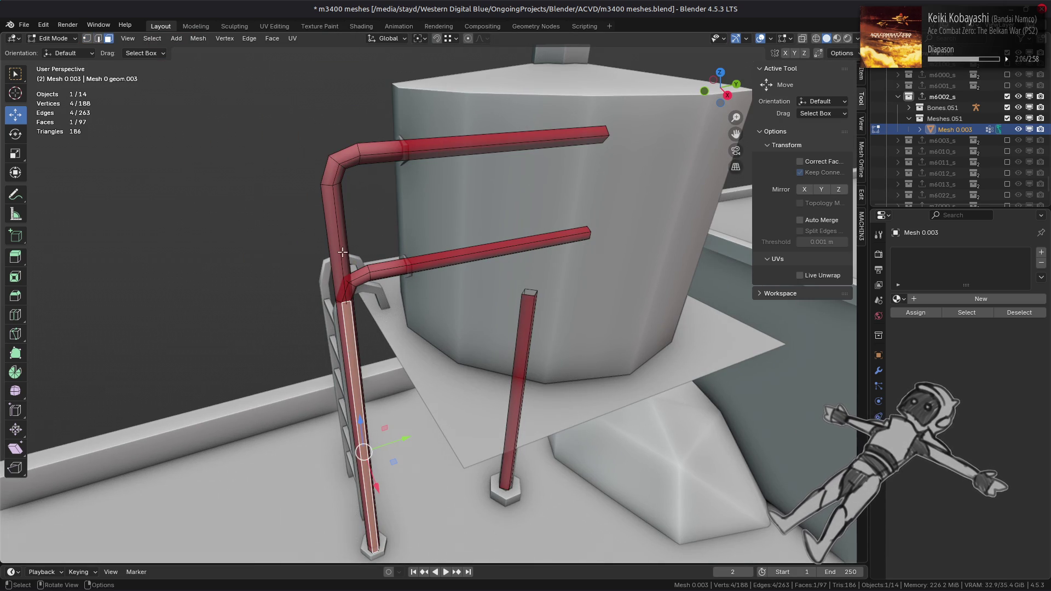
mouse_move(342, 252)
middle_down()
mouse_move(490, 355)
mouse_move(526, 328)
middle_up()
key(2)
click(553, 290)
key(ctrl+l)
key(ctrl+z)
right_click(469, 294)
click(525, 294)
- Merge two edges on the upper pipe bend at their centers
key(1)
mouse_move(525, 294)
middle_down()
mouse_move(534, 204)
mouse_move(553, 180)
middle_up()
click(563, 185)
right_click(468, 271)
click(520, 271)
click(570, 148)
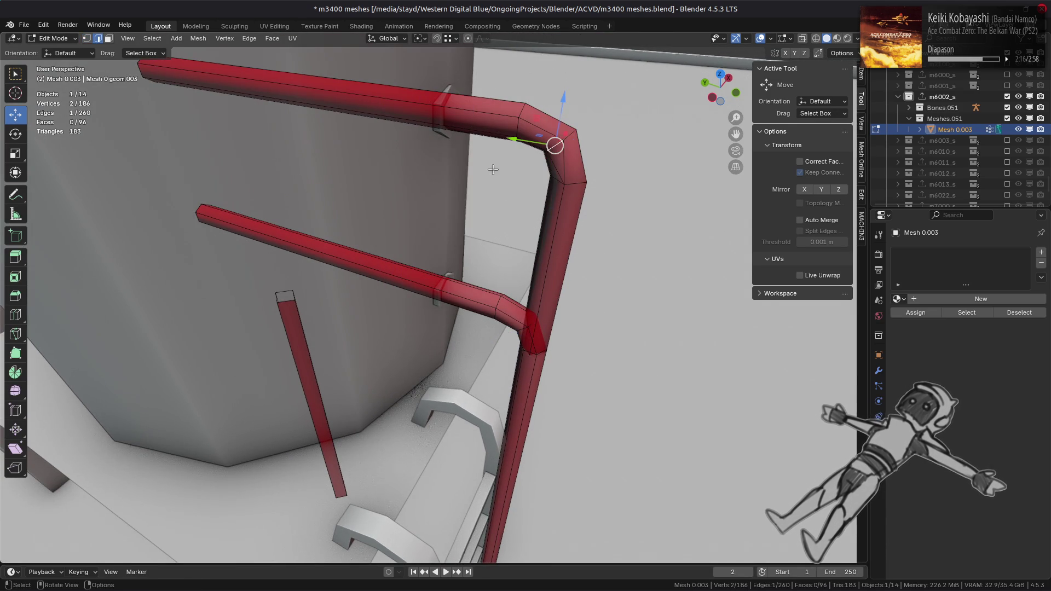
key(2)
right_click(361, 263)
click(414, 265)
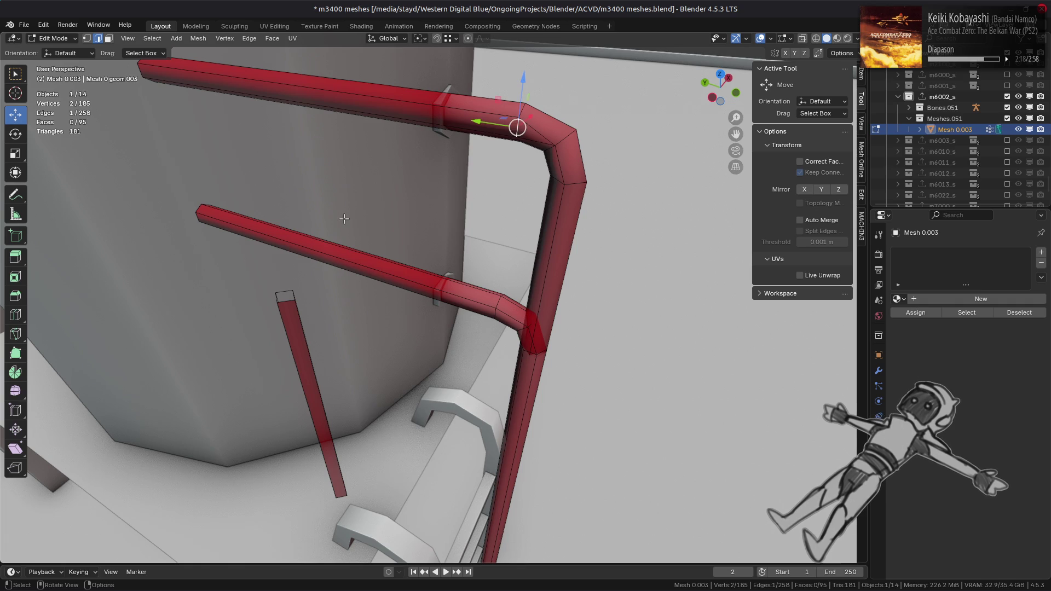
- Merge two more bend edges at their centers around the upper bend
key(1)
right_click(343, 241)
click(389, 242)
mouse_move(390, 243)
middle_down()
mouse_move(250, 175)
mouse_move(272, 172)
middle_up()
key(2)
right_click(260, 242)
click(306, 245)
key(1)
- Check the upper section of the vertical pipe near the ladder, leaving nothing selected
mouse_move(306, 245)
middle_down()
mouse_move(513, 289)
mouse_move(492, 295)
mouse_move(581, 280)
middle_up()
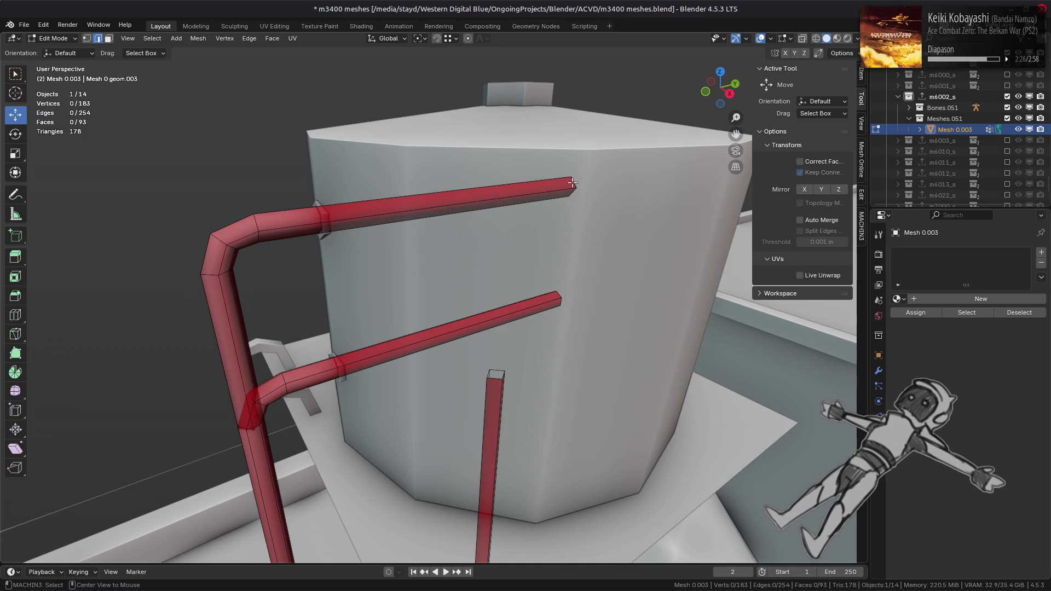
shift+middle_drag(309, 371, 437, 268)
key(3)
click(383, 253)
key(ctrl+l)
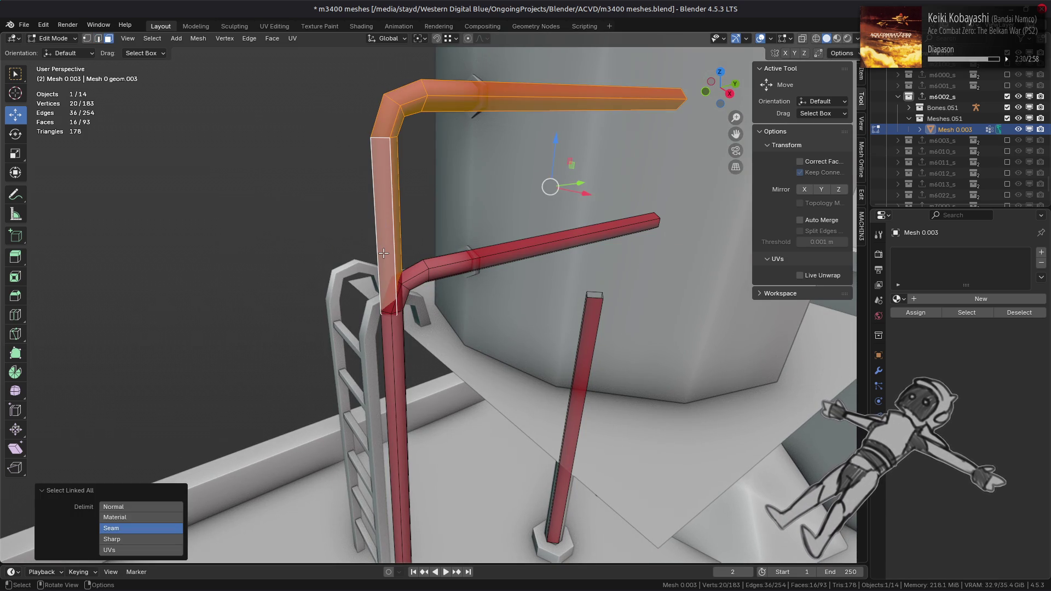
key(alt+a)
- Merge the pipe-end vertex pair and then the elbow vertices at center
middle_drag(383, 253, 718, 255)
key(1)
click(722, 235)
shift+click(720, 241)
right_click(438, 268)
mouse_move(438, 308)
click(531, 312)
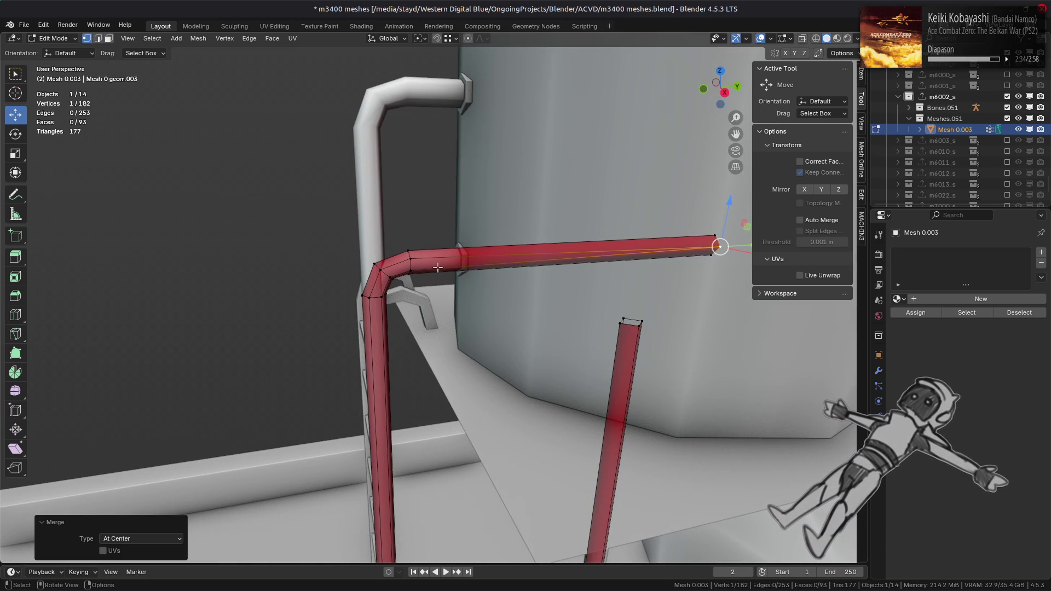
shift+click(411, 253)
right_click(350, 286)
mouse_move(378, 286)
click(471, 332)
- Merge two more vertex pairs on the pipe at their centers
middle_drag(471, 332, 449, 202)
shift+click(457, 208)
right_click(350, 276)
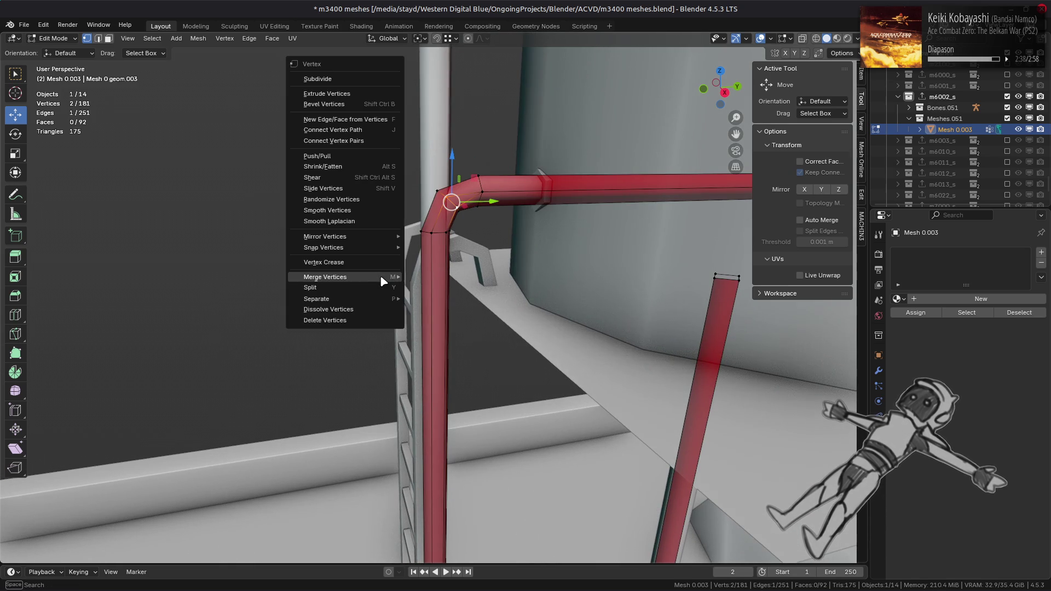
click(423, 277)
shift+click(431, 233)
right_click(334, 277)
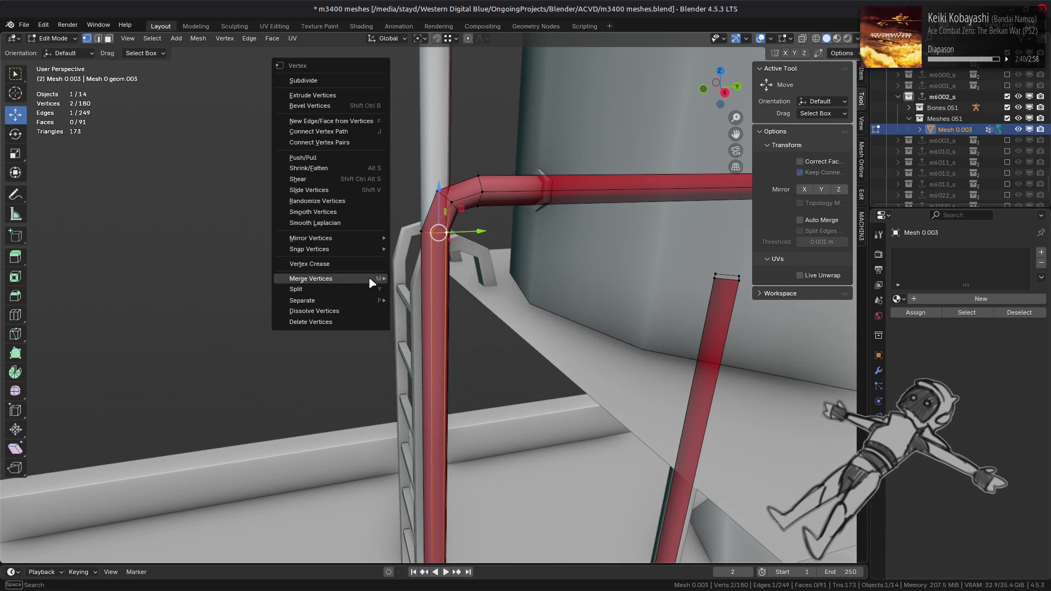
mouse_move(381, 277)
click(416, 277)
- Merge the pole's base vertices at their center
middle_drag(421, 358, 443, 493)
shift+click(447, 514)
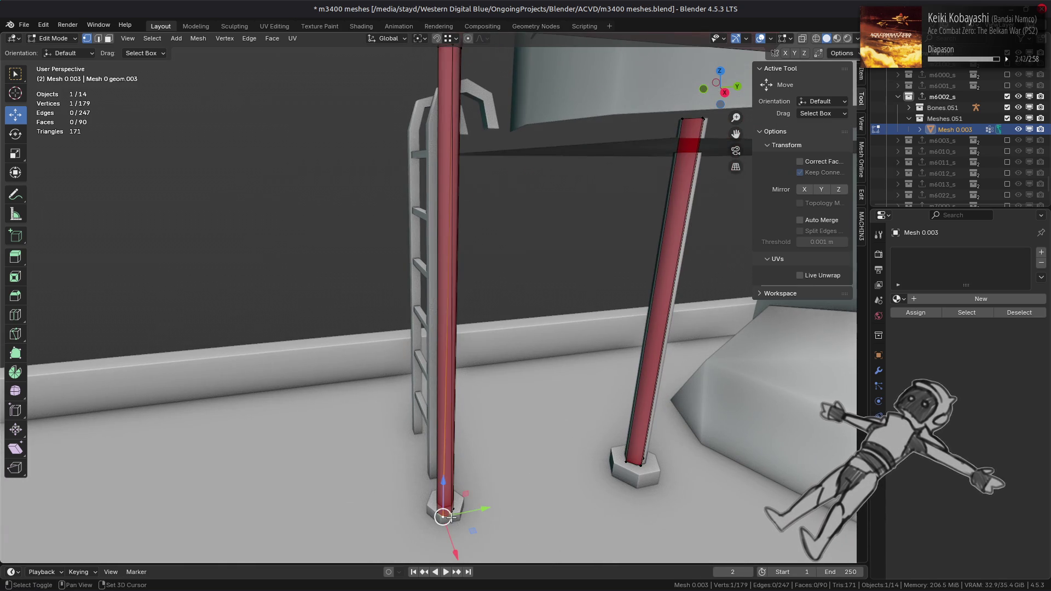
right_click(323, 464)
mouse_move(323, 465)
click(383, 463)
mouse_move(383, 463)
middle_down()
mouse_move(524, 499)
mouse_move(457, 511)
middle_up()
shift+click(451, 515)
right_click(314, 460)
mouse_move(356, 460)
click(412, 462)
- Merge two pairs of pipe bend vertices at their centers
middle_drag(411, 462, 444, 361)
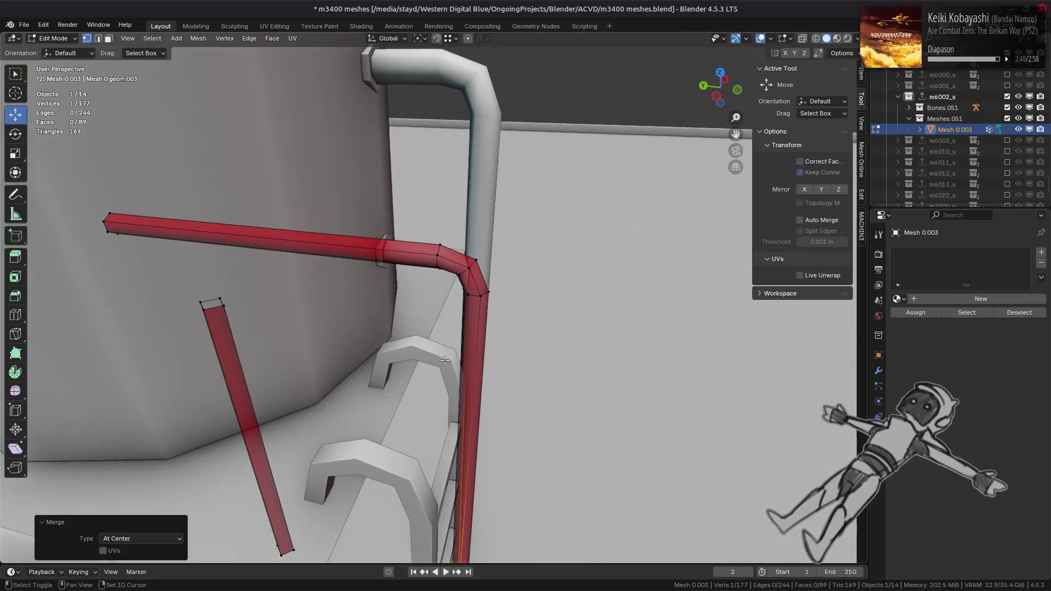
shift+click(467, 295)
right_click(414, 327)
click(449, 326)
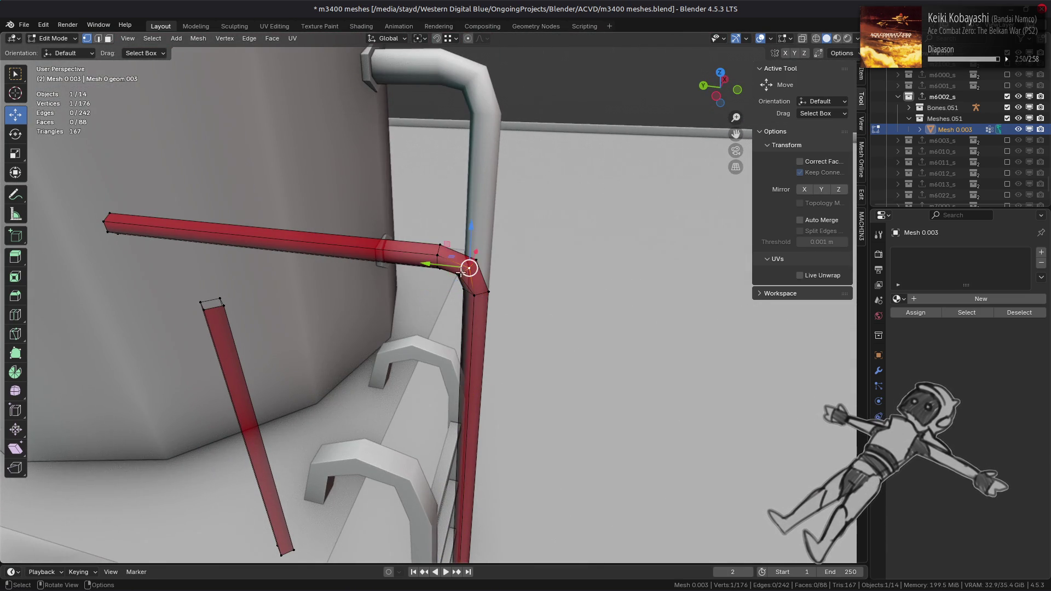
shift+click(476, 260)
right_click(413, 301)
mouse_move(416, 300)
click(462, 300)
- Merge the last bend vertex pair and the left pipe-end vertices, reaching 173 vertices
shift+click(396, 262)
right_click(395, 262)
mouse_move(398, 270)
click(438, 273)
shift+click(107, 230)
right_click(106, 229)
mouse_move(285, 277)
click(418, 312)
- Reveal the hidden water tower geometry with Alt+H and deselect it
mouse_move(418, 313)
middle_down()
mouse_move(481, 307)
mouse_move(529, 489)
middle_up()
key(alt+h)
key(alt+a)
scroll(482, 307, down, 4)
scroll(529, 489, up, 3)
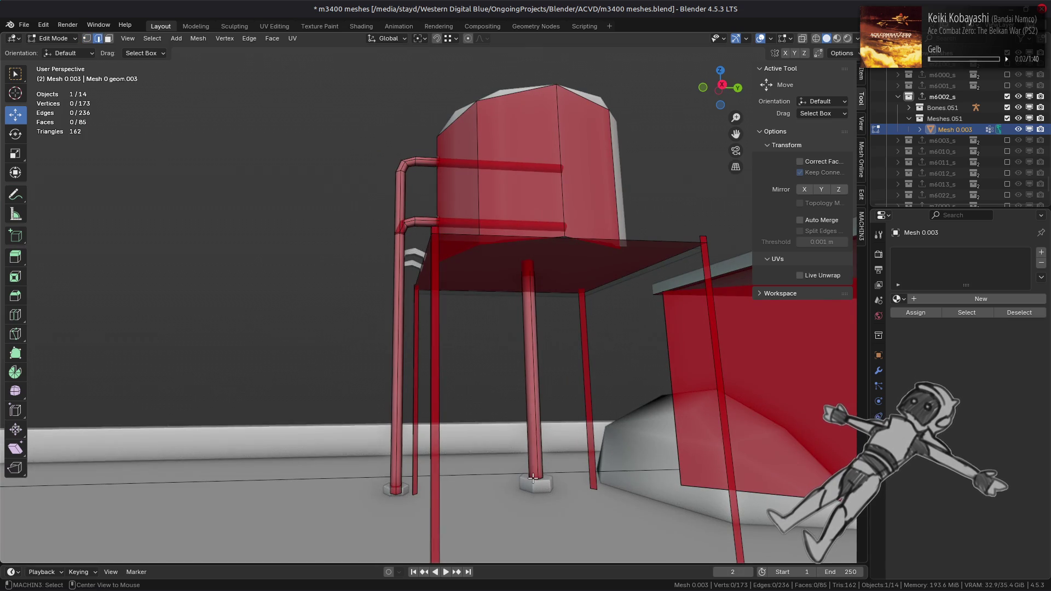
- Switch snapping to Face and lower the selected leg vertices 0.5 m along Z
click(456, 38)
click(445, 140)
middle_drag(551, 424, 539, 460)
drag(539, 460, 499, 507)
mouse_move(500, 507)
middle_down()
mouse_move(488, 478)
mouse_move(469, 469)
mouse_move(535, 487)
middle_up()
text(gz)
text(-0.5)
key(Return)
mouse_move(526, 399)
middle_down()
mouse_move(436, 442)
mouse_move(491, 396)
middle_up()
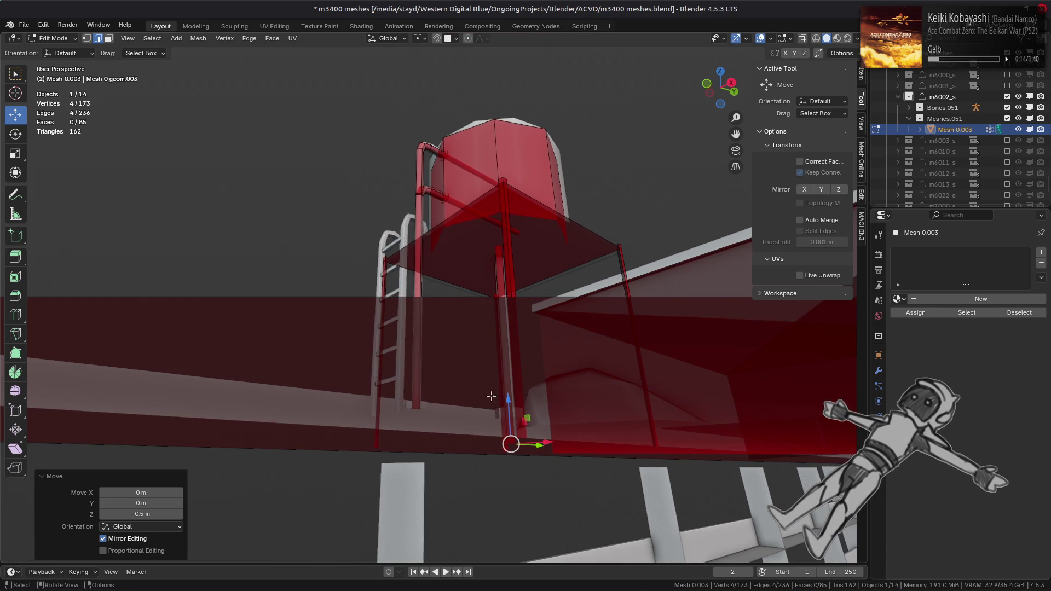
- Move the pipe's bottom vertices down 0.563 m along Z to the rooftop floor
drag(512, 398, 478, 436)
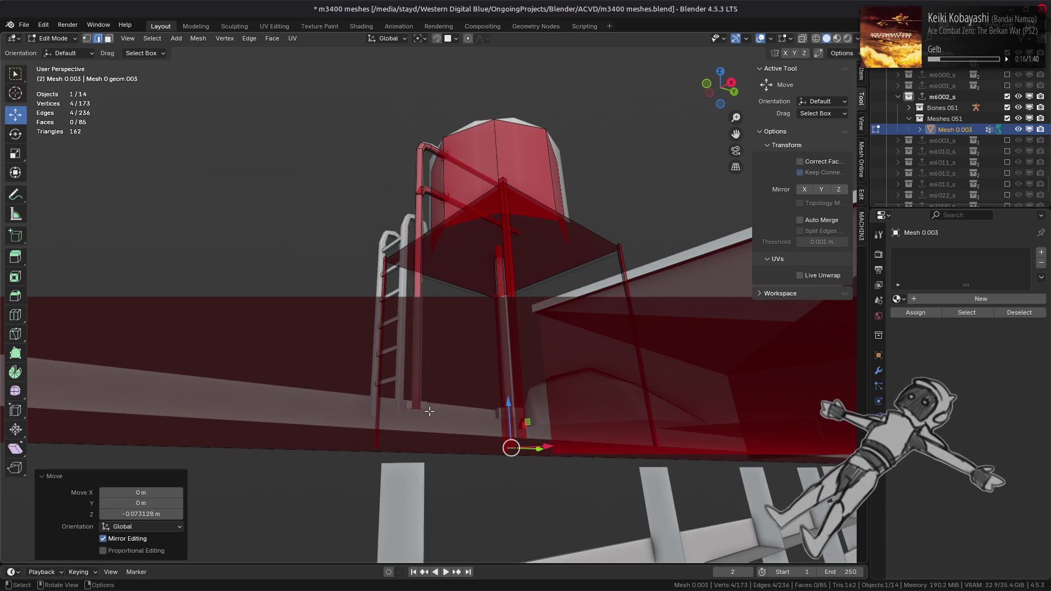
middle_drag(429, 411, 414, 402)
key(g)
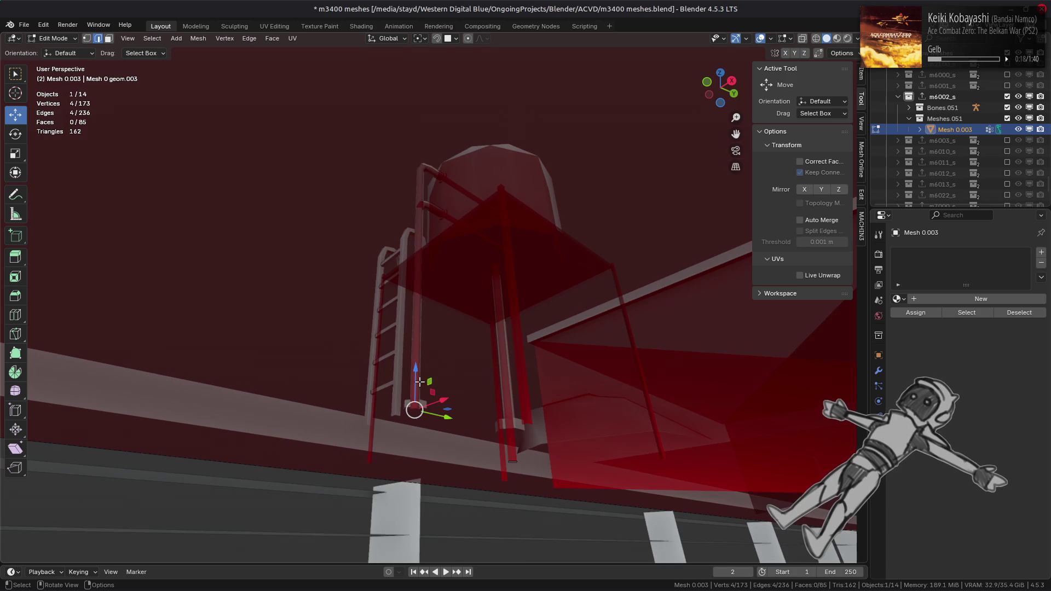
key(z)
click(455, 389)
middle_drag(455, 389, 470, 403)
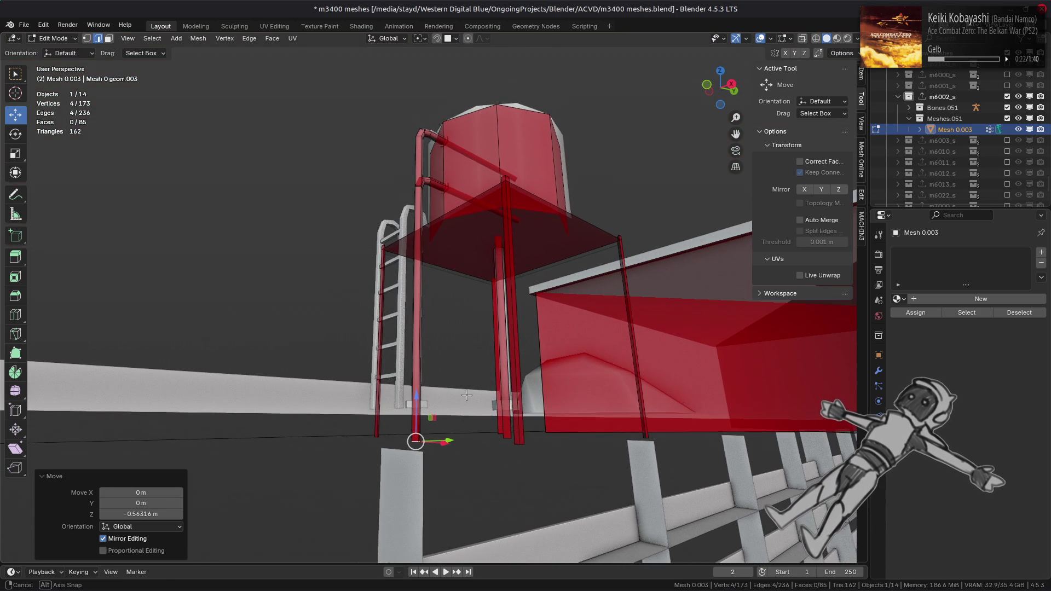
mouse_move(467, 397)
middle_down()
mouse_move(469, 383)
mouse_move(472, 390)
mouse_move(502, 378)
mouse_move(475, 395)
mouse_move(437, 391)
mouse_move(498, 294)
mouse_move(426, 262)
middle_up()
scroll(431, 389, up, 5)
key(alt+a)
- Dissolve the edge loop on the pipe corner, comparing the result with undo and redo
scroll(384, 242, up, 5)
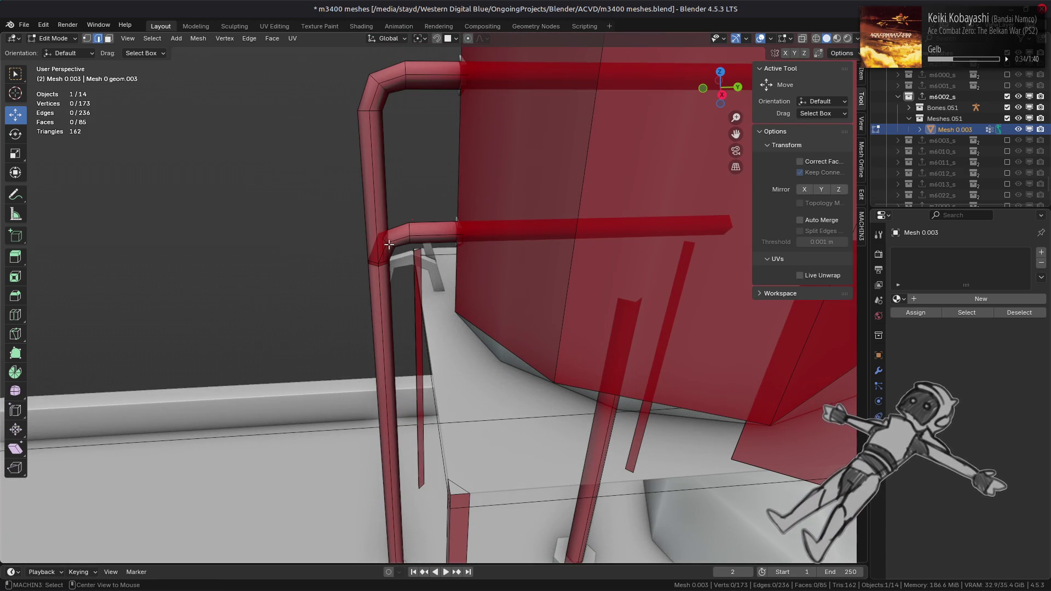
alt+click(372, 101)
right_click(520, 476)
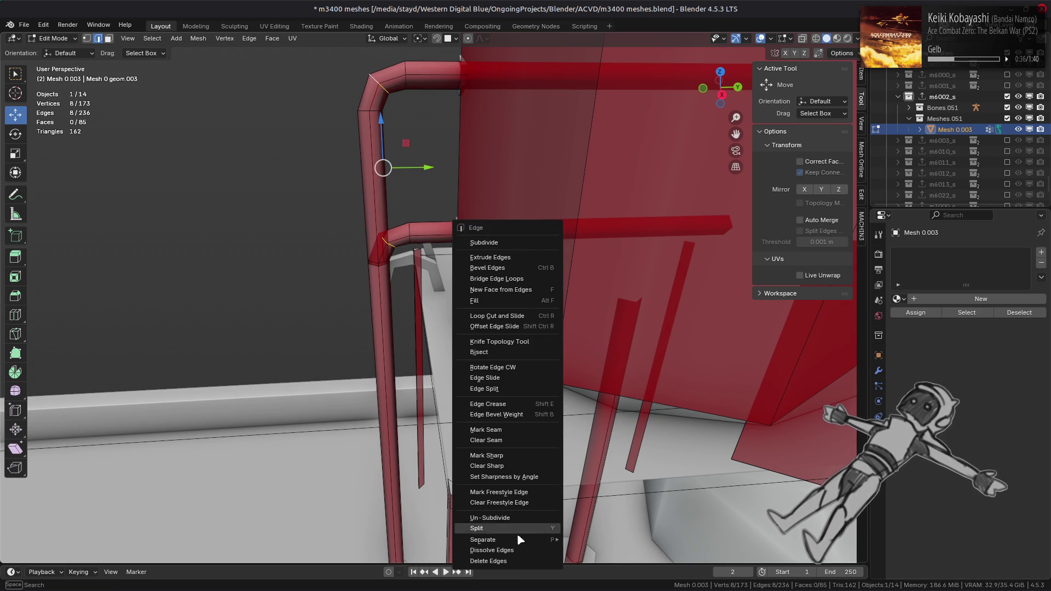
click(517, 524)
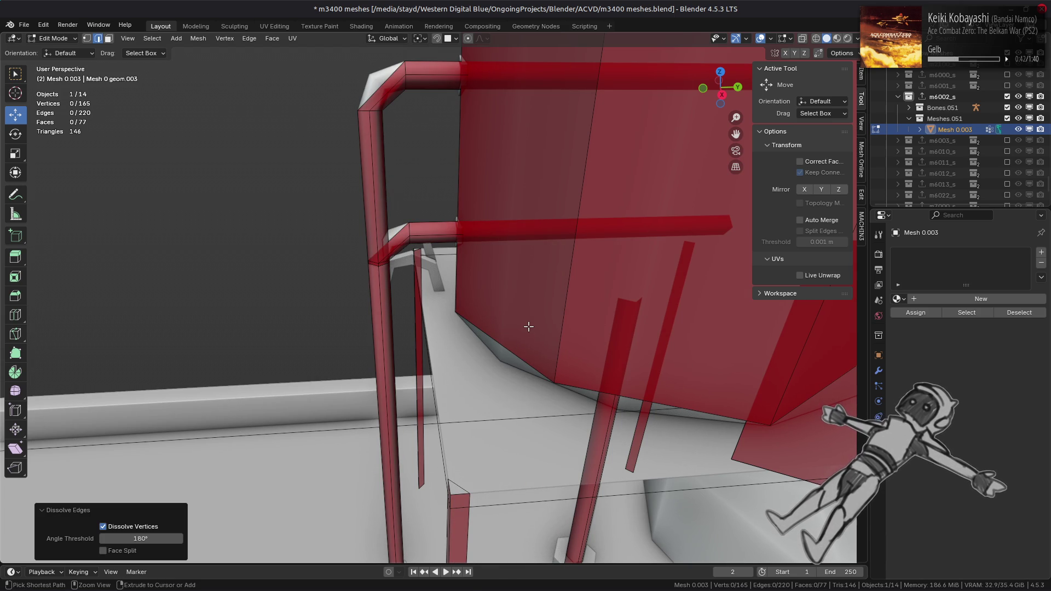
key(ctrl+z)
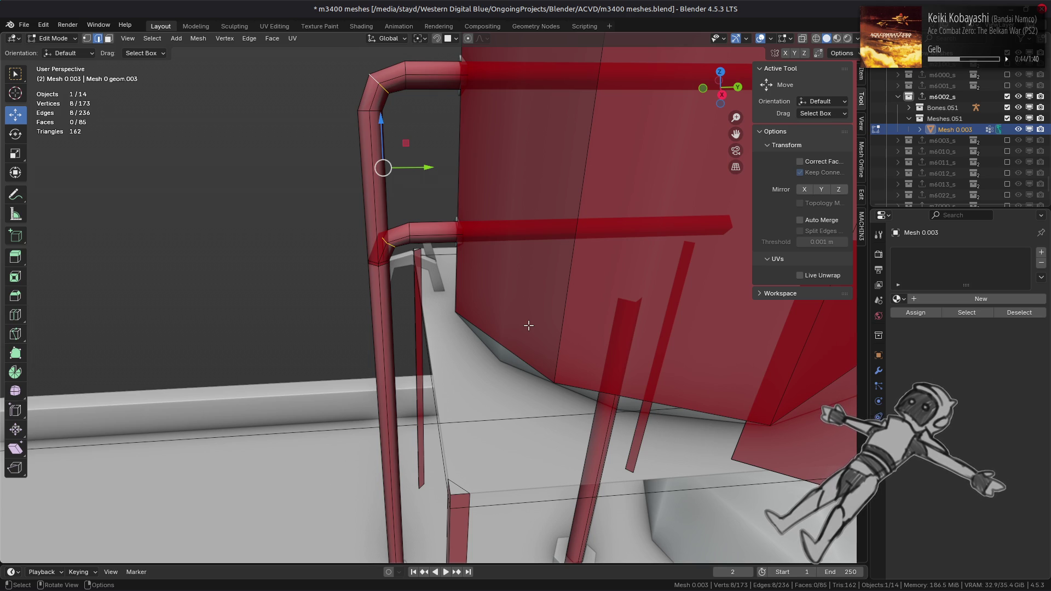
shift+middle_drag(443, 171, 454, 275)
scroll(455, 275, up, 1)
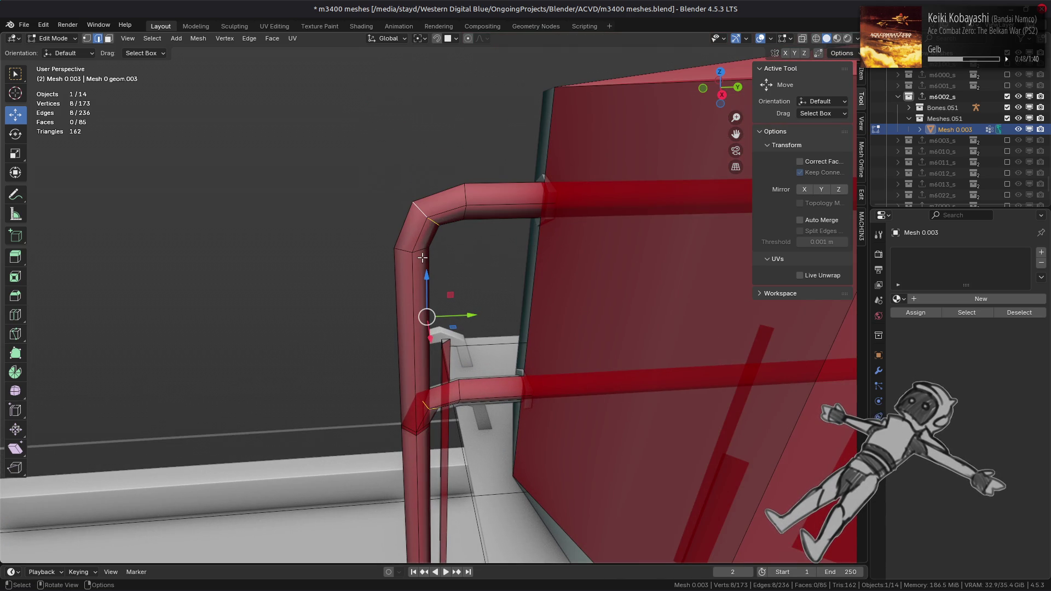
key(ctrl+shift+z)
key(ctrl+z)
key(ctrl+shift+z)
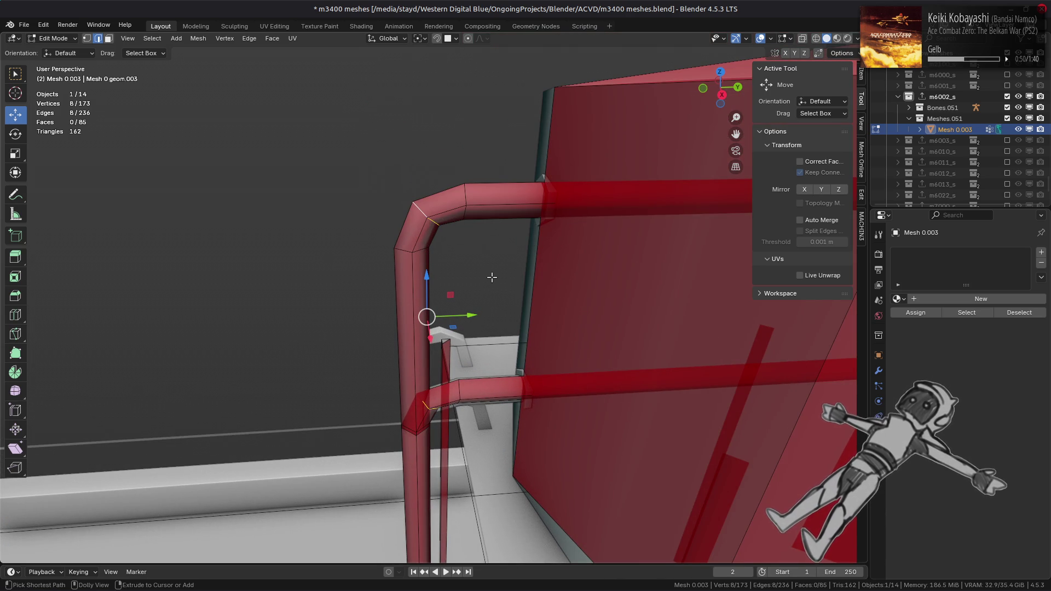
- Try dissolving the corner edge ring, undo it, and frame the corner in Right Orthographic view
mouse_move(491, 295)
middle_down()
mouse_move(590, 419)
mouse_move(518, 254)
mouse_move(468, 279)
mouse_move(703, 281)
mouse_move(628, 245)
mouse_move(406, 272)
middle_up()
key(ctrl)
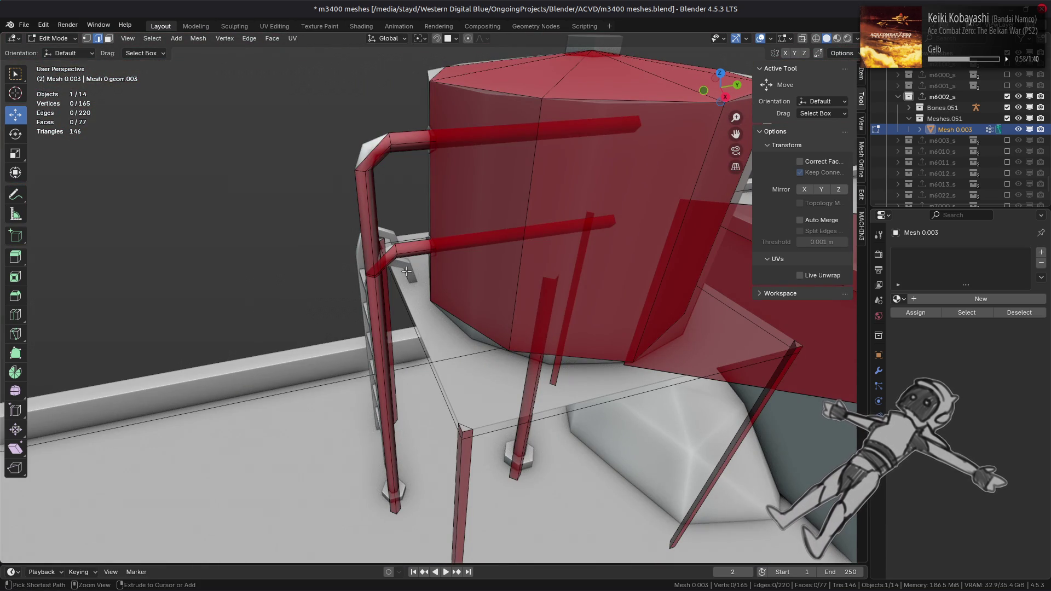
key(ctrl+x)
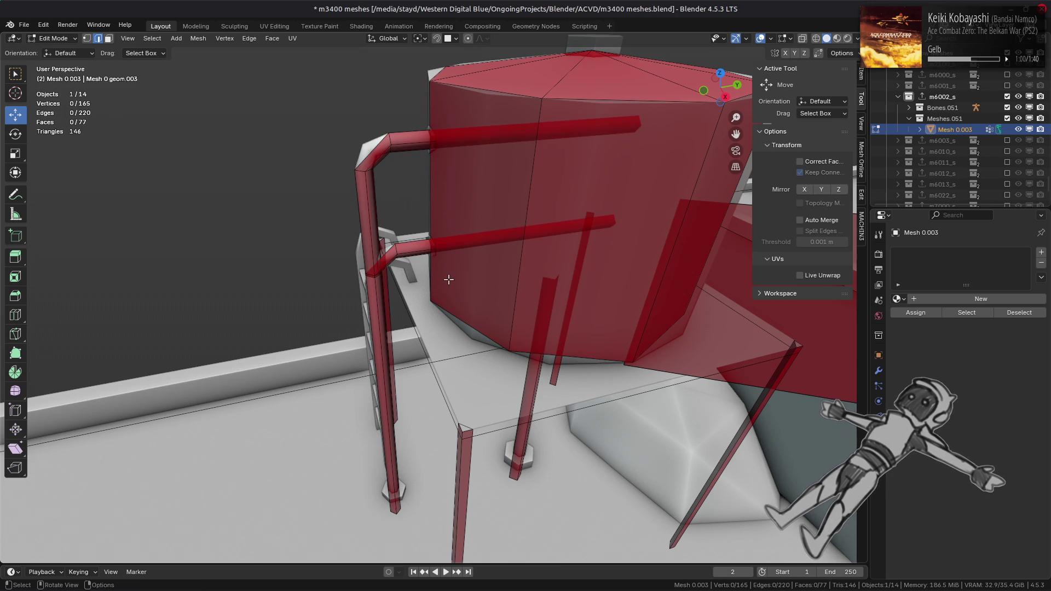
key(ctrl+z)
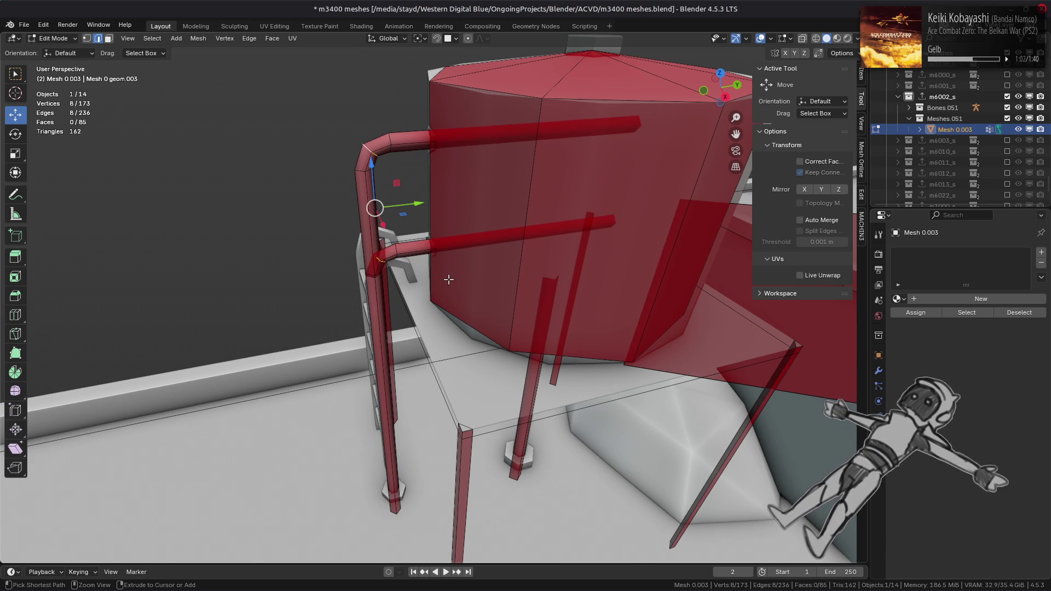
key(KP_Decimal)
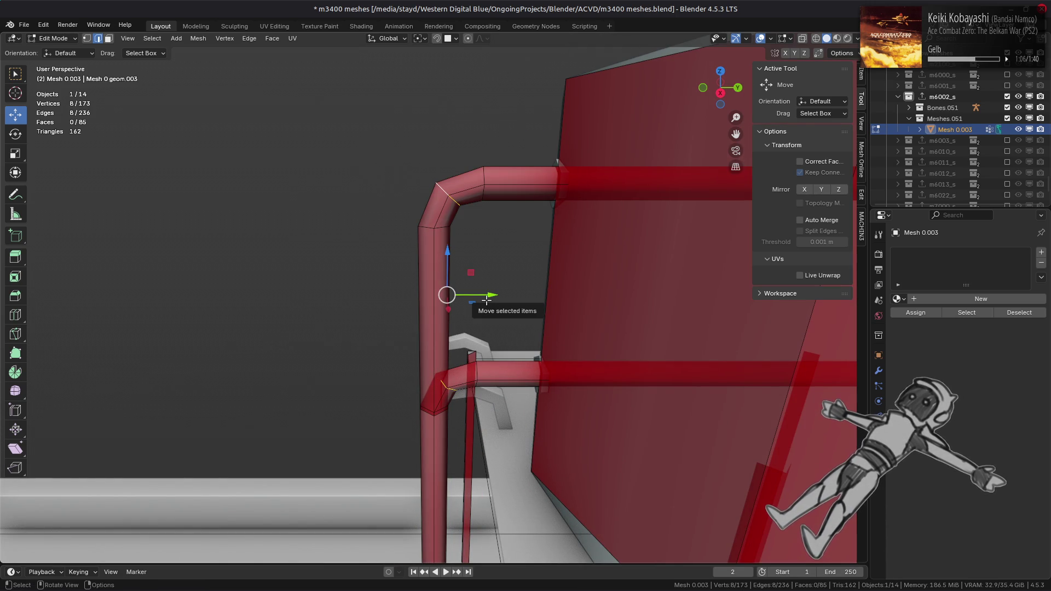
key(KP_3)
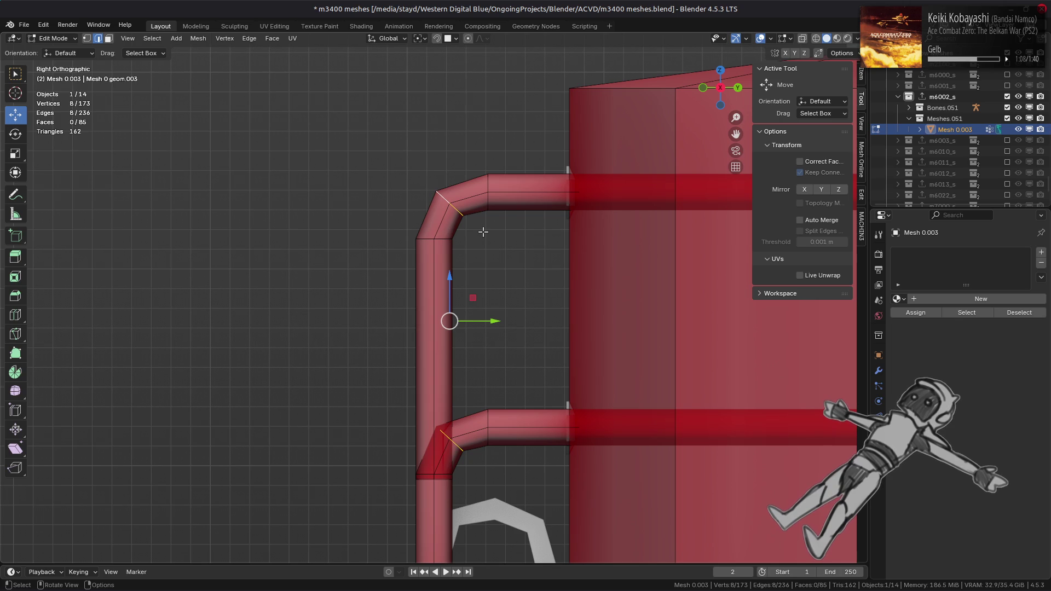
- With Vertex snapping, move the corner loop up to the inner corner and slide the end loop back
alt+click(446, 239)
mouse_move(436, 191)
mouse_down()
mouse_move(469, 219)
mouse_move(434, 237)
mouse_move(486, 189)
mouse_move(437, 234)
mouse_move(455, 228)
mouse_up()
click(456, 38)
click(439, 117)
scroll(456, 228, up, 7)
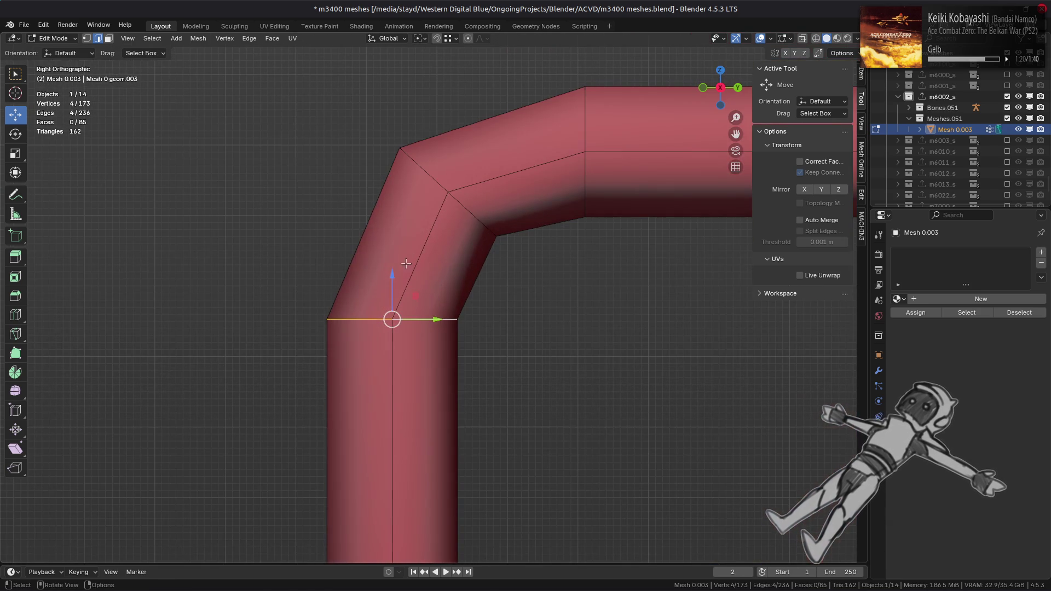
drag(391, 274, 392, 191)
alt+click(584, 183)
drag(632, 150, 503, 235)
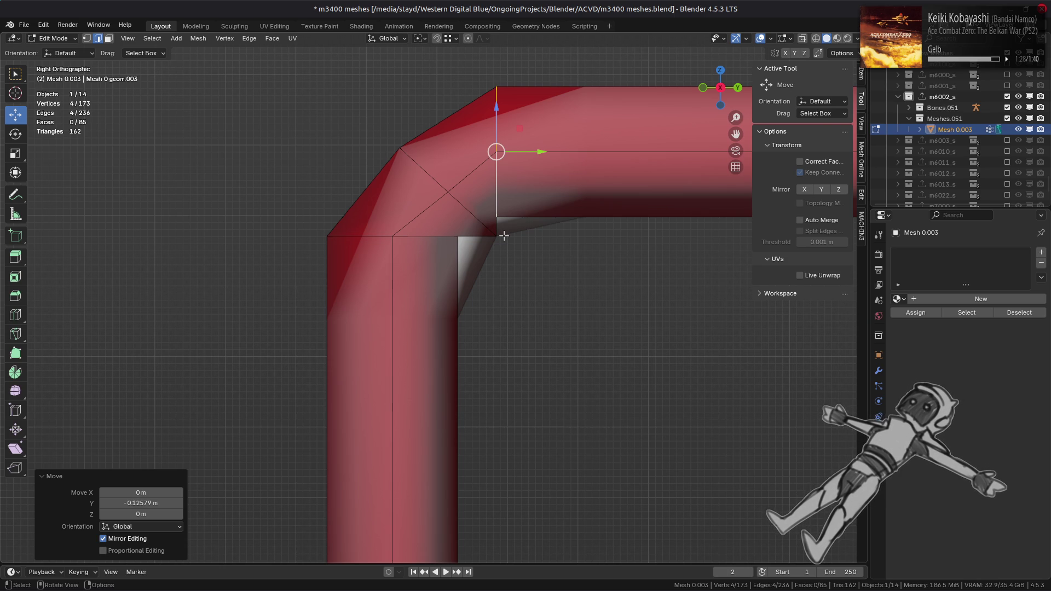
- Dissolve the selected edge loop with Dissolve Edges, leaving 169 vertices and 81 faces
middle_drag(503, 235, 340, 312)
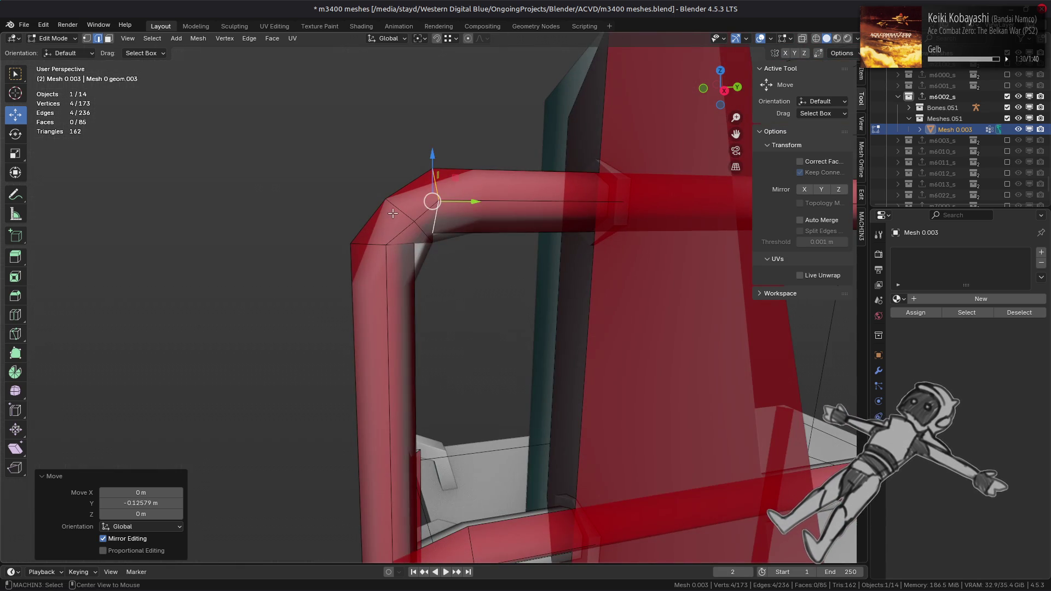
key(ctrl+e)
click(304, 354)
middle_drag(386, 290, 369, 282)
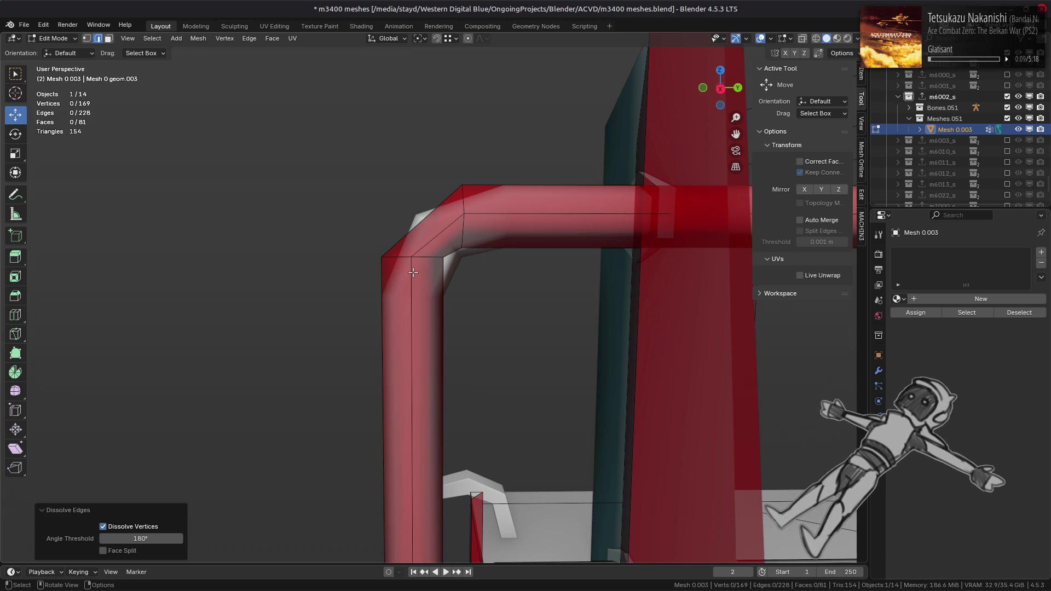
- Add an edge loop at the upper pipe bend's corner and raise it along Z
key(ctrl+r)
click(412, 272)
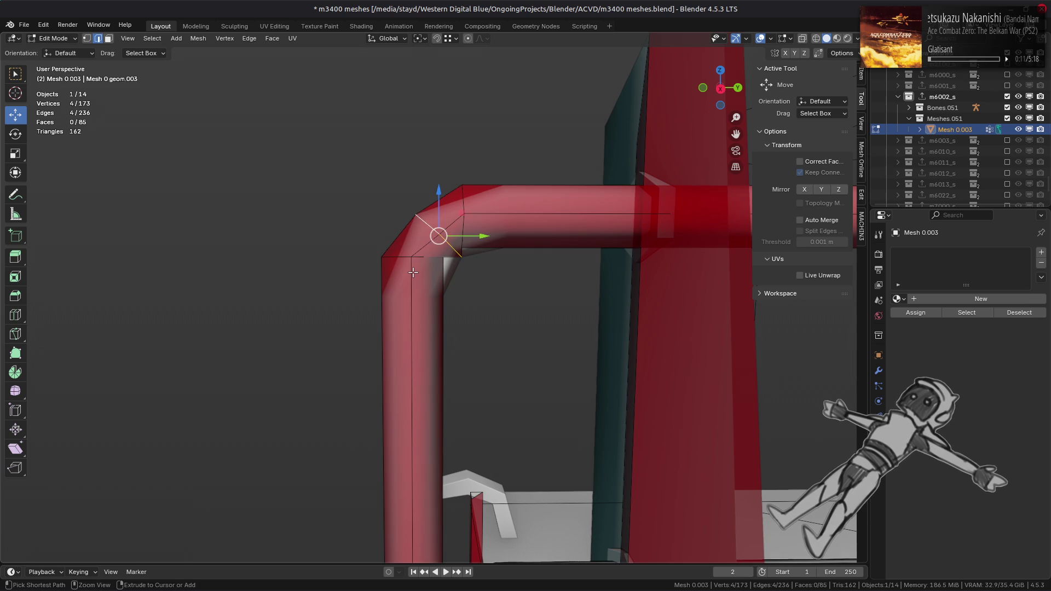
click(413, 272)
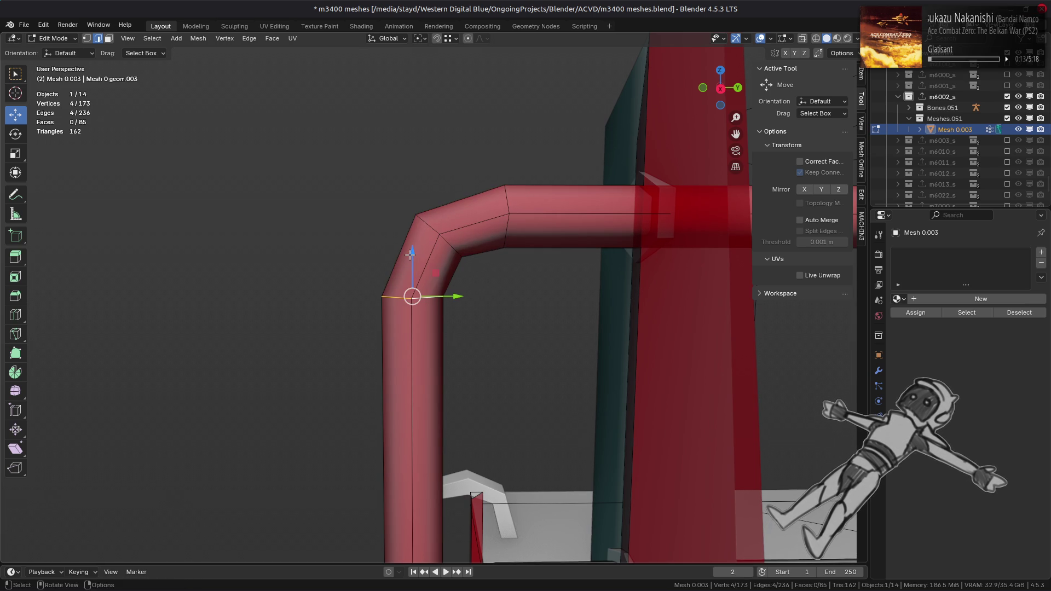
drag(412, 255, 412, 215)
click(155, 513)
click(156, 512)
key(Return)
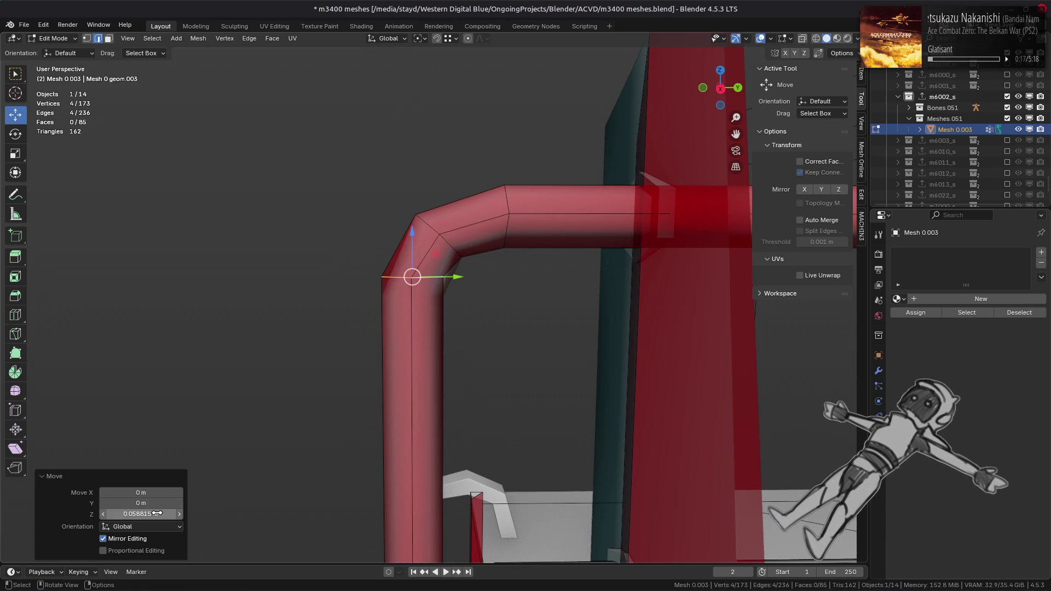
- Slide the bend's vertical loop sideways, halving the offset to -0.06289 m
alt+click(504, 230)
drag(541, 218, 461, 260)
click(171, 500)
click(156, 502)
text(/2)
key(Return)
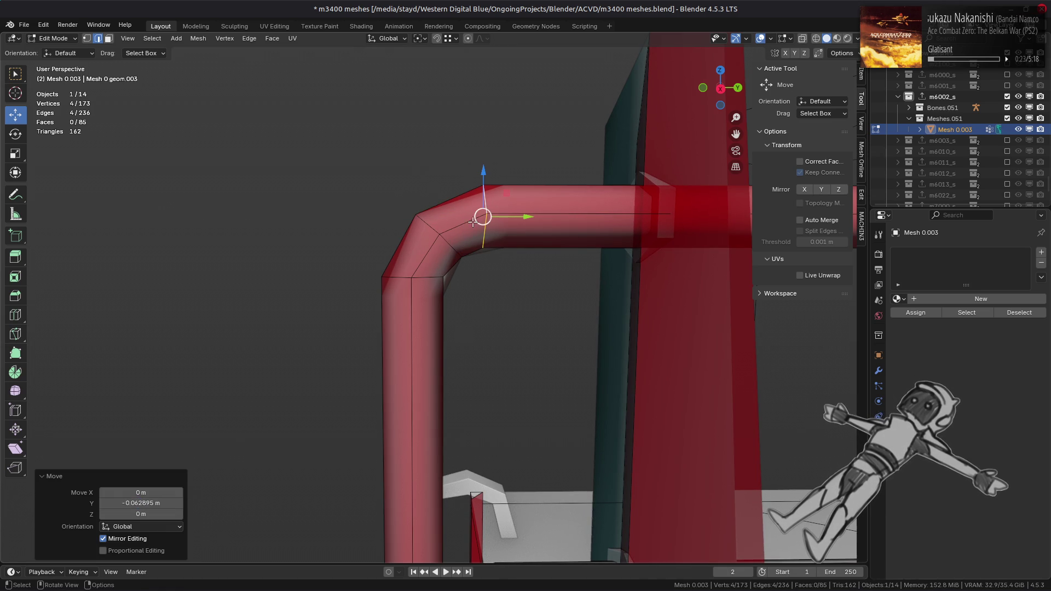
- Dissolve the diagonal corner loop of the upper bend
alt+click(361, 274)
alt+click(350, 280)
key(ctrl+e)
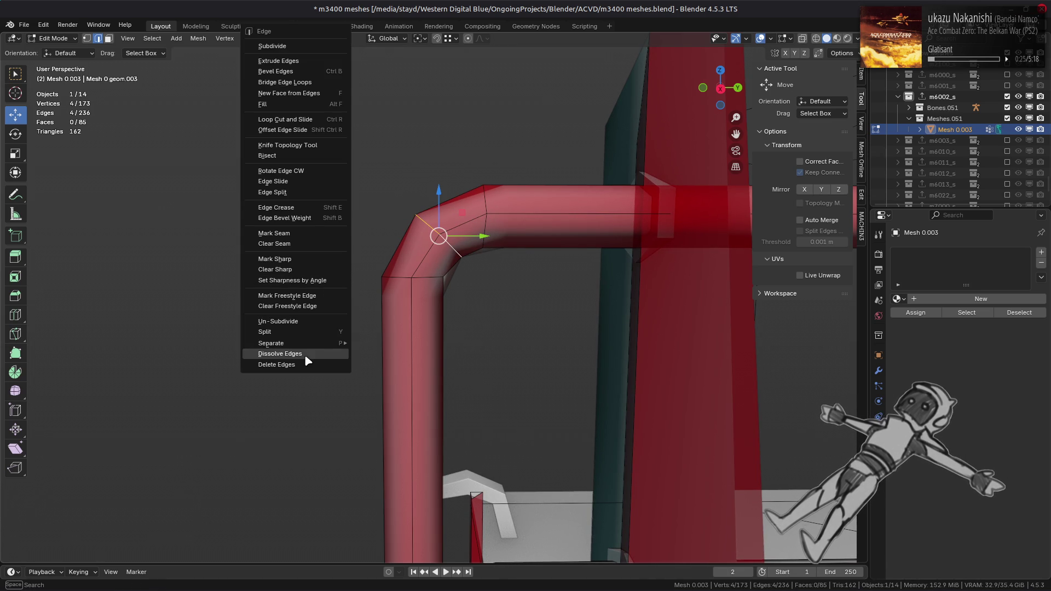
click(305, 353)
middle_drag(359, 301, 369, 284)
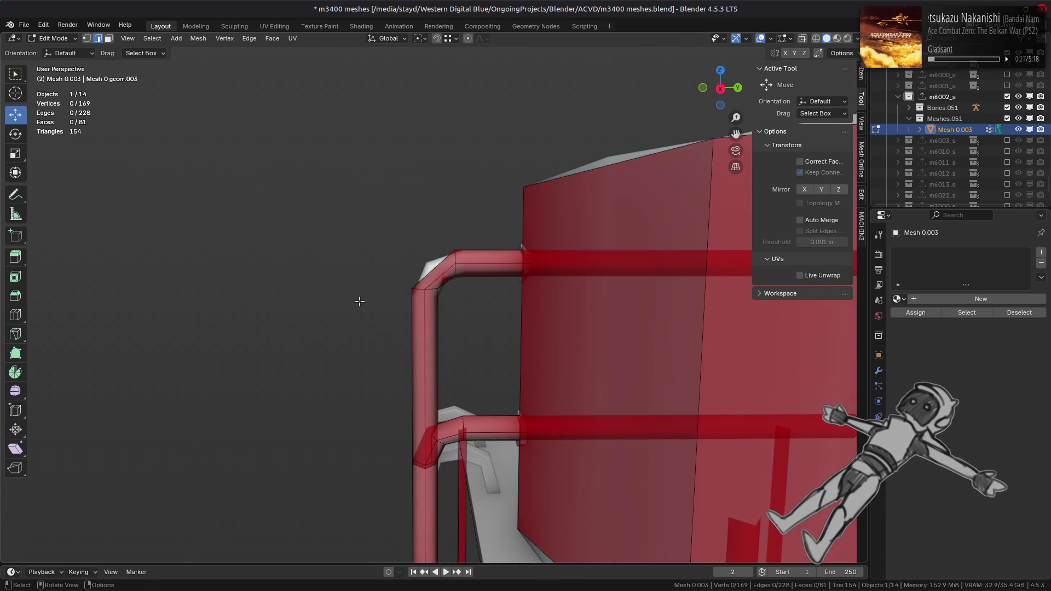
- Reselect Mesh 0.003 in Edit Mode and raise a loop at the lower bend
key(Tab)
mouse_move(457, 359)
middle_down()
mouse_move(321, 321)
mouse_move(531, 332)
mouse_move(544, 345)
mouse_move(350, 354)
mouse_move(363, 327)
mouse_move(441, 355)
mouse_move(406, 350)
middle_up()
click(452, 362)
key(Tab)
alt+click(406, 349)
drag(433, 351, 452, 313)
double_click(158, 516)
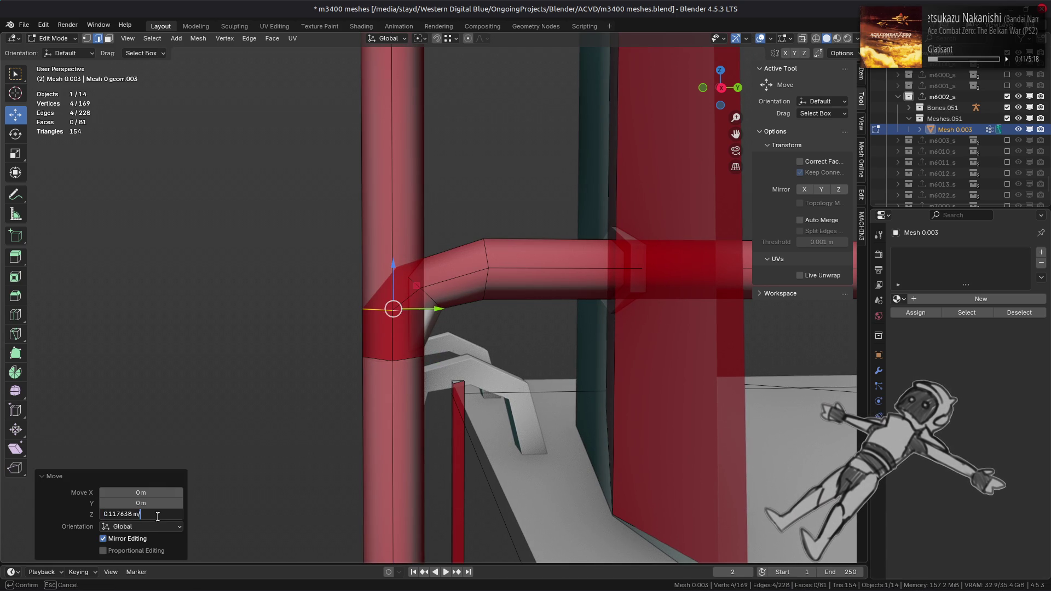
key(Return)
- Slide another lower-bend loop -0.125 m along Y, then select the whole connected pipe
alt+click(493, 261)
mouse_move(517, 271)
mouse_down()
mouse_move(477, 276)
mouse_move(442, 319)
mouse_up()
double_click(145, 503)
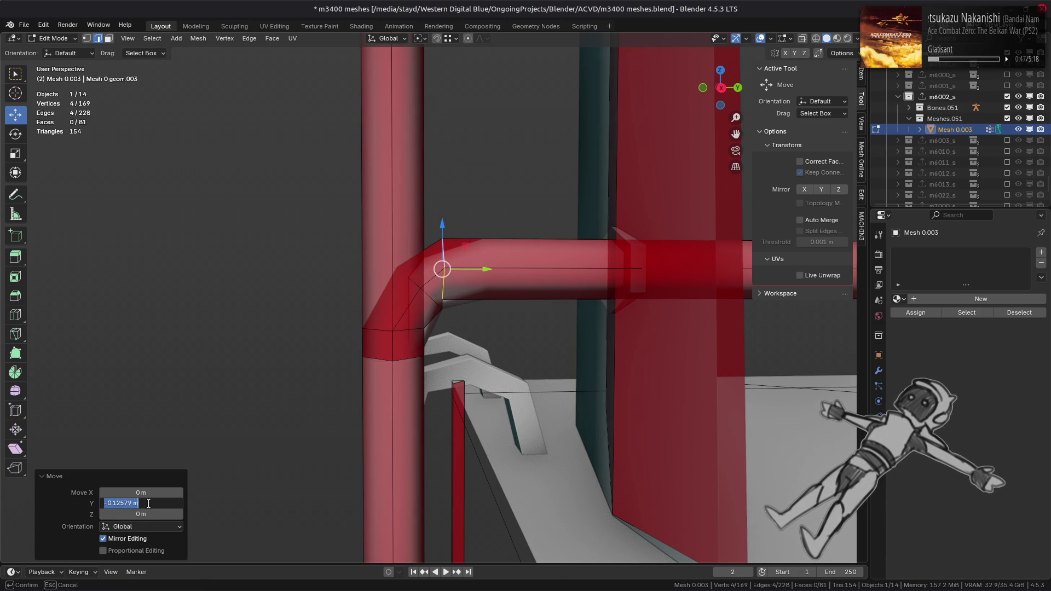
text(-0.125)
key(Return)
key(ctrl+l)
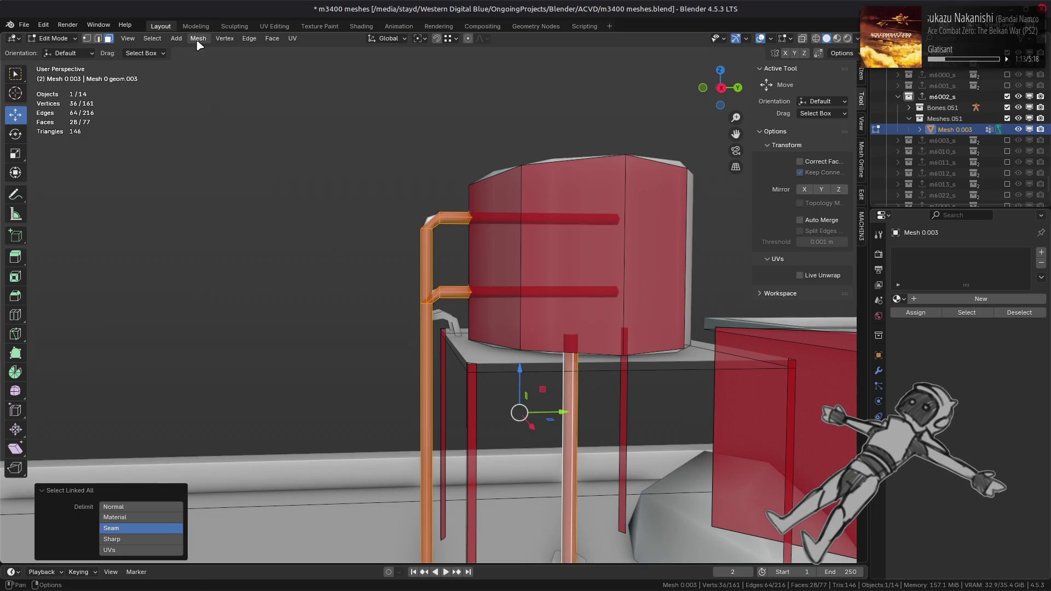
- Change the selected pipe's shading, then reselect Mesh 0.003 and re-enter Edit Mode
click(196, 41)
mouse_move(287, 235)
click(350, 245)
key(alt+a)
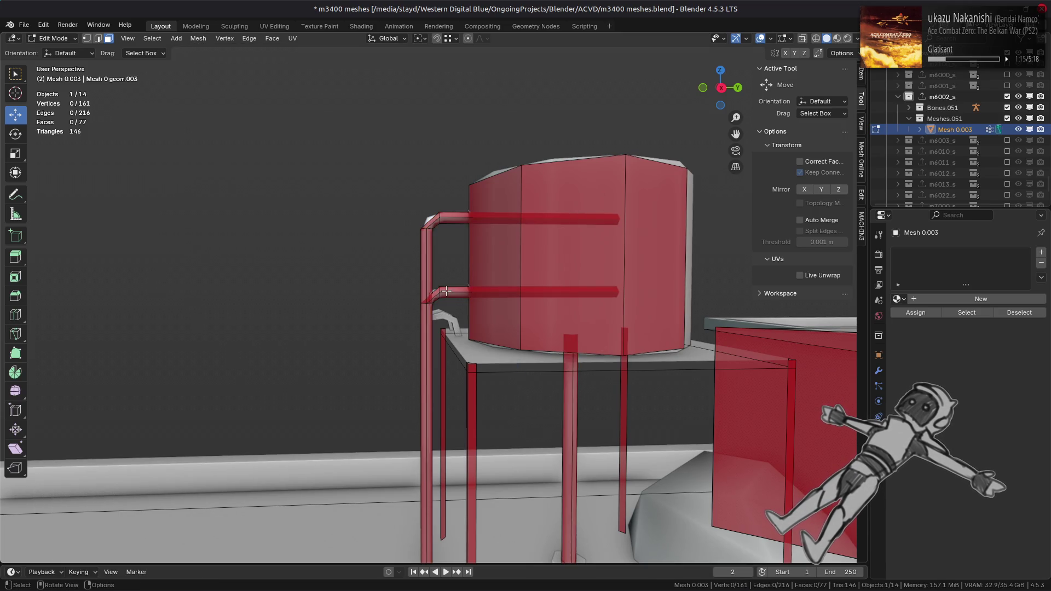
key(Tab)
scroll(455, 289, up, 5)
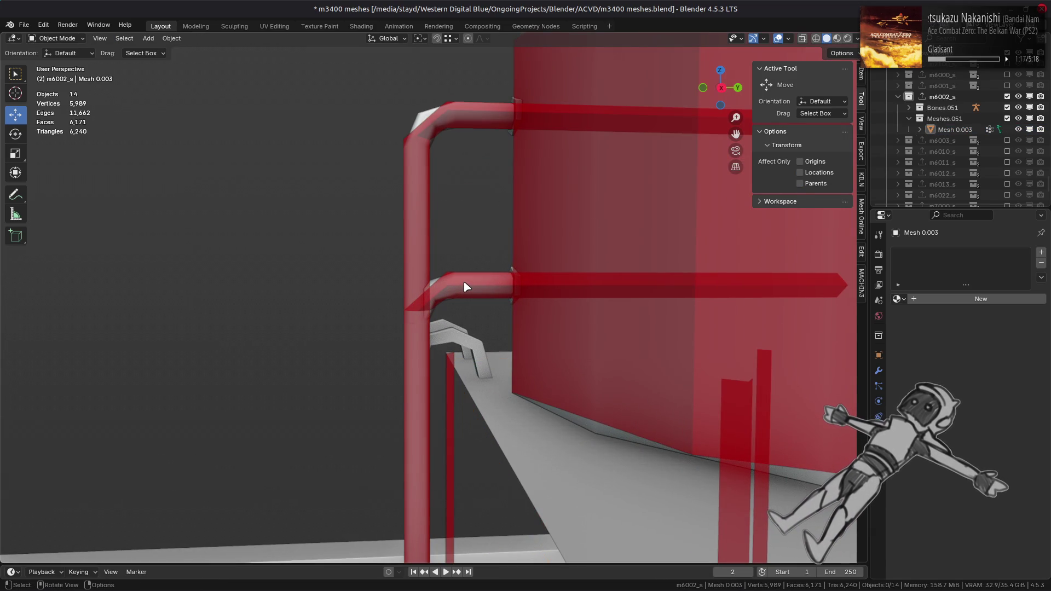
click(464, 287)
scroll(584, 288, down, 3)
key(Tab)
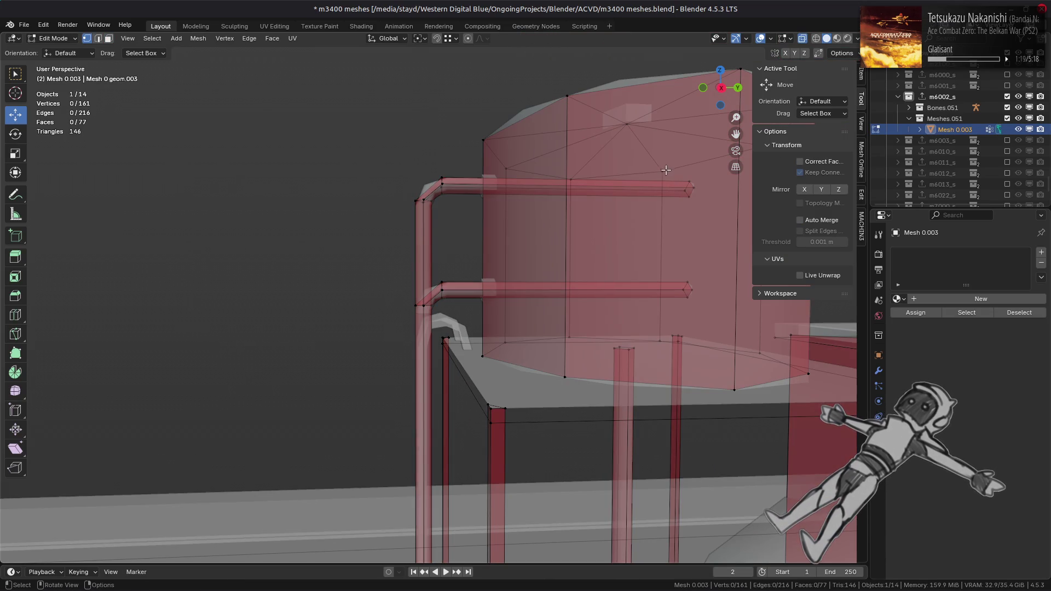
- Select both horizontal pipe ends and move them along Y to meet the tank wall
drag(666, 171, 702, 304)
key(alt+z)
middle_drag(684, 296, 665, 282)
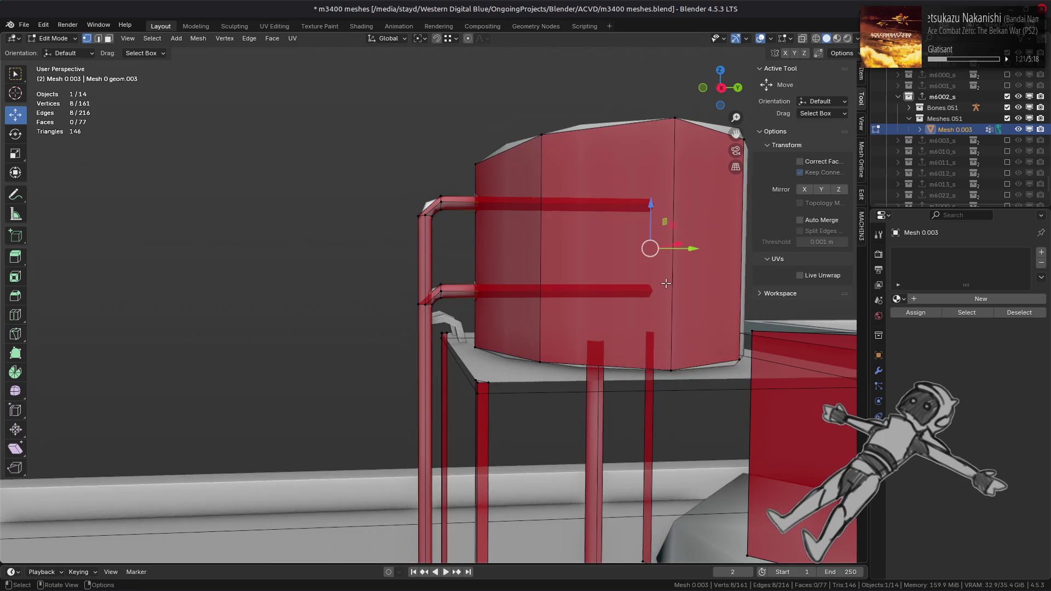
key(KP_3)
mouse_move(721, 245)
mouse_down()
mouse_move(539, 165)
mouse_move(462, 163)
mouse_move(478, 161)
mouse_up()
mouse_move(478, 161)
middle_down()
mouse_move(482, 230)
mouse_move(567, 192)
middle_up()
drag(557, 204, 558, 205)
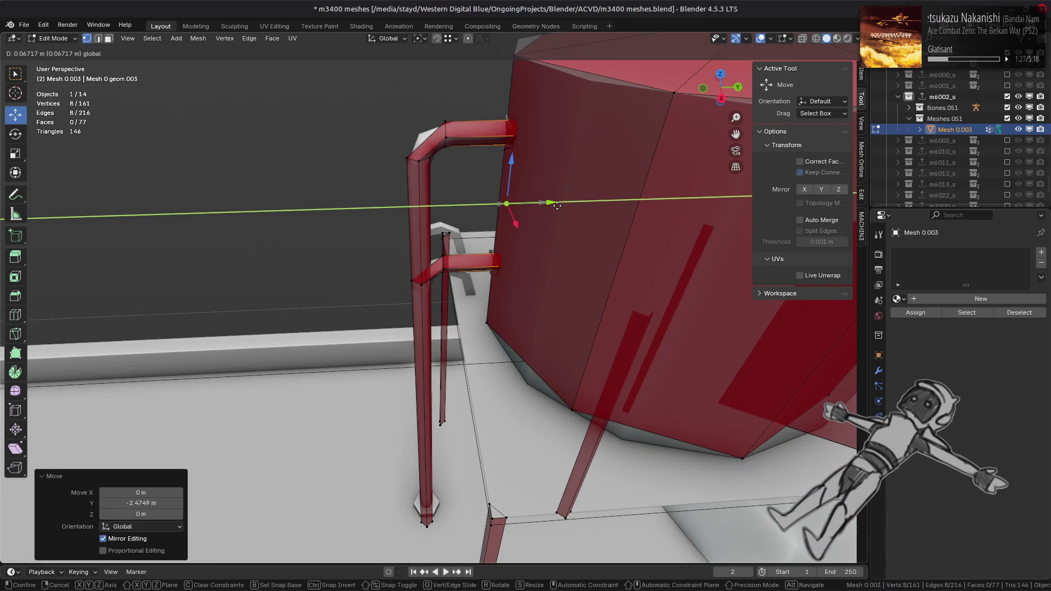
key(BackSpace)
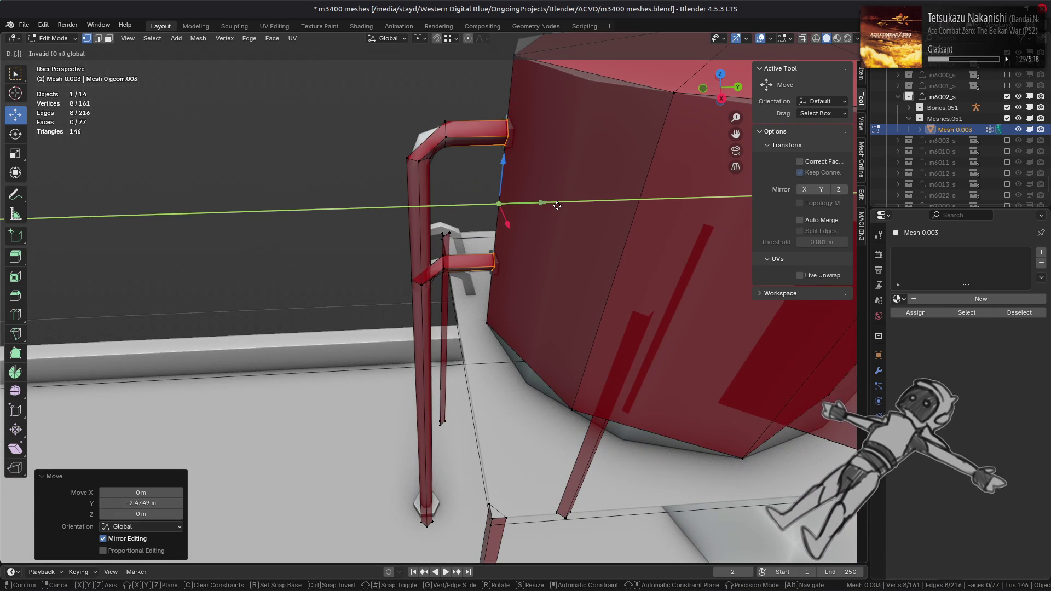
text(0.1)
key(Return)
- Deselect, reveal the hidden mesh parts, and return to Object Mode
mouse_move(558, 205)
middle_down()
mouse_move(601, 265)
mouse_move(577, 265)
mouse_move(548, 241)
mouse_move(542, 356)
mouse_move(554, 449)
middle_up()
mouse_move(390, 334)
middle_down()
mouse_move(516, 298)
mouse_move(494, 304)
mouse_move(516, 235)
middle_up()
key(alt+a)
key(alt+h)
scroll(516, 298, down, 3)
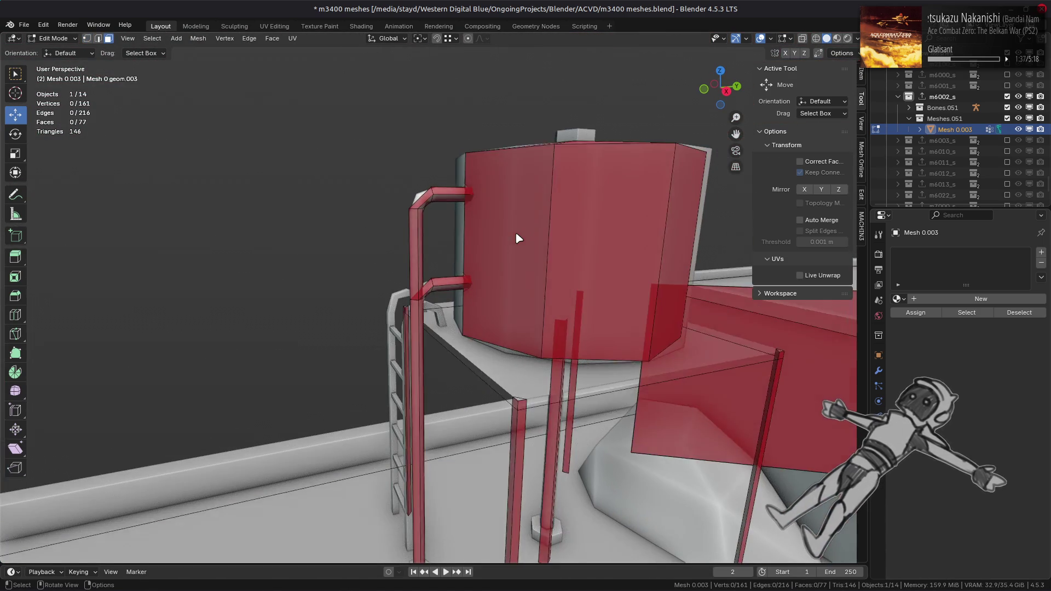
key(Tab)
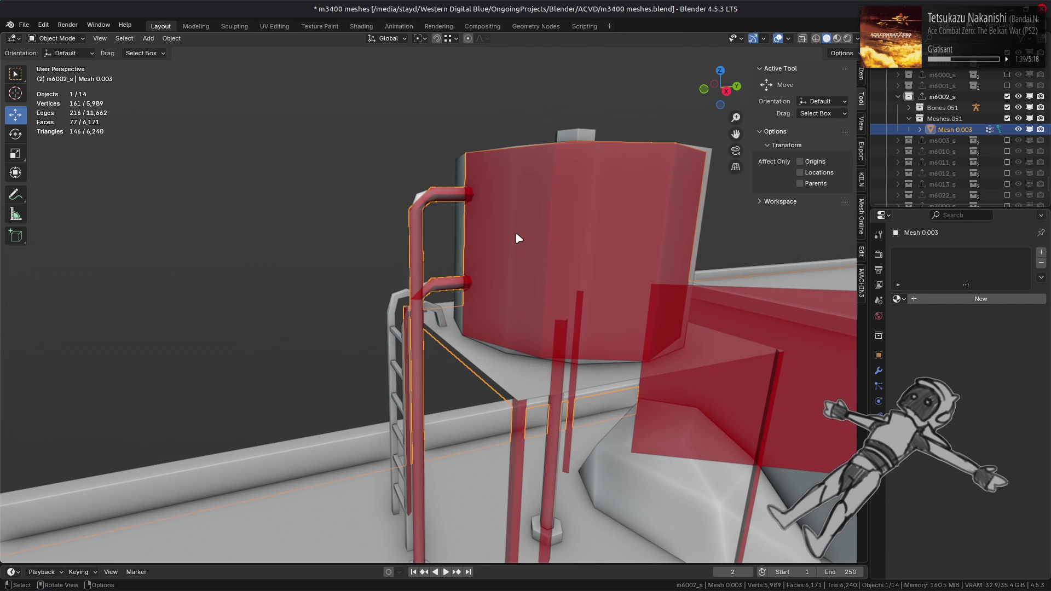
scroll(519, 238, down, 3)
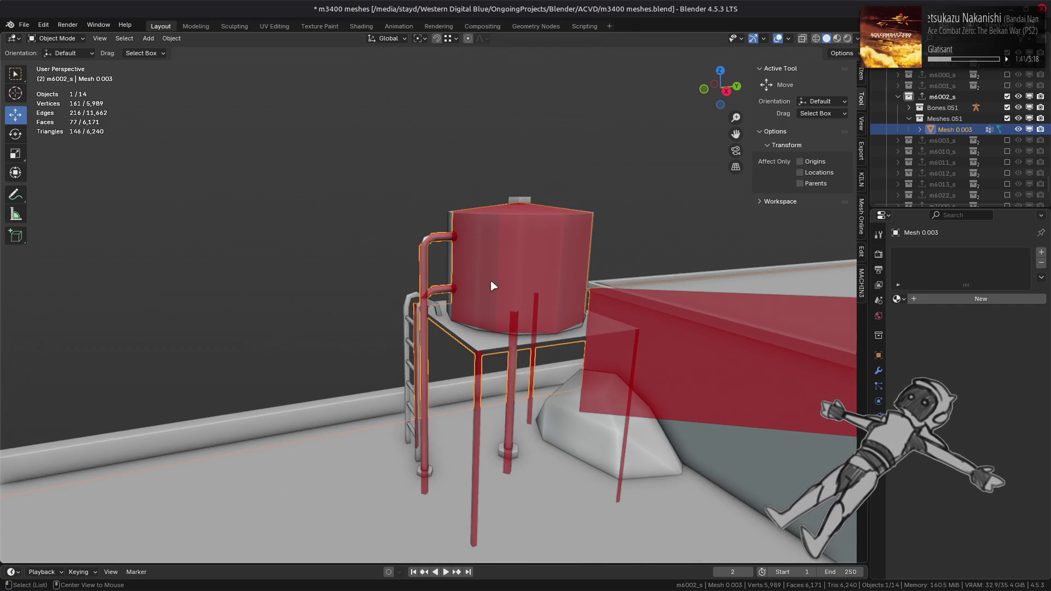
key(alt+a)
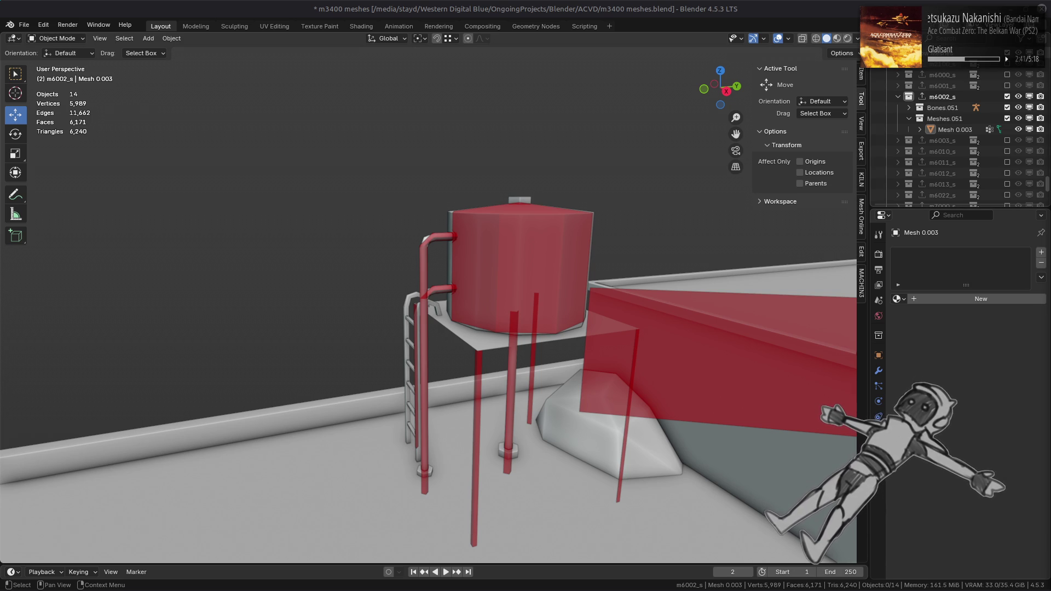
click(540, 268)
- Save the file and hide the selected red low-poly mesh
shift+click(540, 269)
key(ctrl+s)
click(541, 269)
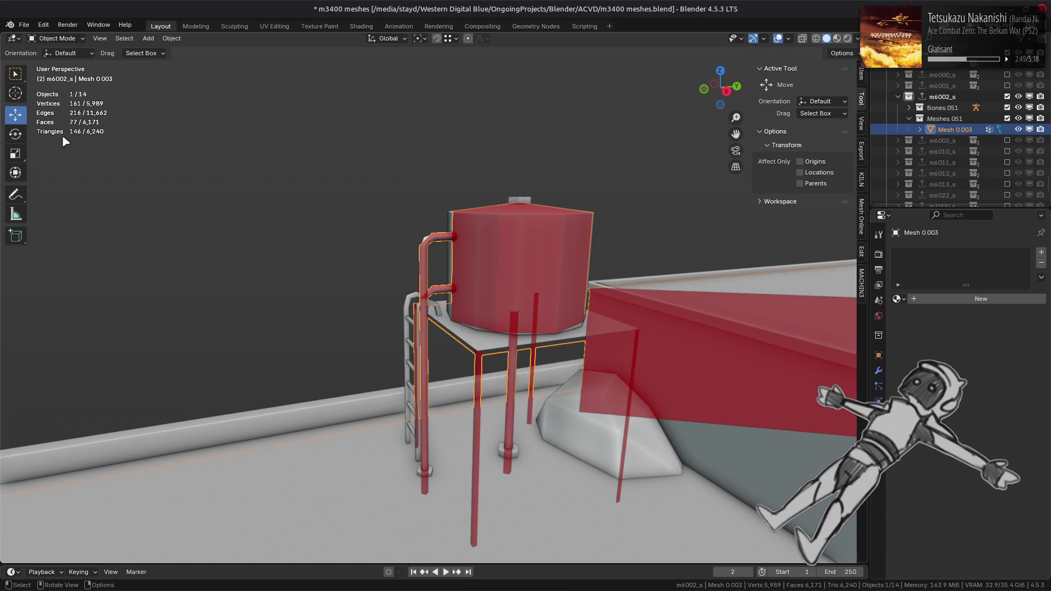
scroll(364, 256, down, 5)
scroll(358, 290, down, 8)
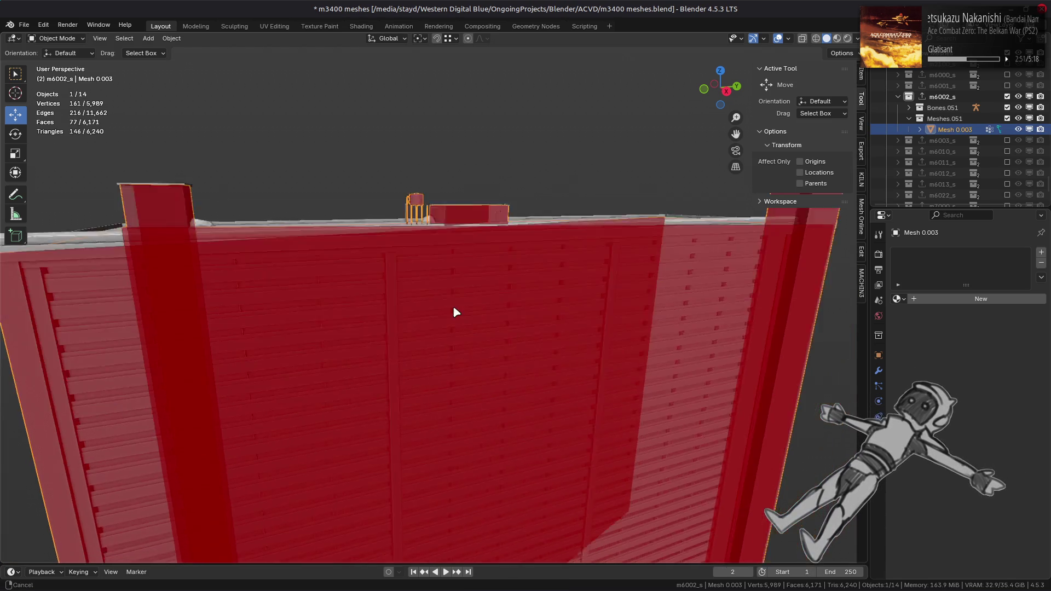
mouse_move(452, 305)
middle_down()
mouse_move(488, 307)
mouse_move(507, 323)
mouse_move(396, 371)
mouse_move(399, 348)
middle_up()
key(h)
- Orbit and zoom around the louvred fence to inspect the original wall's slats
mouse_move(512, 319)
middle_down()
mouse_move(387, 303)
mouse_move(502, 331)
mouse_move(465, 326)
mouse_move(432, 232)
mouse_move(482, 266)
mouse_move(556, 356)
mouse_move(536, 335)
mouse_move(567, 311)
mouse_move(547, 319)
middle_up()
scroll(504, 276, up, 4)
scroll(536, 335, up, 3)
scroll(549, 319, down, 3)
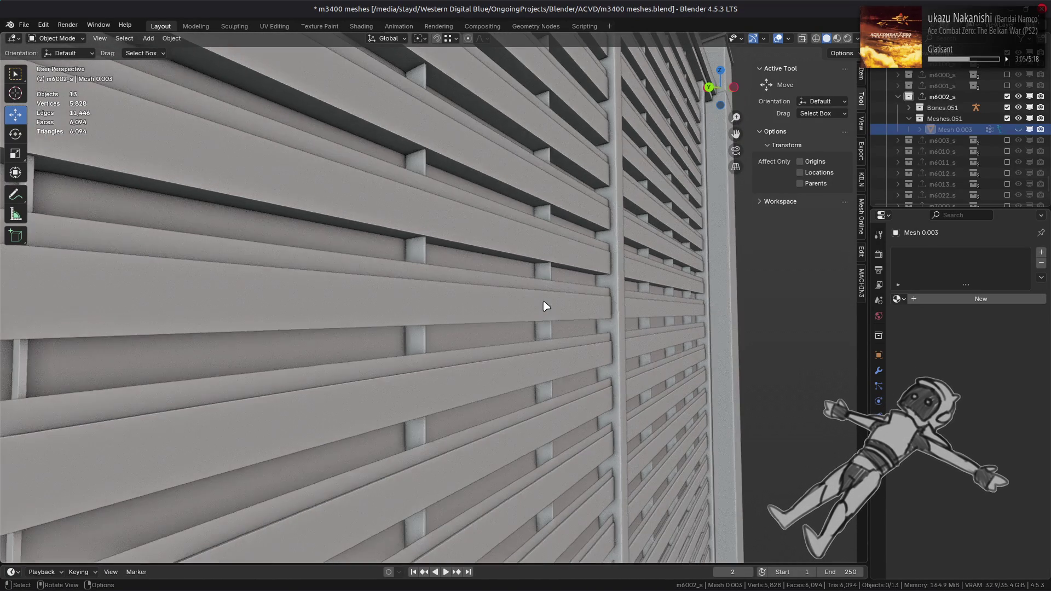
scroll(379, 329, down, 5)
scroll(394, 321, down, 3)
middle_drag(394, 322, 511, 334)
scroll(429, 382, up, 5)
scroll(429, 372, up, 5)
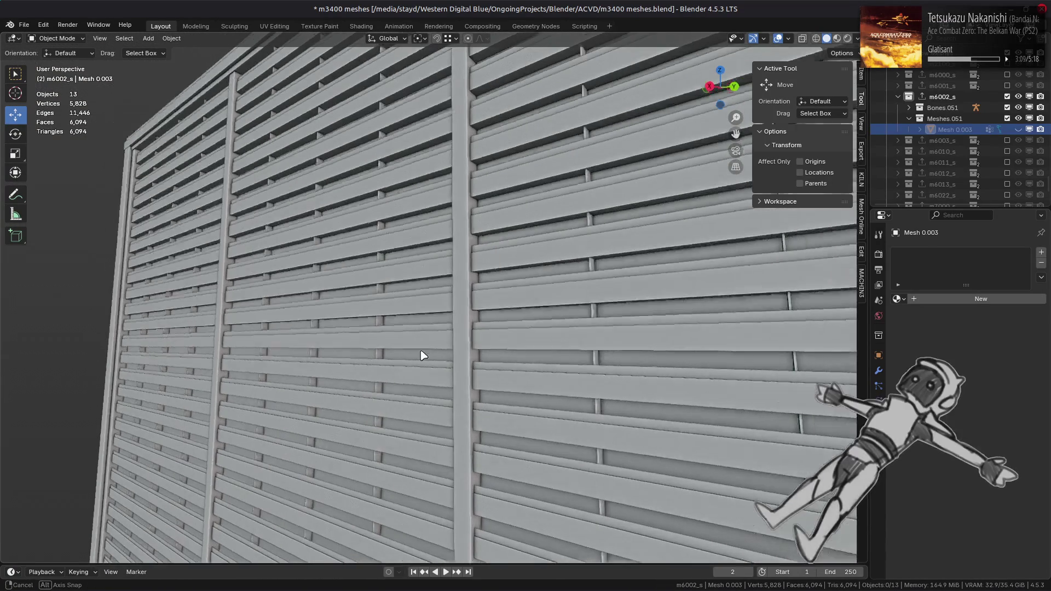
middle_drag(424, 362, 416, 356)
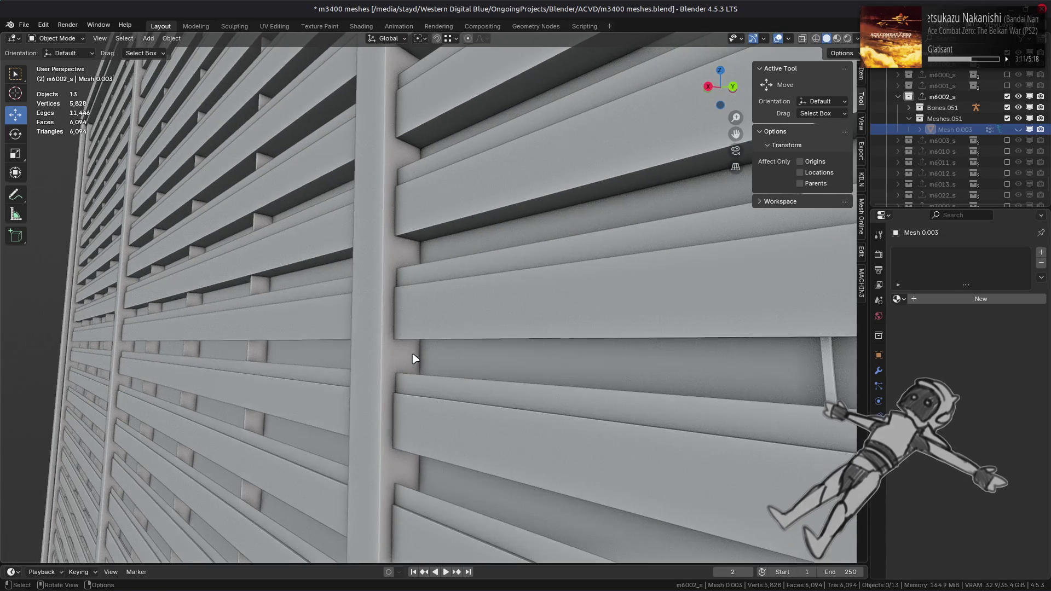
scroll(414, 357, down, 8)
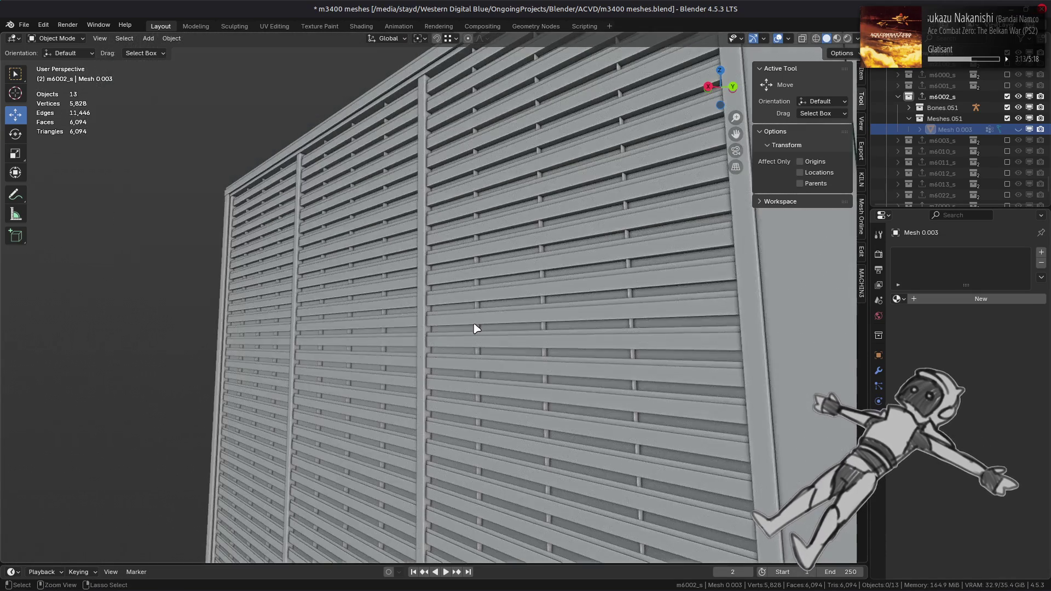
- Unhide the red low-poly mesh and select it again
key(ctrl+v)
mouse_move(468, 325)
middle_down()
mouse_move(464, 280)
mouse_move(488, 396)
middle_up()
click(487, 395)
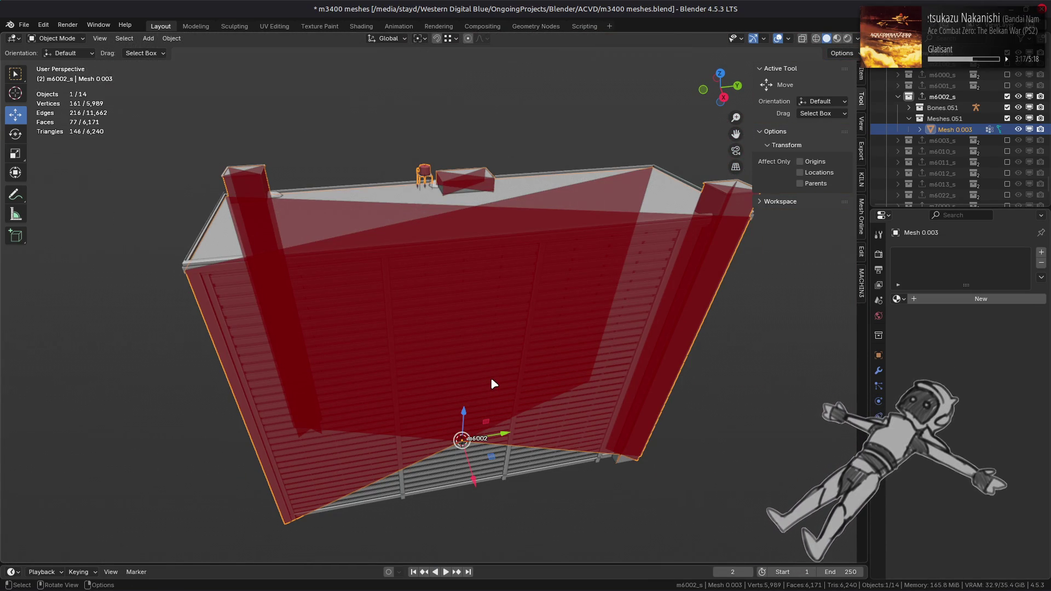
- Deselect all, bring the rooftop water tower into view, and save the file
key(alt+a)
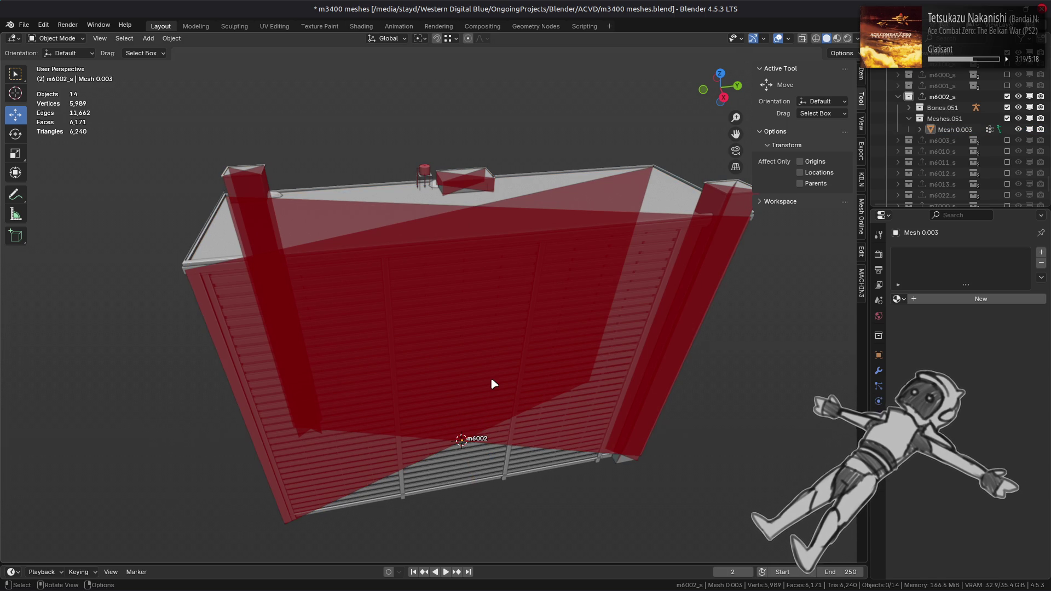
scroll(452, 266, up, 1)
mouse_move(452, 267)
middle_down()
mouse_move(399, 352)
mouse_move(417, 272)
mouse_move(414, 346)
middle_up()
scroll(396, 336, up, 3)
scroll(464, 298, up, 2)
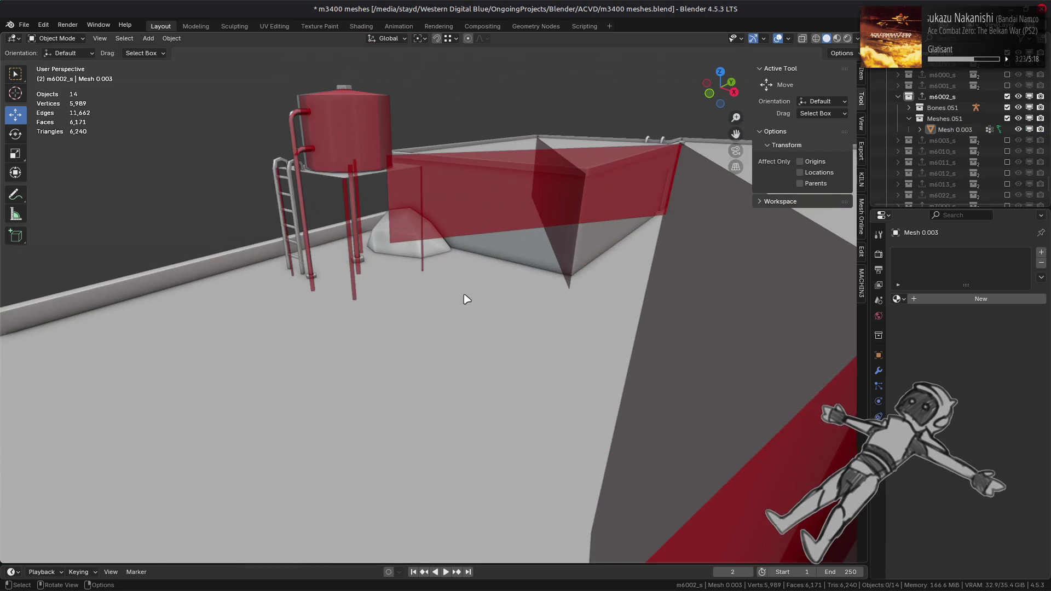
key(ctrl+s)
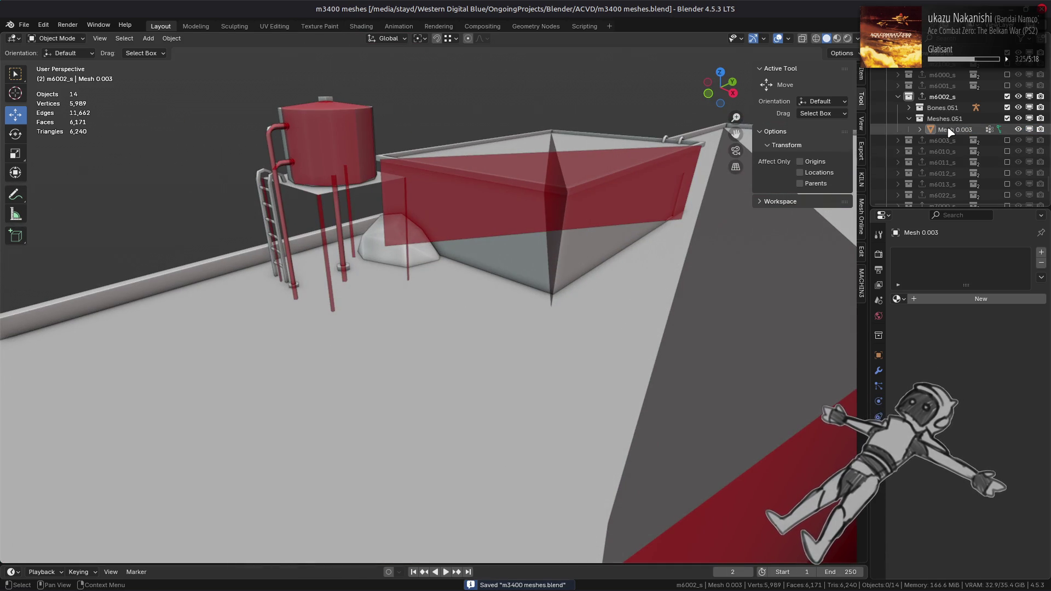
- Select Mesh 0.003 and check its Transform: zero location and rotation, scale 1.000
click(953, 129)
click(879, 431)
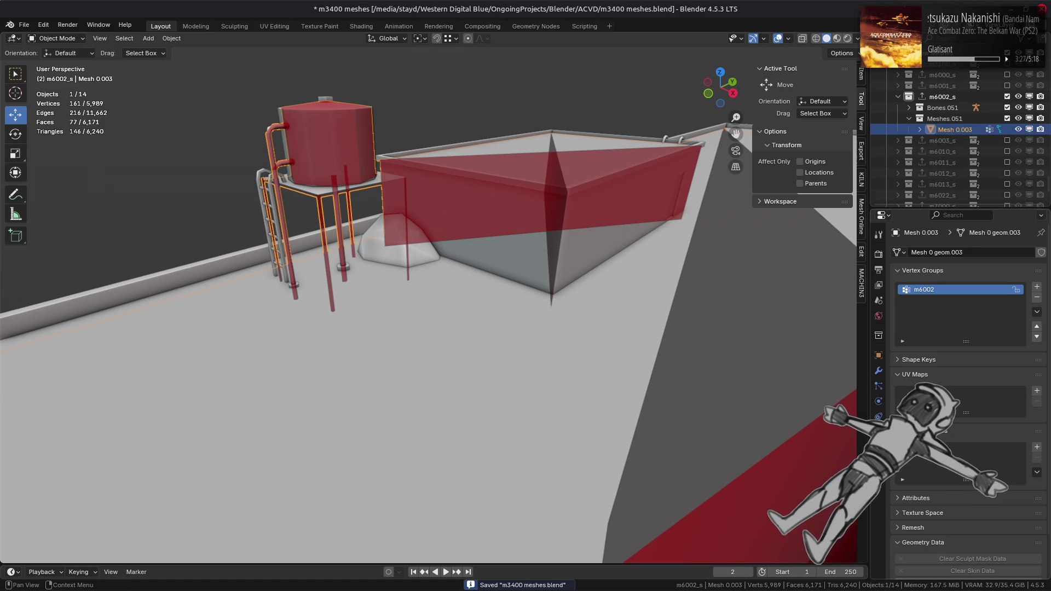
scroll(966, 416, down, 2)
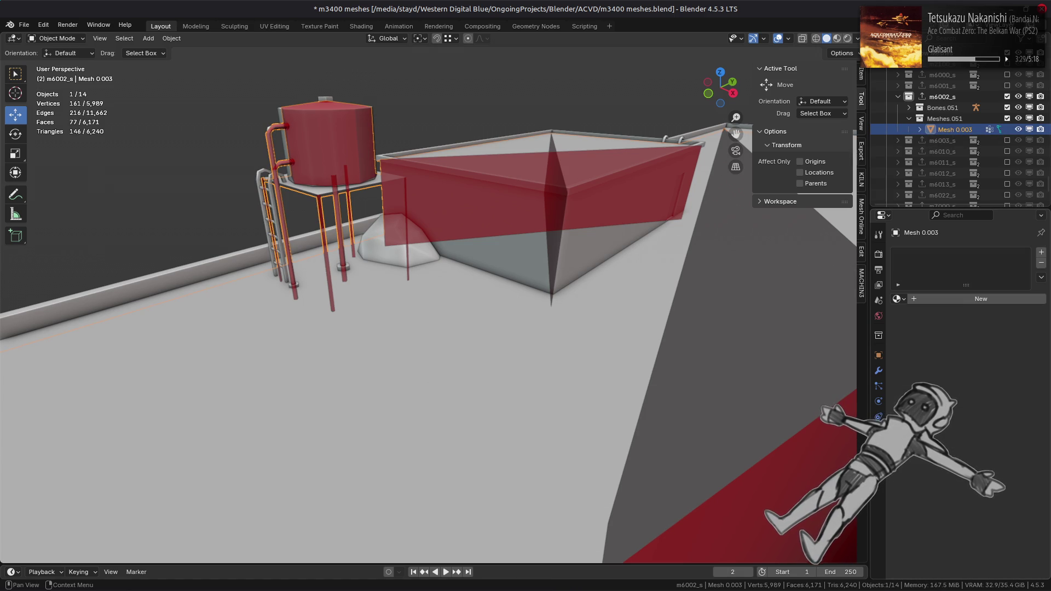
click(878, 355)
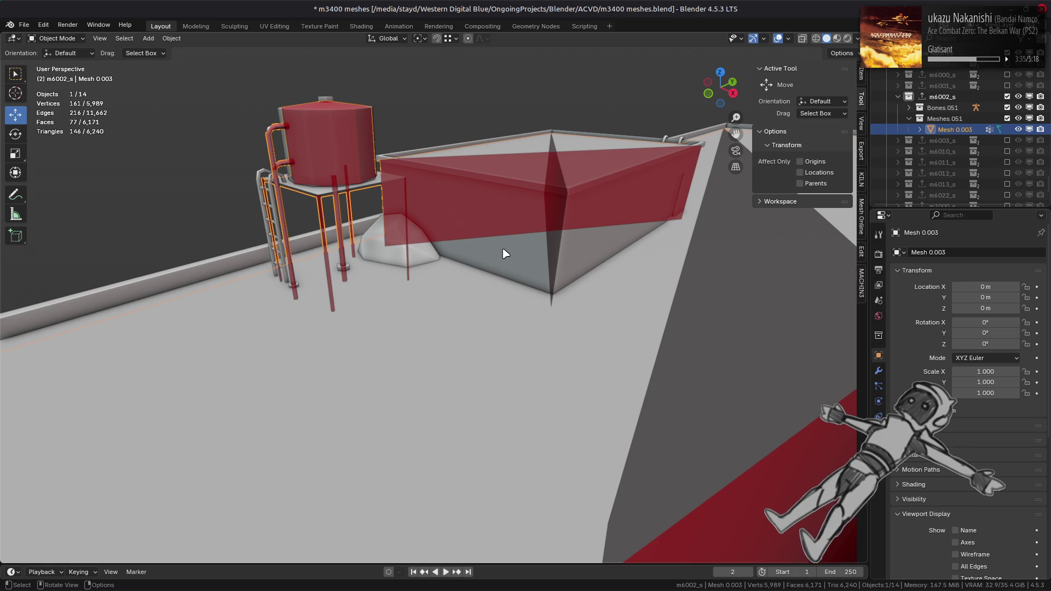
scroll(505, 254, up, 4)
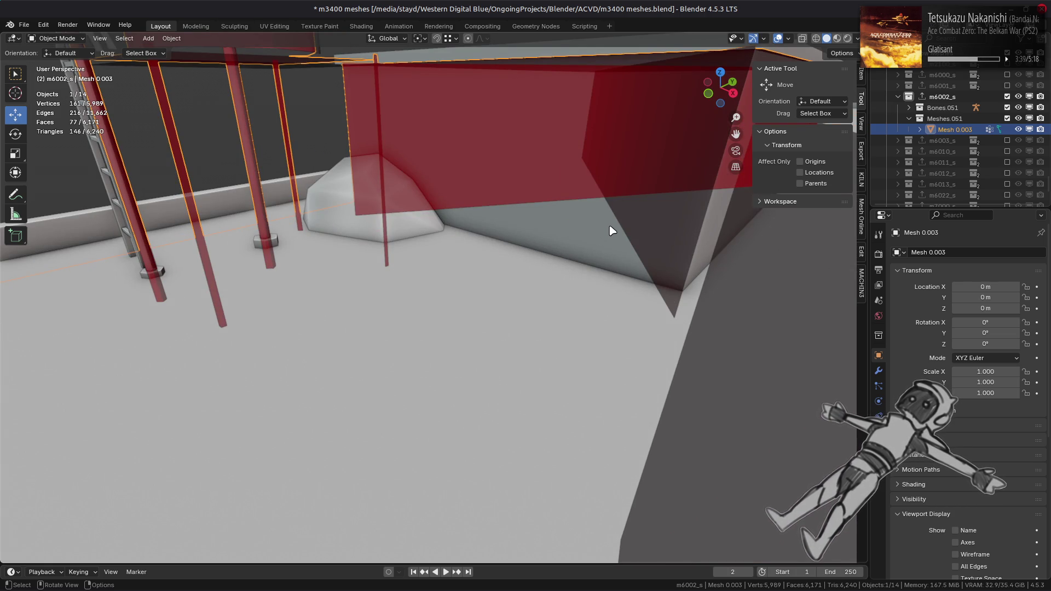
key(shift)
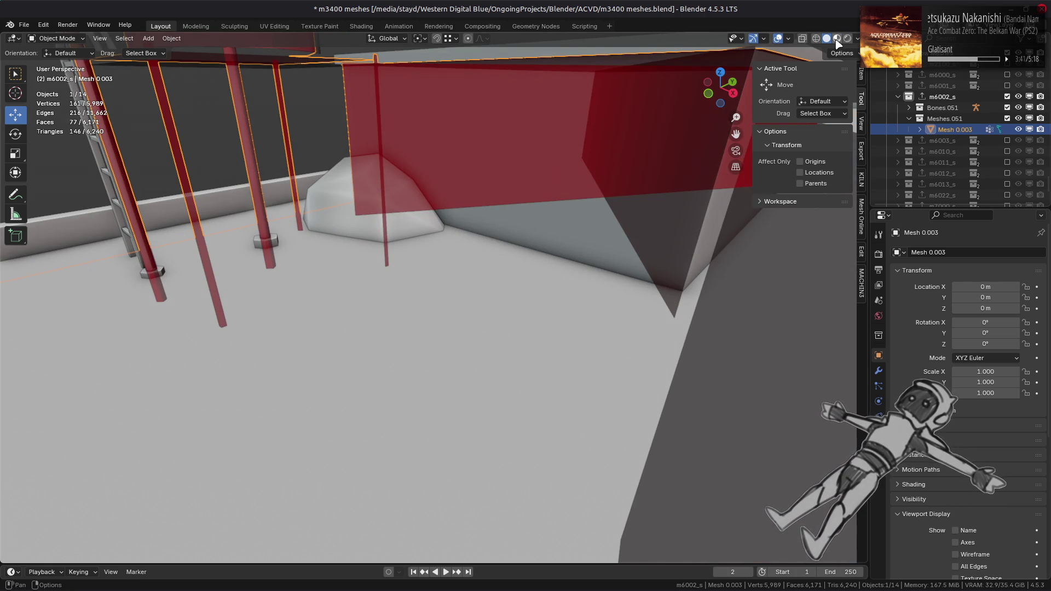
- Switch the viewport to Material Preview and reveal the hidden original objects
key(alt+a)
mouse_move(535, 215)
middle_down()
mouse_move(540, 227)
mouse_move(516, 235)
middle_up()
key(ctrl+v)
key(KP_Decimal)
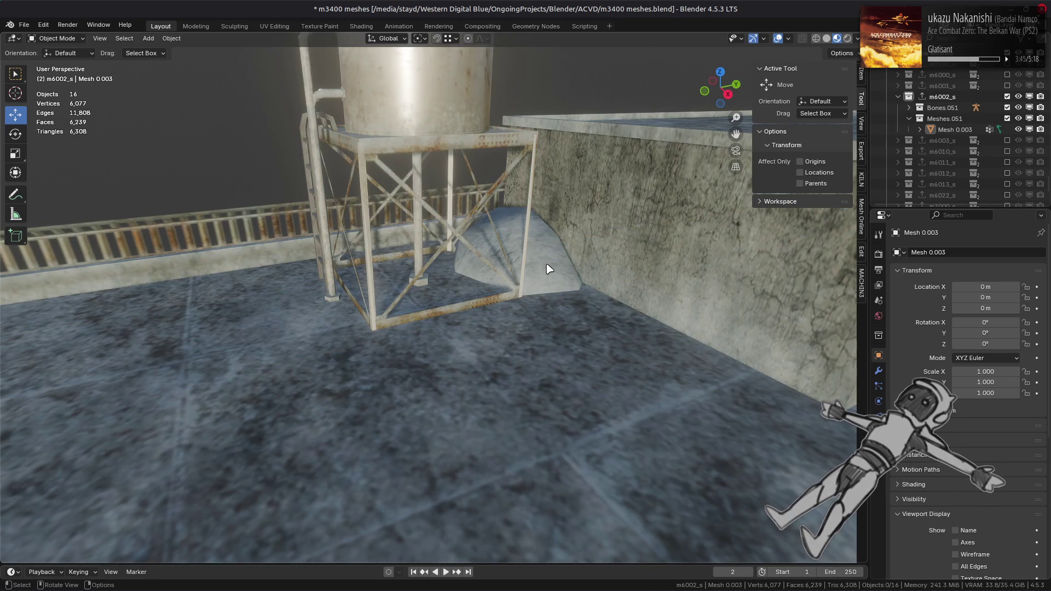
- Select and frame the rusty tank stand Mesh 9 LOD0, then view it at rooftop level
click(403, 269)
key(KP_Decimal)
key(alt+a)
middle_drag(619, 244, 521, 265)
scroll(518, 265, up, 6)
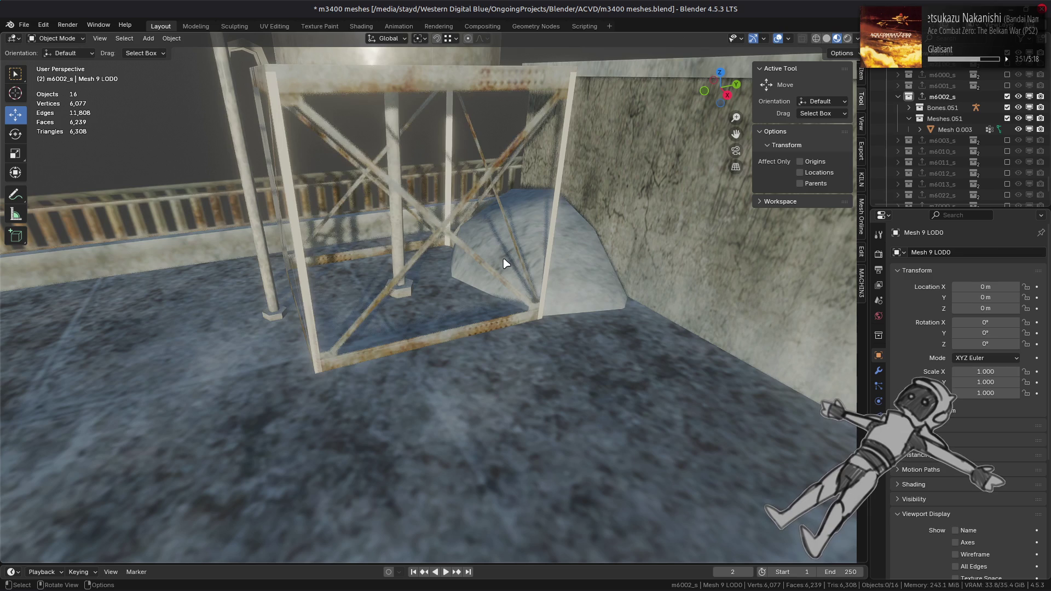
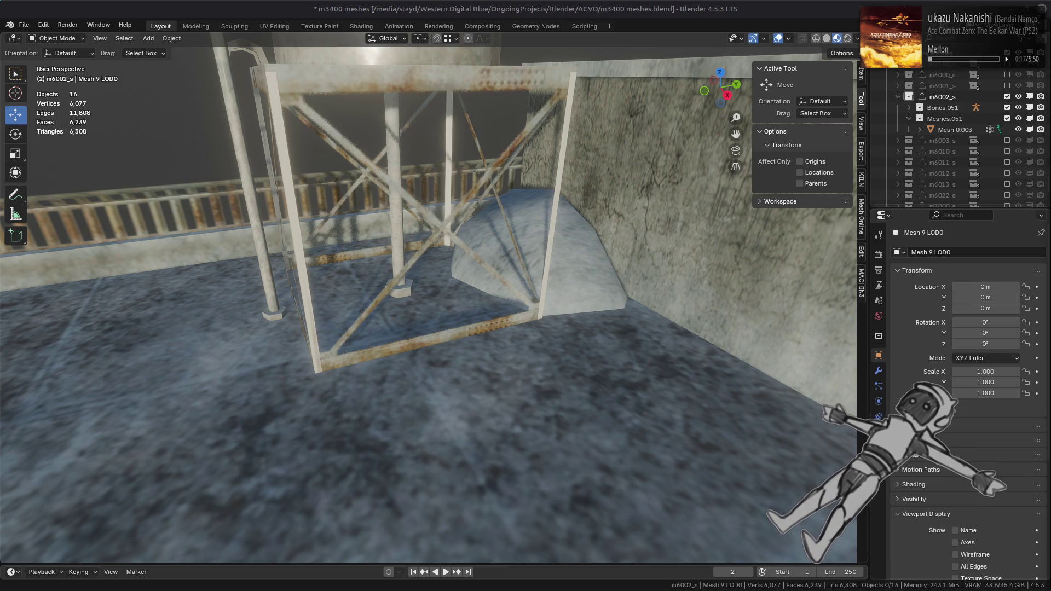
- Select the water tank mesh and save the Blender file
scroll(547, 117, down, 5)
middle_drag(547, 117, 476, 210)
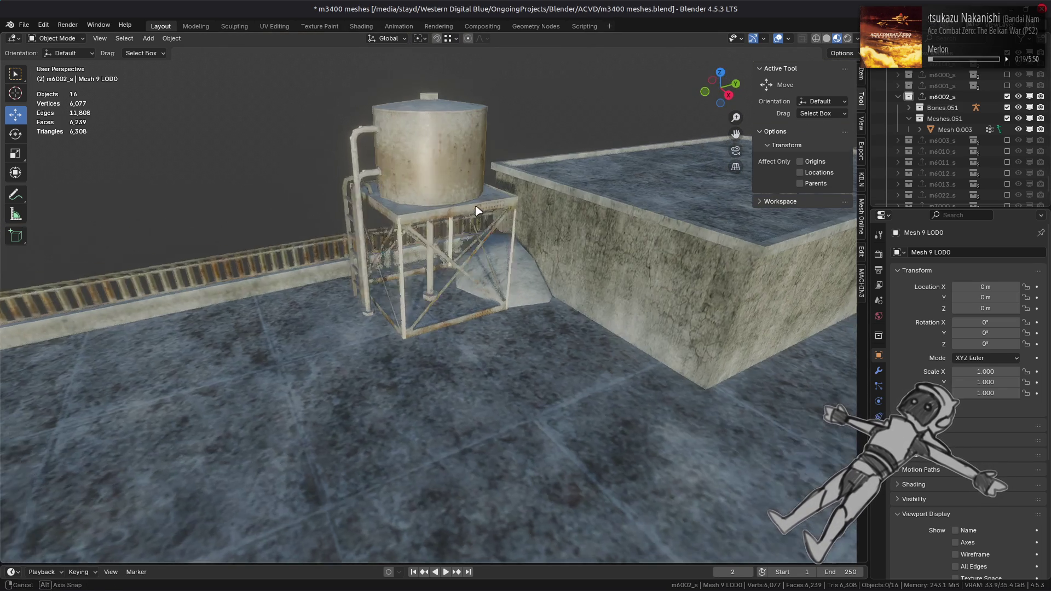
scroll(477, 211, down, 3)
scroll(458, 336, up, 7)
click(462, 310)
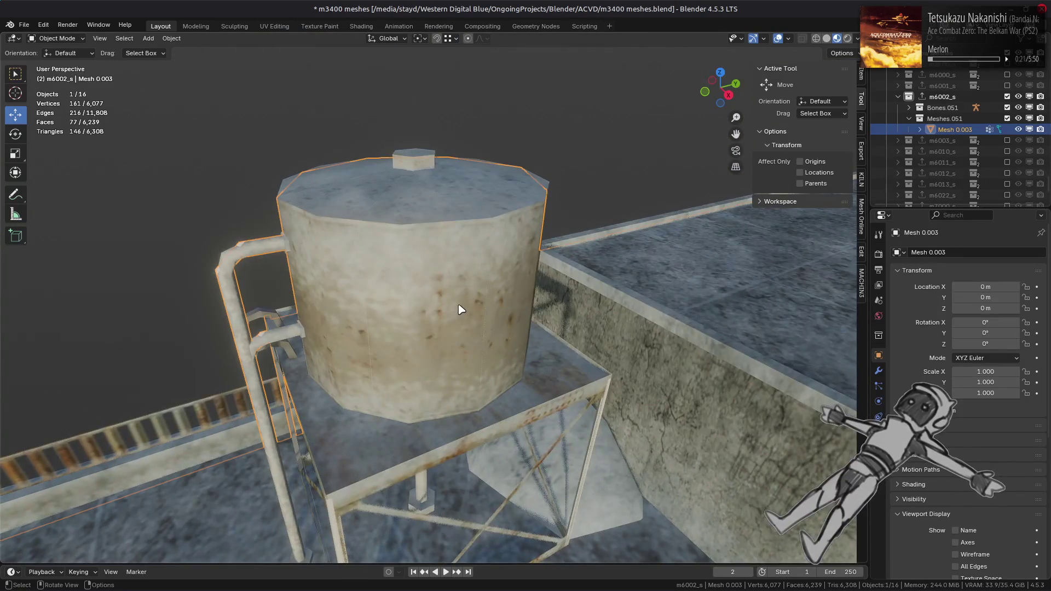
key(ctrl+s)
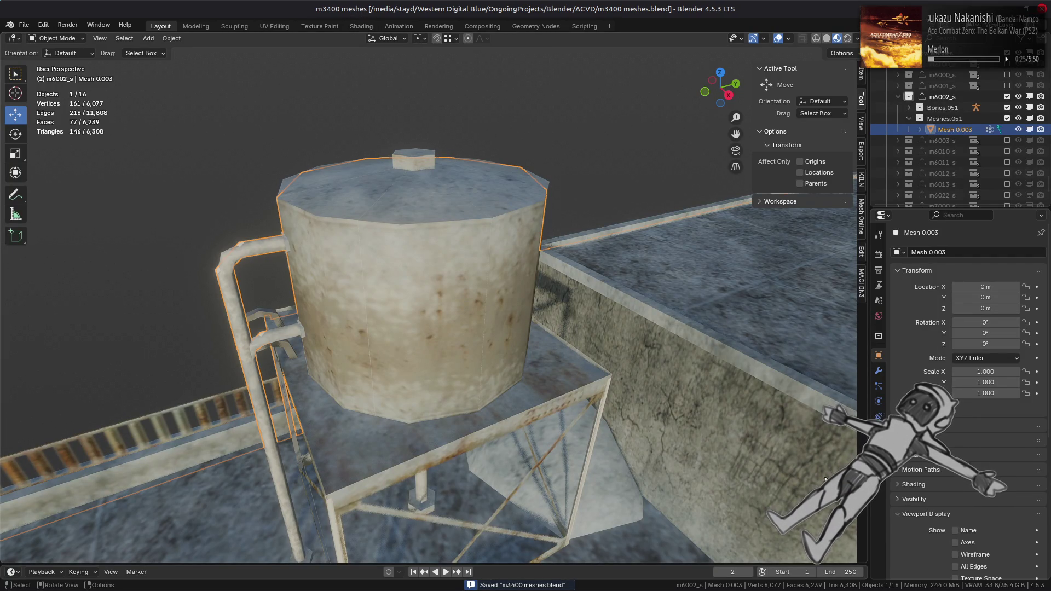
- Show Mesh10 LOD0's Material #529 in the Shading workspace with its full texture image
click(878, 447)
click(413, 299)
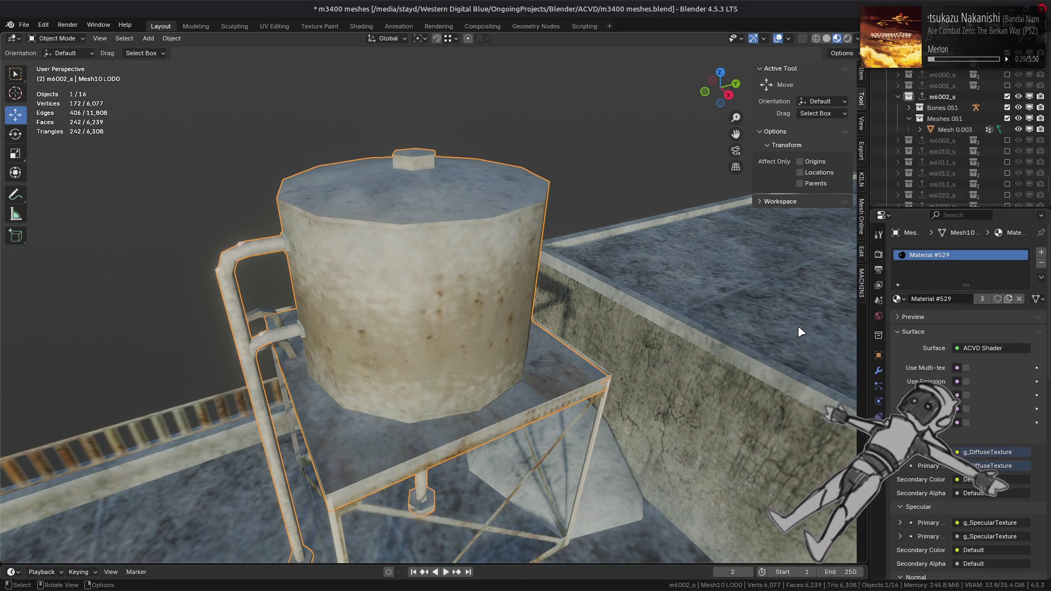
key(ctrl+z)
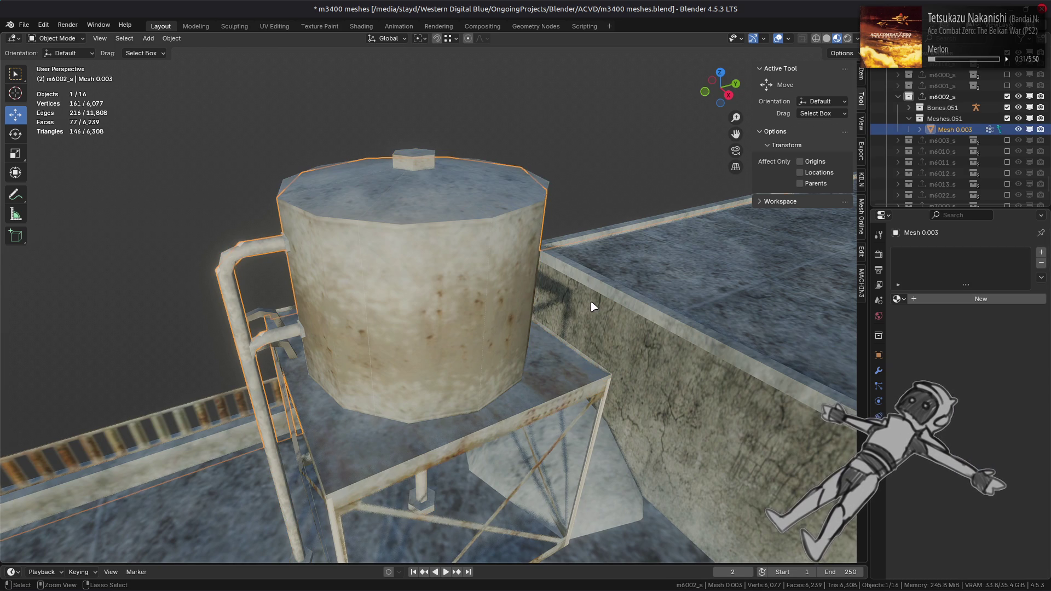
key(ctrl+shift+z)
scroll(436, 175, down, 3)
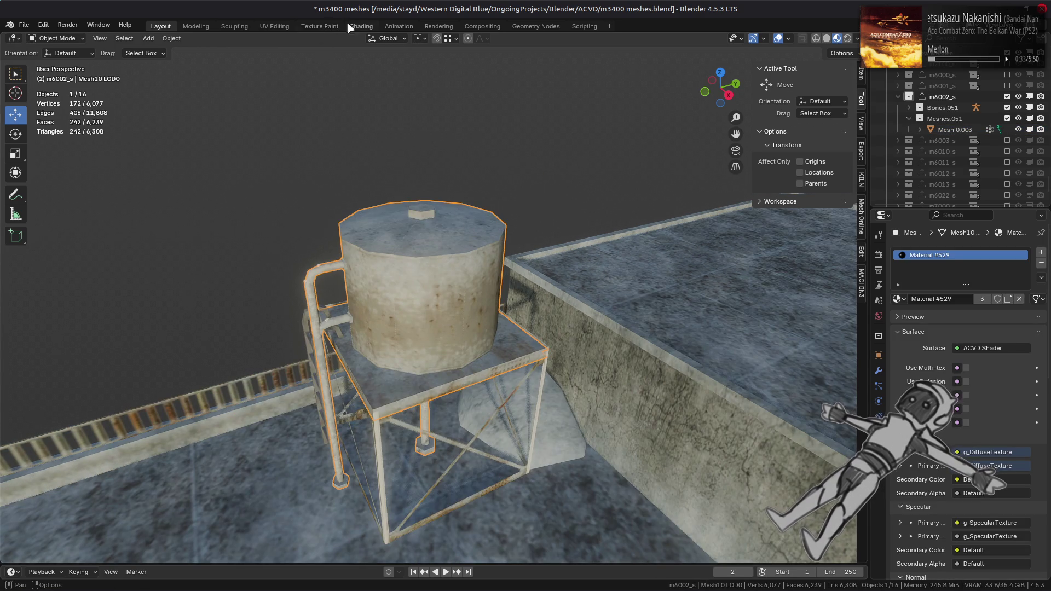
click(353, 26)
click(323, 484)
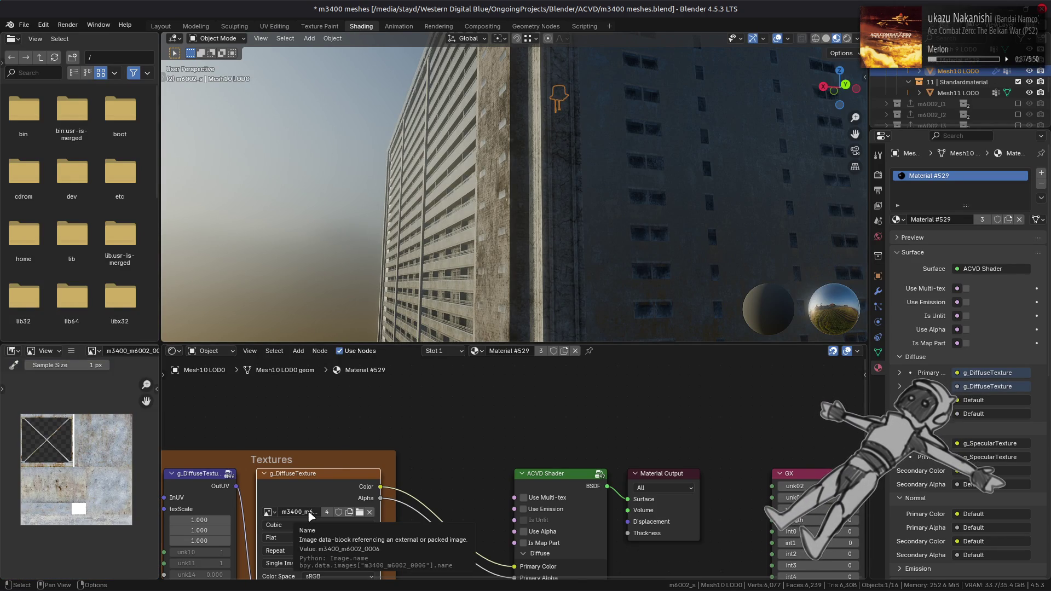
- Inspect the m3400_m6002_0006 diffuse texture node, then frame the mesh back in Layout
middle_drag(309, 516, 373, 455)
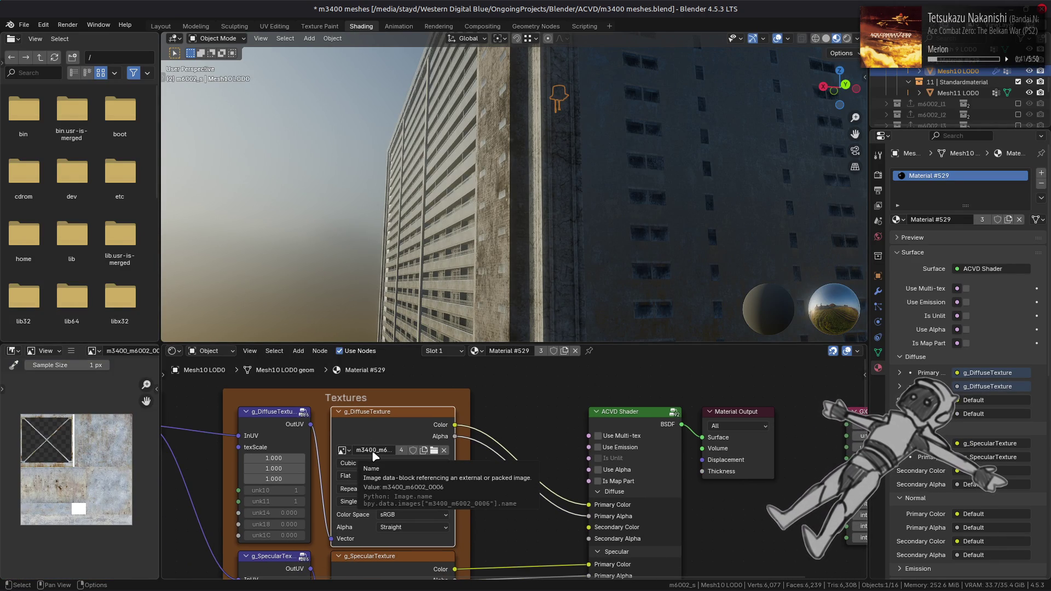
click(160, 26)
key(KP_Decimal)
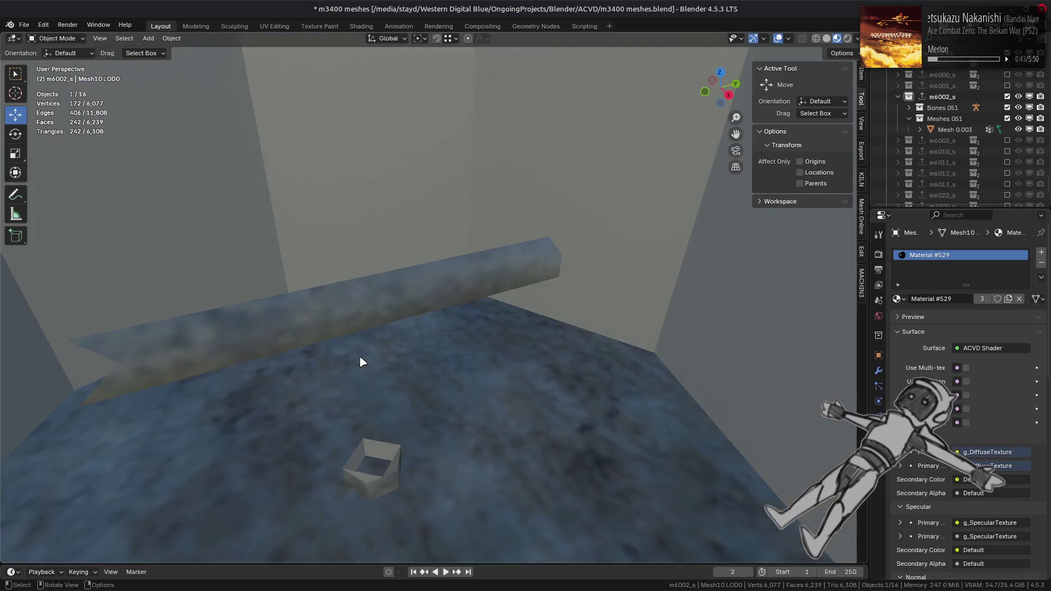
- Save m3400 meshes.blend and orbit around the tank and its ladder
scroll(386, 308, up, 3)
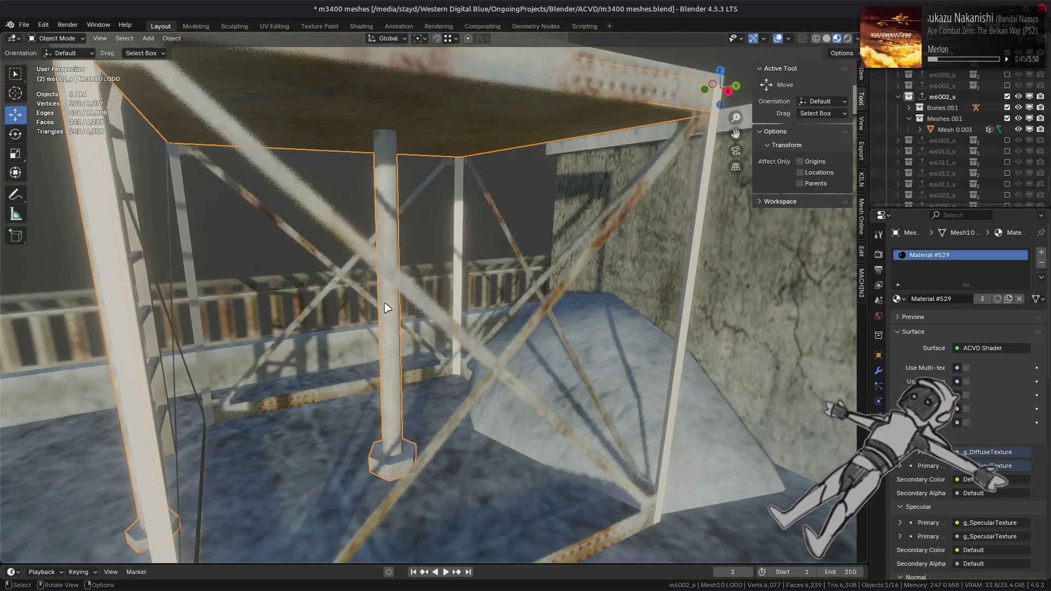
key(ctrl+s)
scroll(387, 305, down, 5)
scroll(416, 271, down, 3)
mouse_move(422, 260)
middle_down()
mouse_move(480, 256)
mouse_move(462, 263)
middle_up()
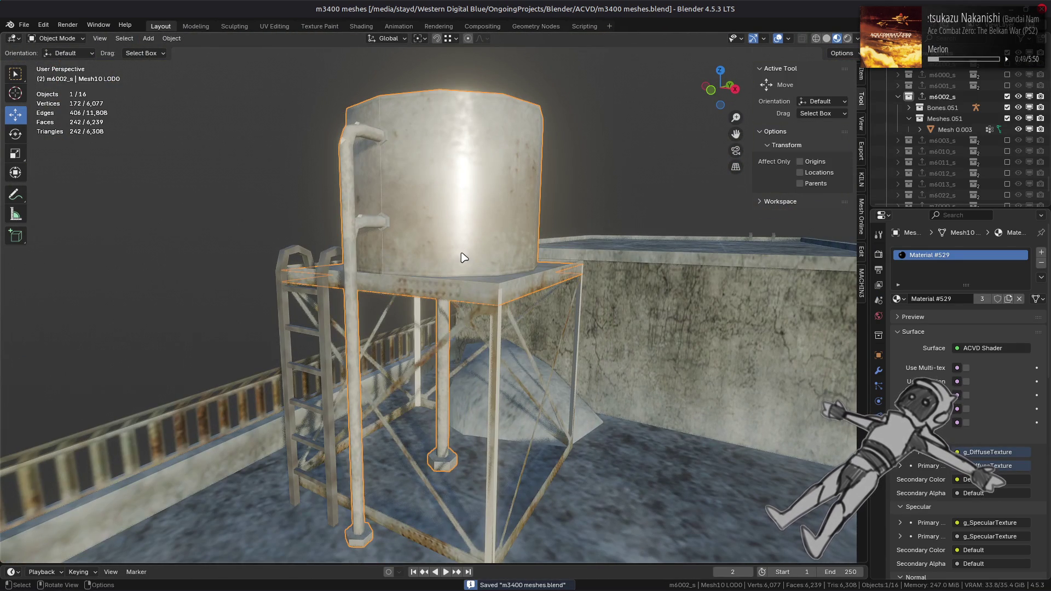
key(alt+Tab)
key(alt+Tab)
key(alt+Tab)
key(alt+Tab)
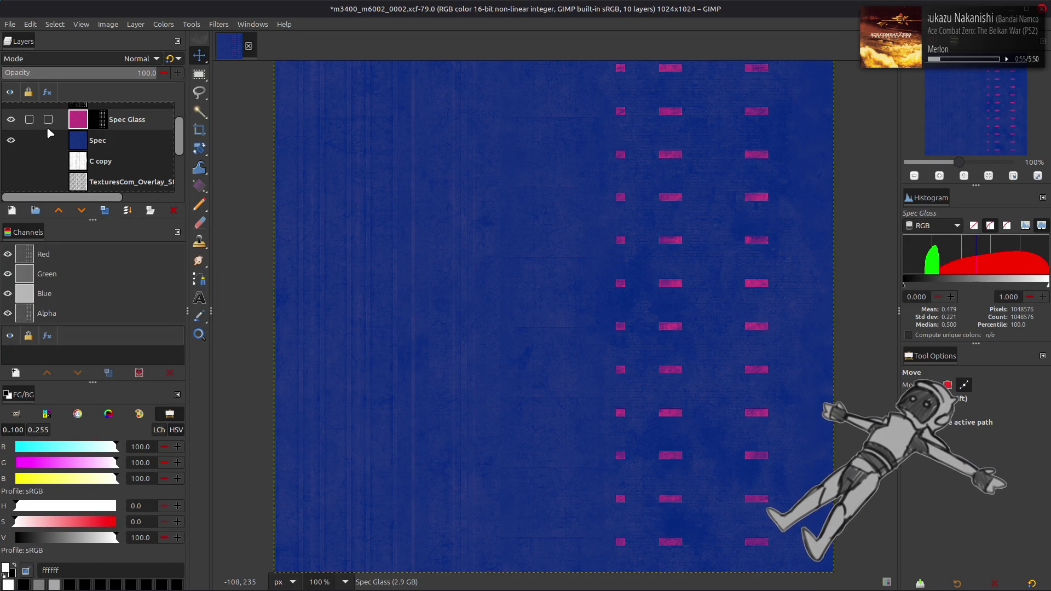
- Hide the Spec Glass and Spec layers and make the Clean layer active
click(11, 120)
click(11, 140)
scroll(11, 141, down, 3)
click(99, 161)
- Save m3400_m6002_0002.xcf and close the image
key(ctrl+s)
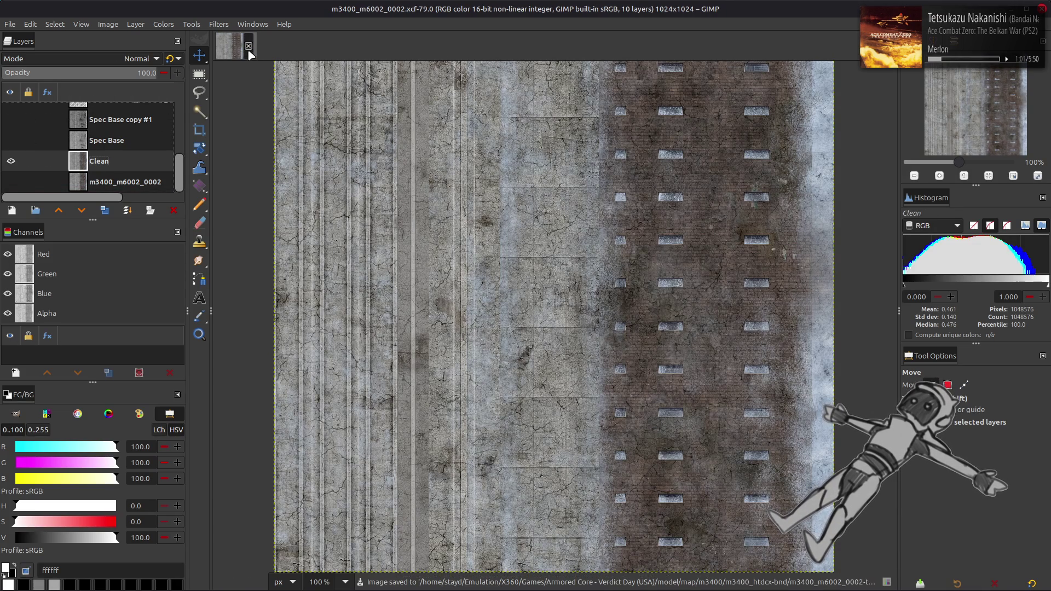
click(248, 47)
key(alt+Tab)
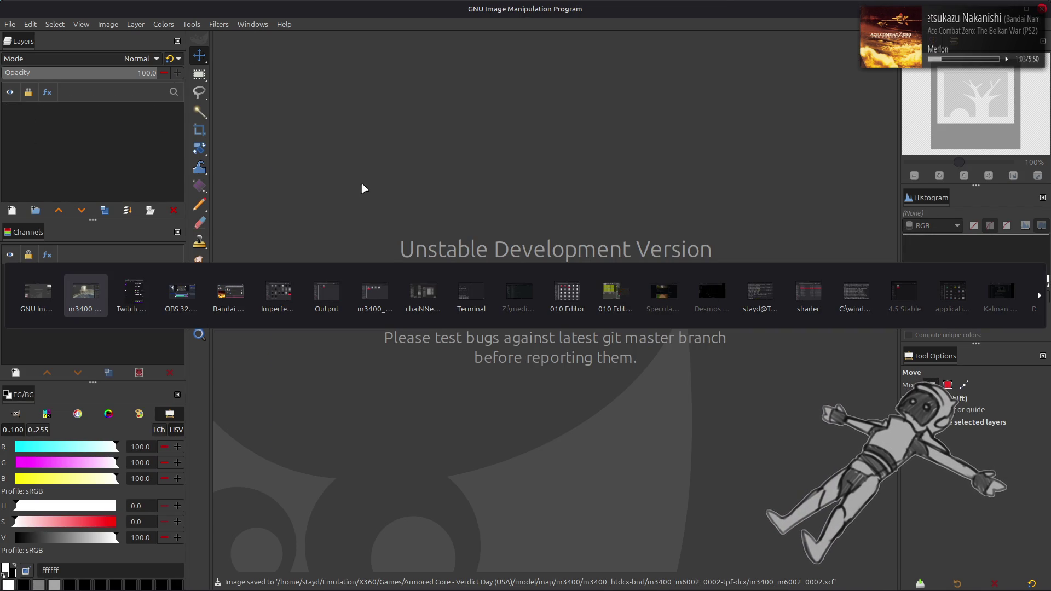
key(Tab)
key(Tab)
key(Tab)
key(Tab)
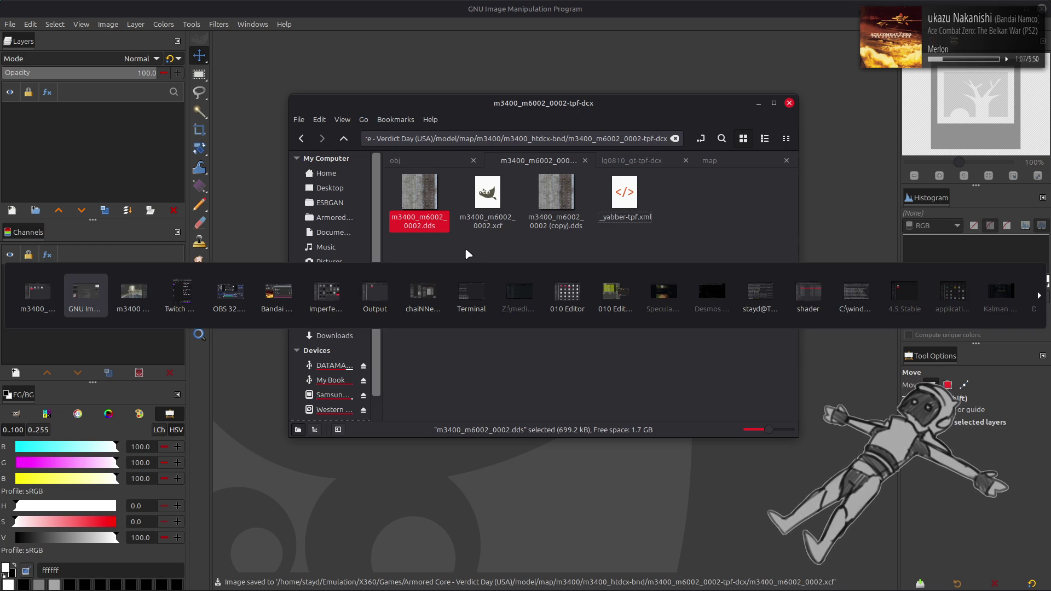
- Go up to the m3400_htdcx-bnd folder in Nemo and open Blender's Shading workspace
key(Tab)
key(Tab)
key(Tab)
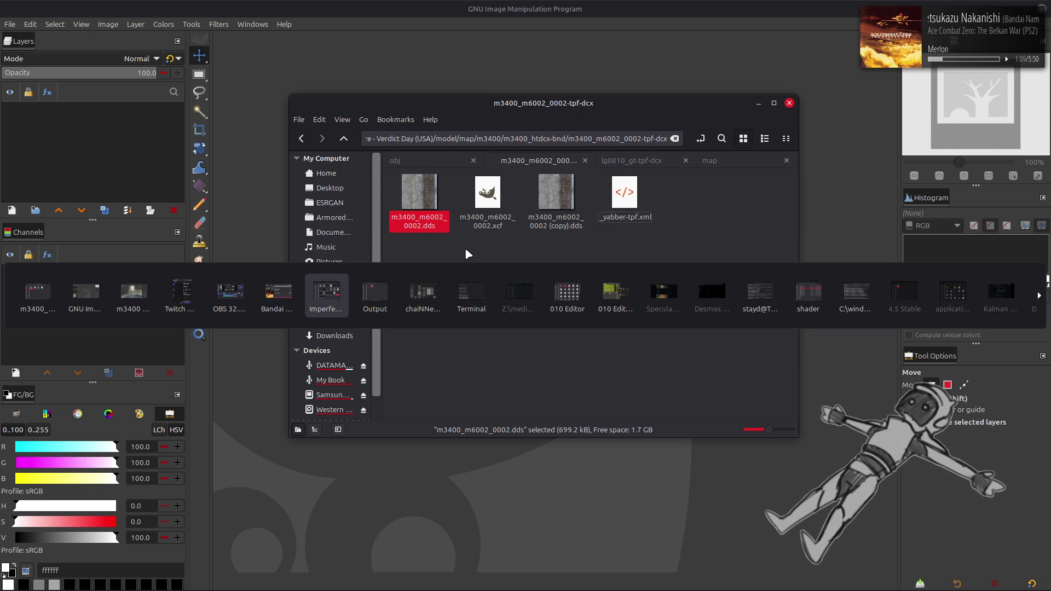
click(37, 296)
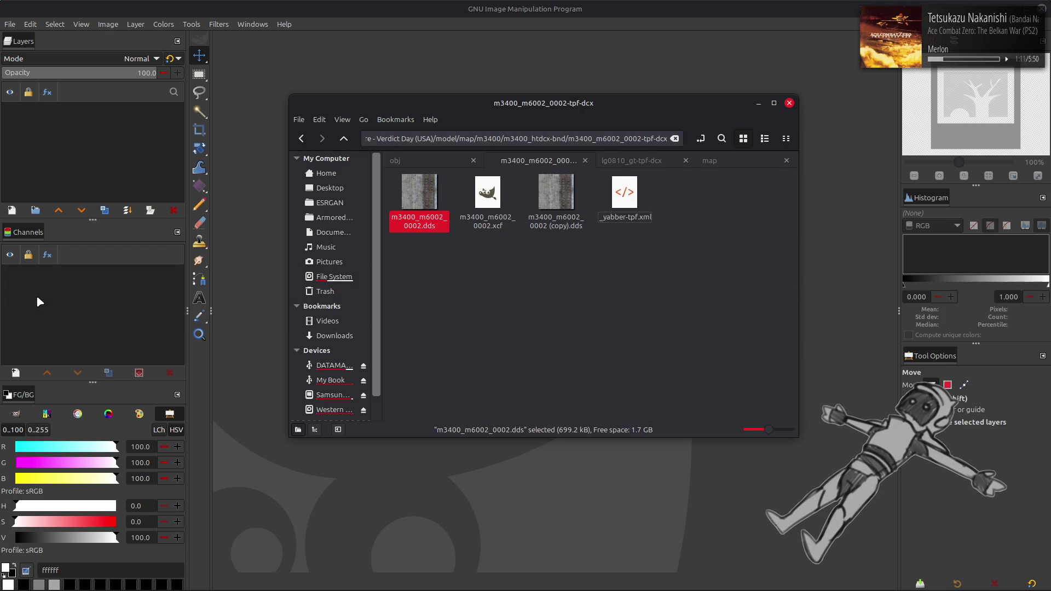
click(559, 267)
key(alt+Up)
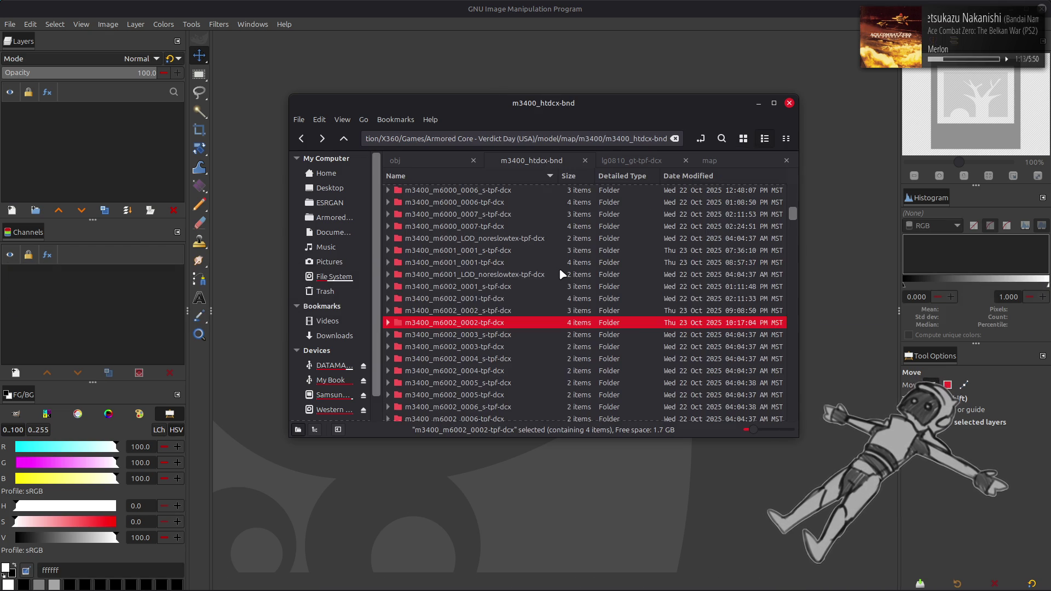
key(alt+Tab)
key(alt+Tab)
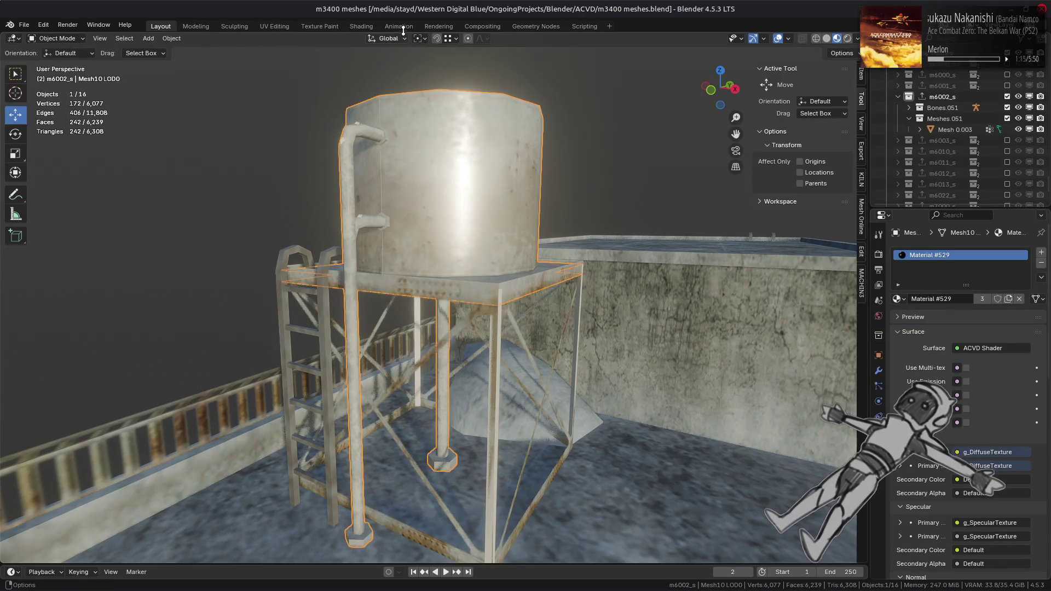
click(362, 26)
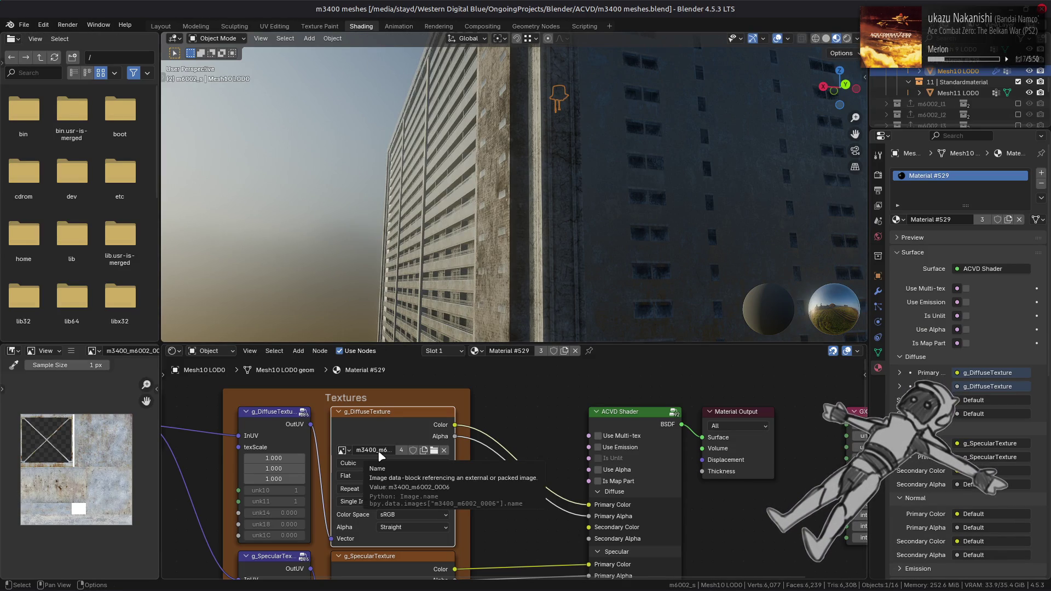
key(alt+Tab)
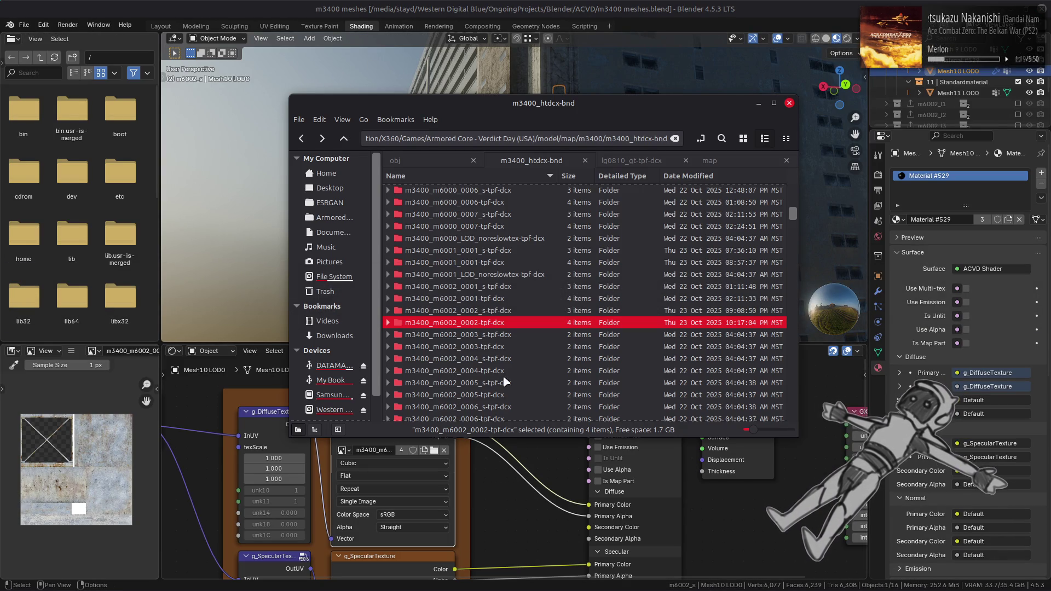
- Paste a backup copy of the texture in the m3400_m6002_0006_s-tpf-dcx folder
scroll(481, 403, down, 1)
double_click(481, 387)
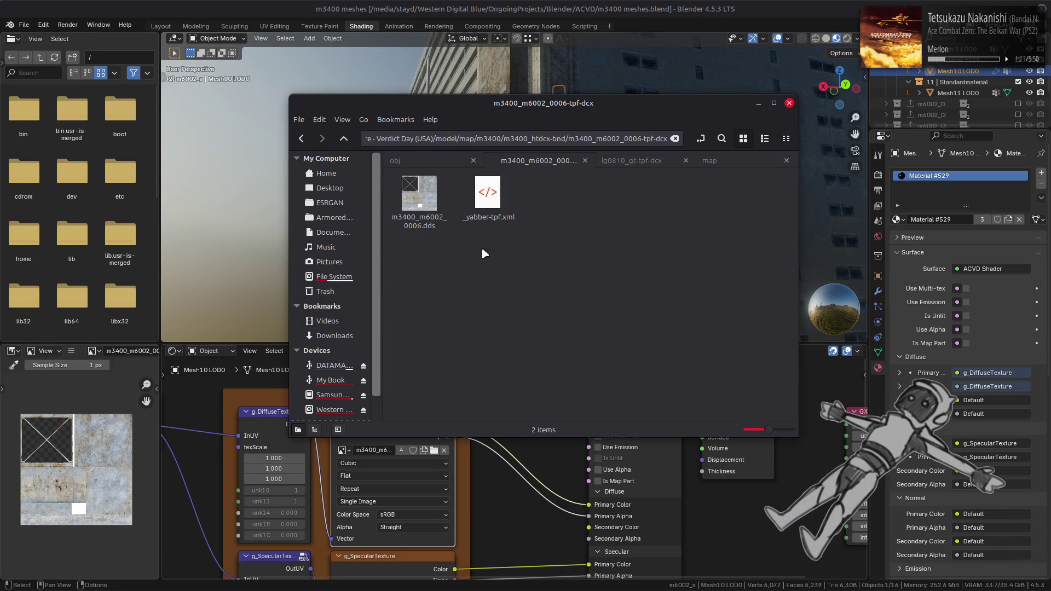
key(BackSpace)
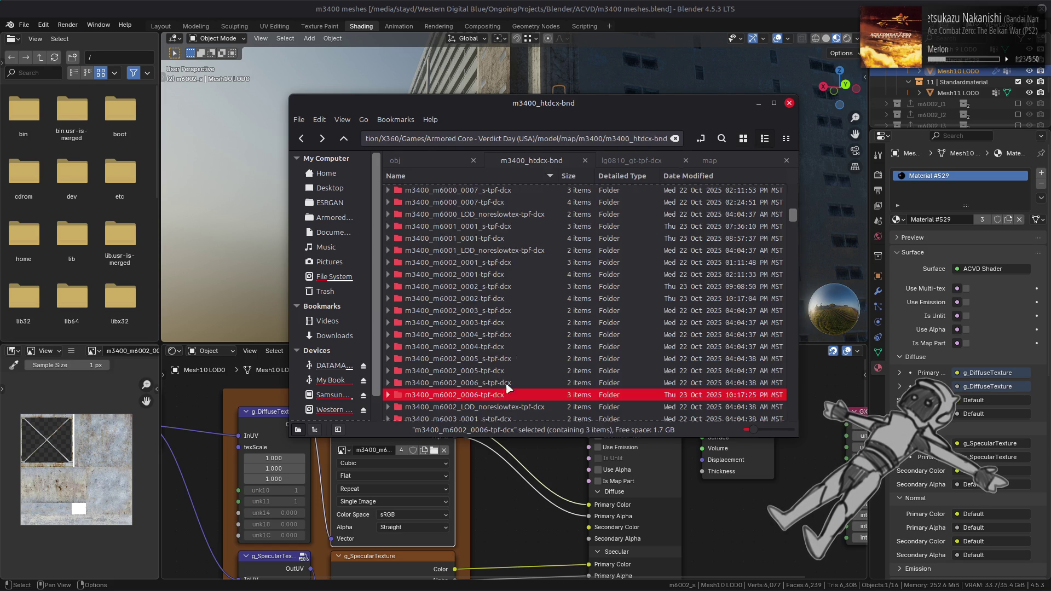
double_click(512, 383)
key(Right)
key(ctrl+c)
key(ctrl+v)
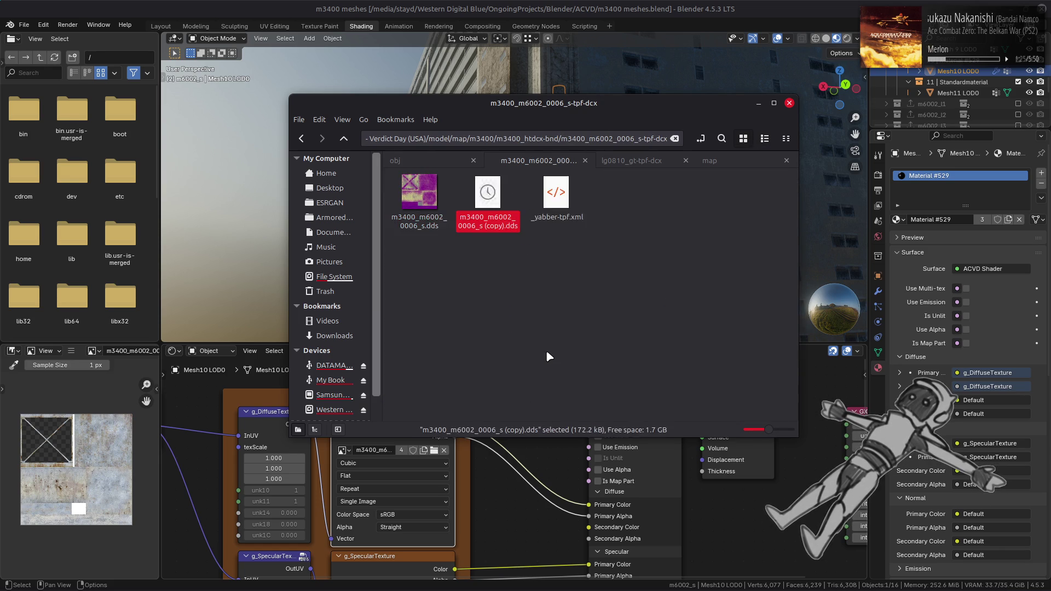
- Open the m3400_m6002_0006-tpf-dcx folder, checking GIMP before returning to Nemo
key(BackSpace)
key(Up)
key(Return)
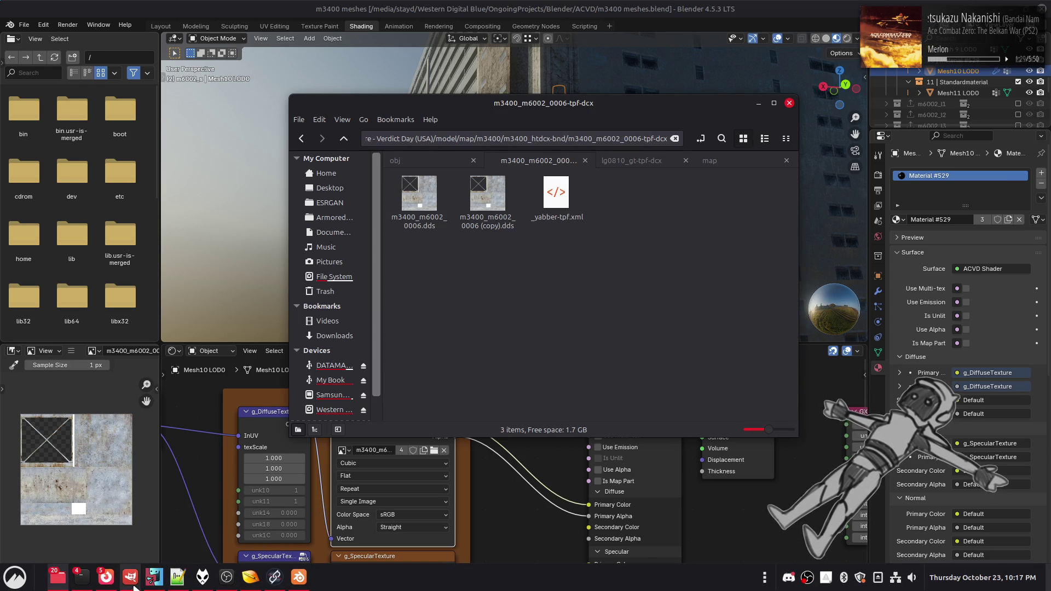
click(154, 577)
key(alt+Tab)
- Open m3400_m6002_0006.dds in GIMP at 200% zoom and duplicate its layer
double_click(419, 197)
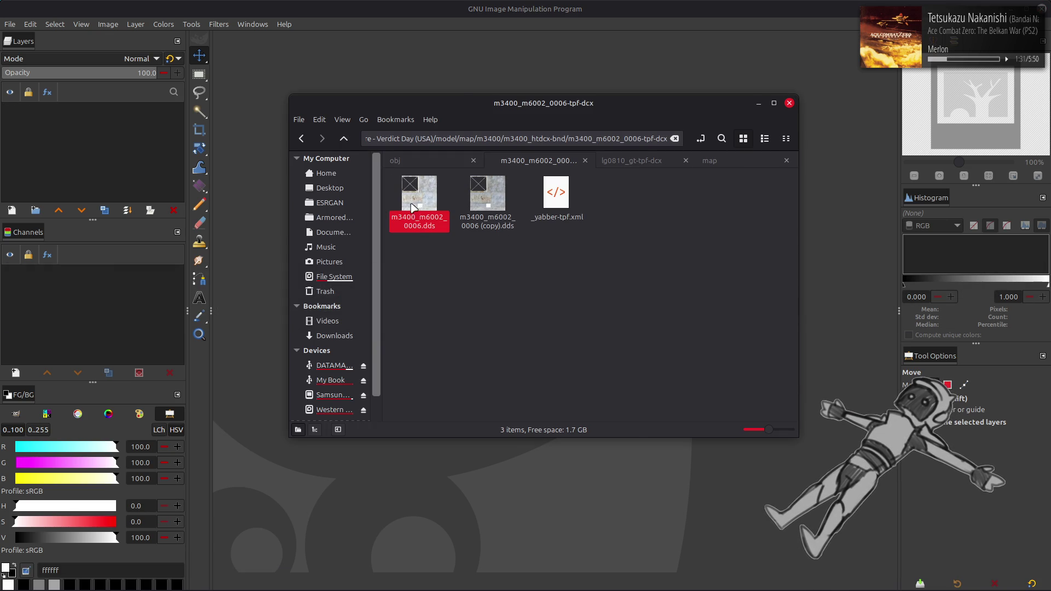
click(600, 340)
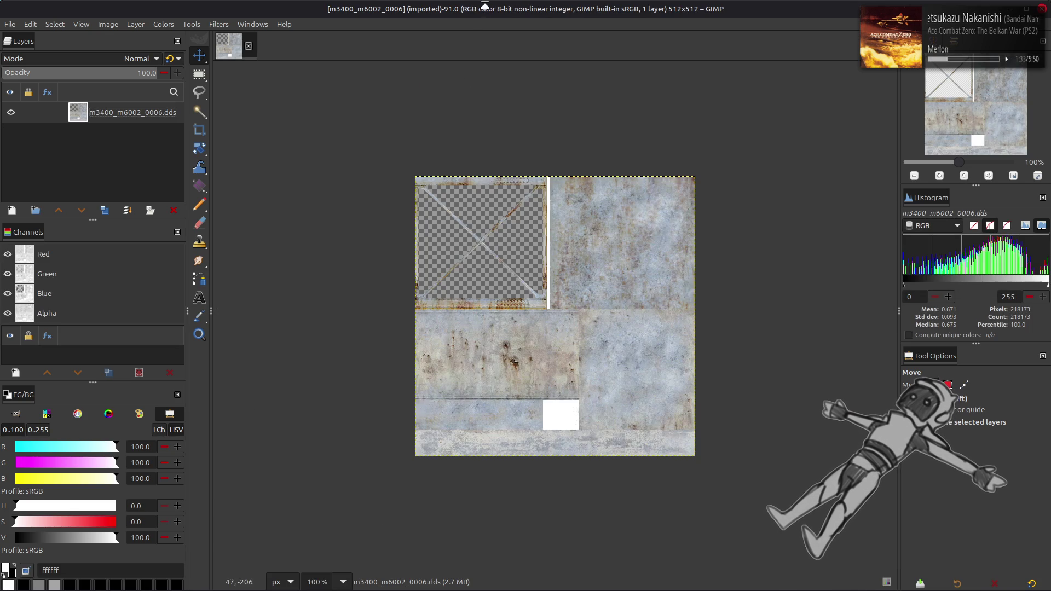
key(2)
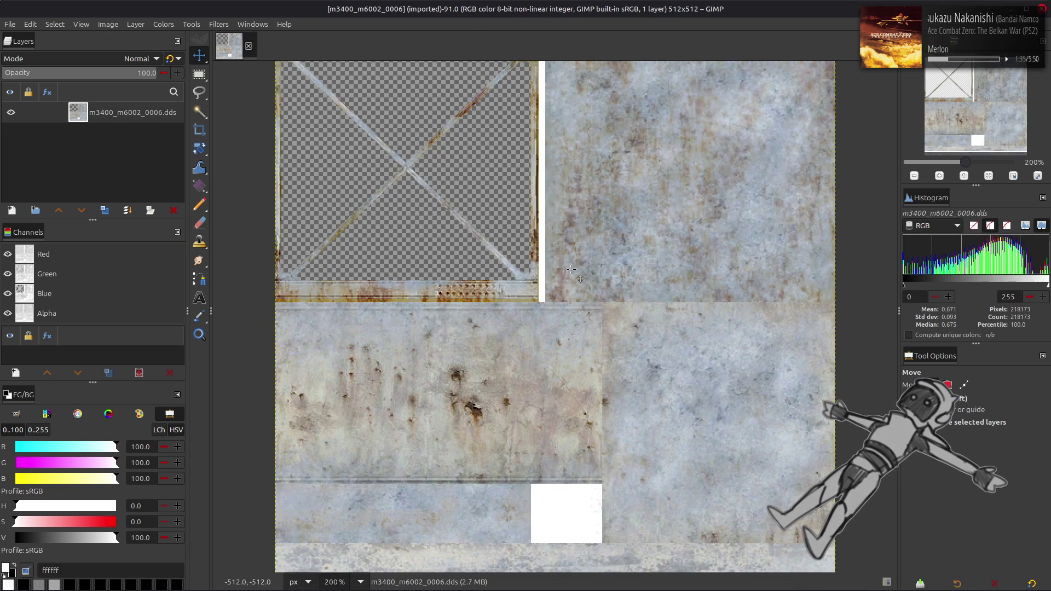
scroll(571, 269, down, 1)
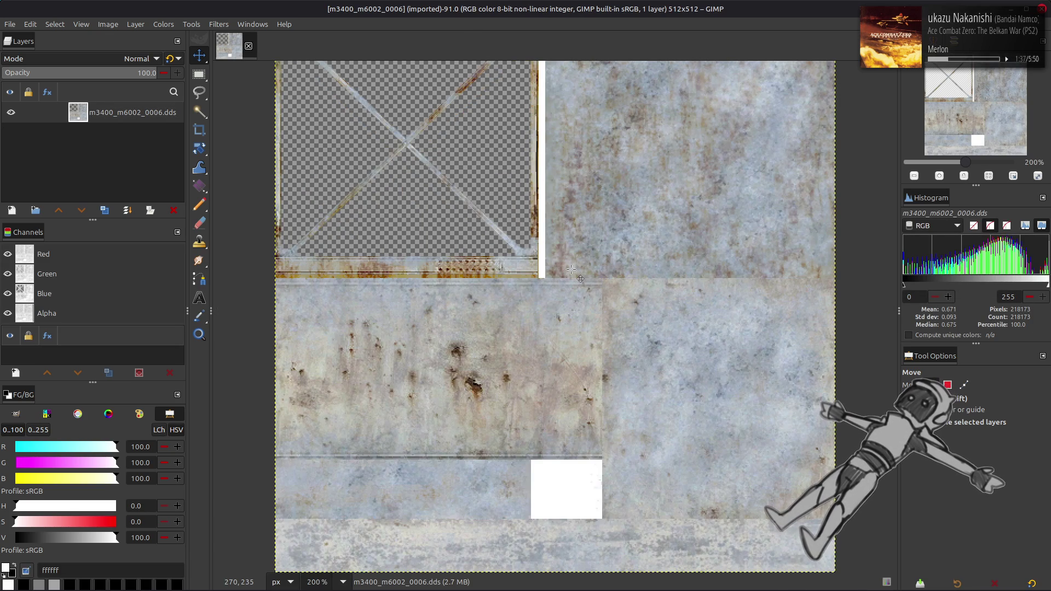
click(104, 210)
- Extract the Alpha component into the copy layer as a black-and-white mask
click(162, 24)
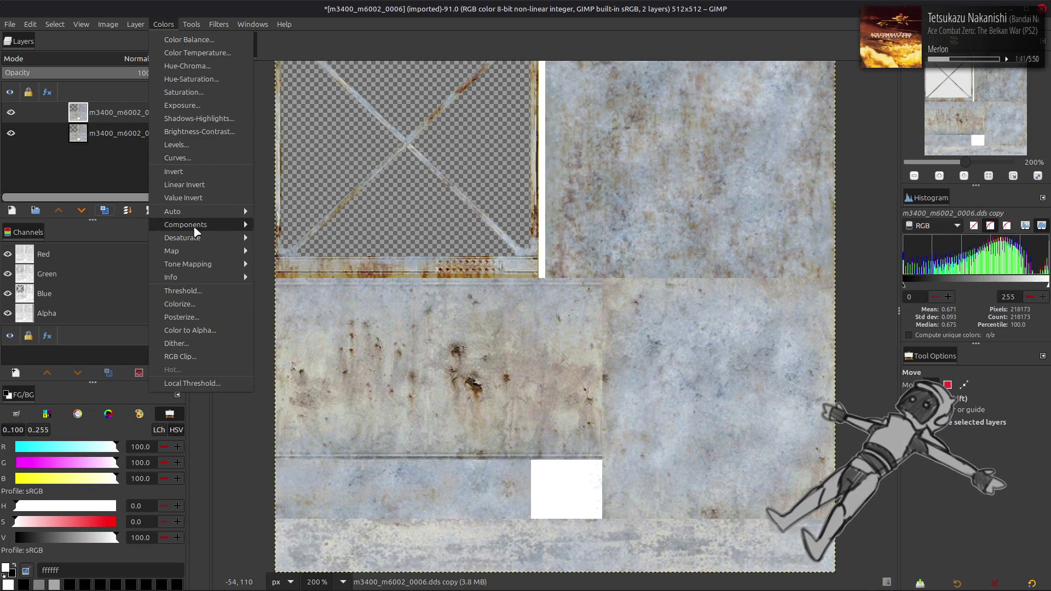
mouse_move(197, 232)
click(278, 233)
click(368, 496)
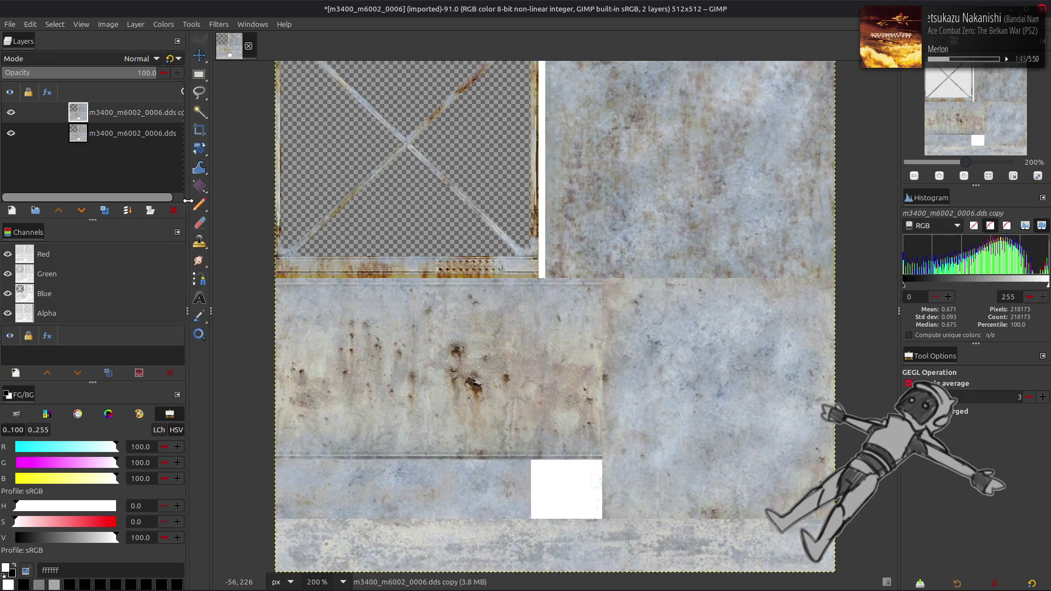
click(164, 24)
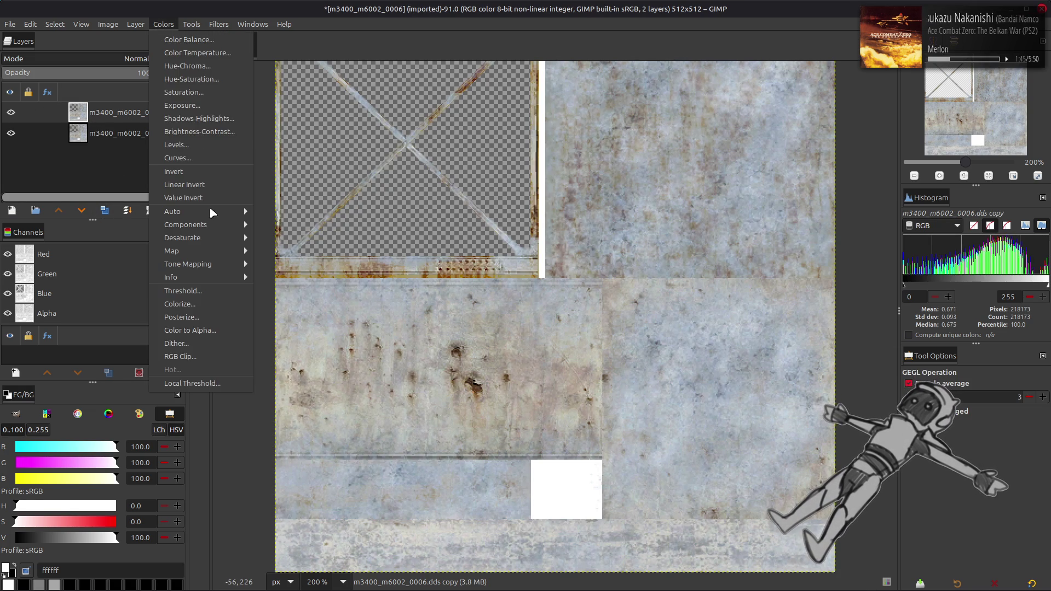
mouse_move(202, 225)
click(263, 238)
click(387, 396)
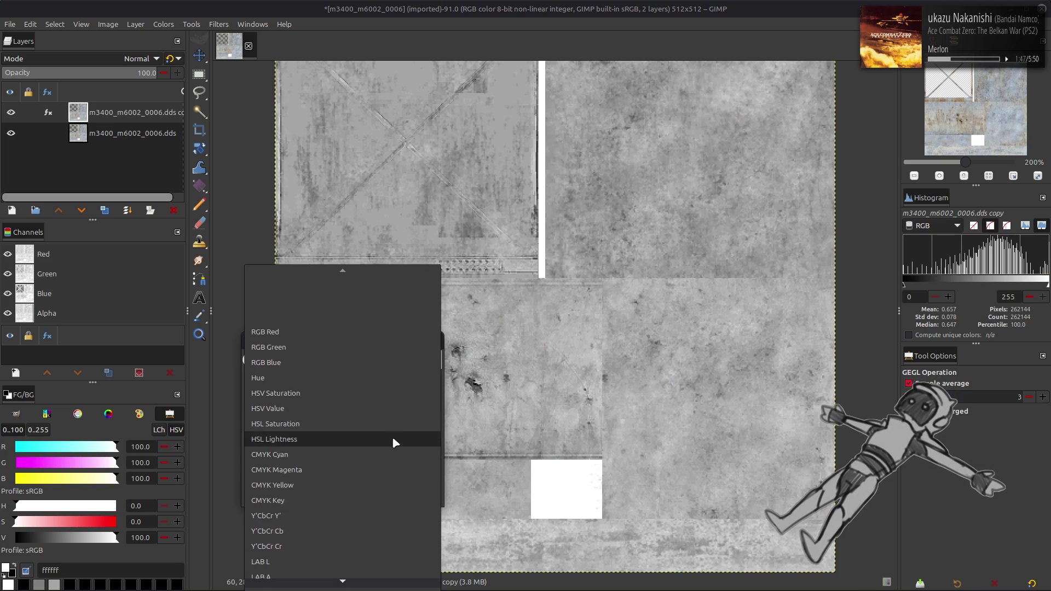
click(350, 581)
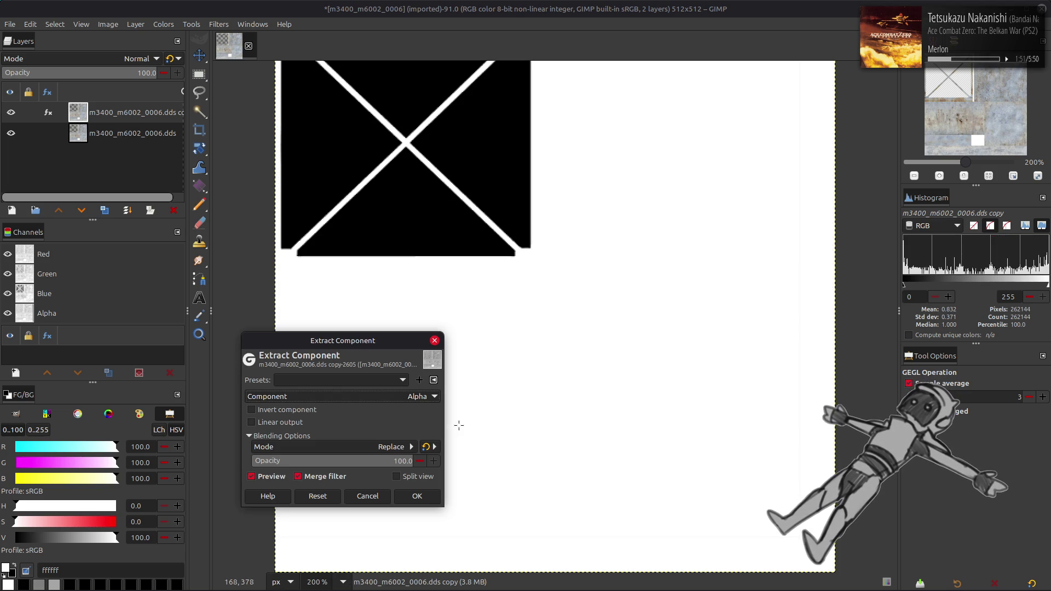
click(419, 493)
- Rename the copy layer 'm3400_m6002_0006 Alp', hide it, and start renaming the base layer
ctrl+scroll(376, 290, up, 4)
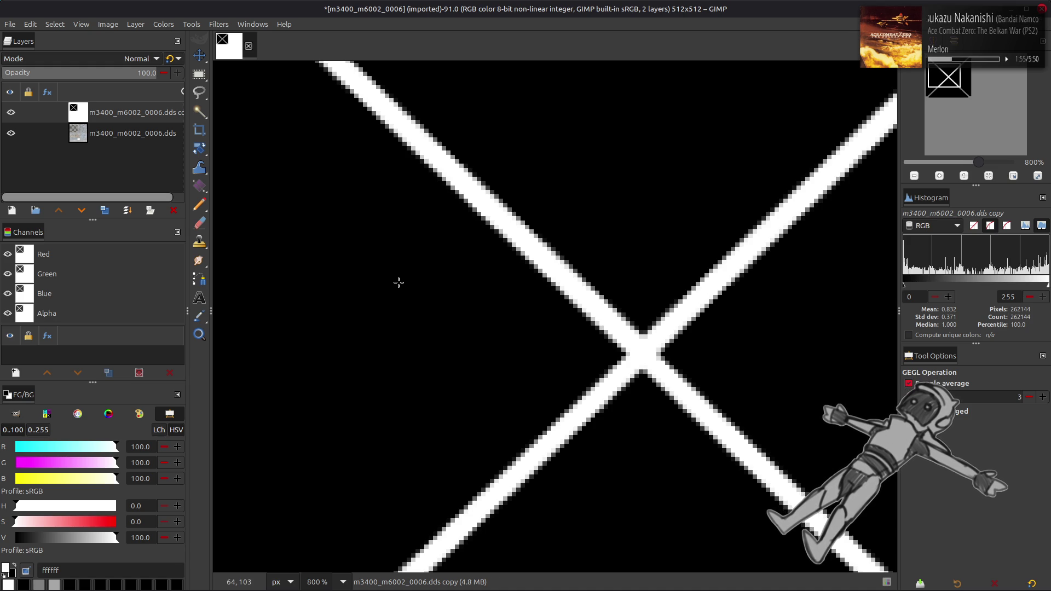
ctrl+scroll(399, 283, down, 4)
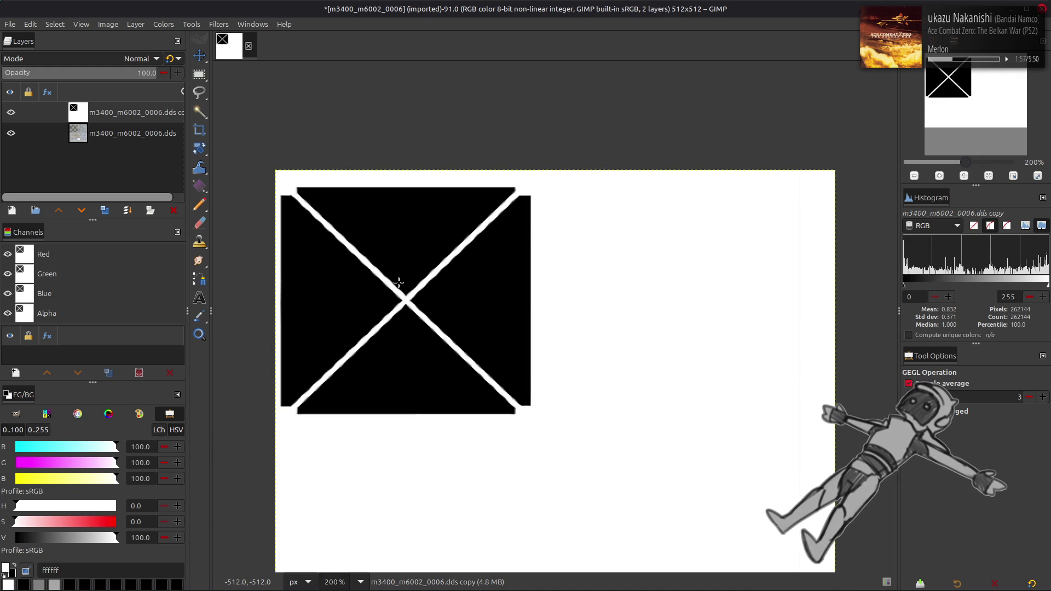
ctrl+scroll(399, 283, down, 2)
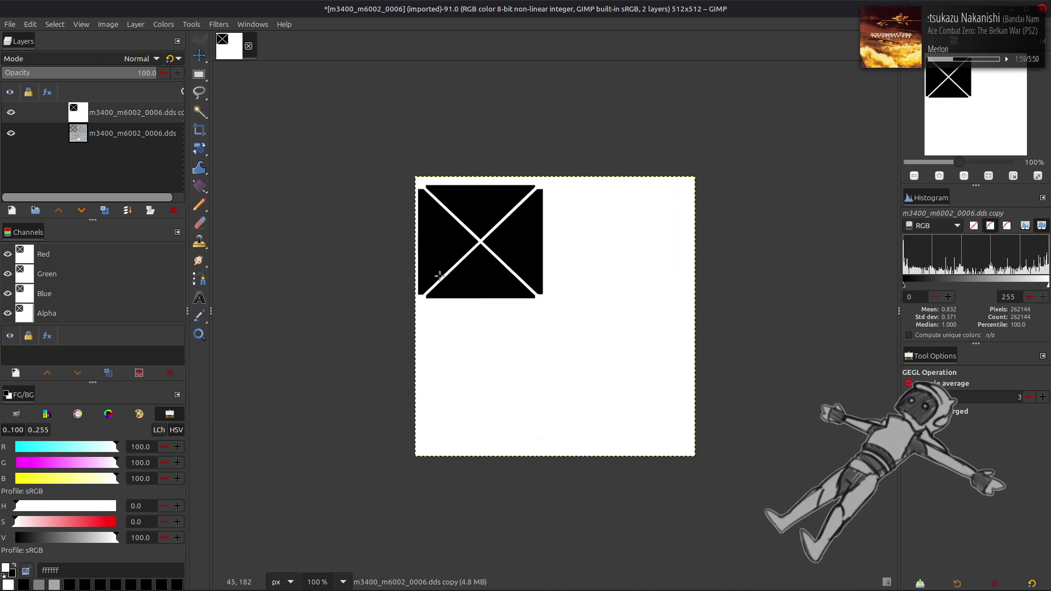
double_click(127, 113)
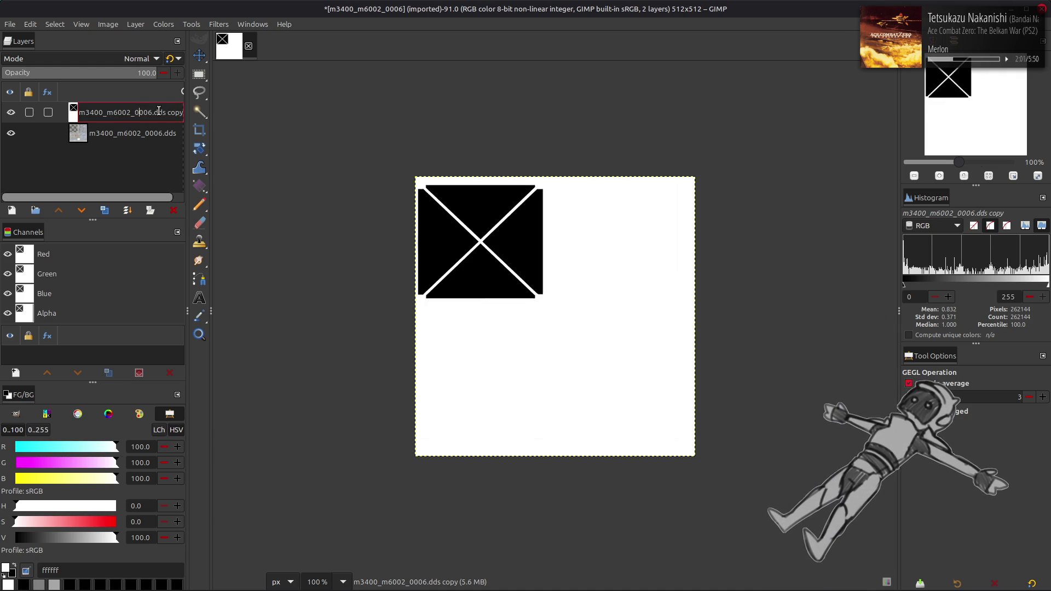
drag(153, 112, 238, 113)
text(Al)
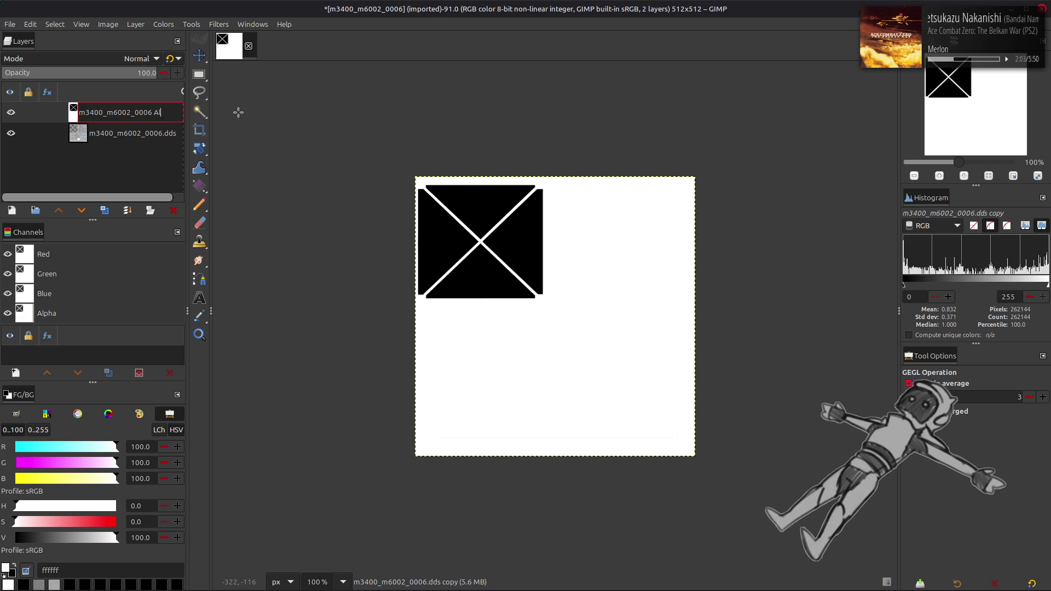
key(Return)
click(10, 112)
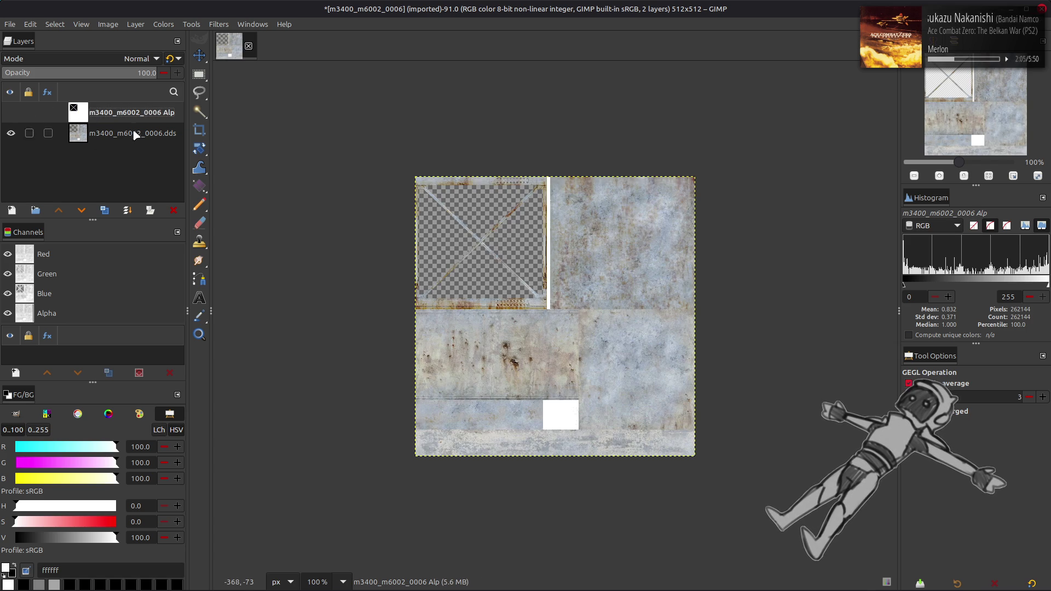
double_click(131, 133)
key(BackSpace)
key(BackSpace)
key(BackSpace)
key(BackSpace)
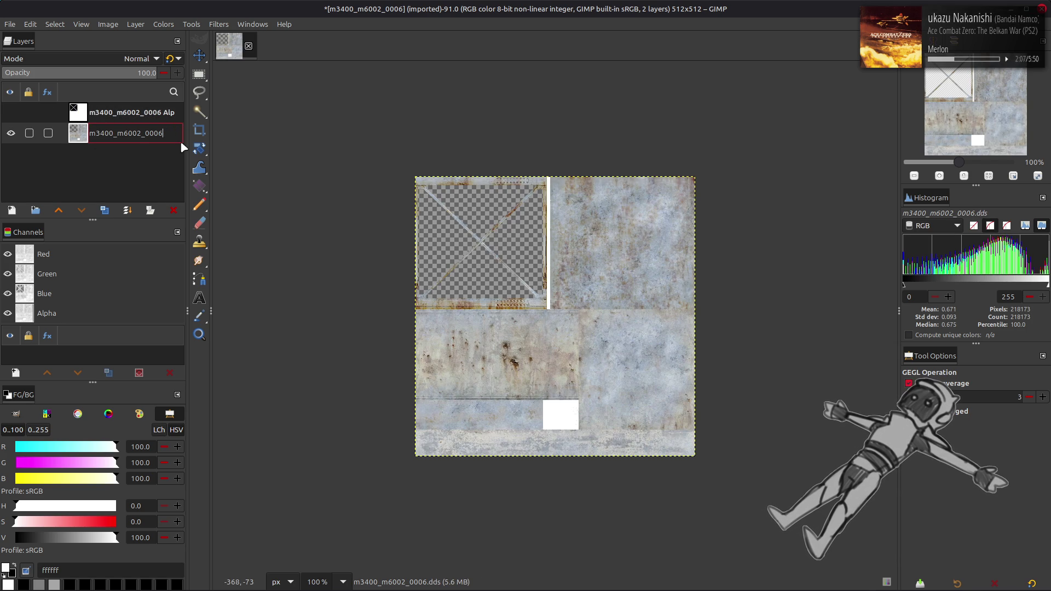
- Name the base layer m3400_m6002_0006 and set its Levels alpha output floor to 255
key(Return)
click(163, 24)
click(208, 134)
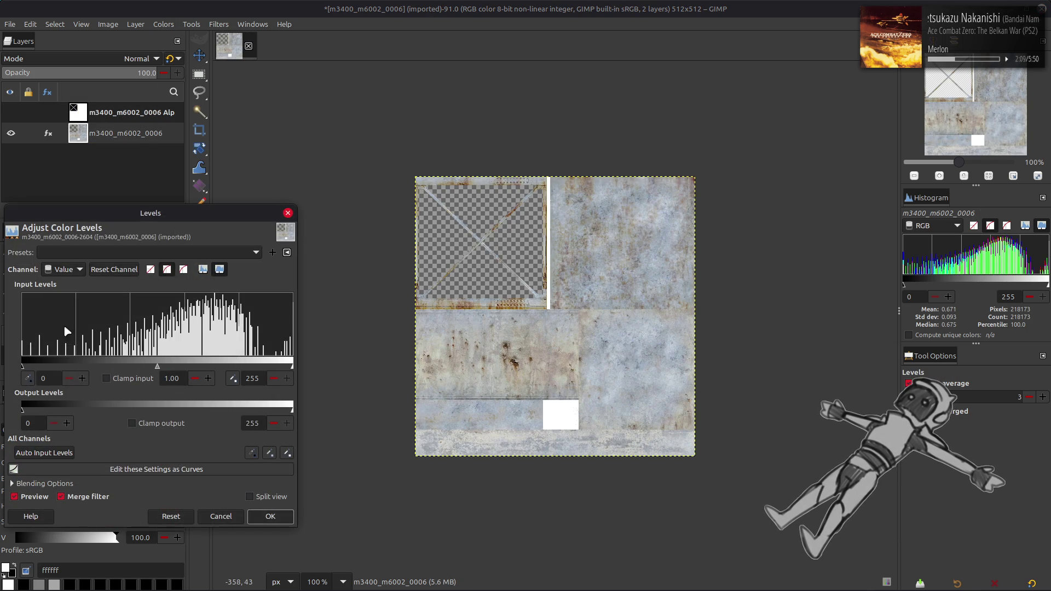
scroll(63, 273, down, 4)
drag(29, 409, 296, 409)
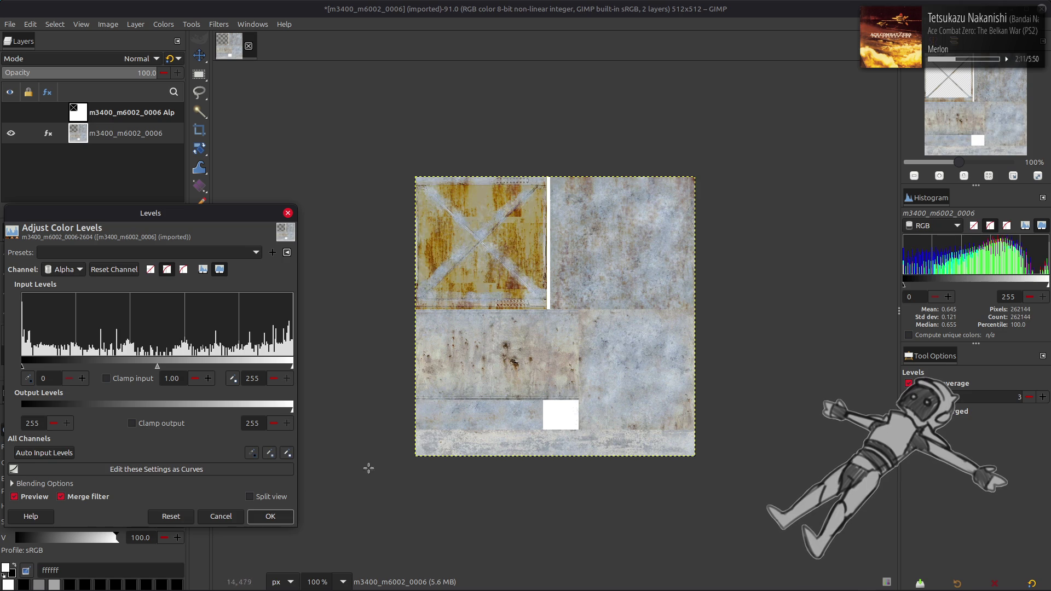
ctrl+scroll(537, 255, up, 2)
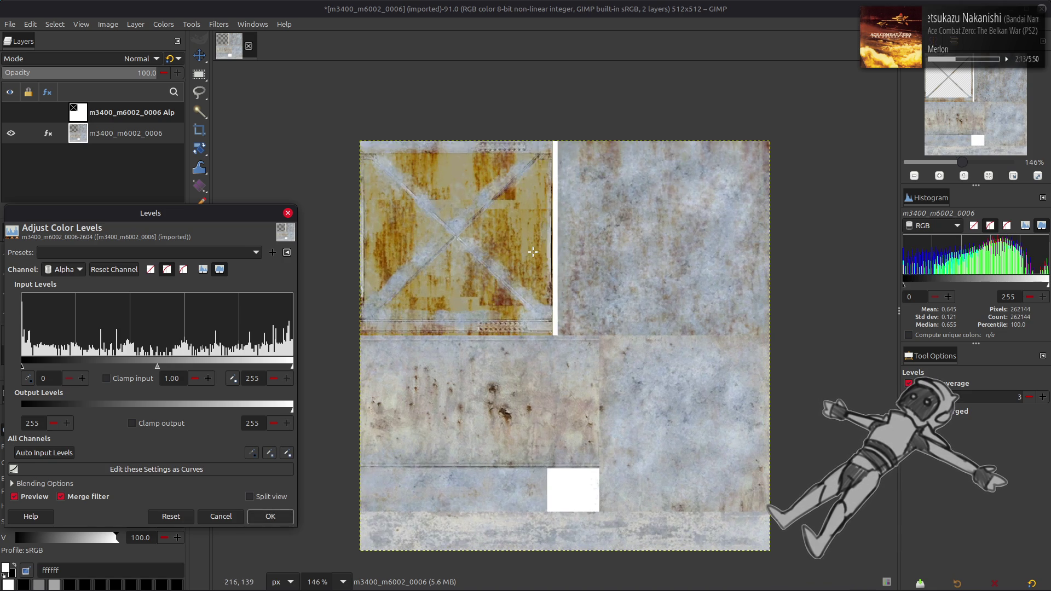
click(270, 516)
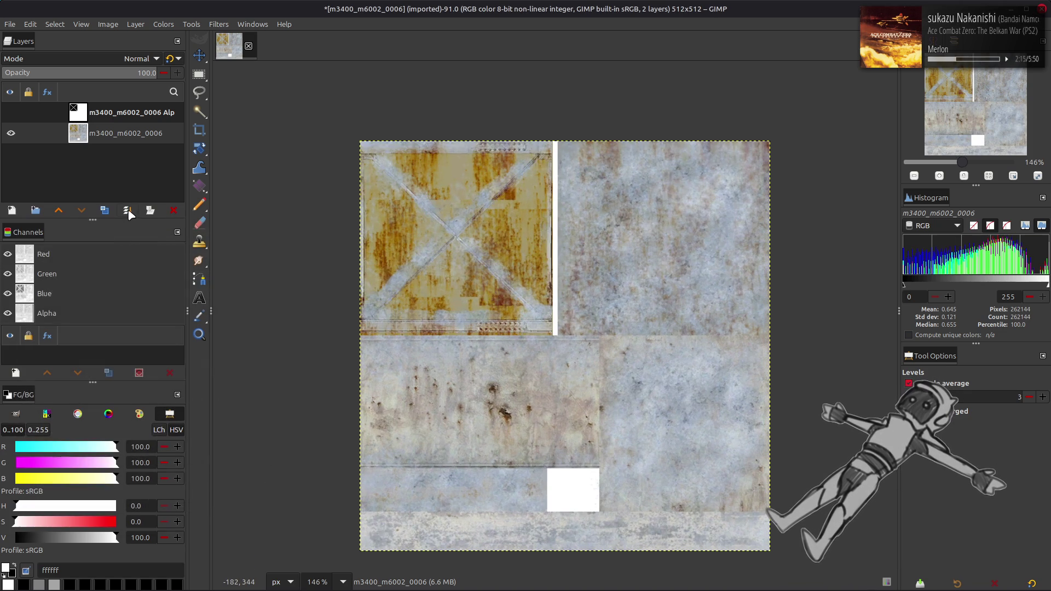
click(118, 136)
scroll(487, 269, down, 1)
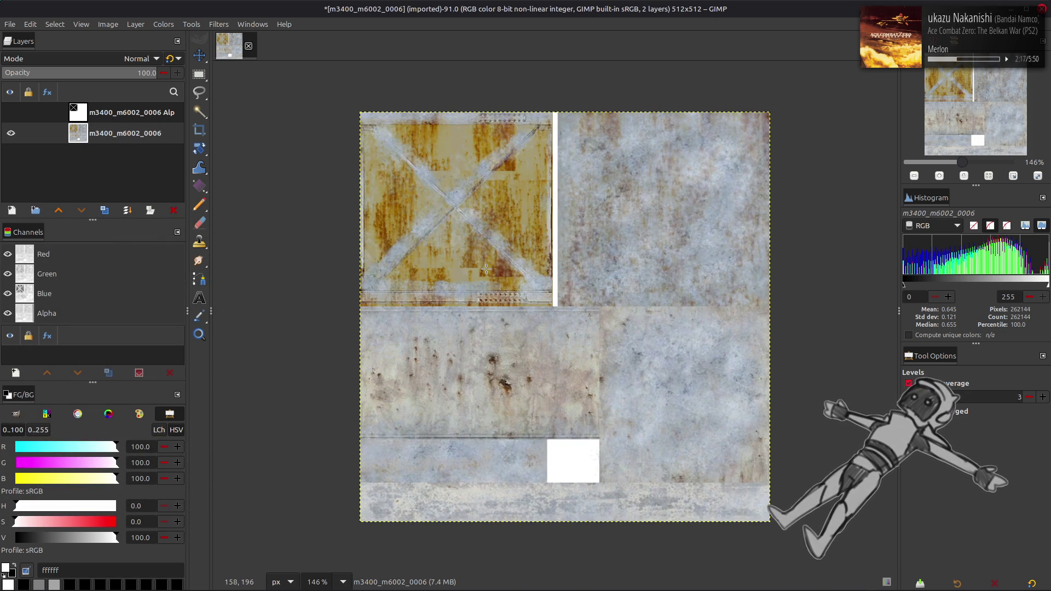
- Replace chaiNNer's Load Image node with the pasted texture and connect it to Upscale Image
mouse_move(466, 590)
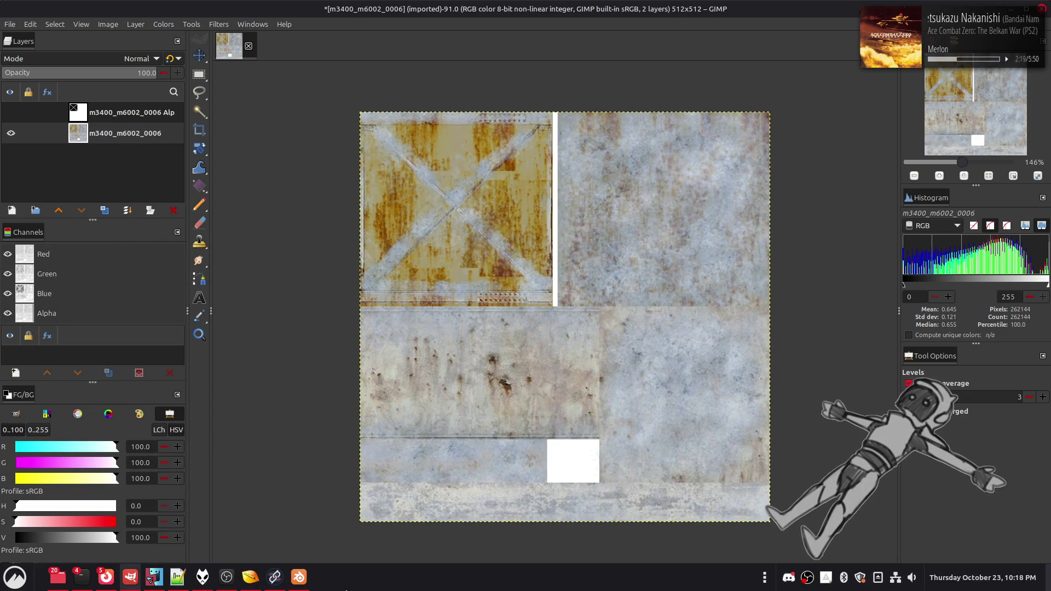
click(275, 577)
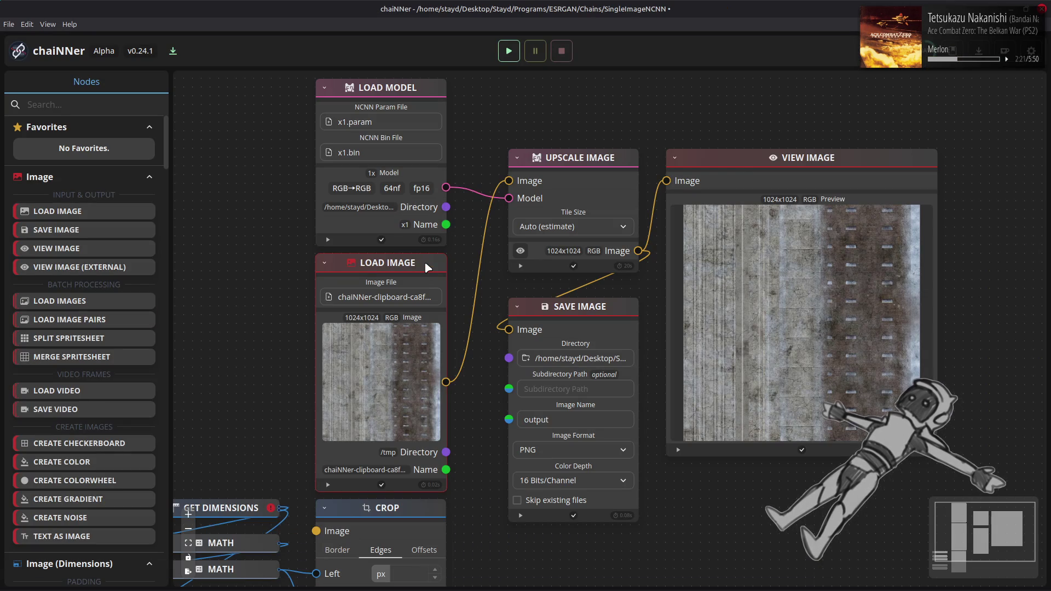
key(Delete)
key(ctrl+v)
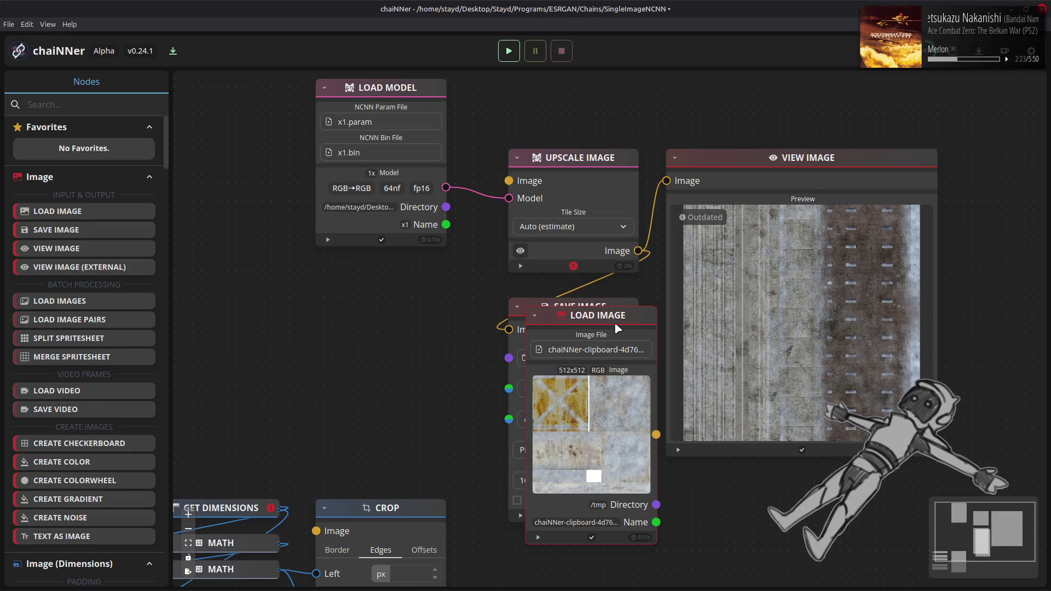
drag(634, 321, 425, 269)
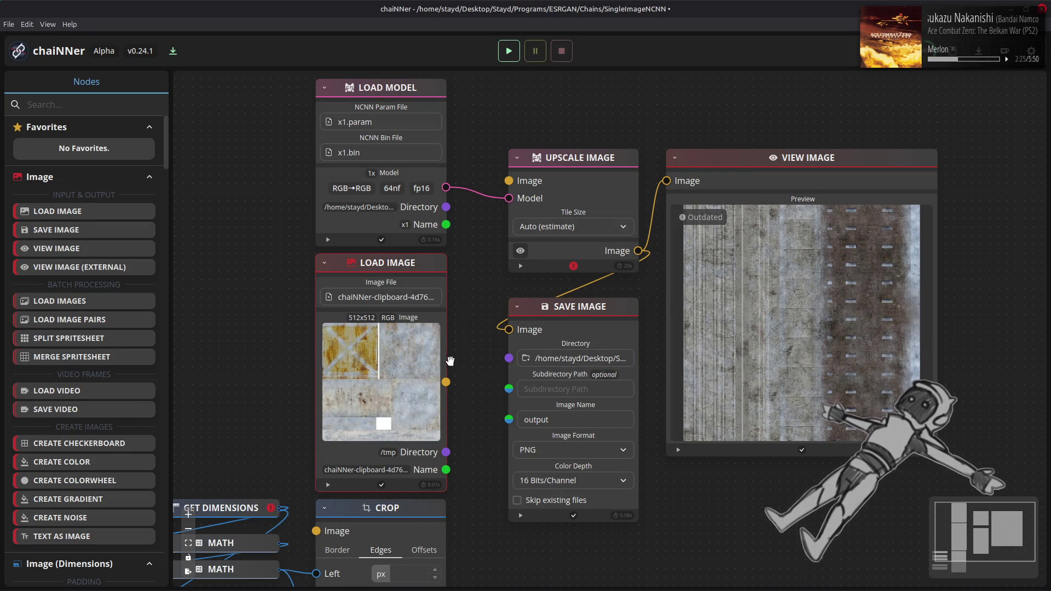
mouse_move(448, 381)
mouse_down()
mouse_move(499, 176)
mouse_move(508, 180)
mouse_up()
- Run the upscale chain to produce the 512x512 output, then return to GIMP
click(508, 51)
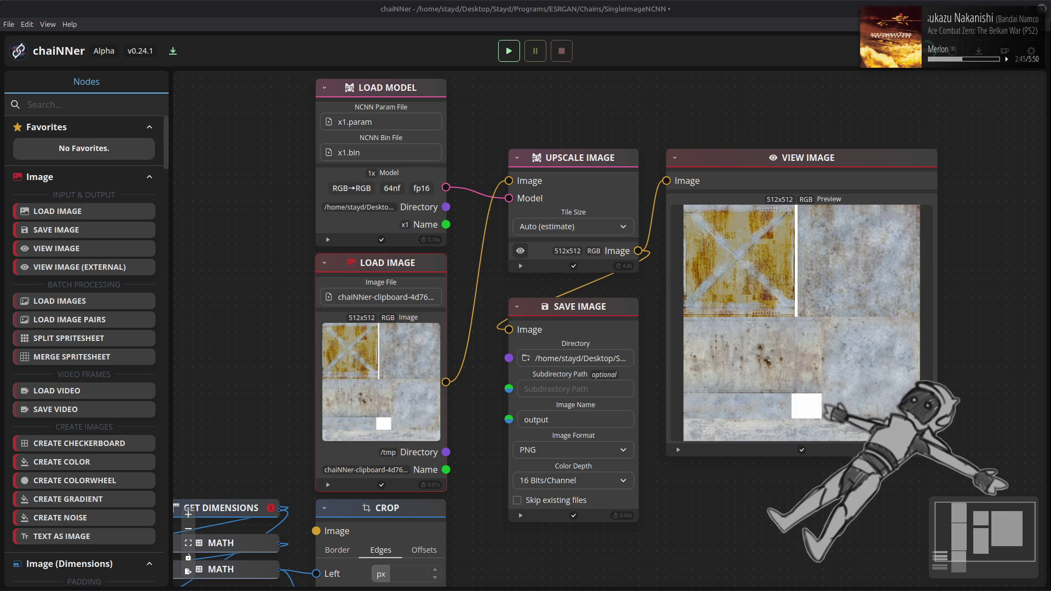
key(alt+Tab)
key(alt+Tab)
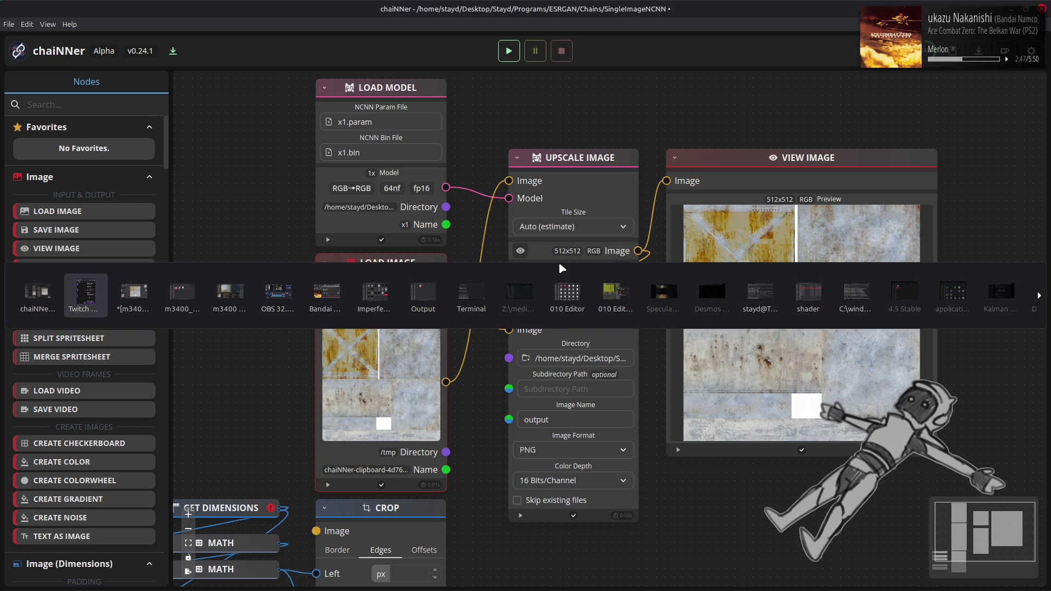
key(alt+Tab)
key(alt+Tab)
key(alt+Tab)
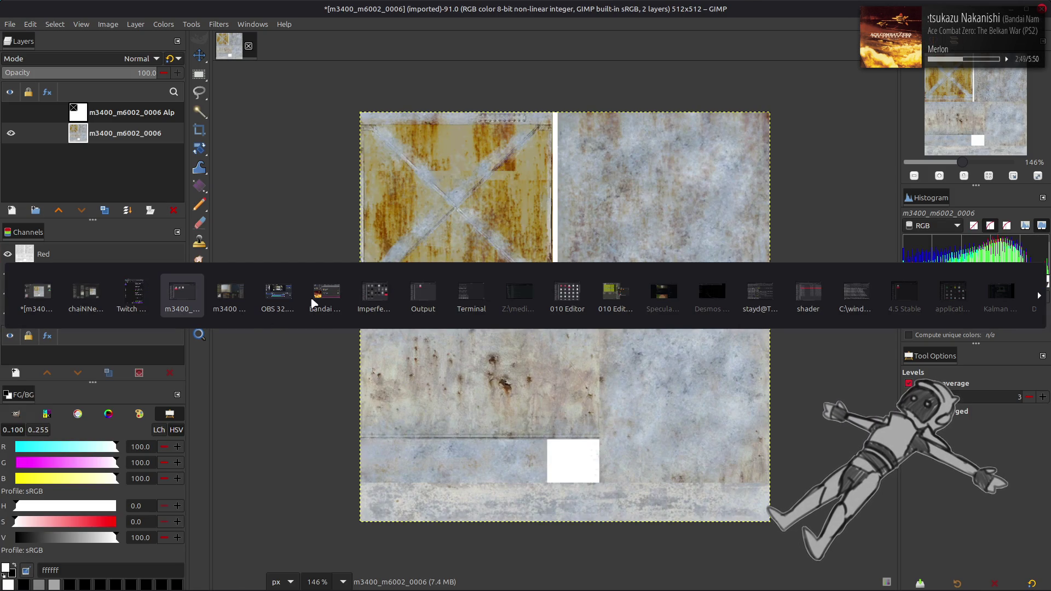
- Convert the GIMP image to 16-bit integer precision
click(428, 292)
click(107, 24)
mouse_move(180, 66)
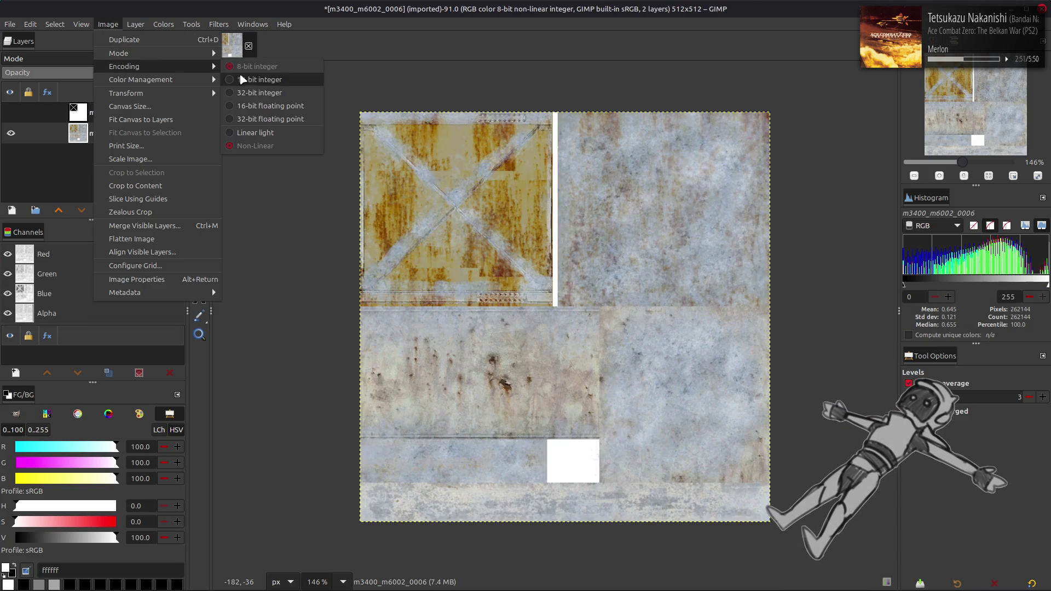
click(244, 83)
click(583, 363)
- Import output.png from the Output folder as a layer named Clean
key(alt+Tab)
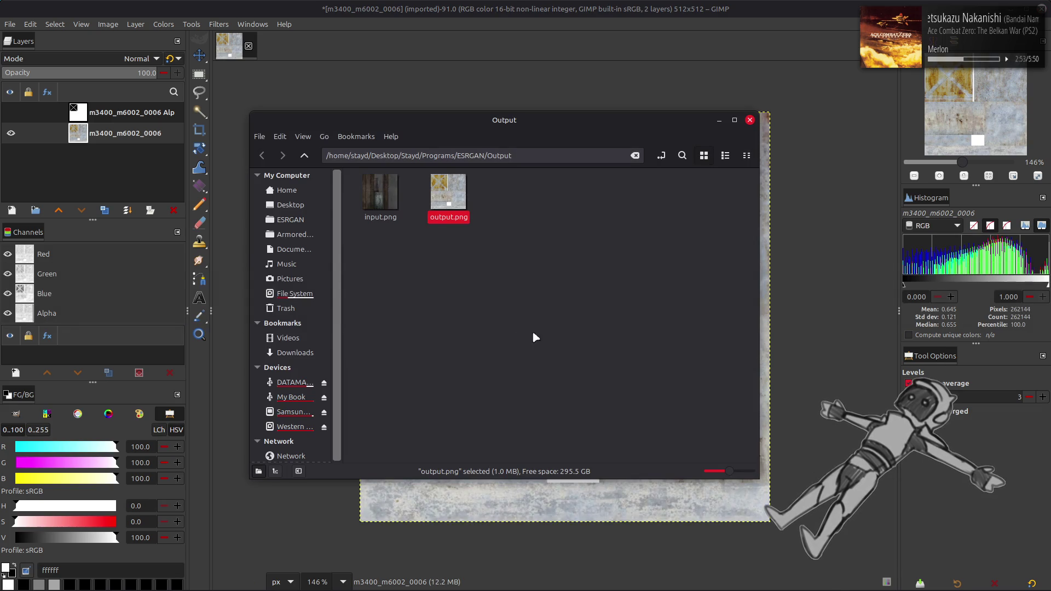
mouse_move(448, 193)
mouse_down()
mouse_move(487, 54)
mouse_move(130, 142)
mouse_up()
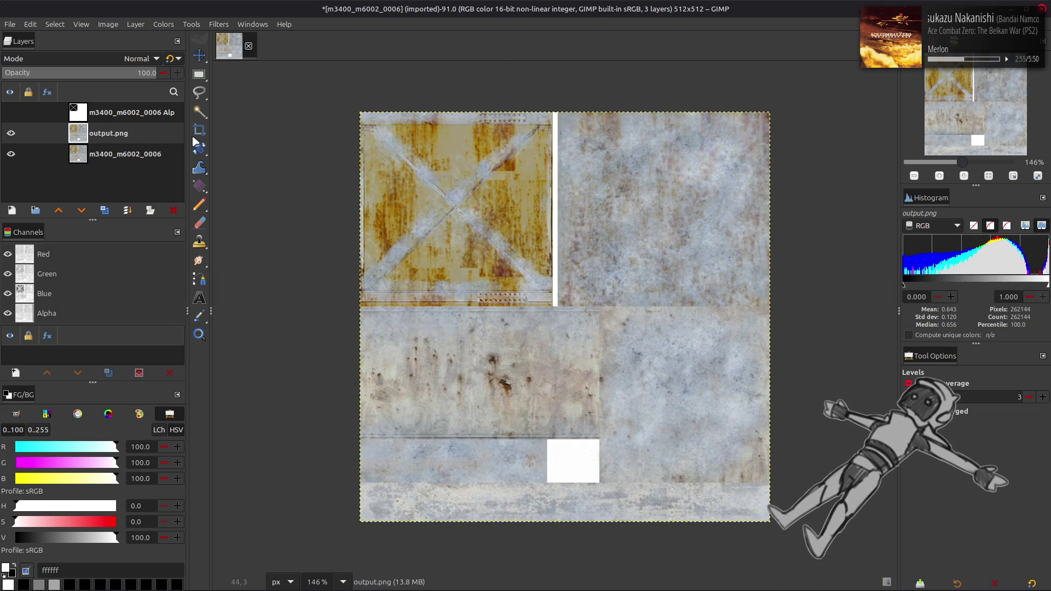
double_click(129, 140)
text(Clean)
key(Return)
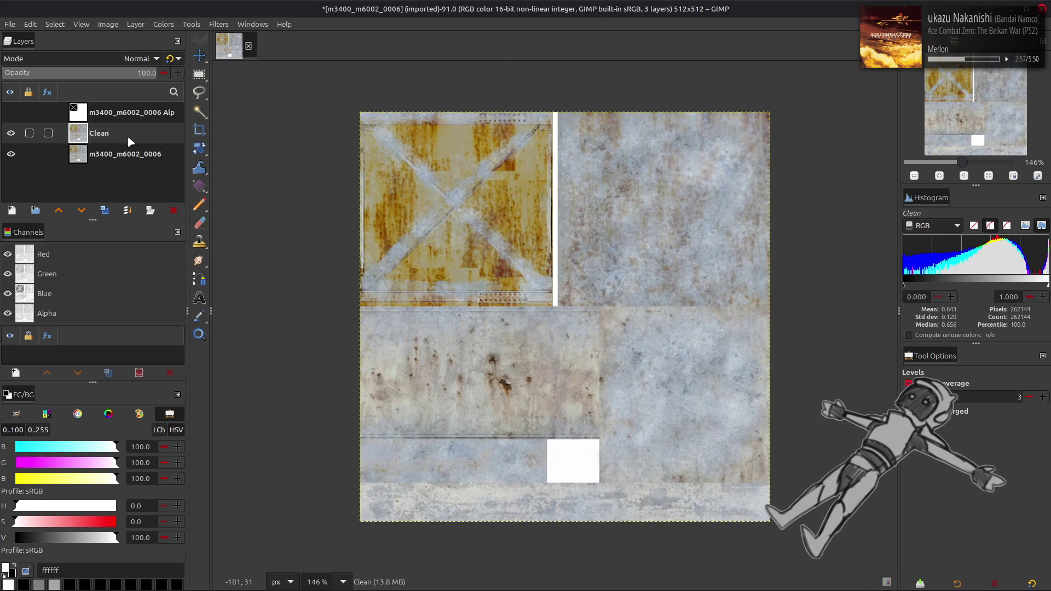
- Duplicate the m3400_m6002_0006 layer and raise the copy above Clean
click(125, 154)
click(104, 210)
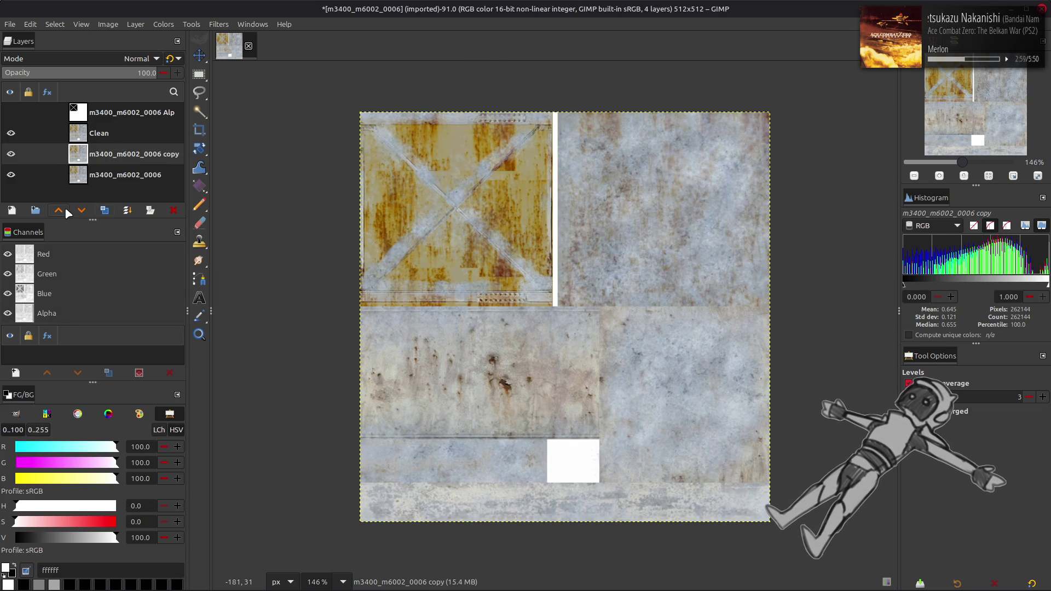
click(58, 210)
click(208, 26)
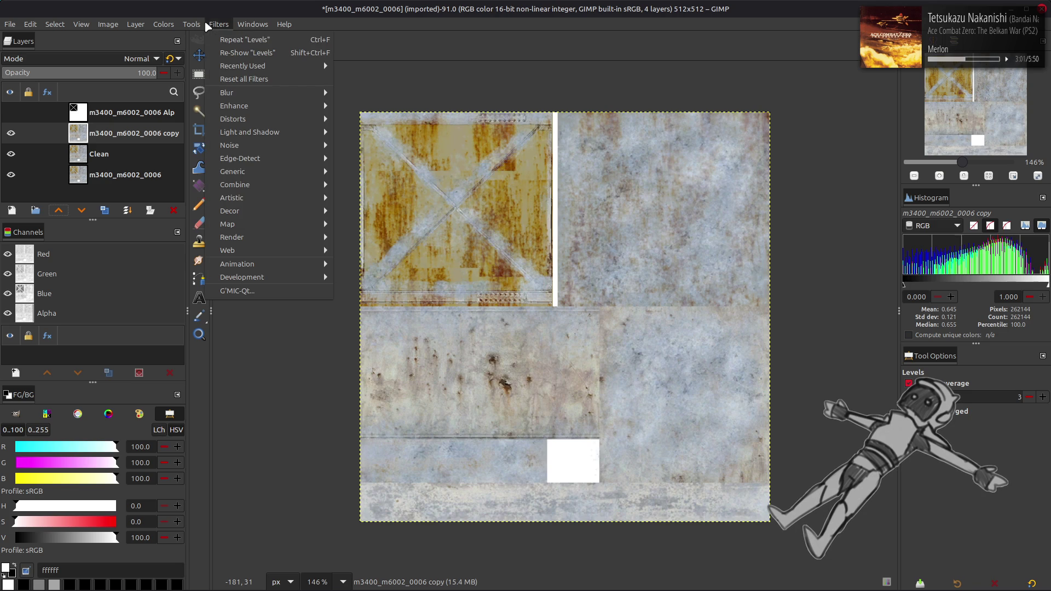
- Open Gaussian Blur, then maximize Firefox showing the 'scottish flag' image results
mouse_move(236, 92)
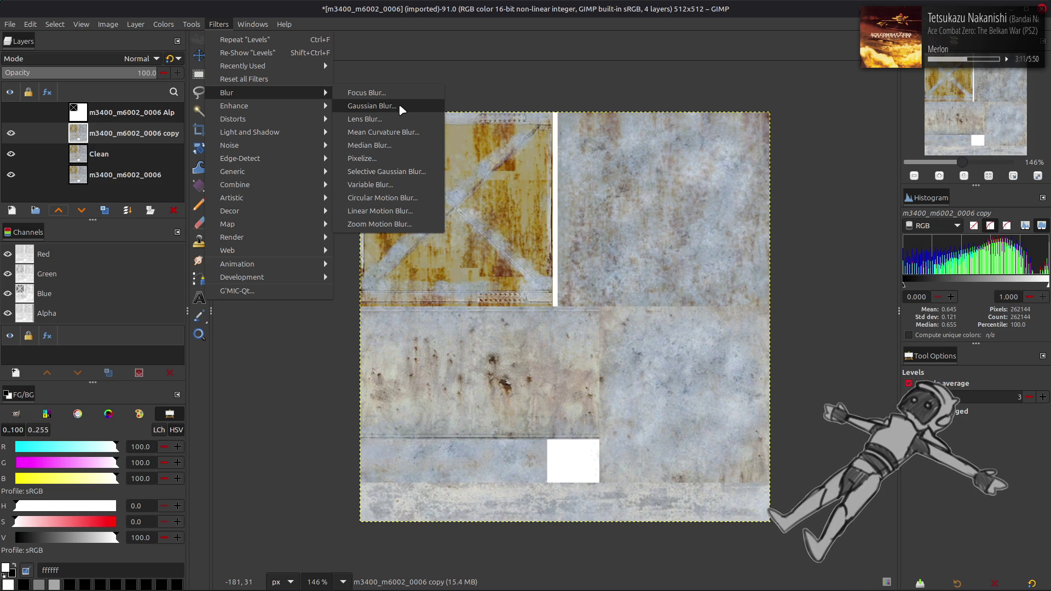
click(398, 105)
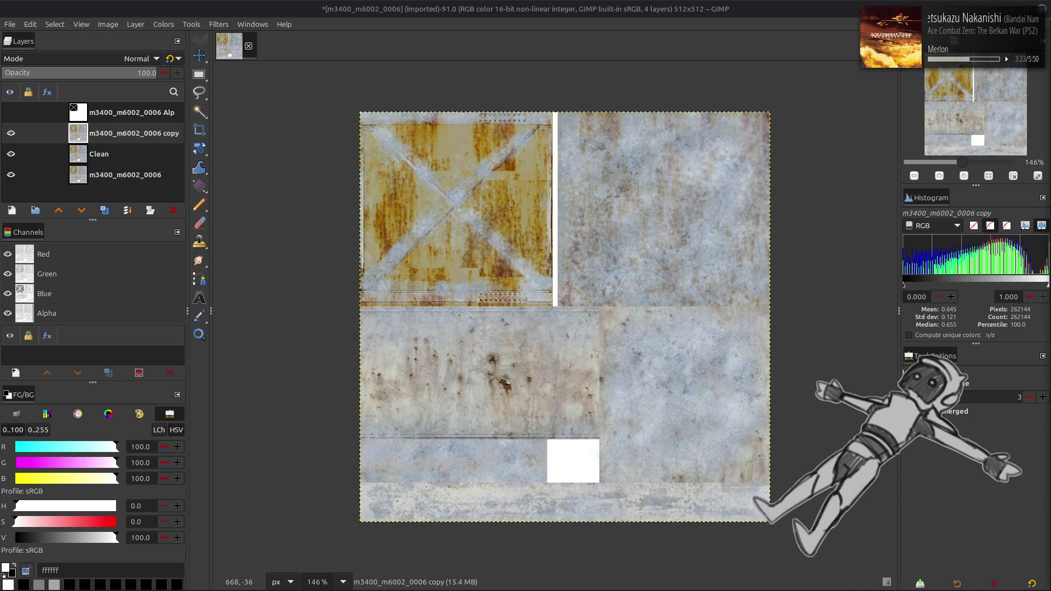
key(alt+Tab)
drag(612, 3, 611, 1)
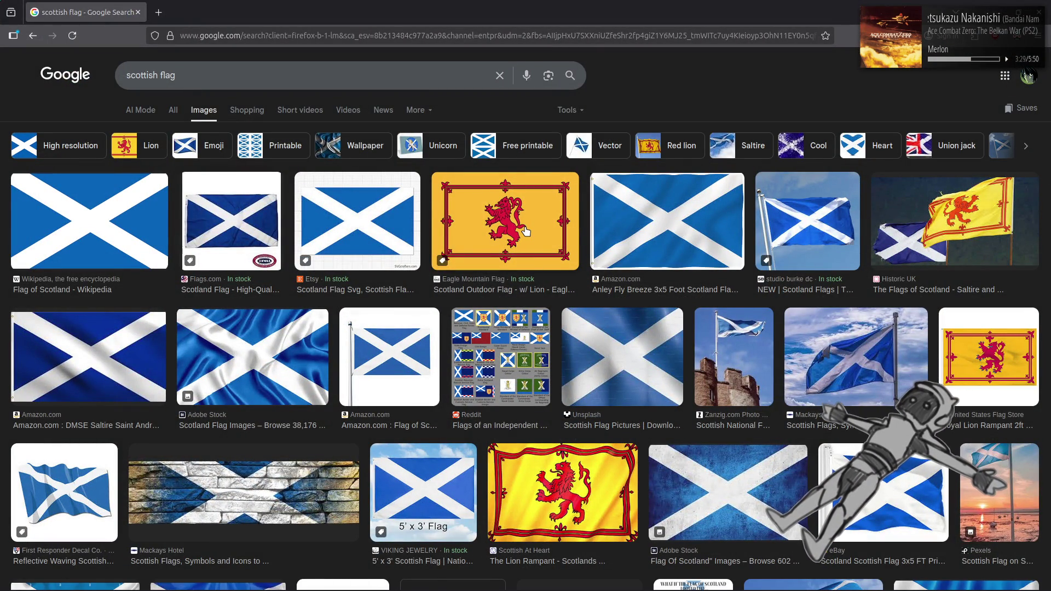
- Open the Lion Rampant flag's Scottish at Heart page in a new tab and scroll through it
scroll(582, 291, down, 5)
click(582, 291)
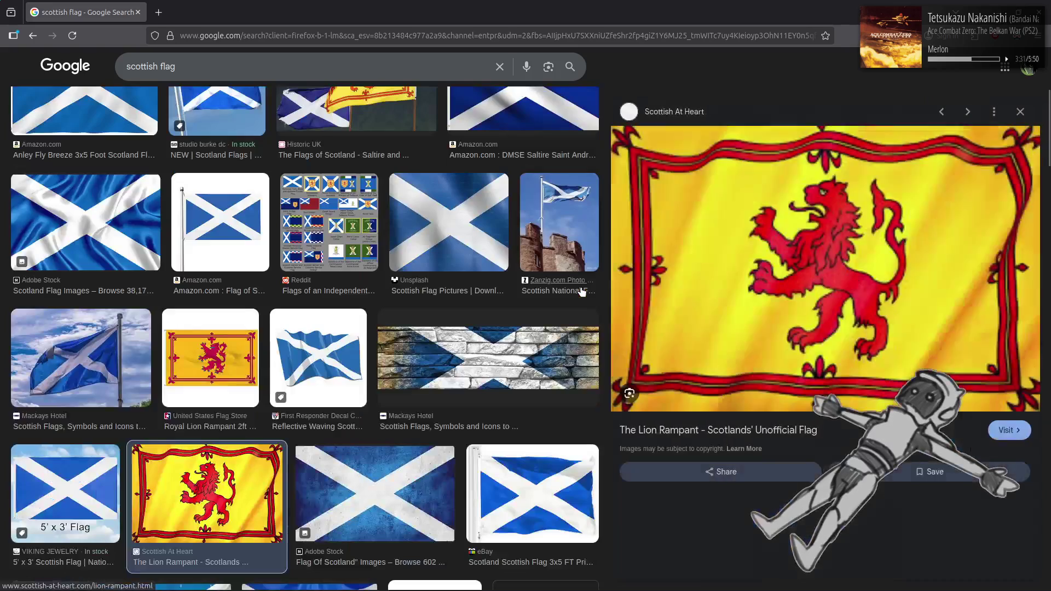
click(792, 432)
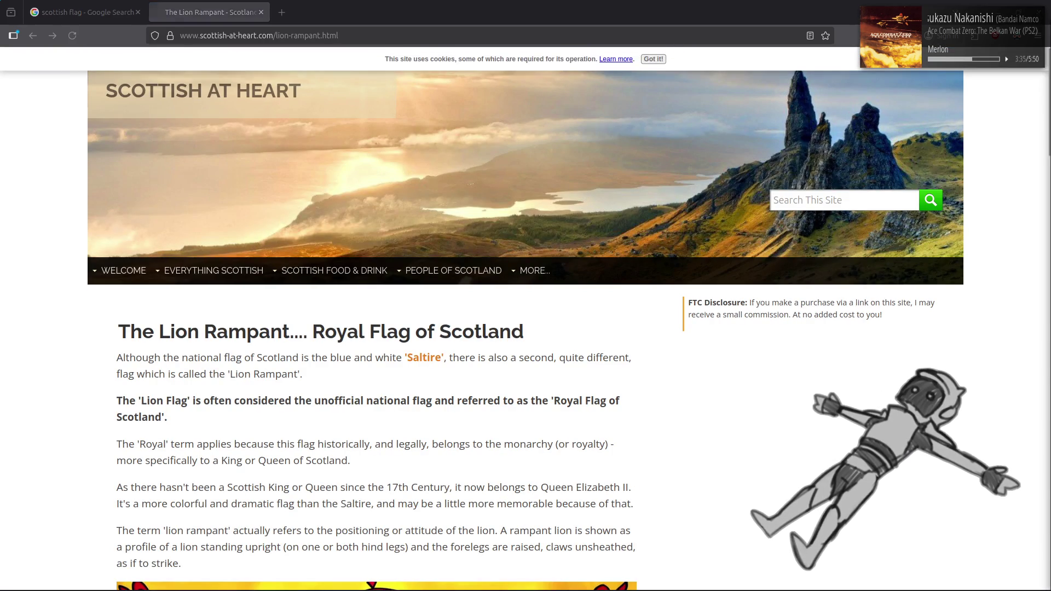
scroll(21, 324, down, 2)
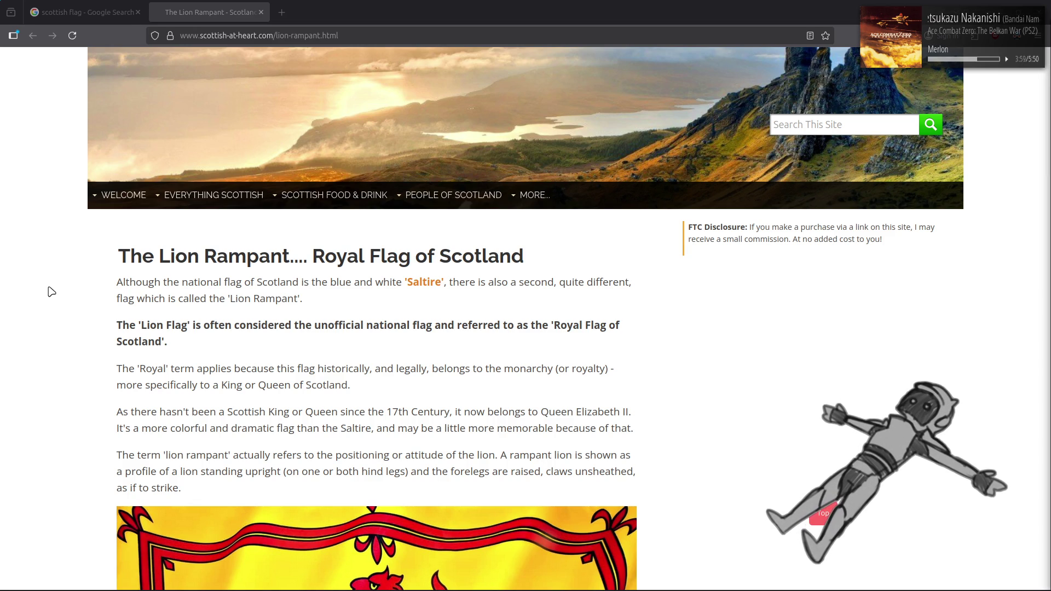
scroll(51, 291, down, 3)
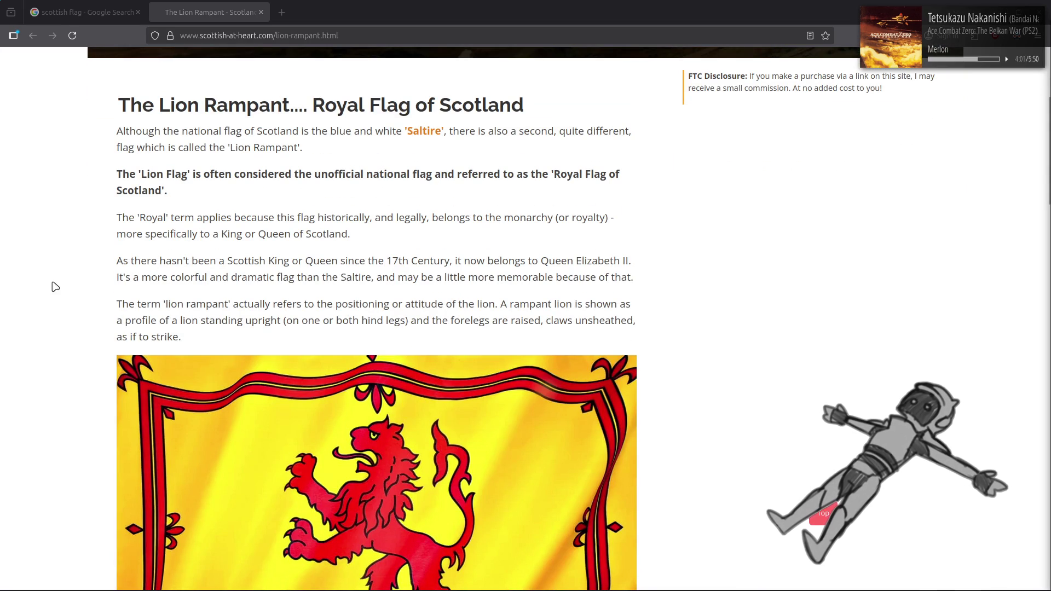
scroll(55, 286, down, 7)
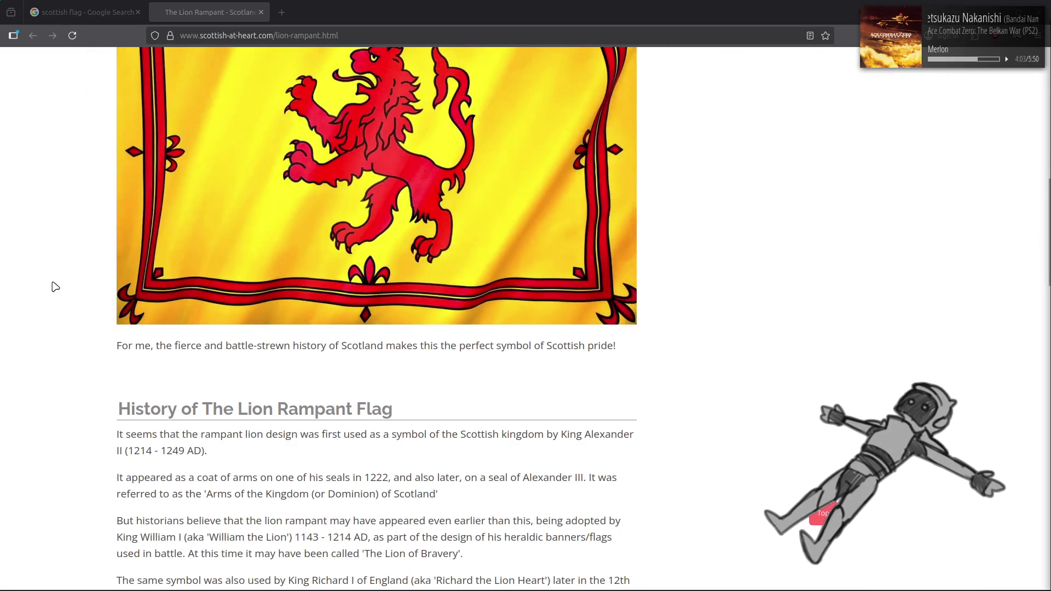
scroll(55, 287, down, 2)
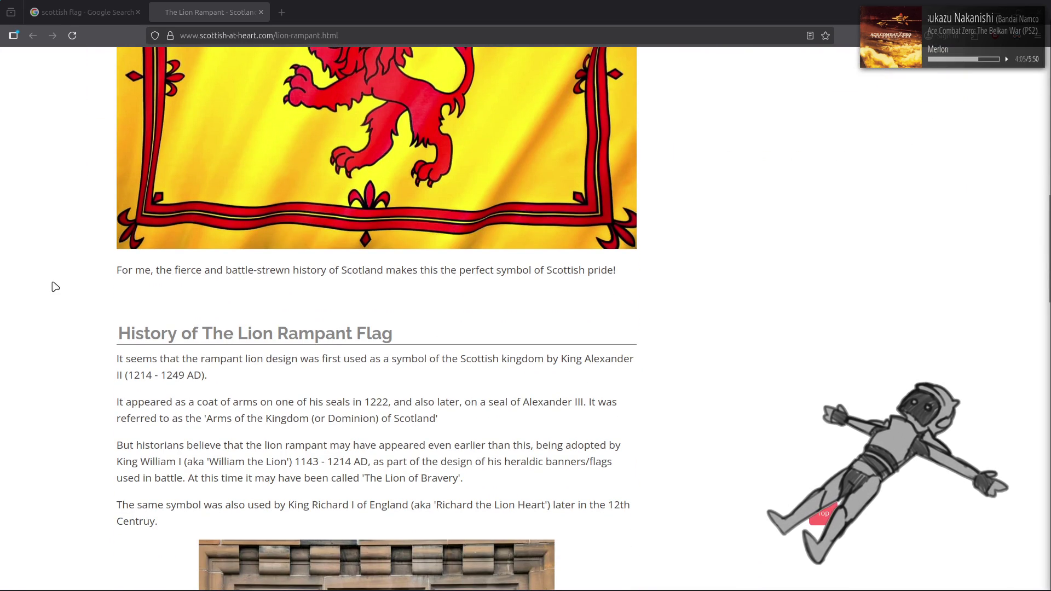
scroll(55, 286, up, 8)
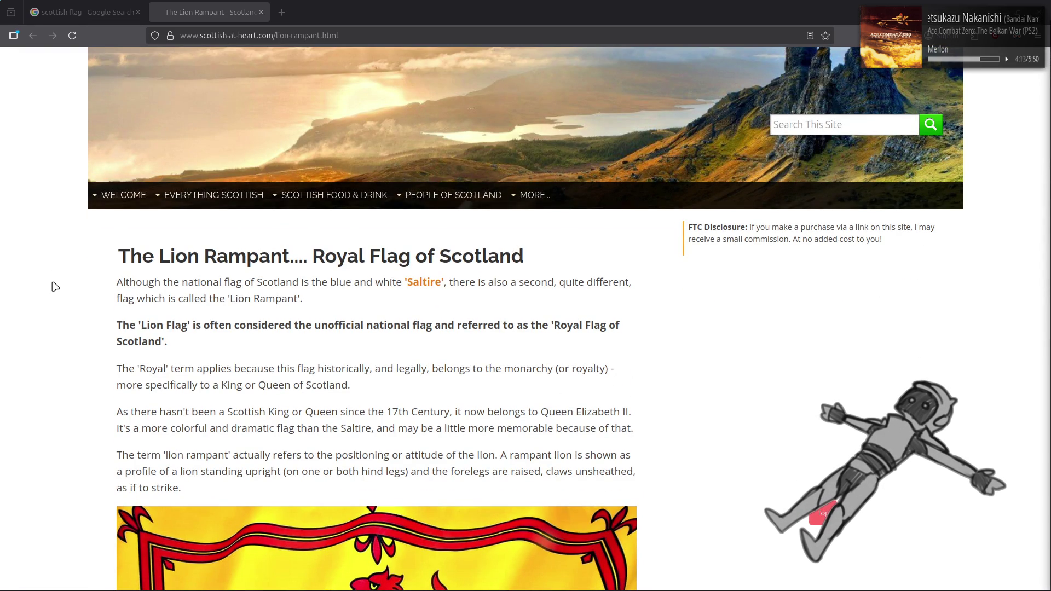
- Read down the Lion Rampant article, then close its tab to return to the scottish flag images
scroll(56, 286, down, 10)
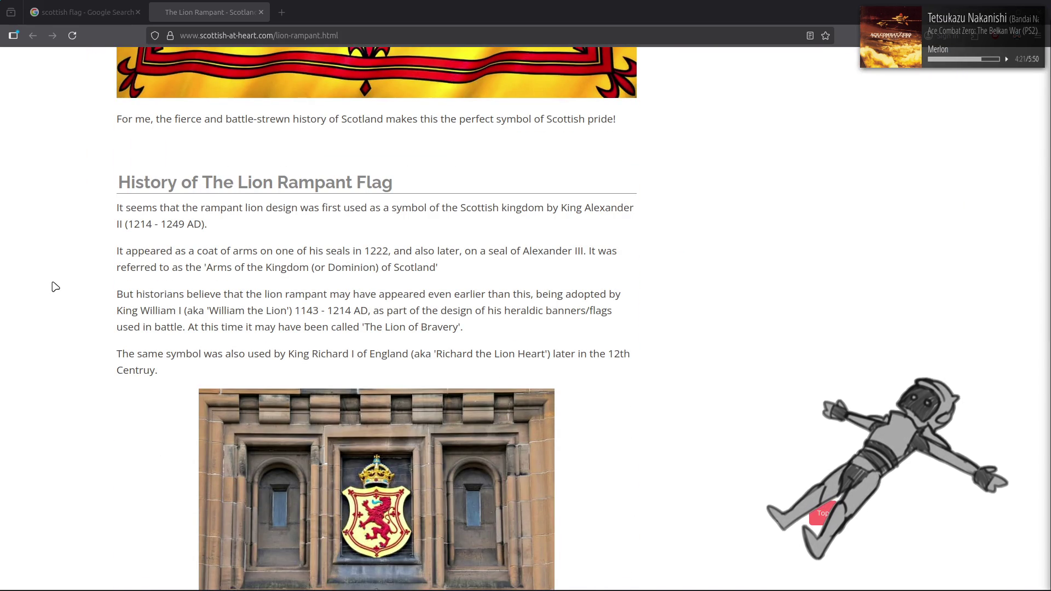
scroll(56, 286, down, 5)
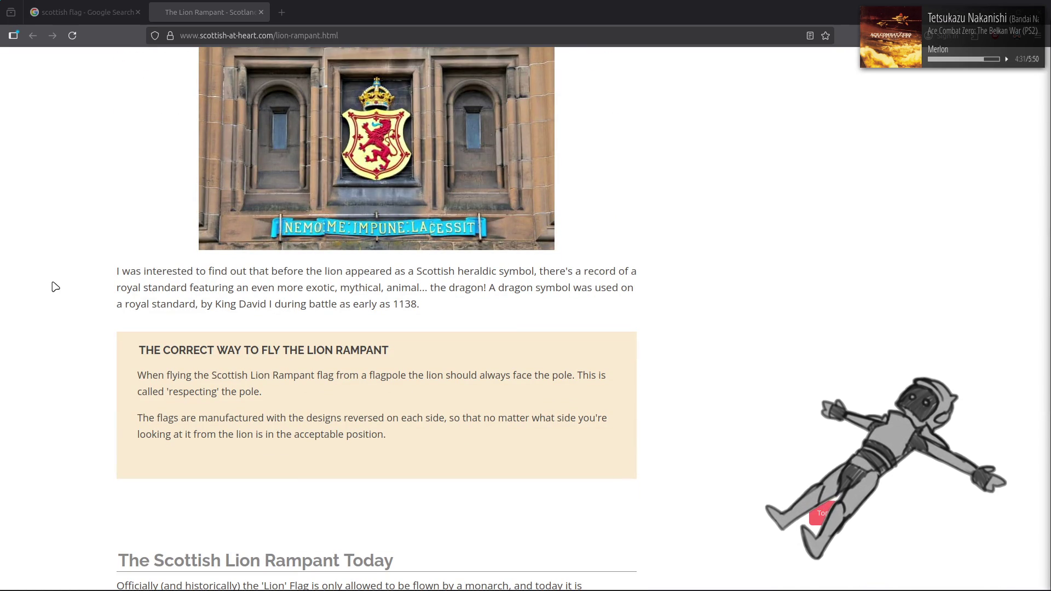
scroll(55, 287, down, 5)
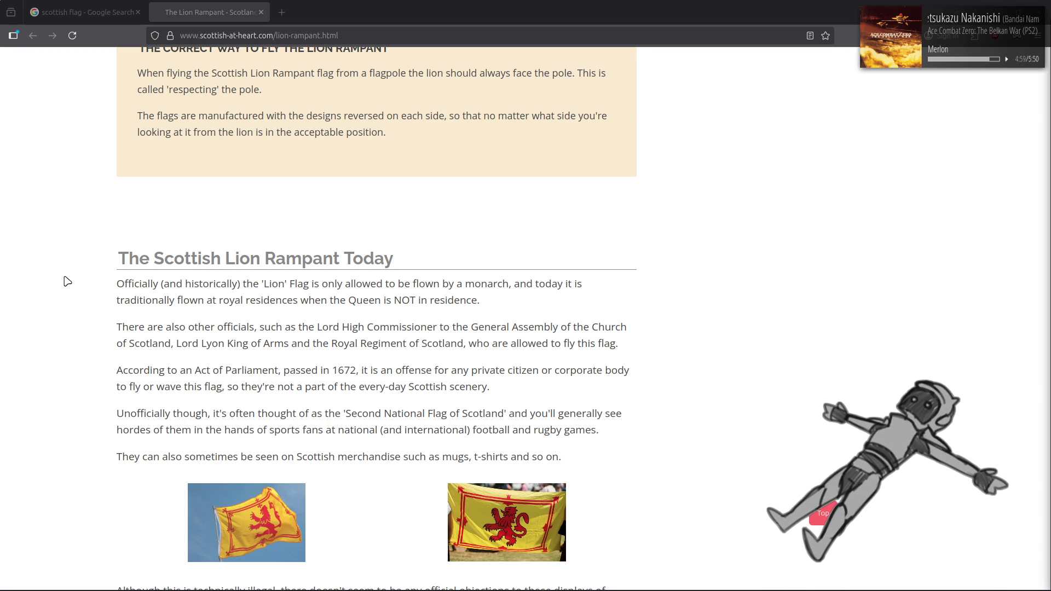
scroll(69, 322, down, 3)
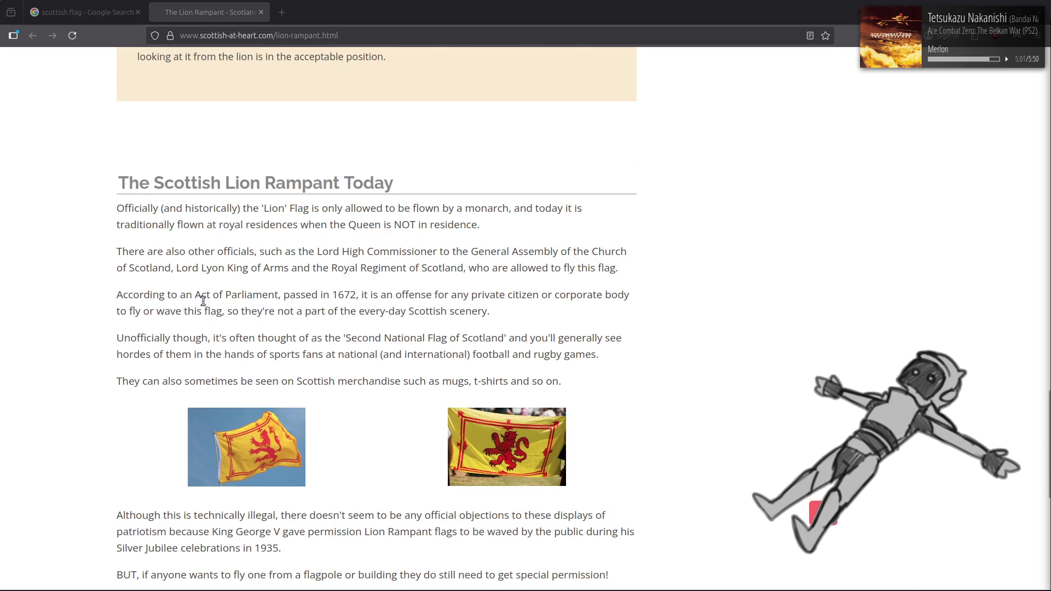
scroll(596, 326, down, 3)
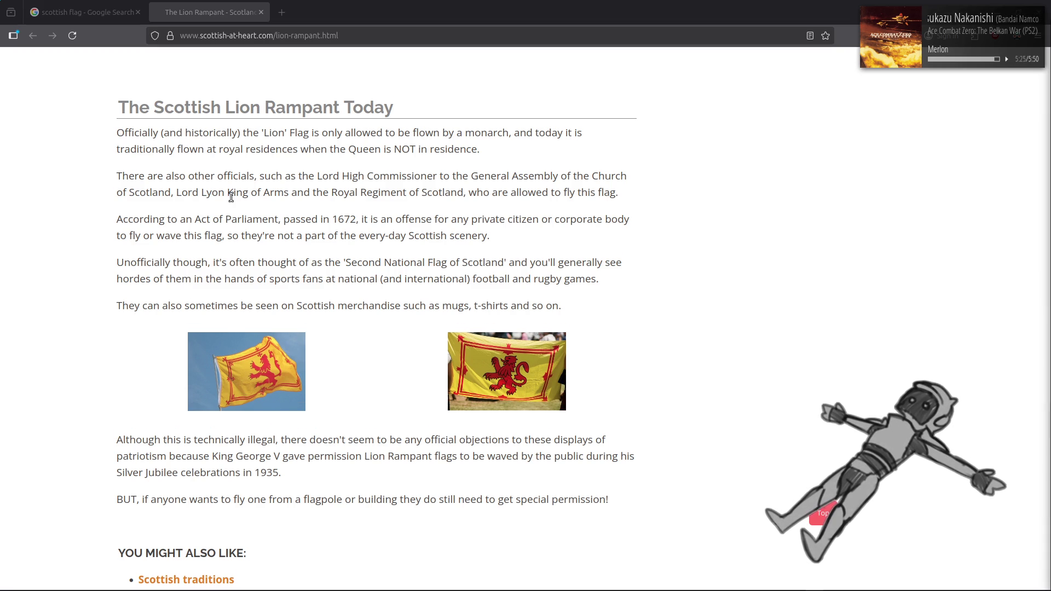
scroll(231, 197, down, 3)
drag(108, 350, 294, 362)
click(447, 304)
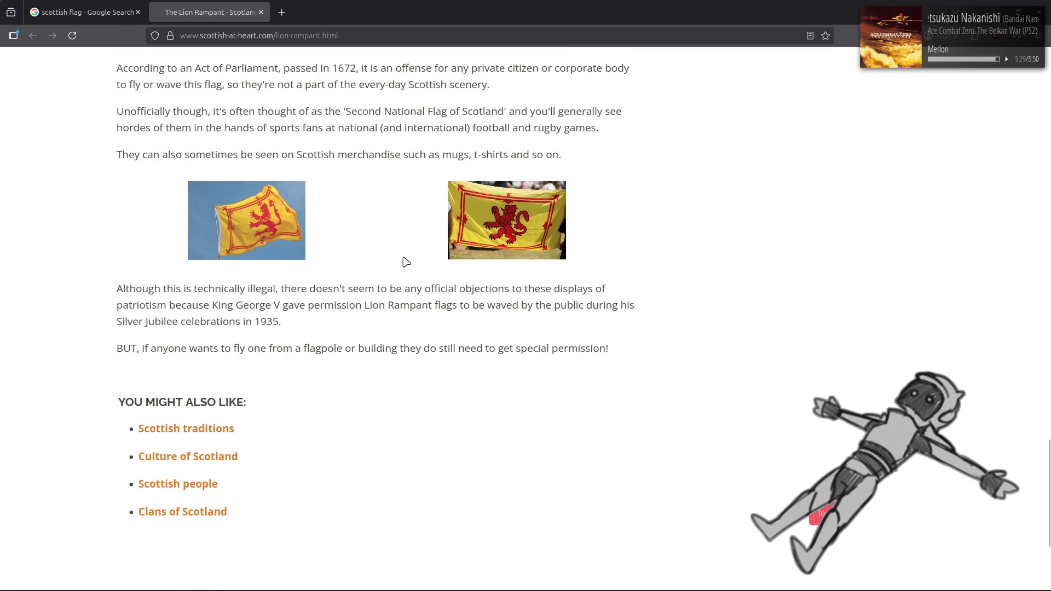
scroll(406, 262, up, 4)
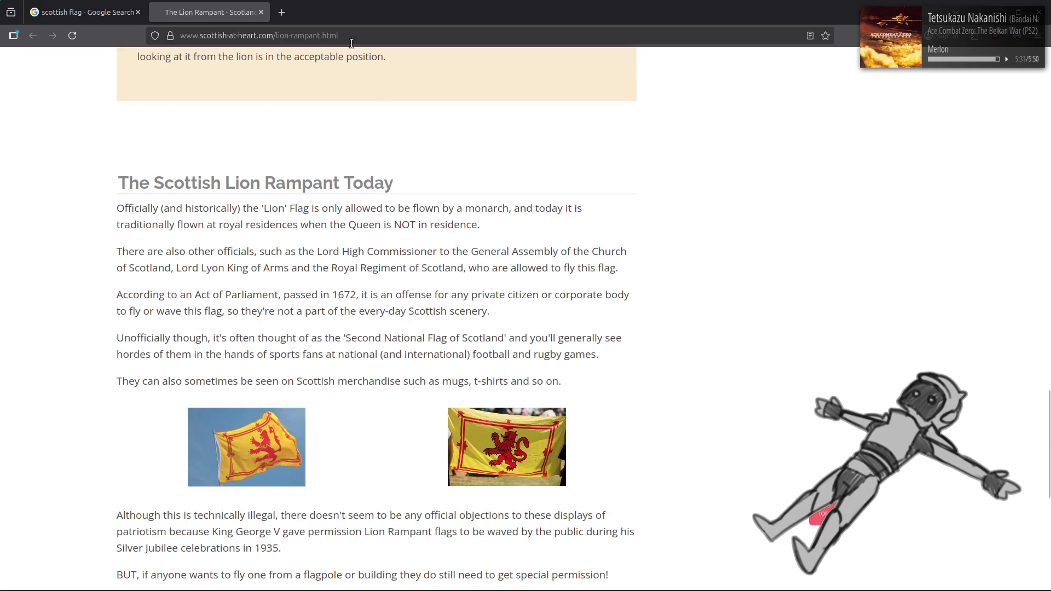
click(260, 12)
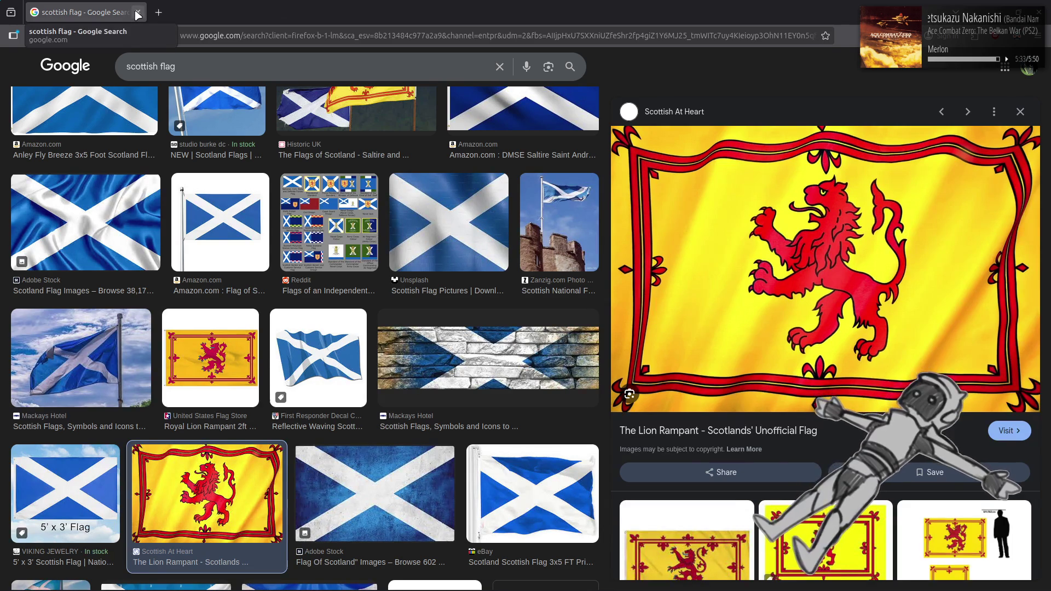
- Back in GIMP, blur the copy layer with G'MIC Gaussian blur, XY-Amplitude 16, Boundary Black
click(138, 12)
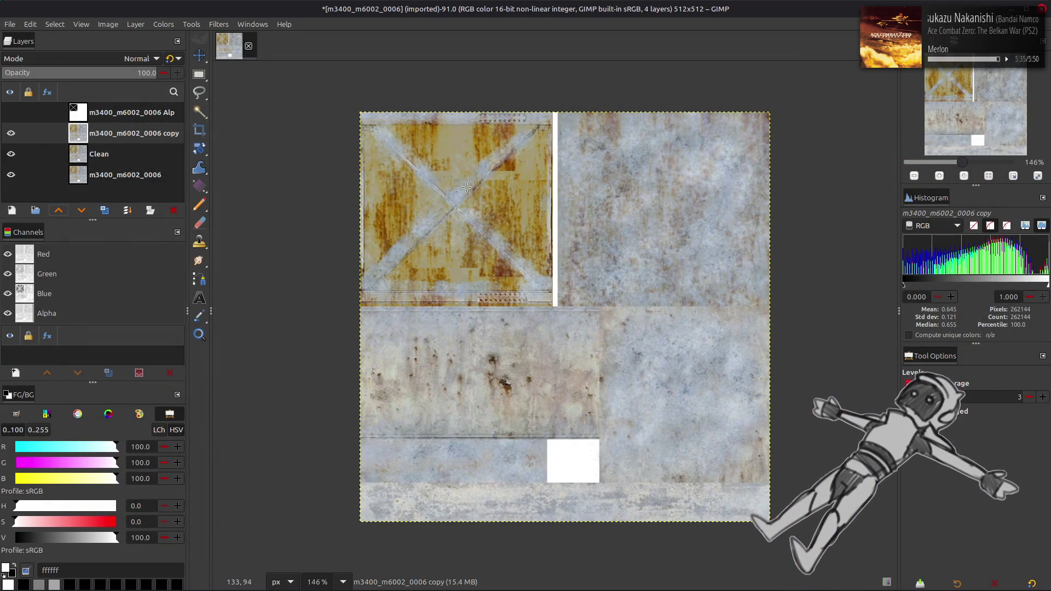
key(m)
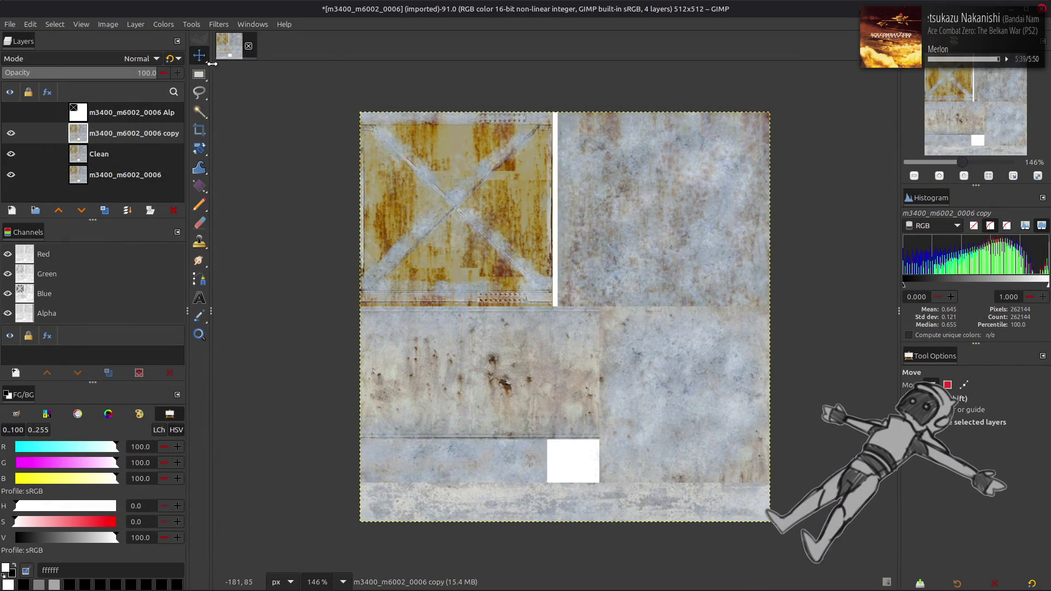
click(219, 24)
click(273, 294)
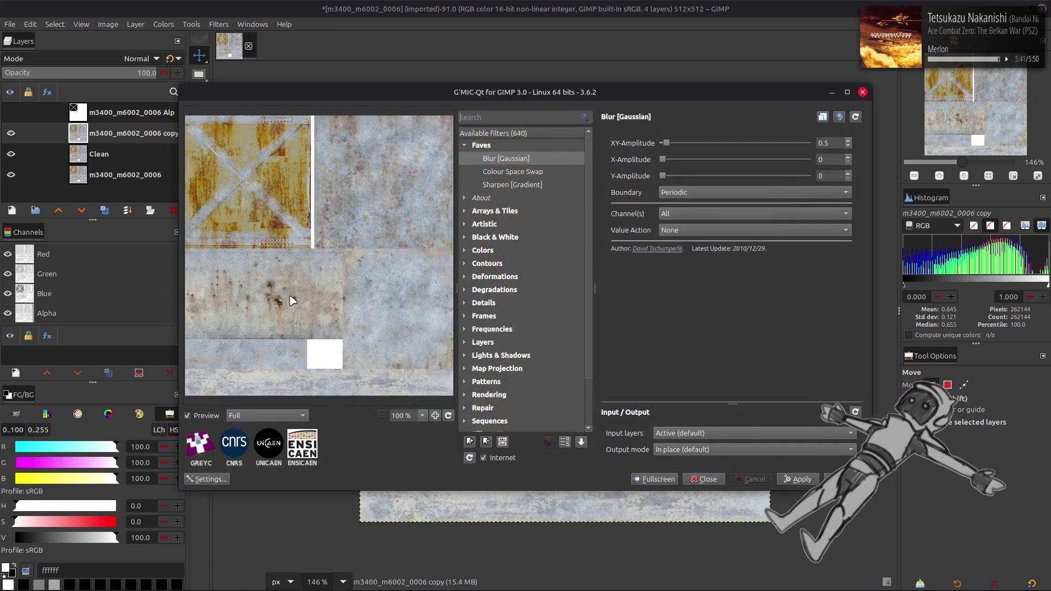
click(835, 143)
text(16)
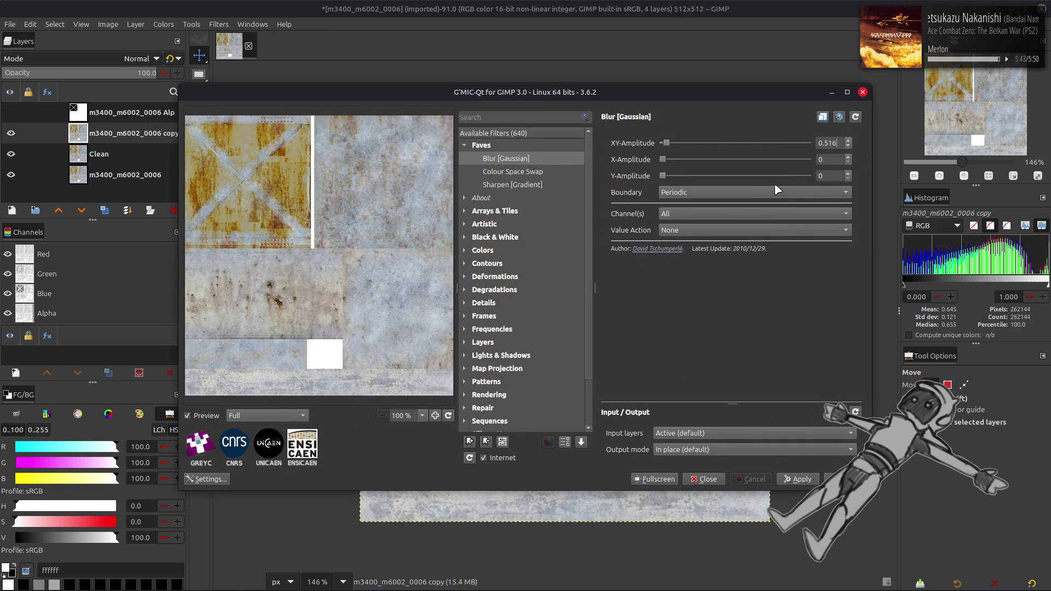
key(Left)
key(Left)
key(BackSpace)
key(BackSpace)
key(BackSpace)
key(Return)
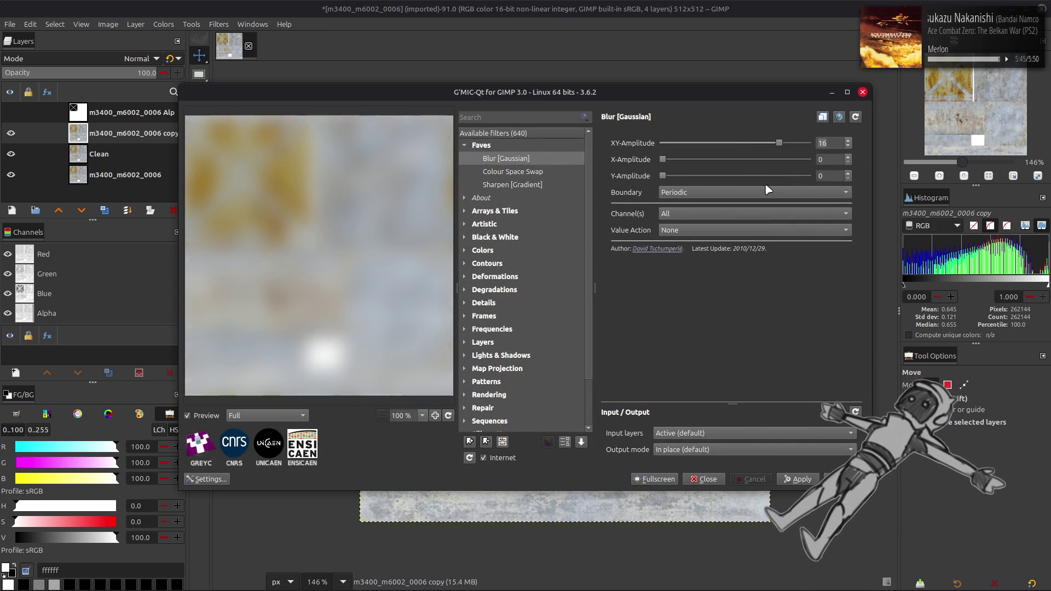
scroll(725, 192, up, 2)
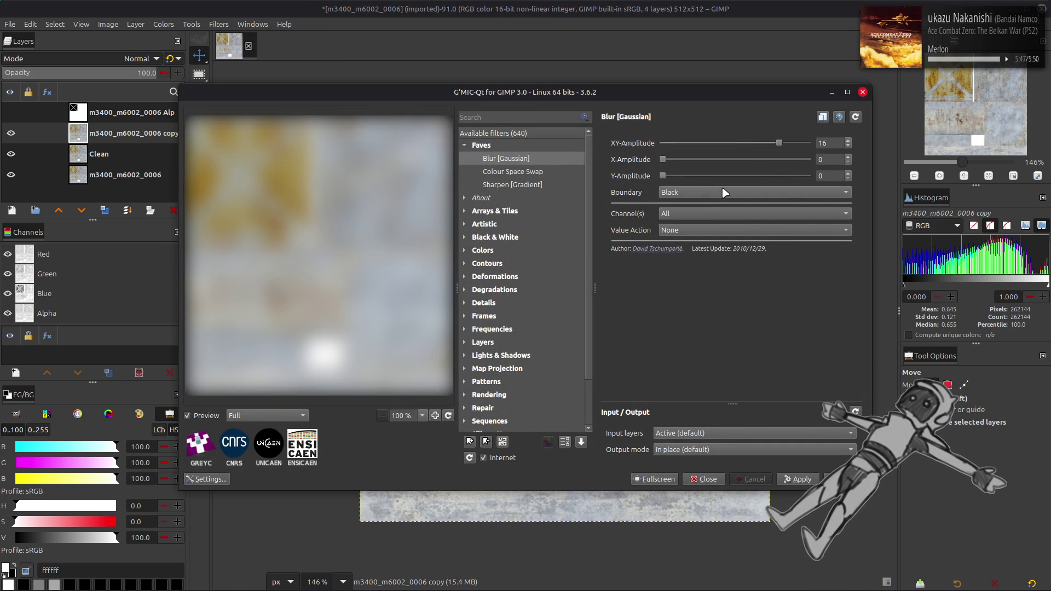
click(840, 479)
click(104, 154)
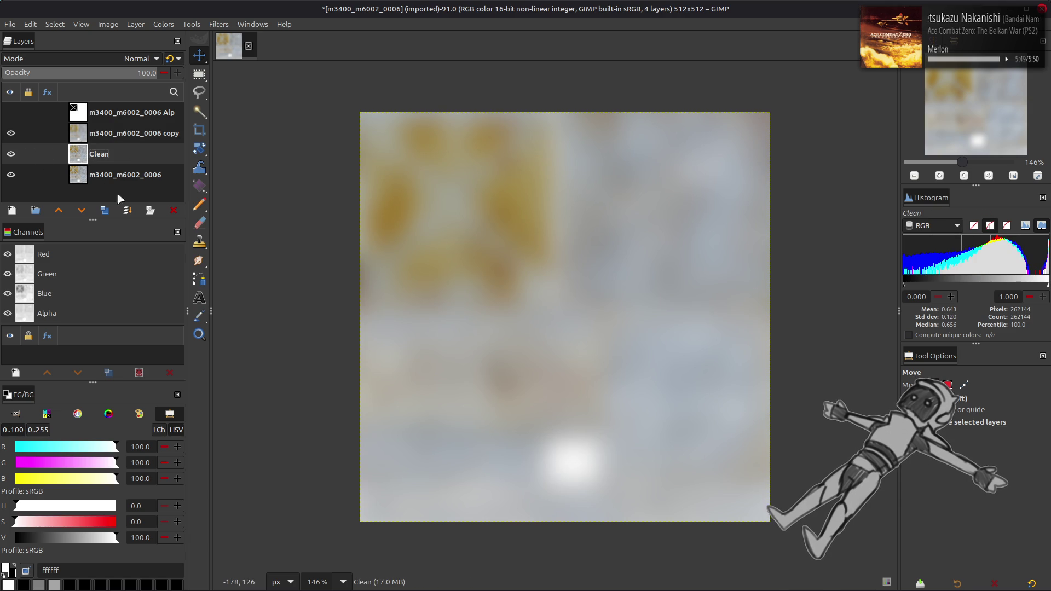
- Duplicate Clean, set the copy to Grain extract, merge it down and try Grain merge, then undo
click(104, 210)
click(58, 210)
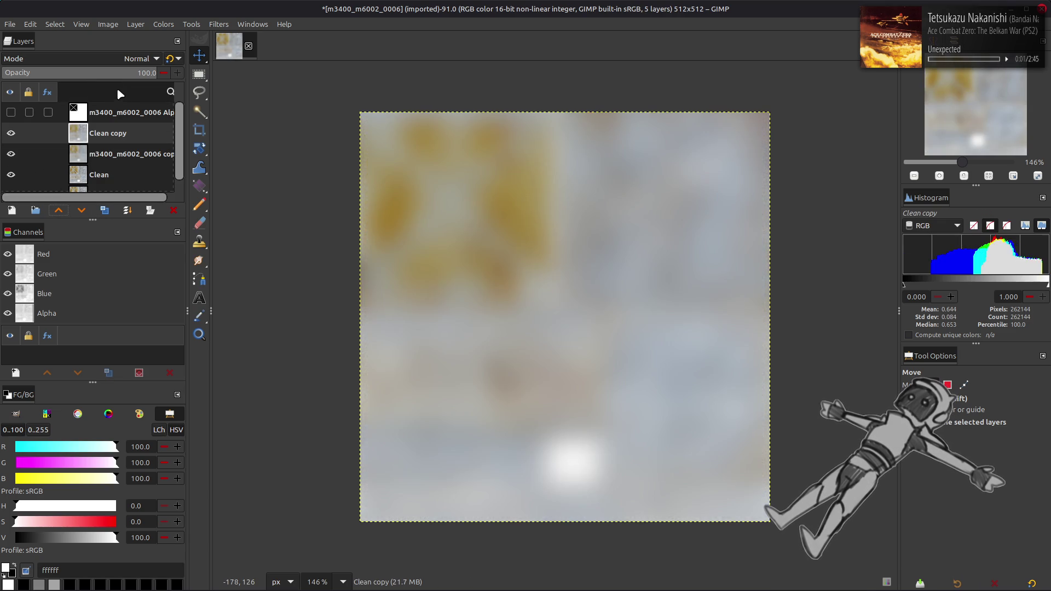
click(141, 58)
click(61, 447)
right_click(111, 136)
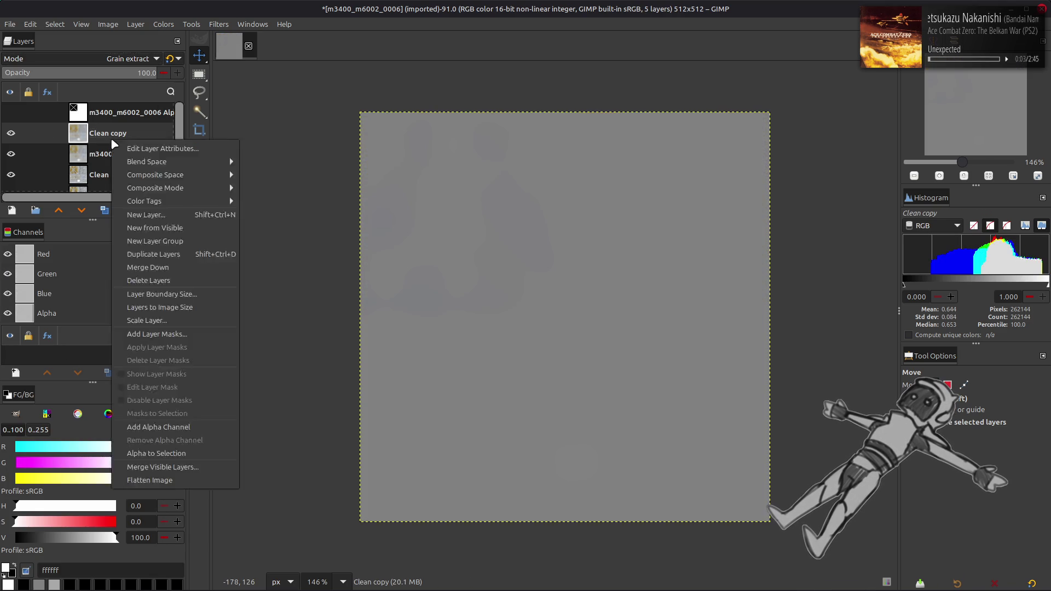
click(148, 267)
click(131, 58)
click(75, 457)
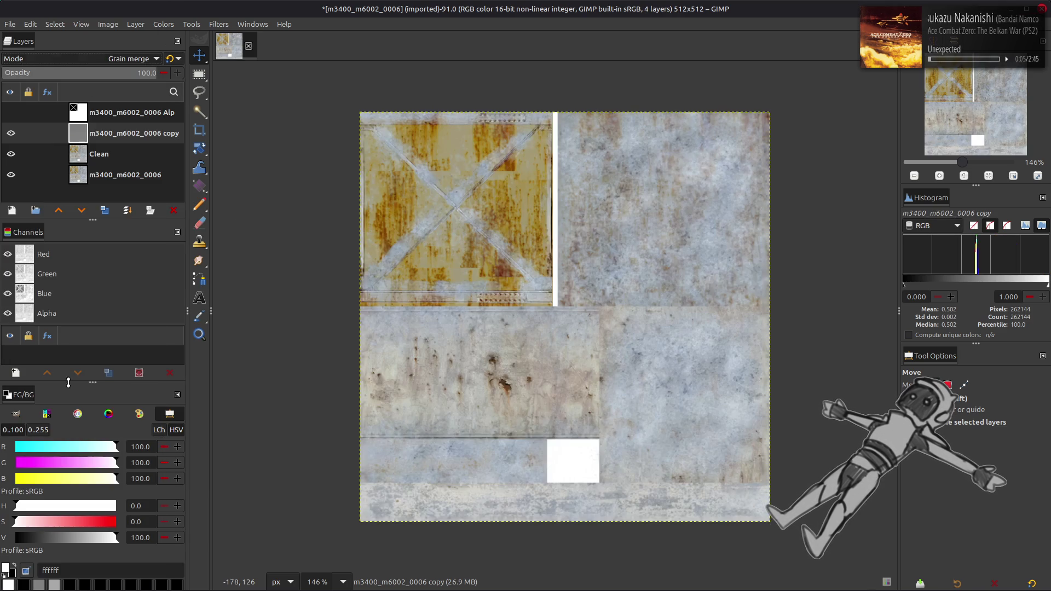
key(ctrl+z)
key(ctrl+z)
key(ctrl+z)
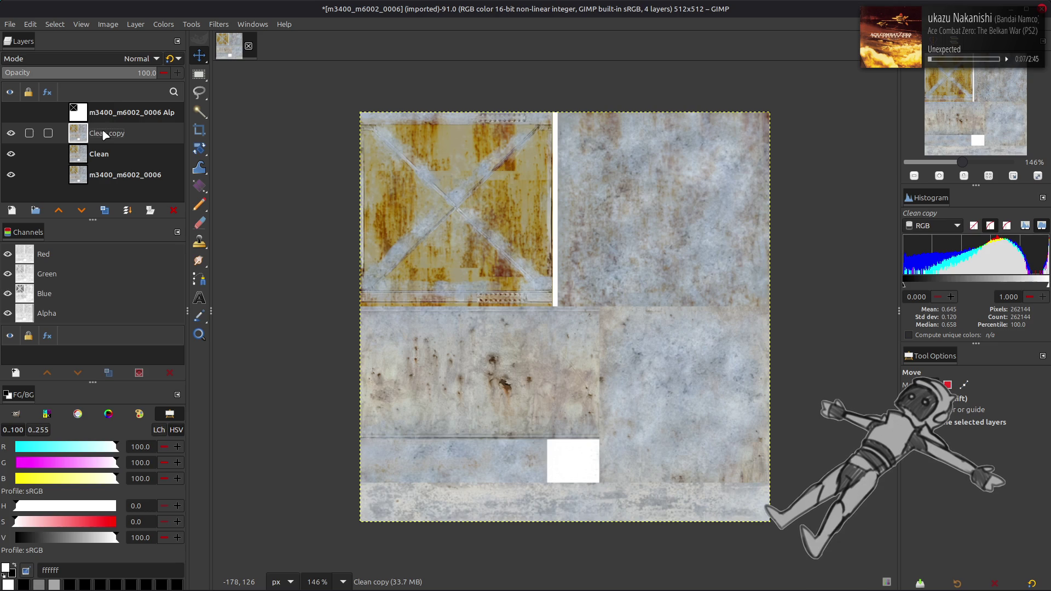
- Undo back to three layers, zoom to 400% and toggle Clean to compare
click(139, 59)
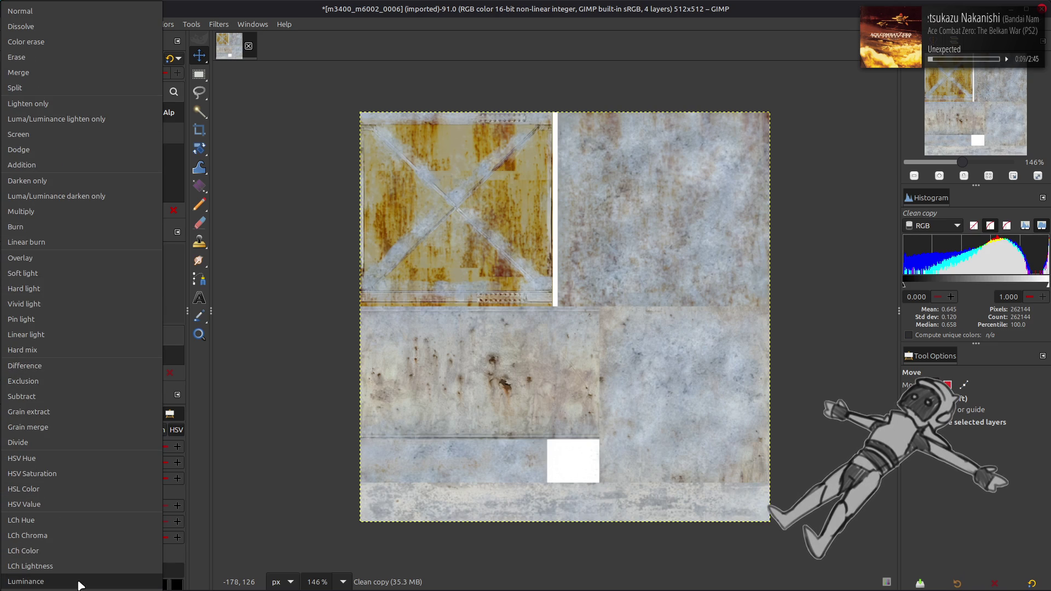
click(79, 582)
key(ctrl+z)
key(ctrl+z)
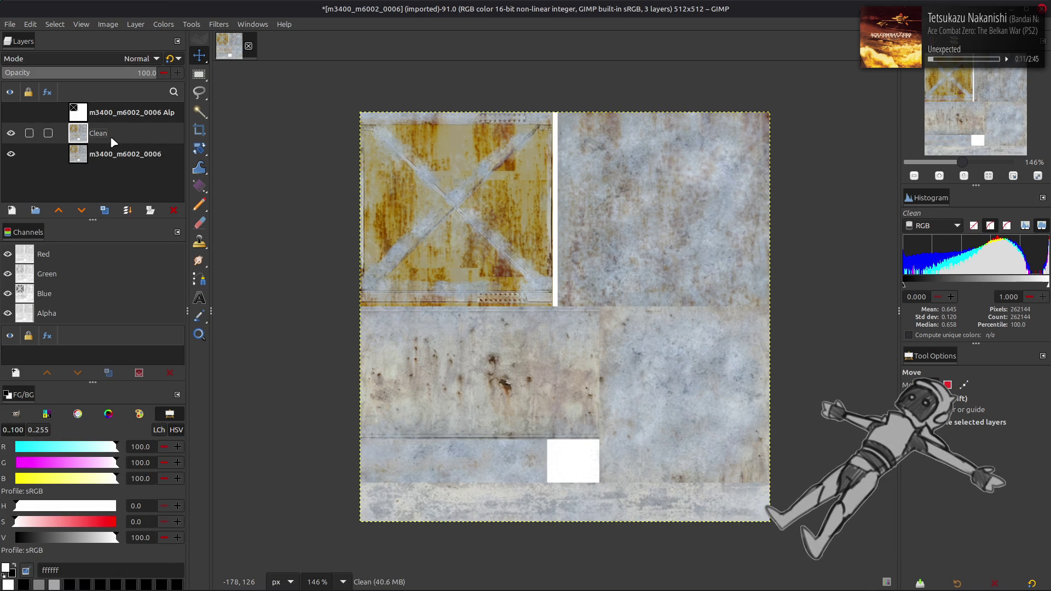
click(11, 133)
key(2)
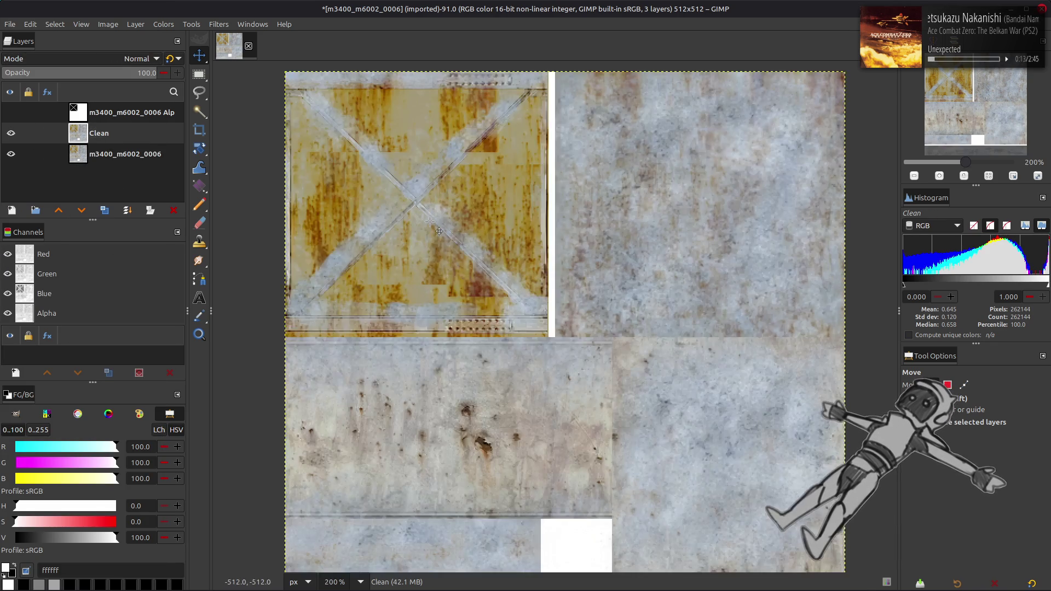
key(3)
click(11, 133)
click(11, 133)
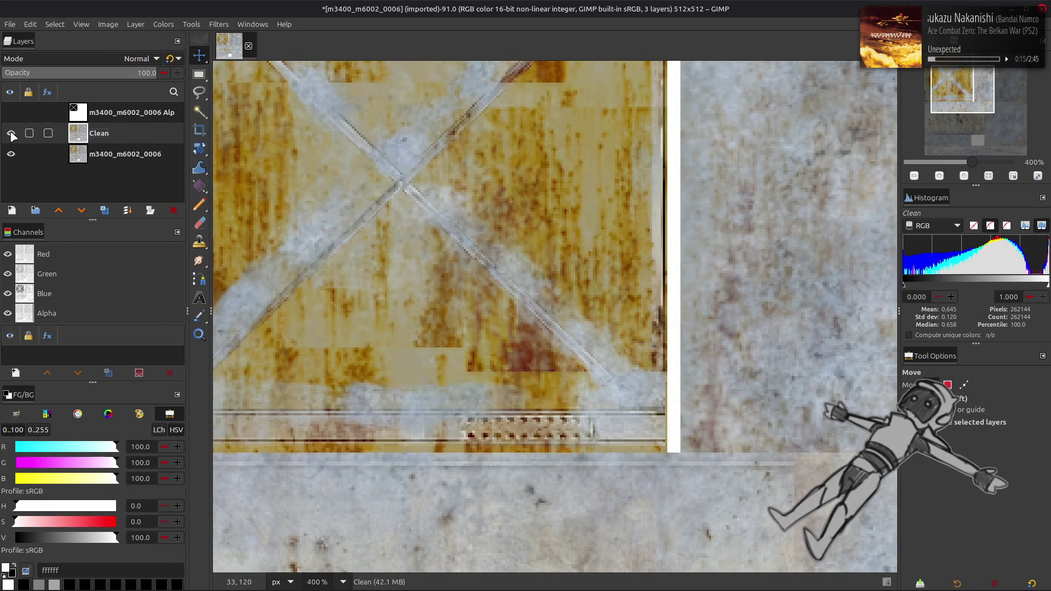
click(11, 133)
click(10, 133)
click(11, 133)
click(11, 133)
click(11, 133)
click(11, 133)
- Duplicate Clean twice, G'MIC-blur a copy by 0.5, and set Grain extract then Grain merge
click(106, 211)
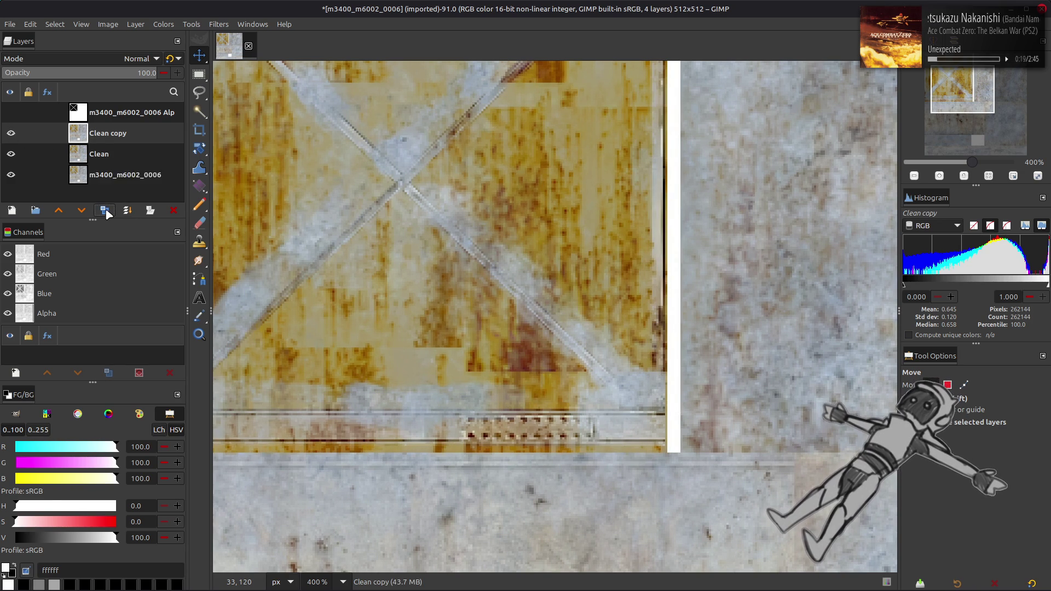
click(105, 210)
click(222, 26)
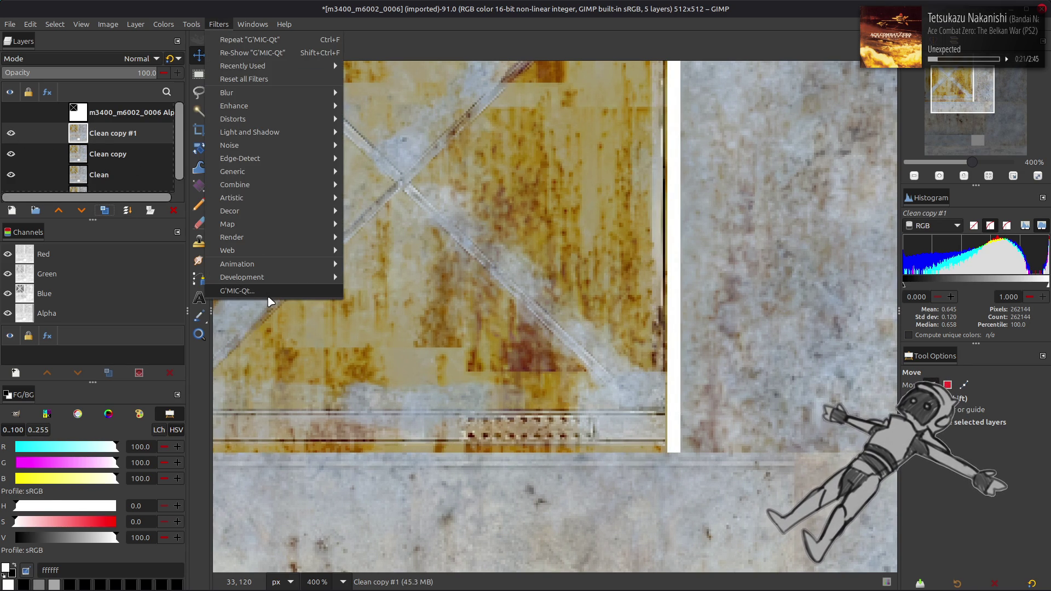
click(268, 297)
text(0.5)
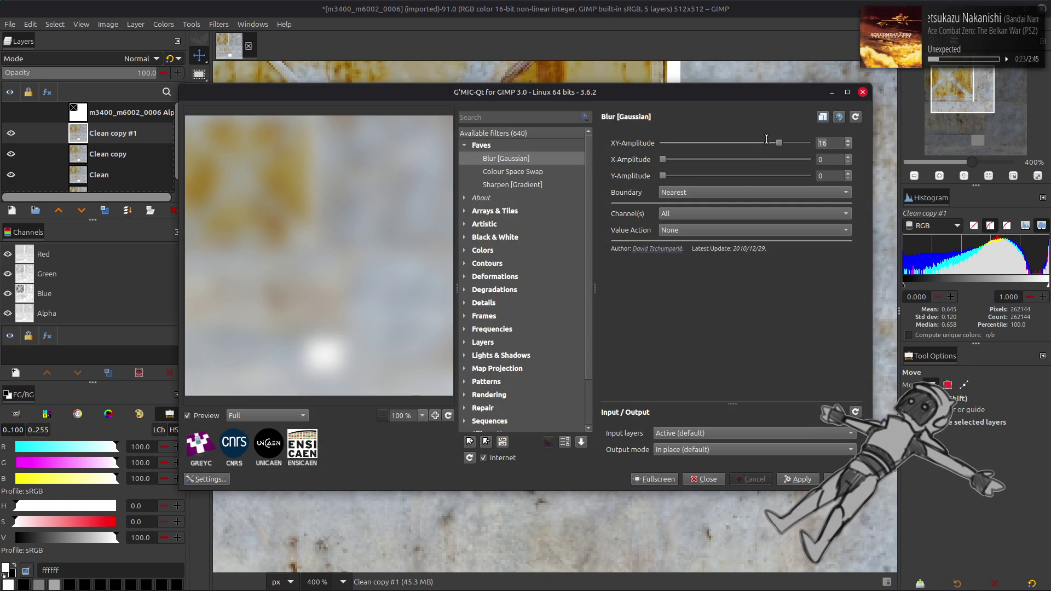
key(Return)
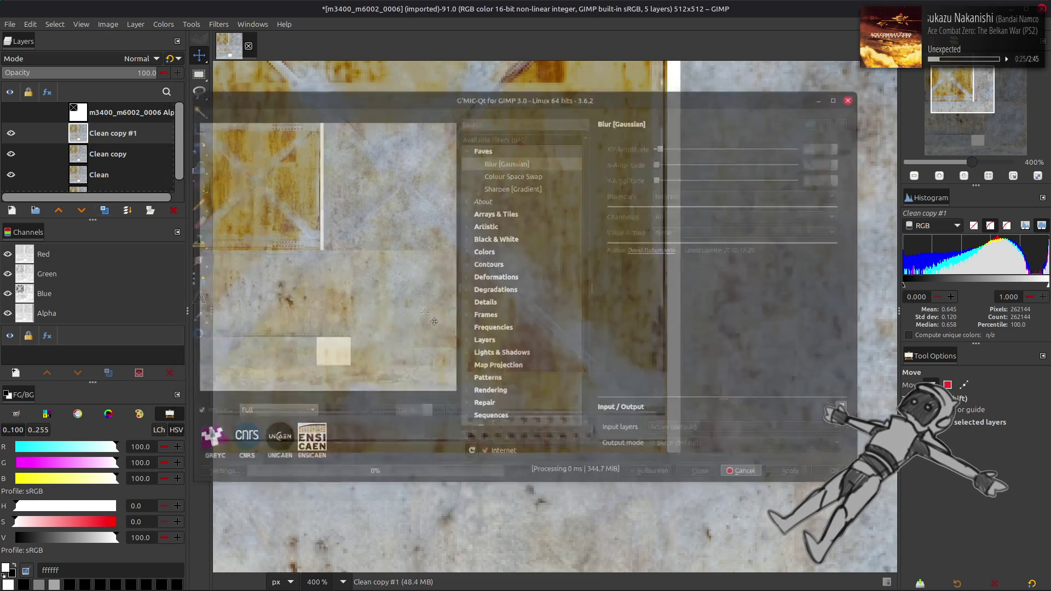
click(113, 60)
click(55, 474)
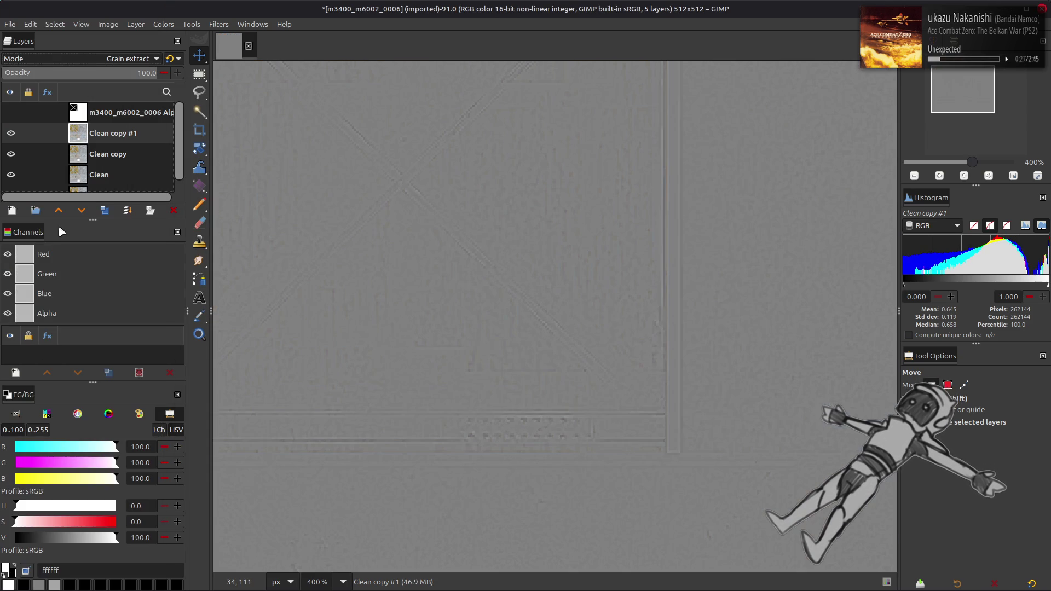
click(134, 58)
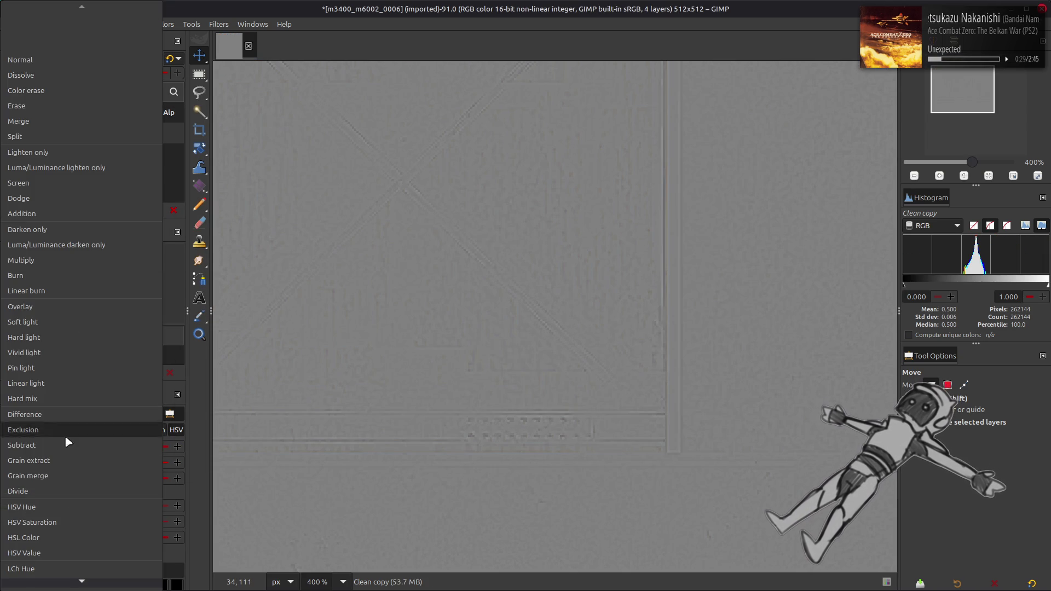
click(55, 475)
- Toggle the Clean copy layer to compare the grain-merge result, then remove the Clean copy
click(11, 134)
click(11, 133)
click(11, 134)
click(11, 134)
click(11, 133)
click(11, 133)
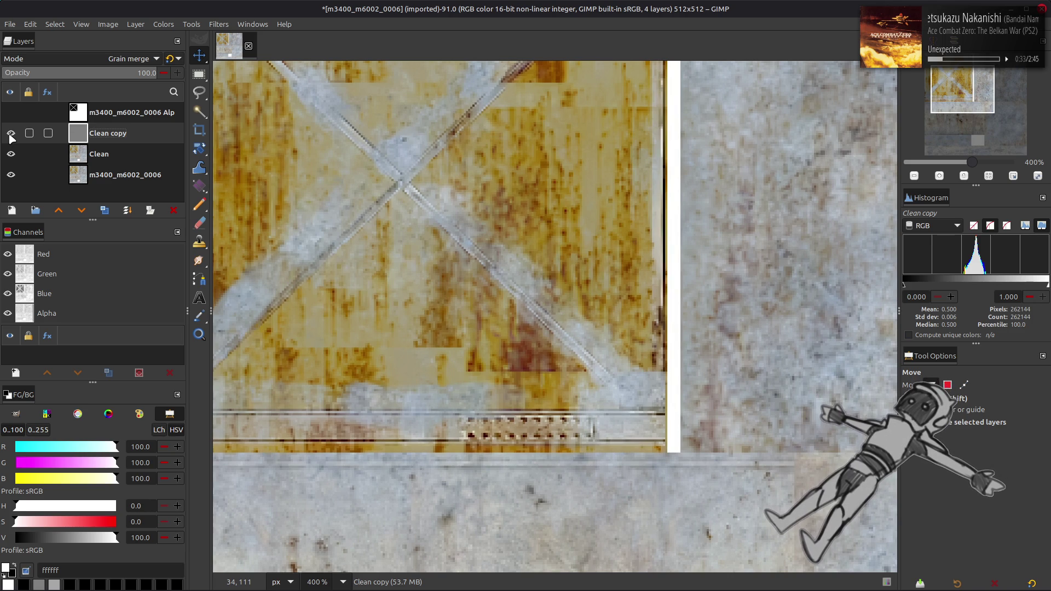
scroll(555, 316, down, 5)
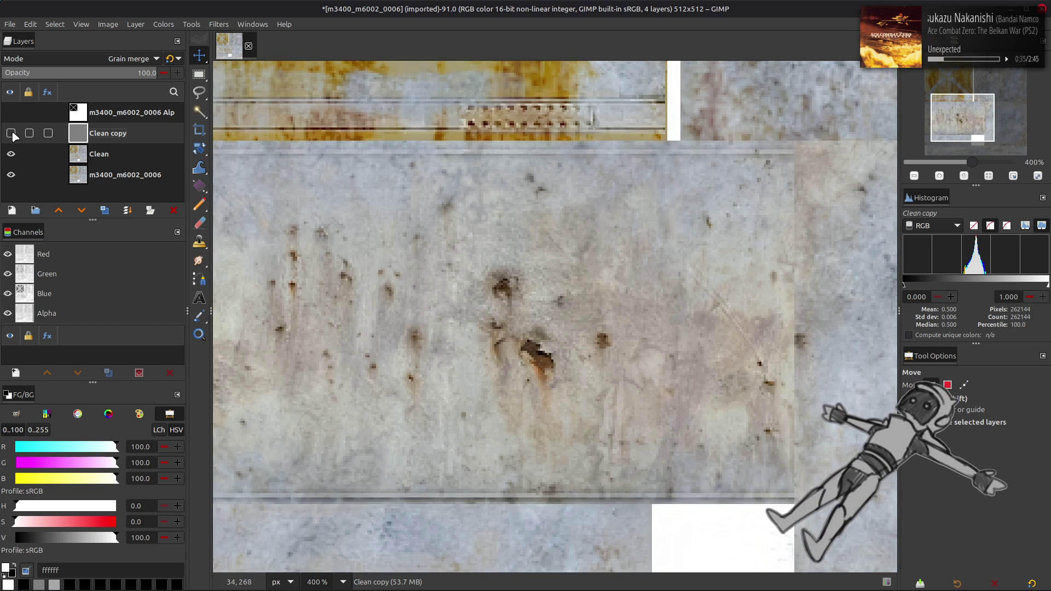
key(shift+ctrl+m)
- Reselect Clean and toggle it repeatedly to compare against the original texture, leaving it visible
click(110, 156)
click(110, 133)
click(11, 133)
click(11, 134)
click(11, 134)
click(11, 134)
click(10, 133)
click(11, 134)
click(11, 134)
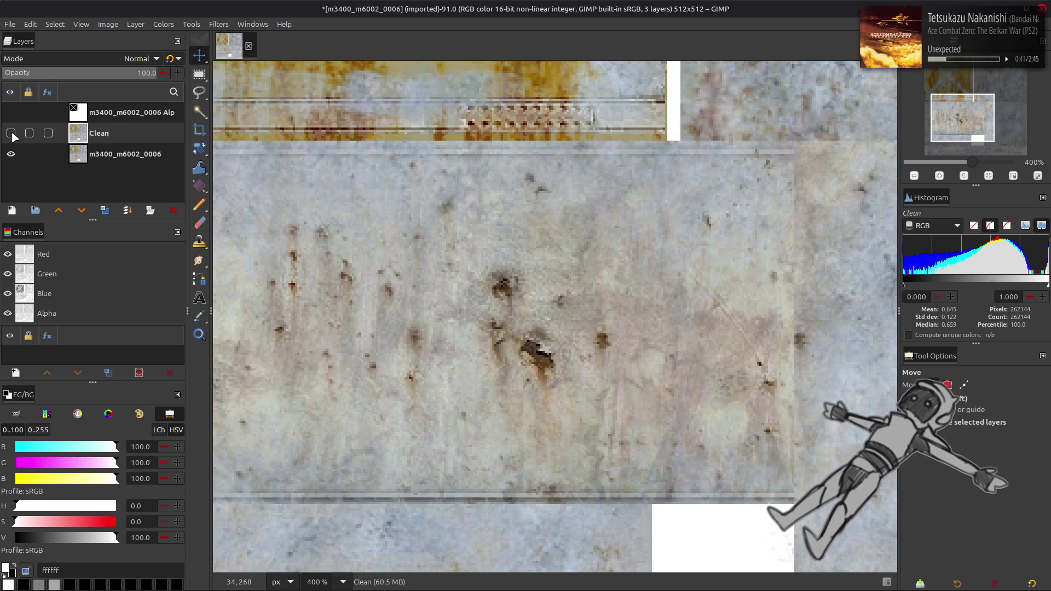
scroll(13, 135, up, 5)
click(10, 133)
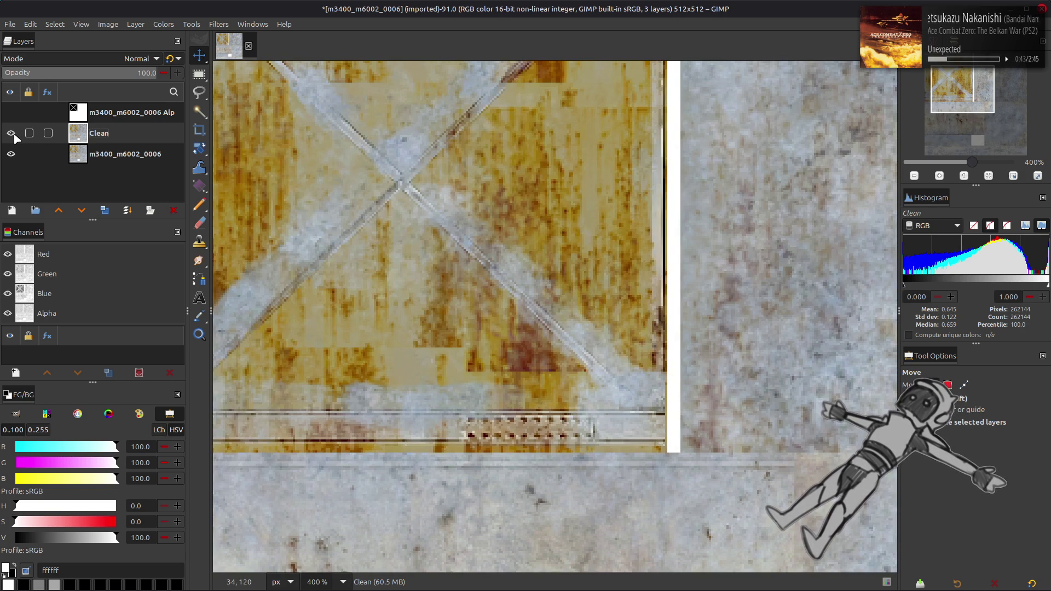
click(11, 134)
click(11, 134)
click(11, 133)
click(11, 134)
click(11, 133)
click(11, 133)
click(11, 134)
click(11, 133)
scroll(287, 188, up, 2)
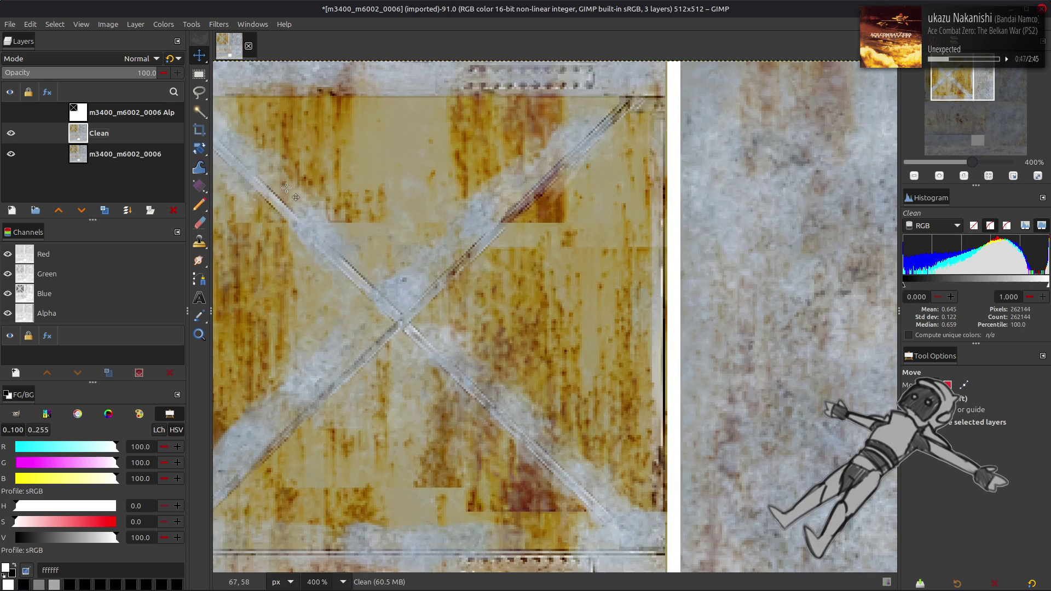
click(11, 134)
click(11, 133)
click(11, 134)
click(11, 134)
click(11, 133)
click(11, 134)
ctrl+scroll(446, 255, down, 2)
scroll(463, 254, down, 3)
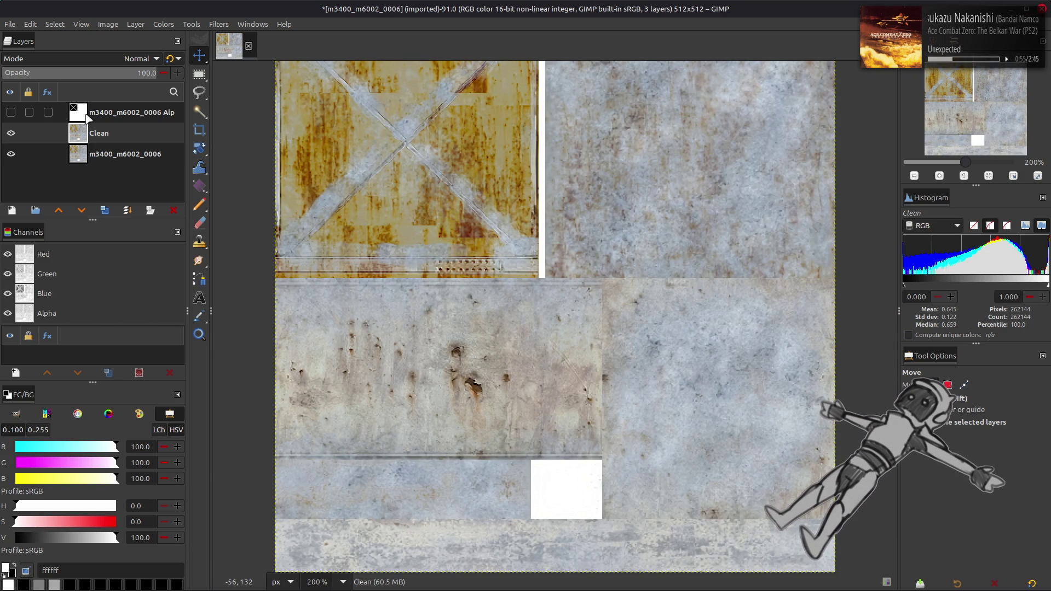
- Duplicate Clean and extract the Y'CbCr Y' luma component as greyscale
click(105, 211)
click(163, 24)
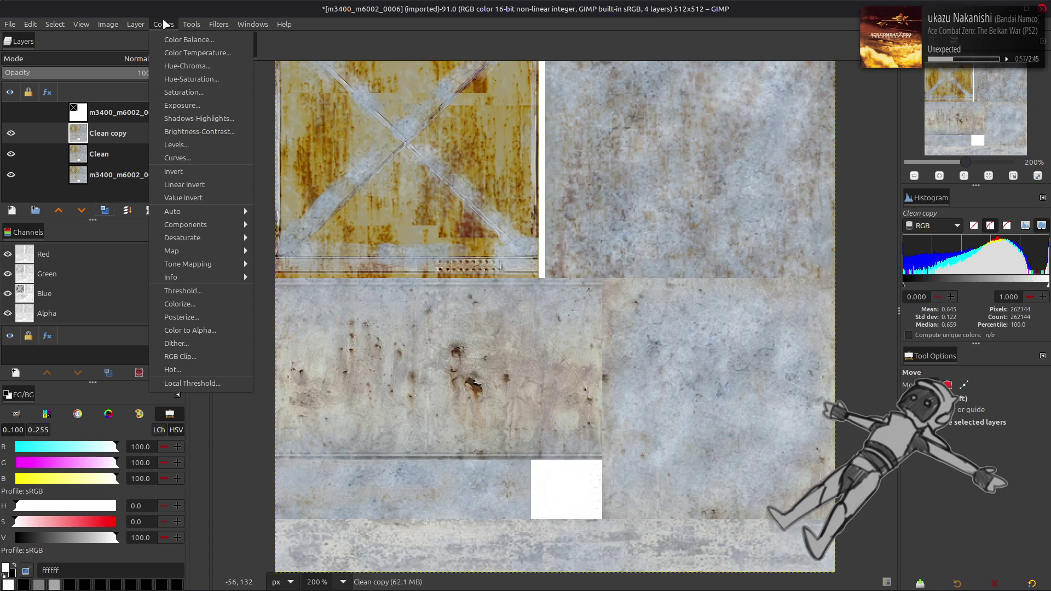
mouse_move(217, 223)
click(285, 239)
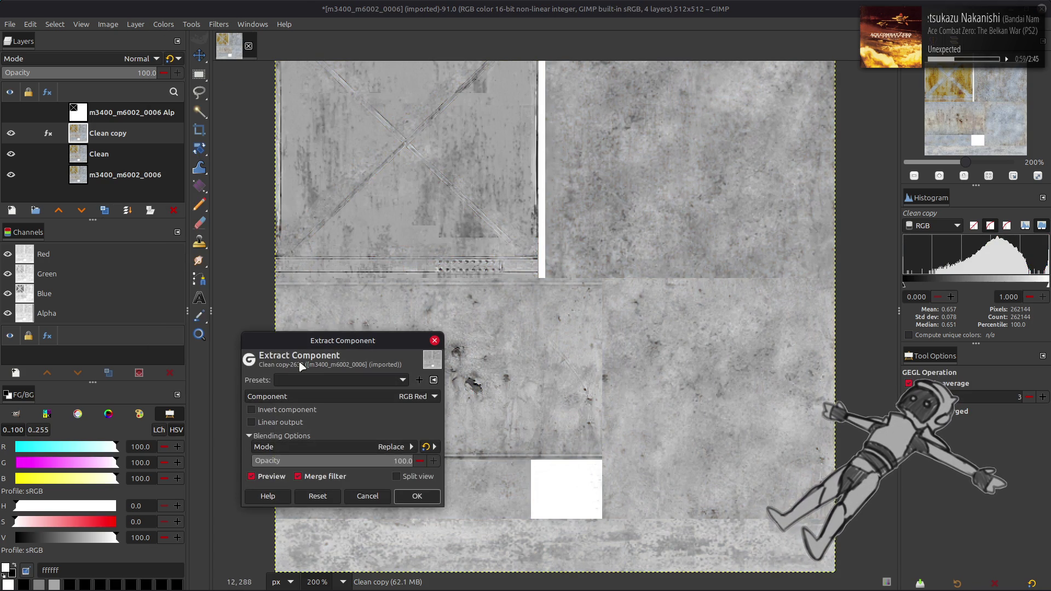
click(329, 396)
scroll(331, 436, down, 3)
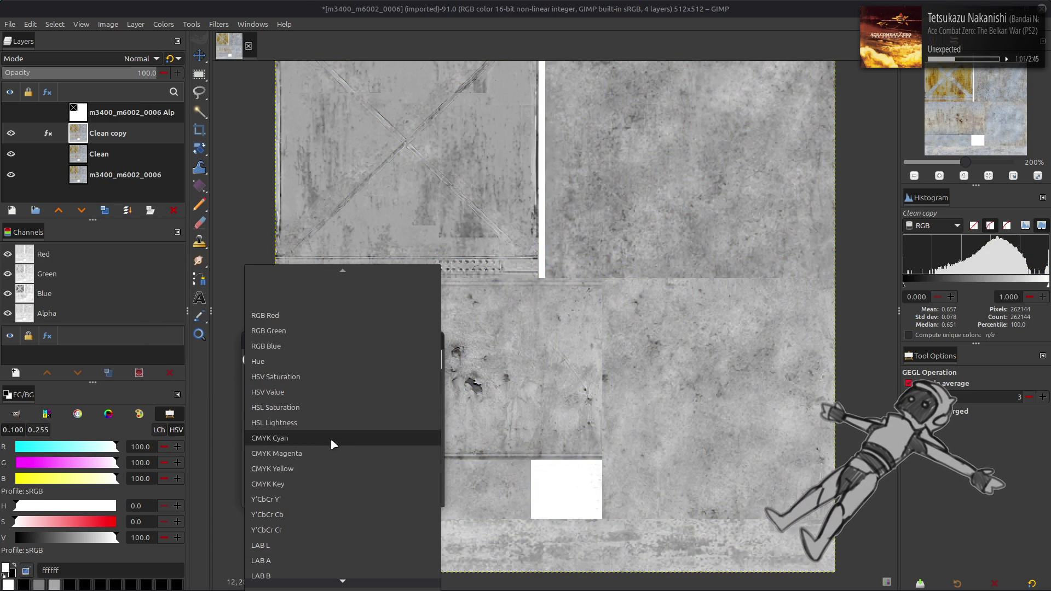
click(323, 502)
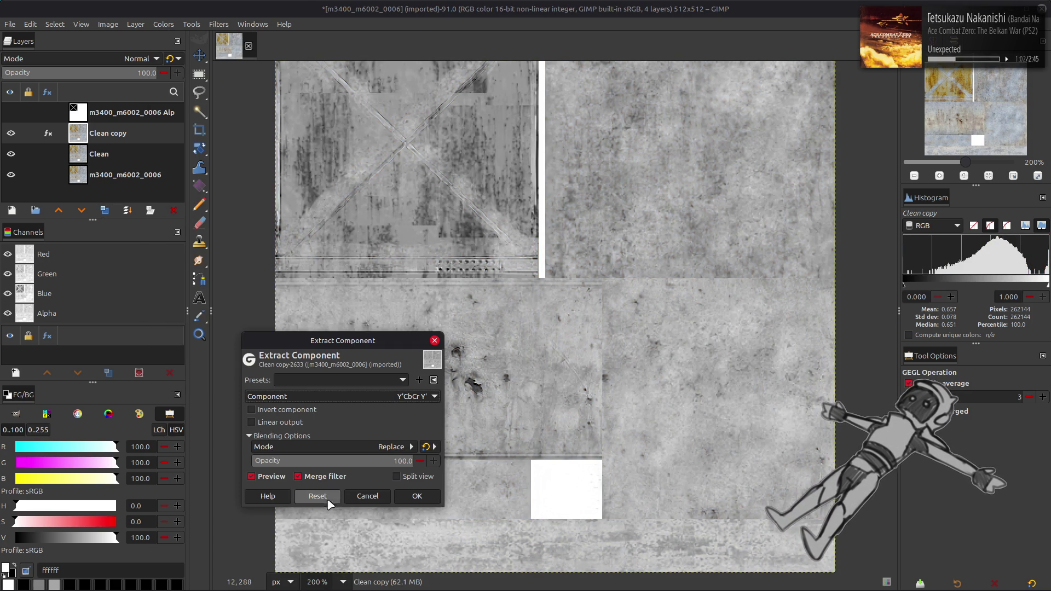
click(418, 498)
- Apply Levels raising the black input level to 90.48
click(163, 24)
click(193, 142)
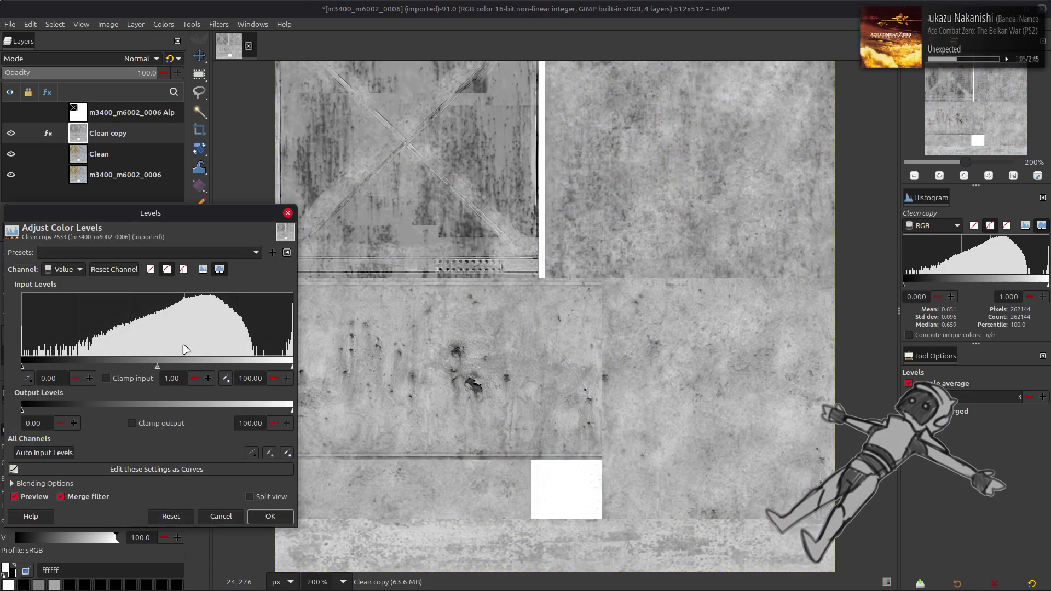
drag(24, 366, 276, 367)
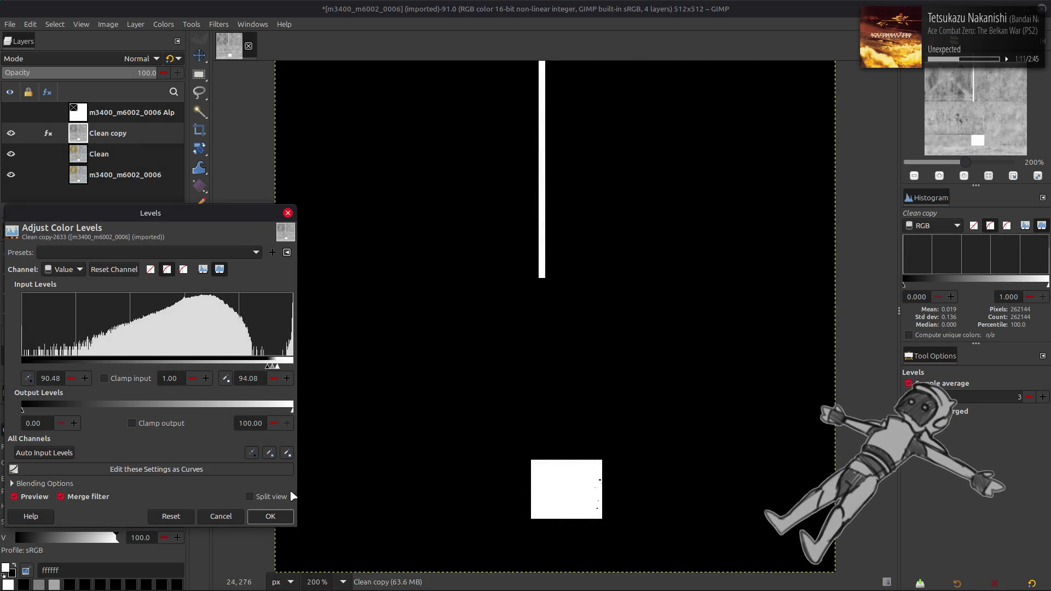
click(285, 518)
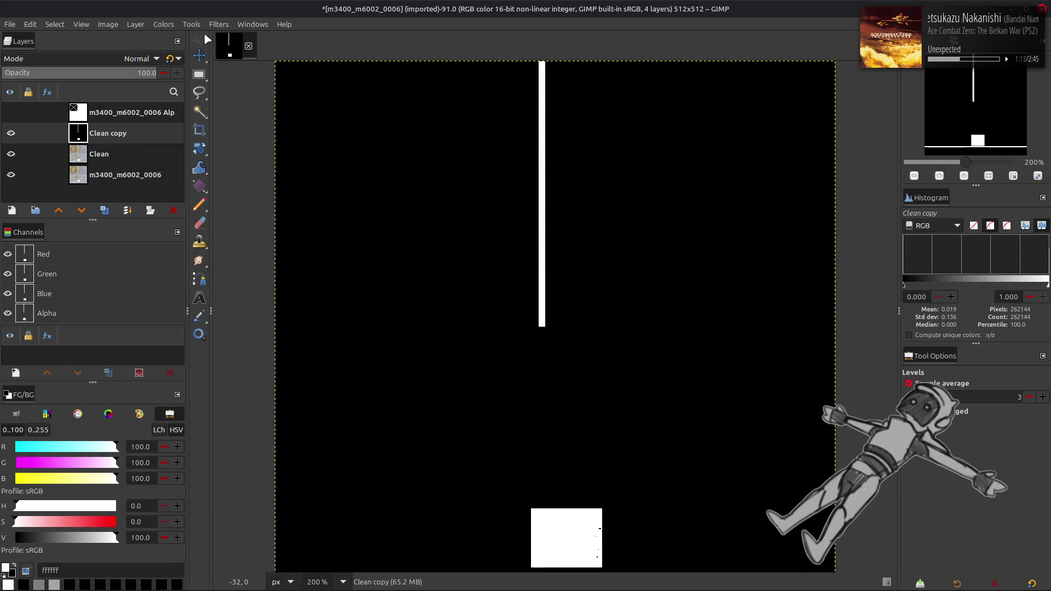
- Apply a median blur with radius 4, high precision and percentile 100
click(219, 24)
click(380, 158)
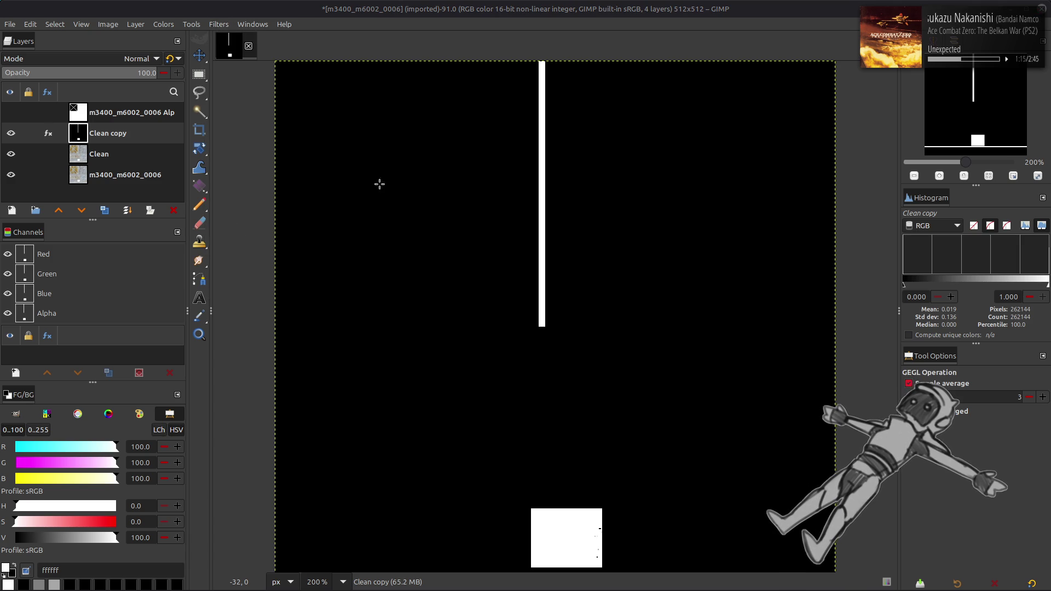
click(432, 410)
click(285, 467)
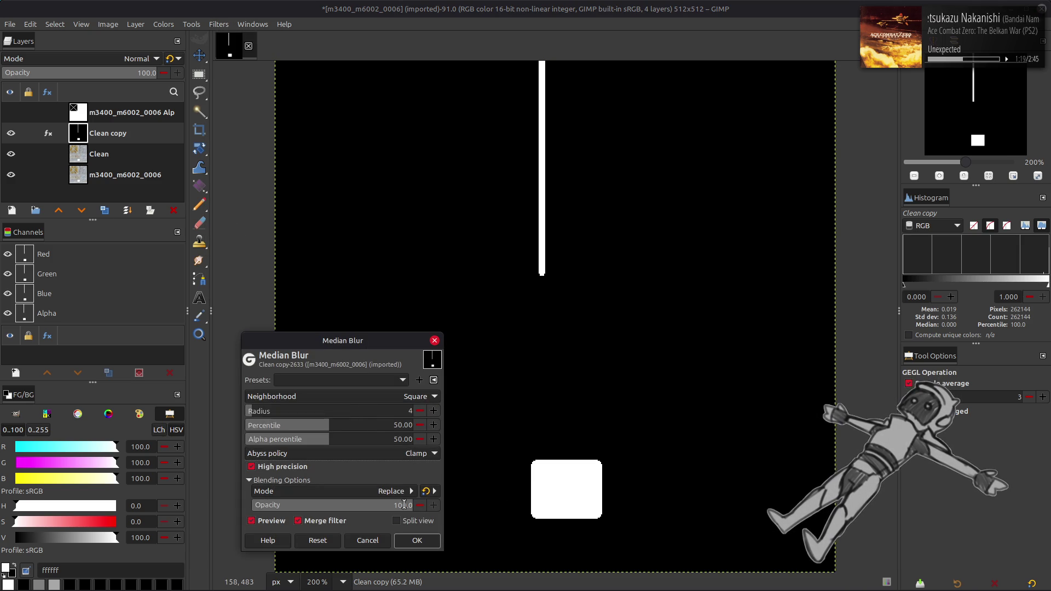
click(275, 524)
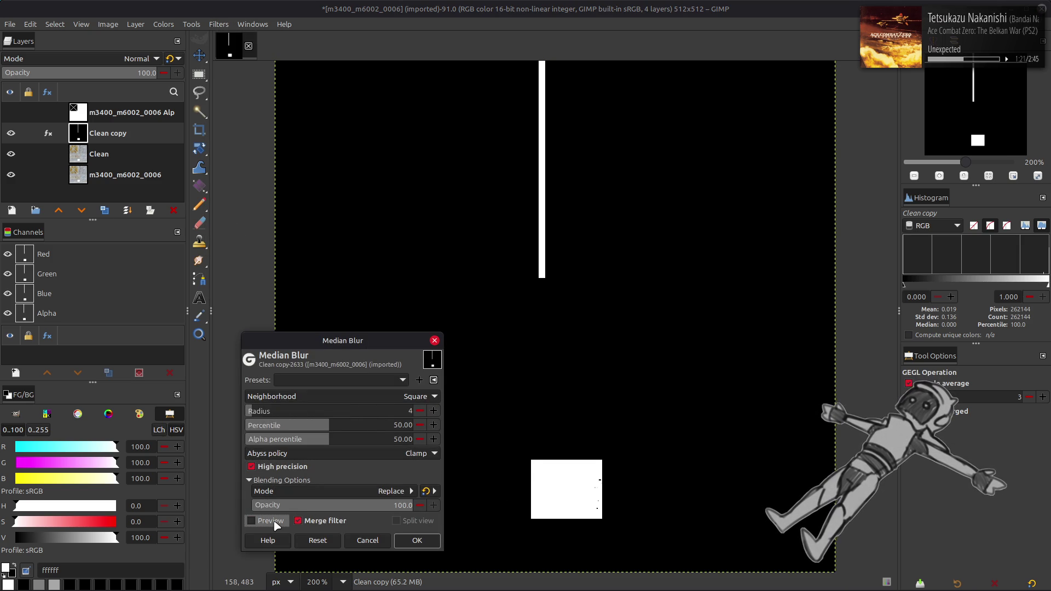
click(275, 524)
drag(324, 426, 542, 434)
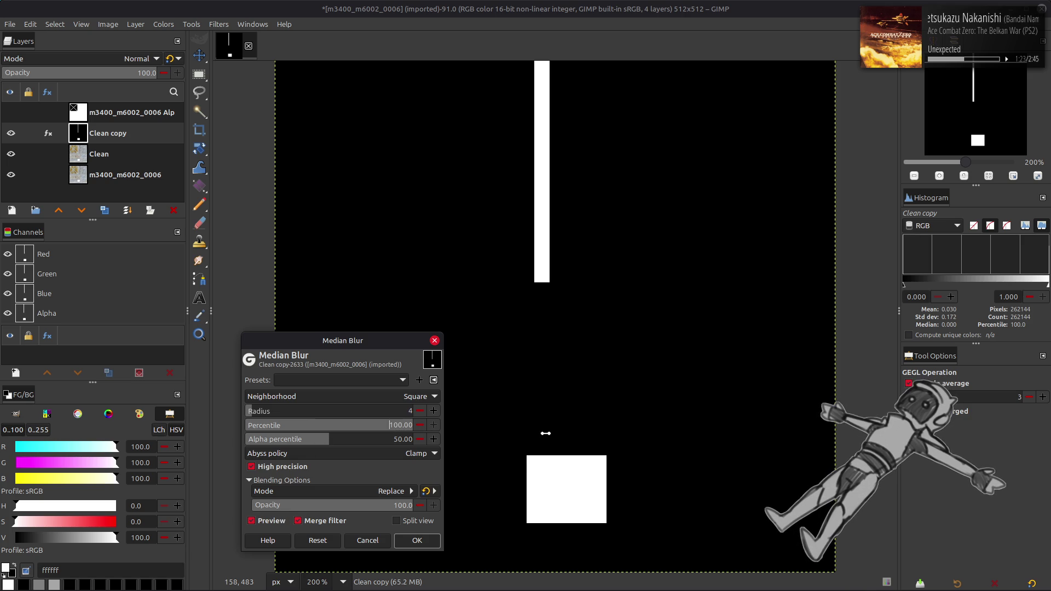
click(416, 544)
- Reapply the median blur with the previous settings but percentile lowered to 0
click(218, 24)
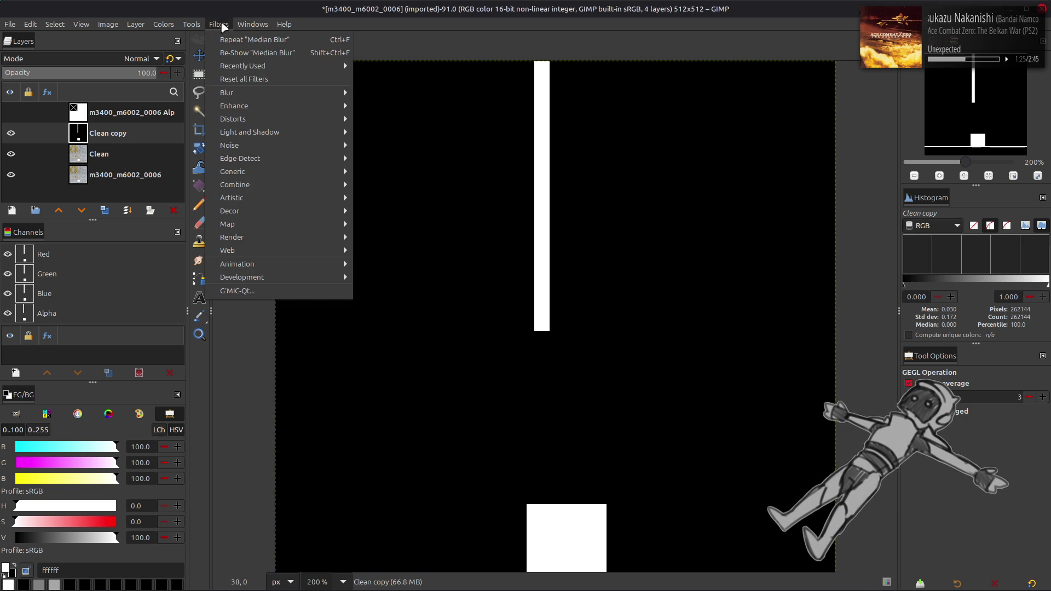
mouse_move(273, 93)
click(383, 145)
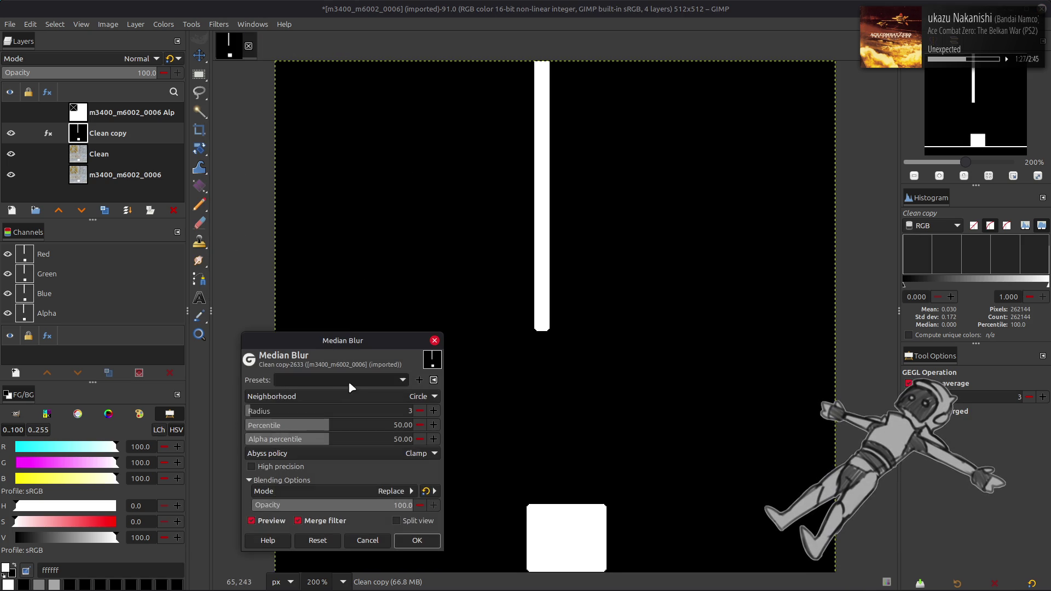
click(348, 379)
click(349, 382)
drag(358, 426, 209, 430)
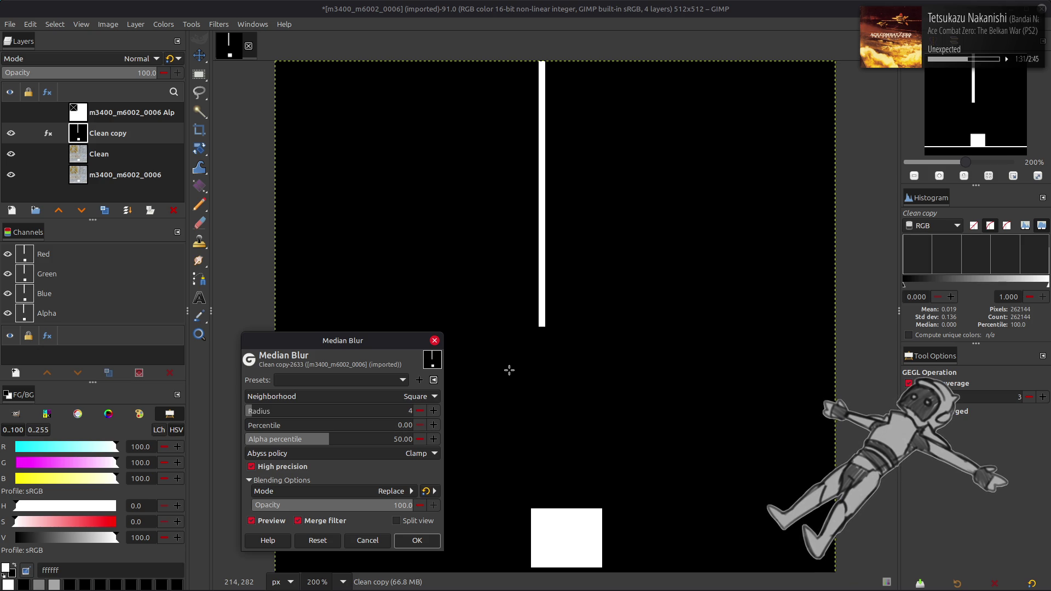
click(415, 541)
scroll(507, 253, down, 1)
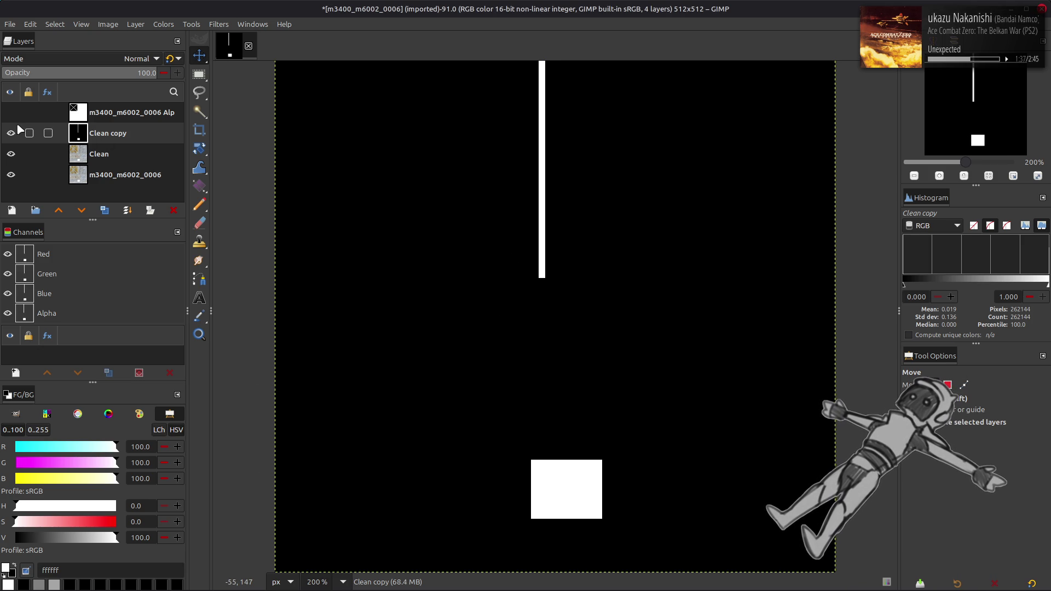
- Invert the mask layer and set it to legacy Multiply at 50% opacity
click(163, 25)
click(190, 171)
click(132, 59)
click(70, 265)
click(169, 59)
click(146, 73)
text(50)
key(Return)
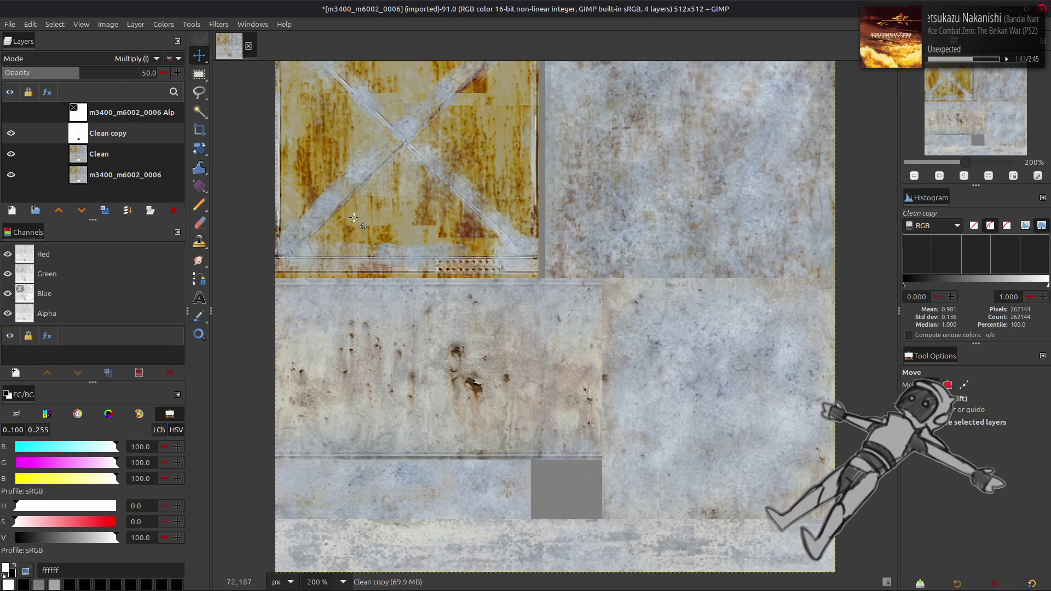
scroll(355, 218, up, 2)
scroll(354, 218, down, 2)
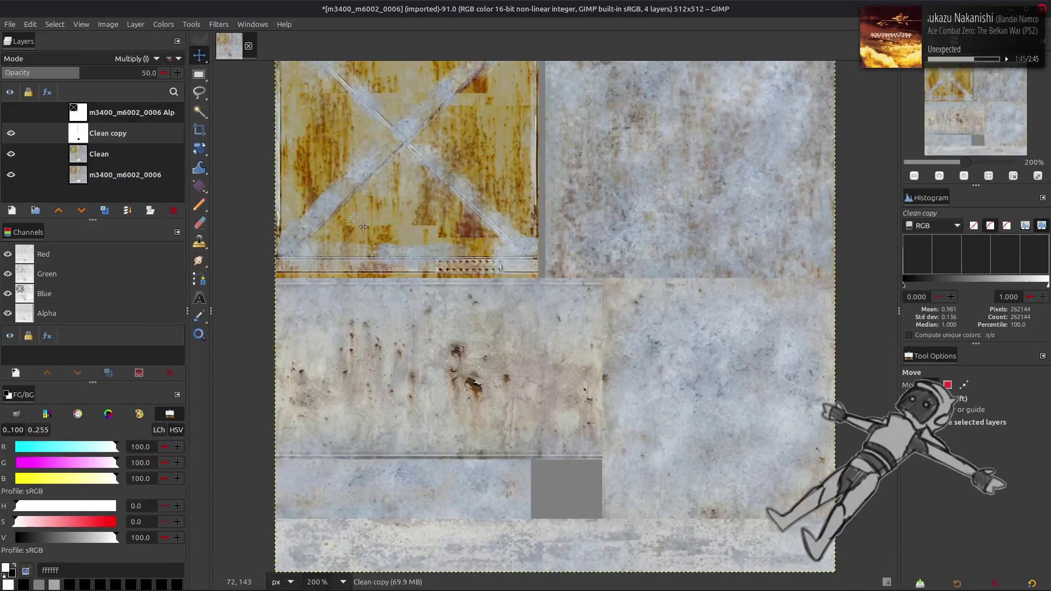
- Compare the darkened copy on and off, and merge it down into Clean
click(10, 134)
click(10, 134)
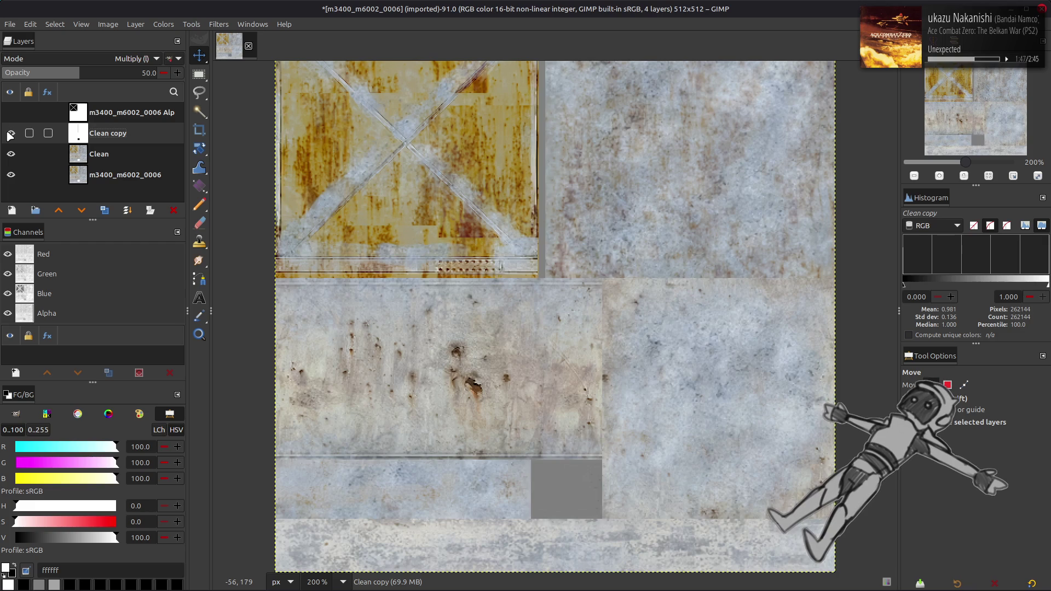
key(ctrl+shift+m)
click(10, 134)
click(11, 134)
click(11, 134)
click(10, 134)
- Save as m3400_m6002_0006.xcf with better but slower compression, then duplicate Clean
key(ctrl+s)
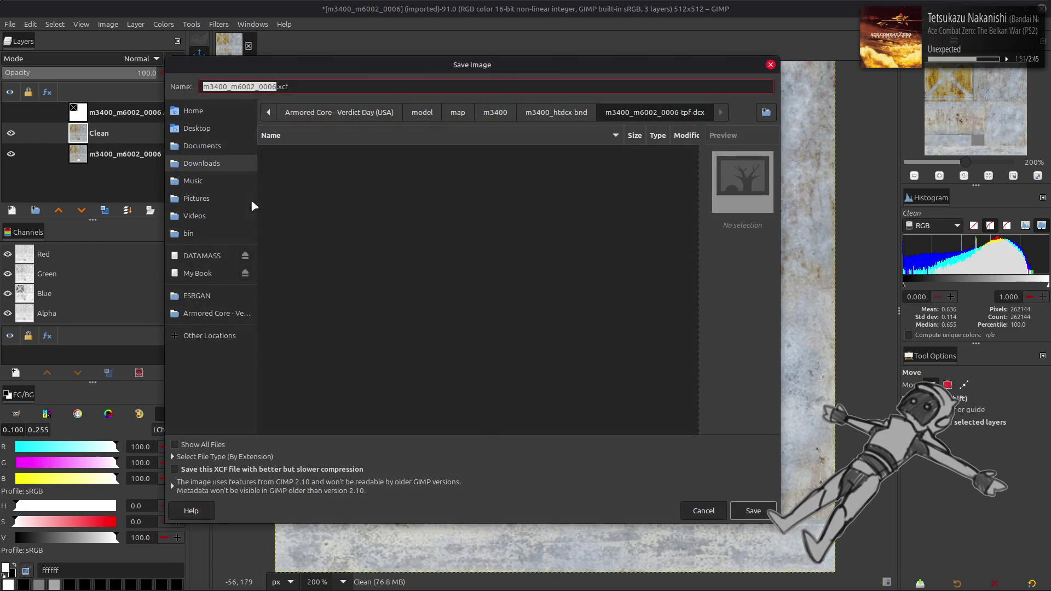
click(361, 469)
click(759, 511)
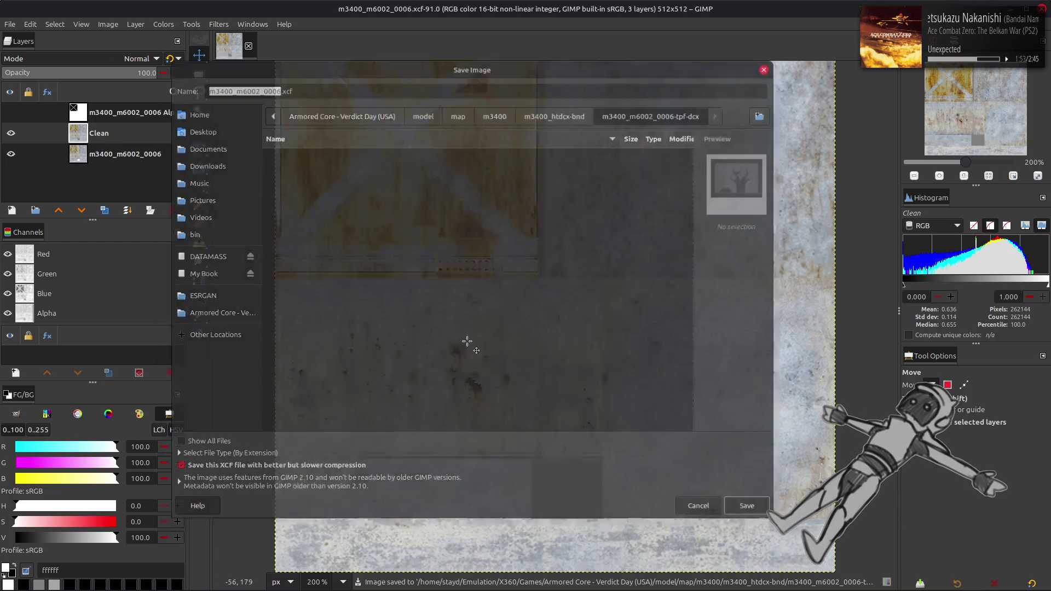
click(104, 211)
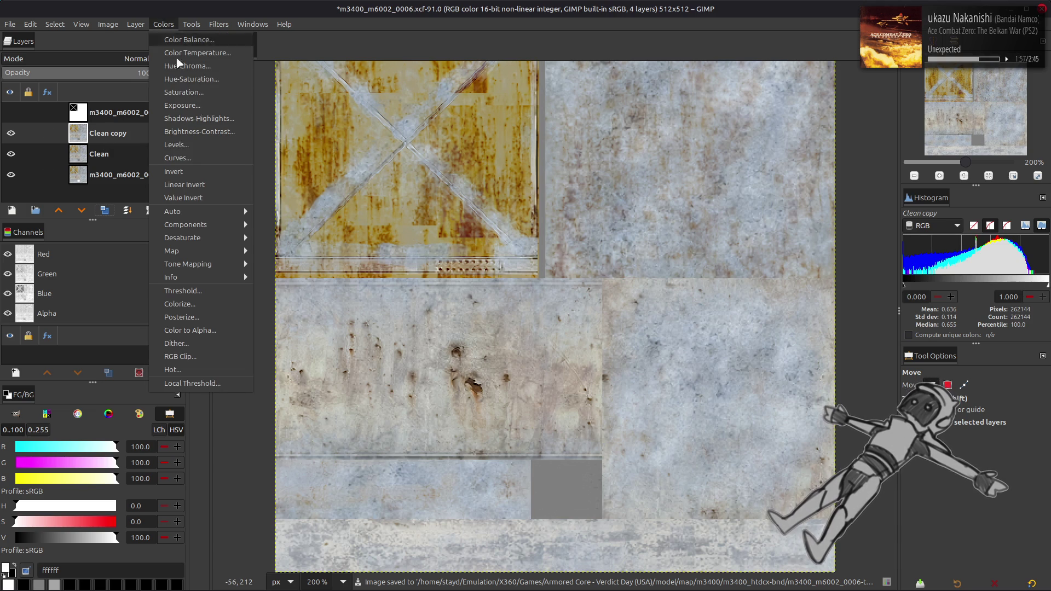
- Apply Levels to the Clean copy, then extract its CMYK Cyan component
click(212, 145)
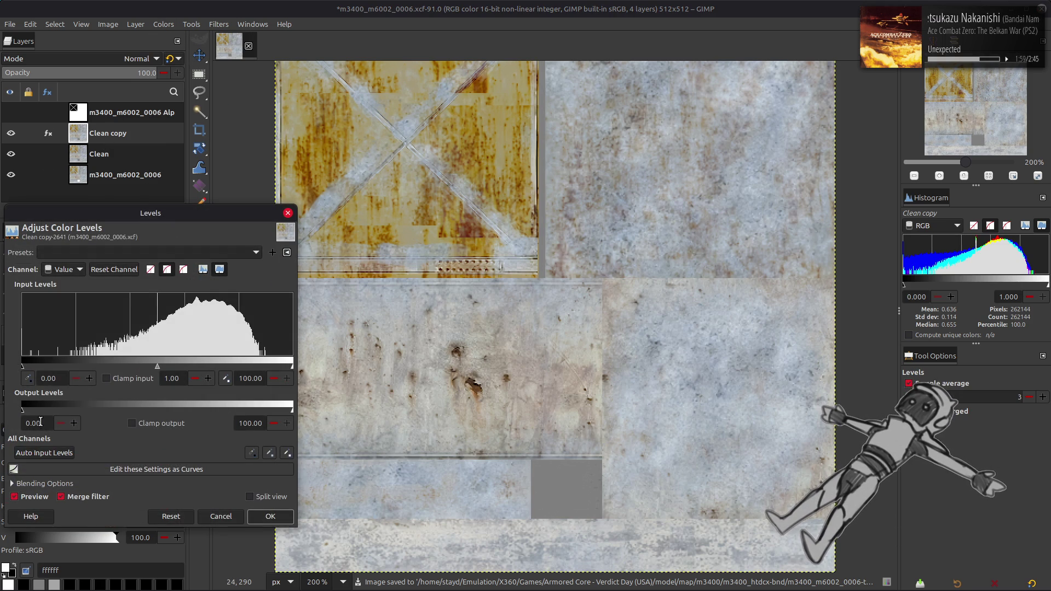
click(271, 516)
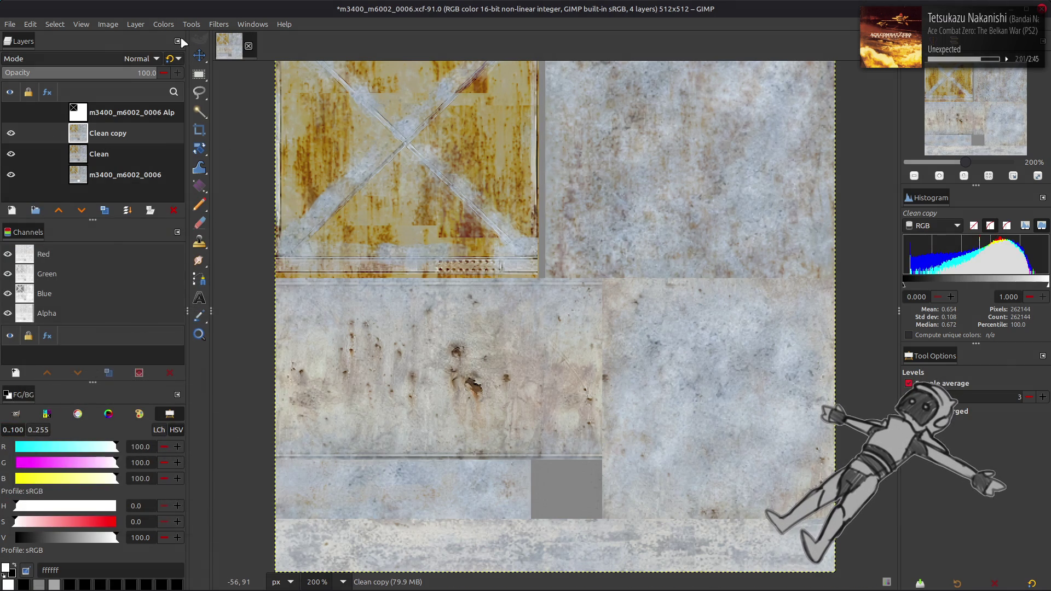
click(163, 24)
mouse_move(209, 222)
click(290, 240)
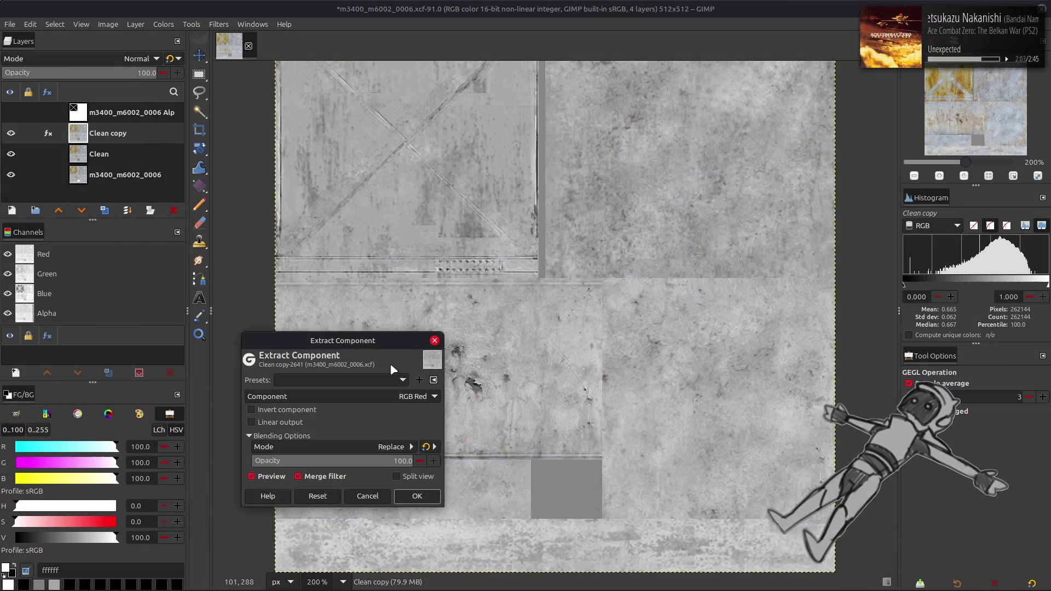
click(396, 396)
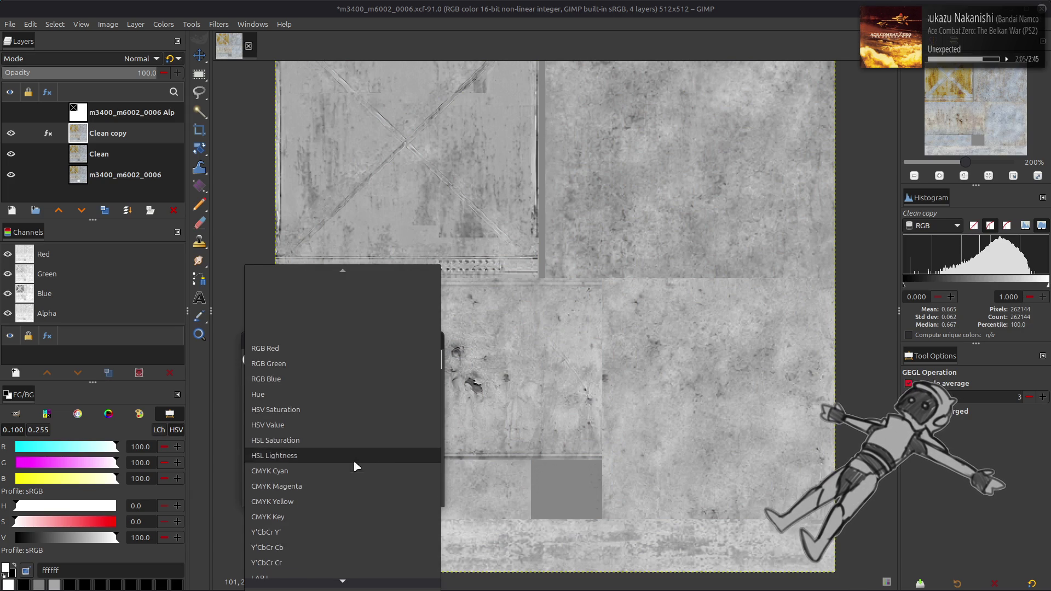
click(328, 470)
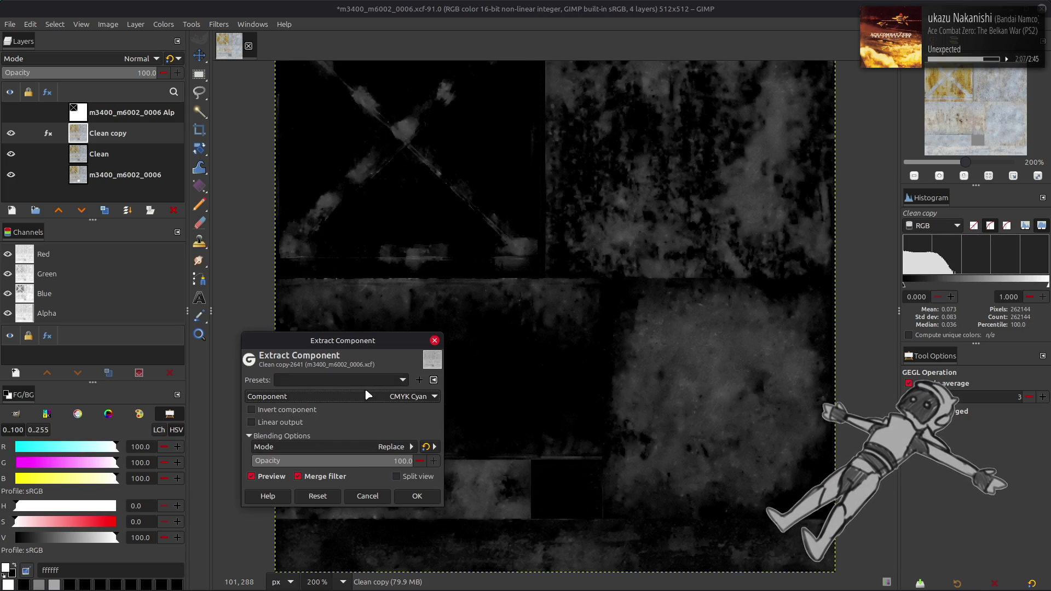
scroll(367, 394, down, 1)
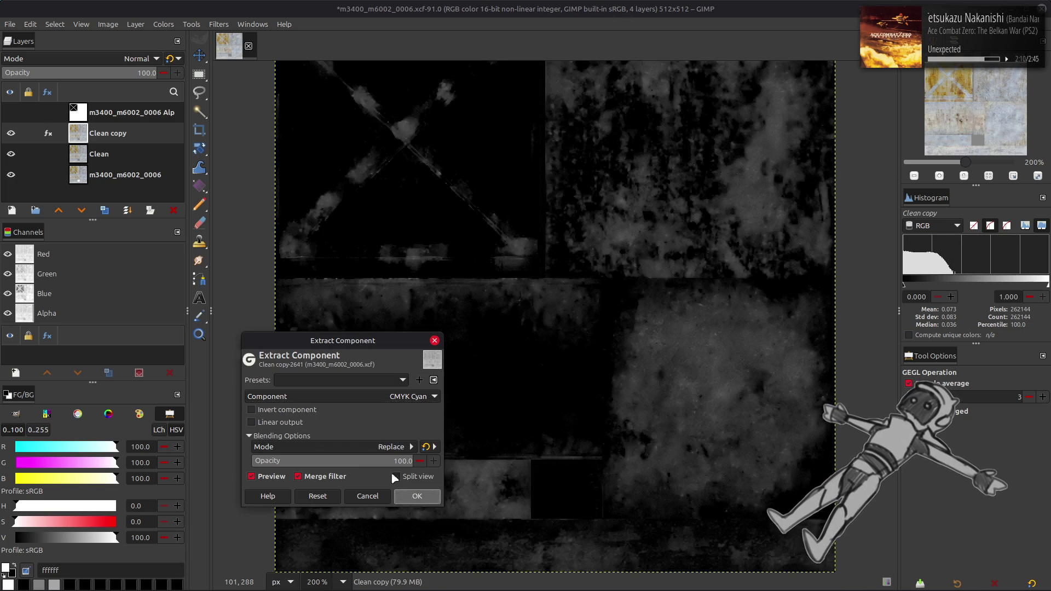
click(417, 496)
- Duplicate Clean again and try a CMYK Yellow extraction, then undo it
click(99, 154)
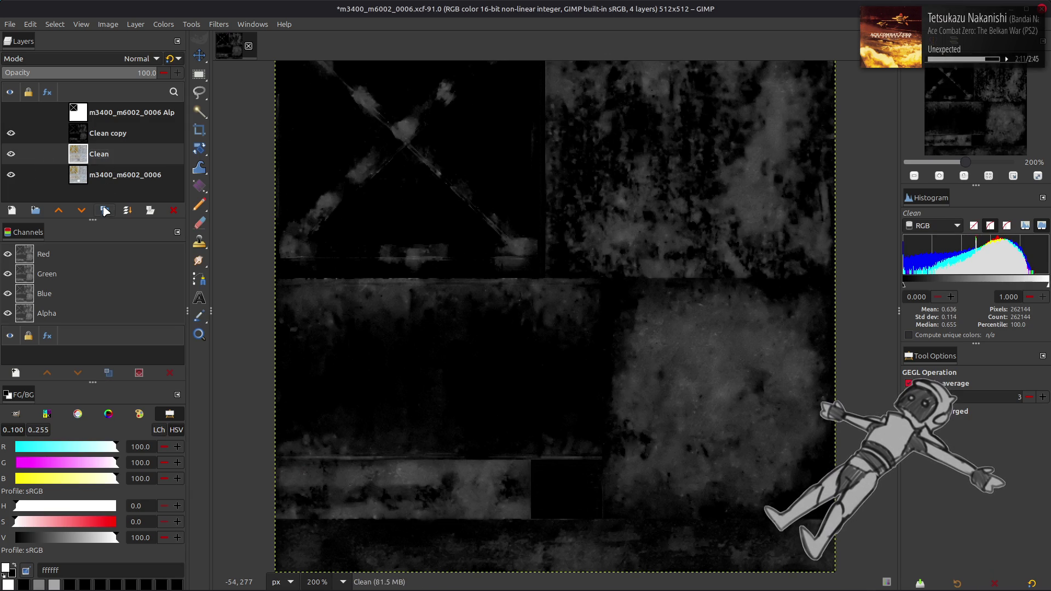
click(104, 211)
click(163, 24)
mouse_move(197, 224)
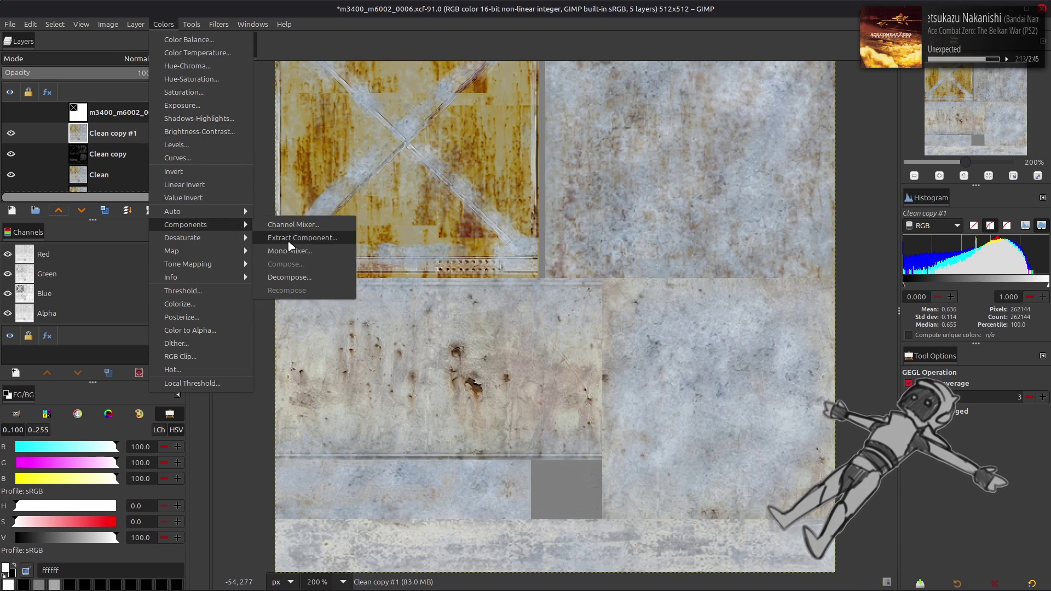
click(280, 241)
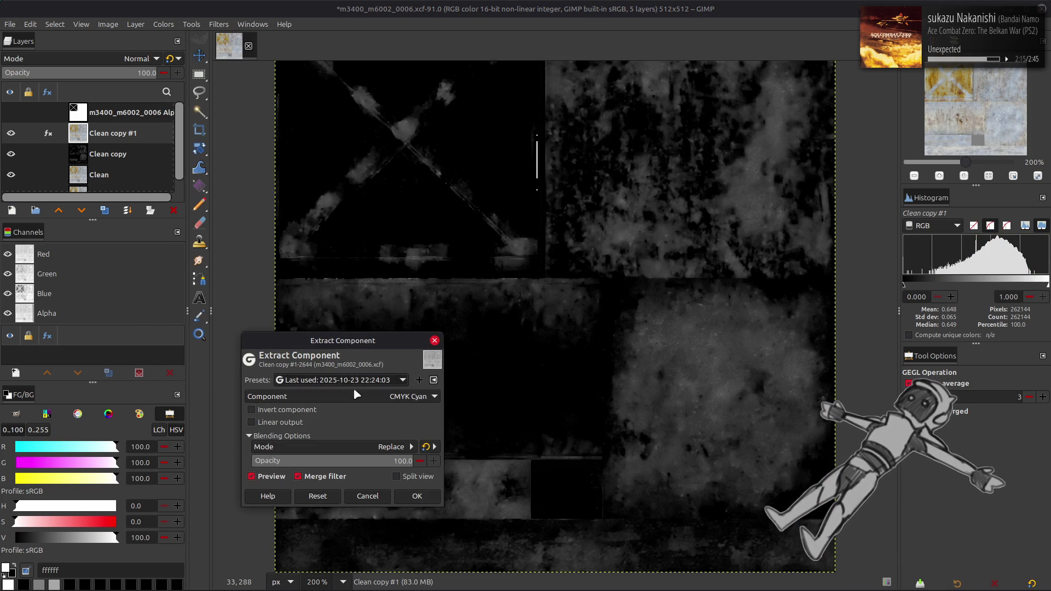
click(361, 398)
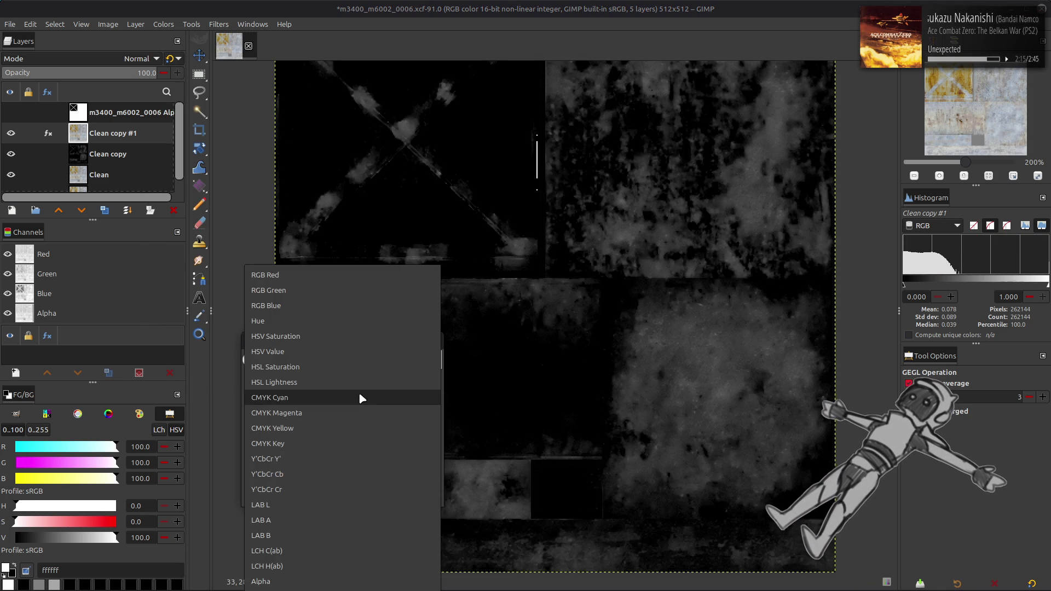
click(352, 427)
click(416, 496)
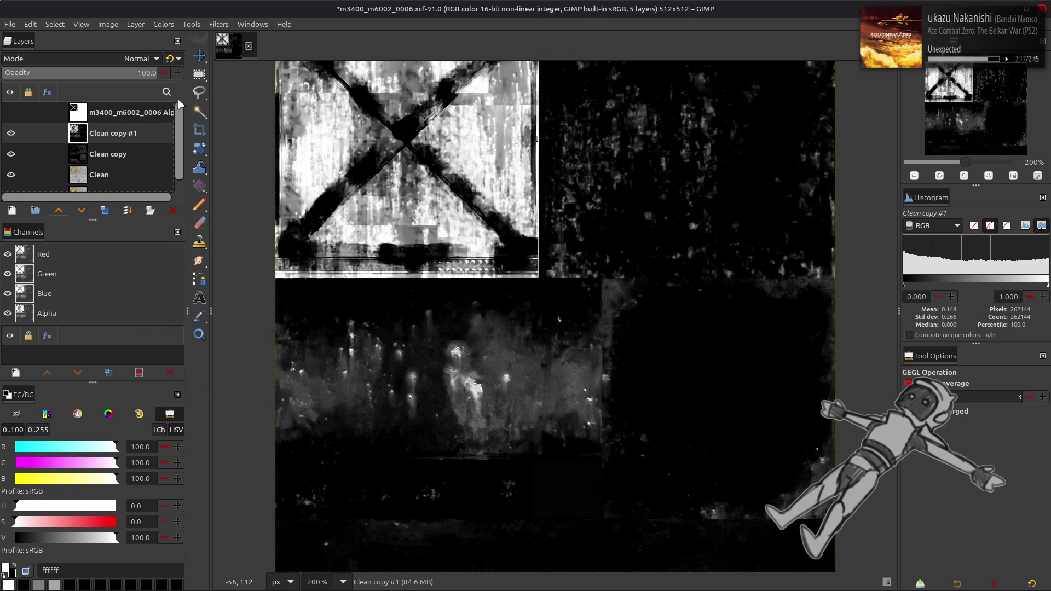
key(ctrl+z)
- Apply Levels to Clean copy #1 and extract its CMYK Yellow component
click(163, 24)
click(176, 145)
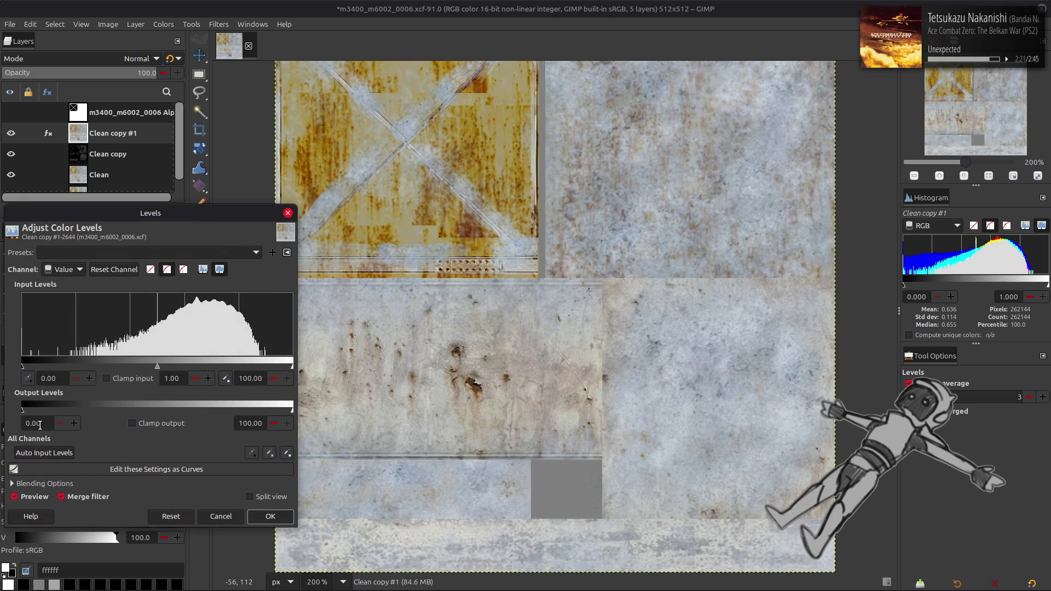
click(271, 516)
click(163, 24)
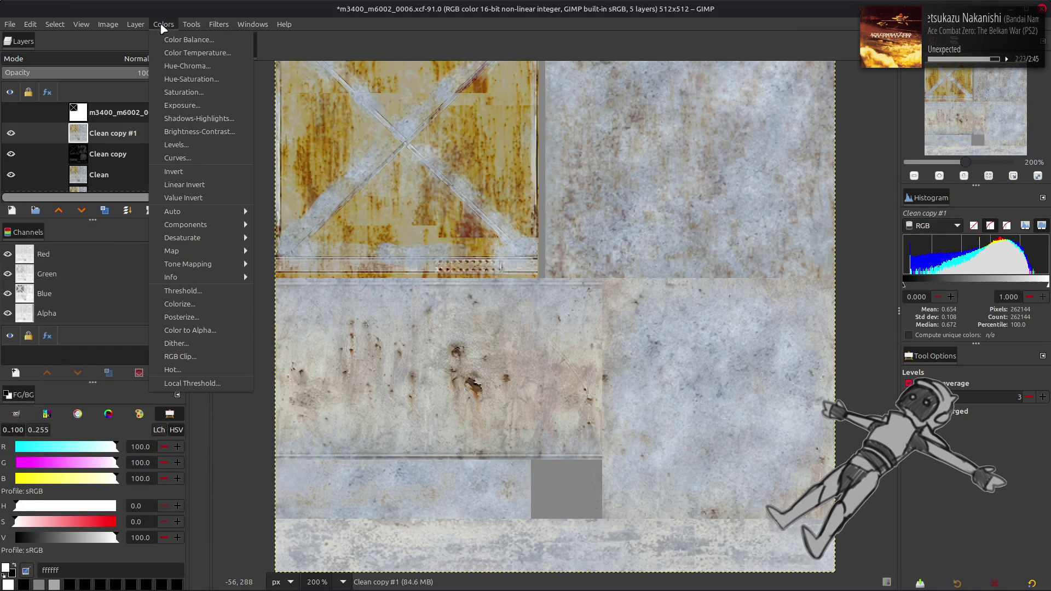
mouse_move(222, 232)
click(290, 238)
click(346, 393)
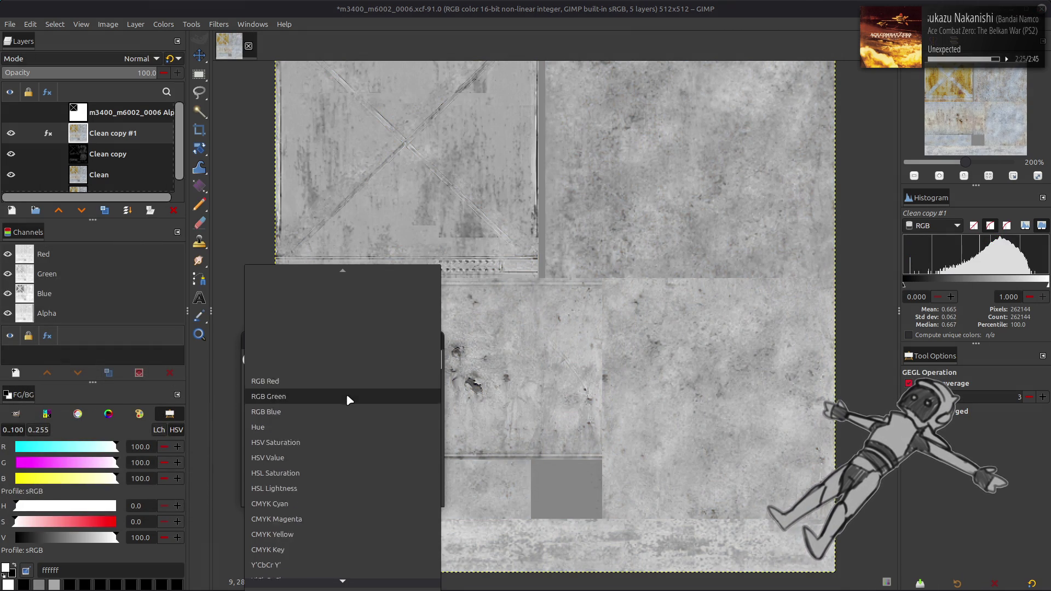
click(328, 447)
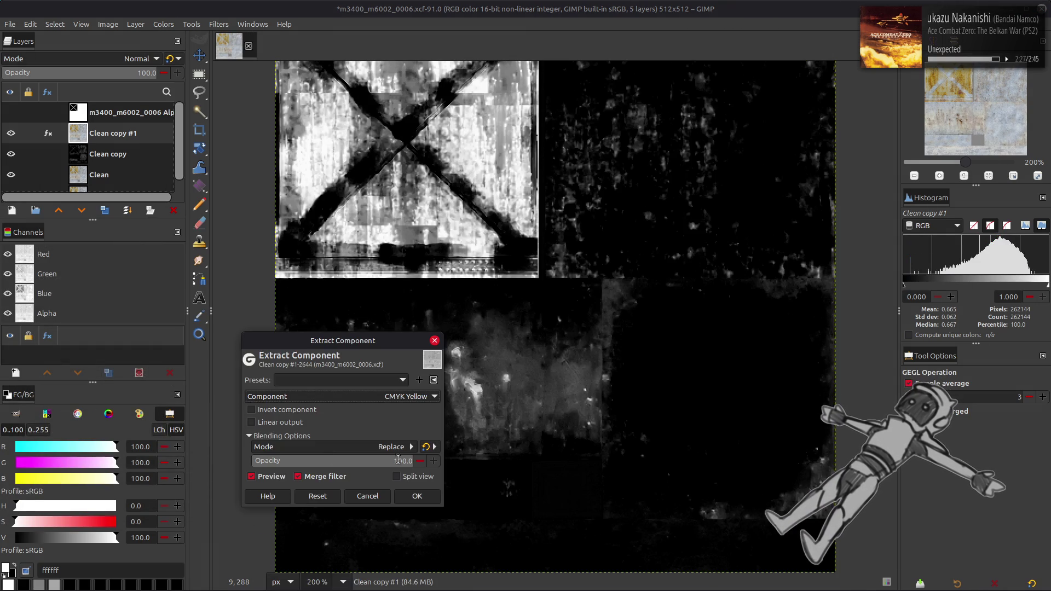
click(418, 496)
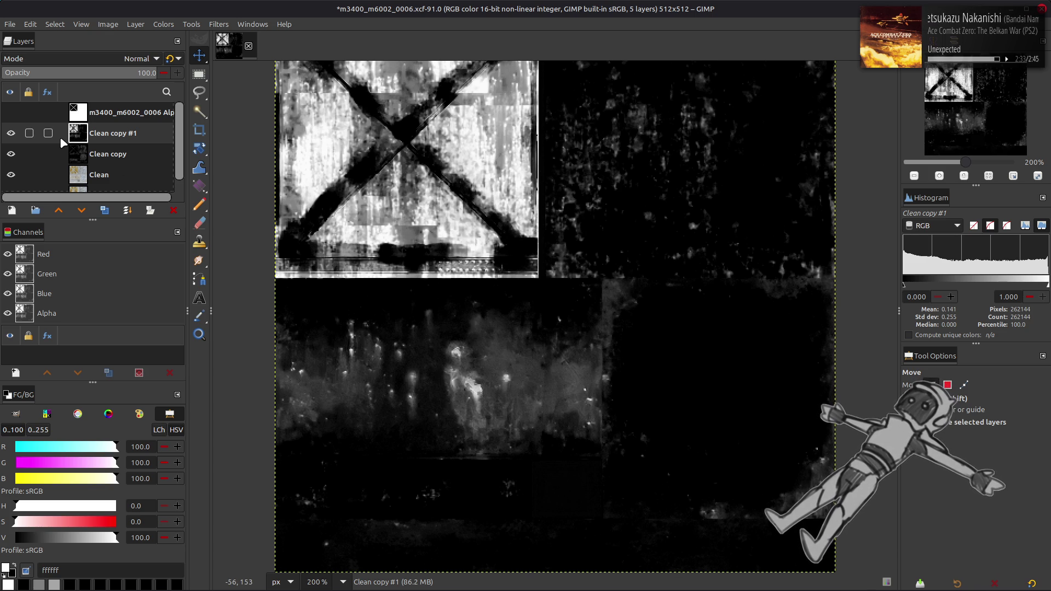
- Compare Clean copy #1 shown and hidden, then rename it Y
click(11, 133)
click(11, 133)
click(11, 133)
click(12, 133)
click(11, 133)
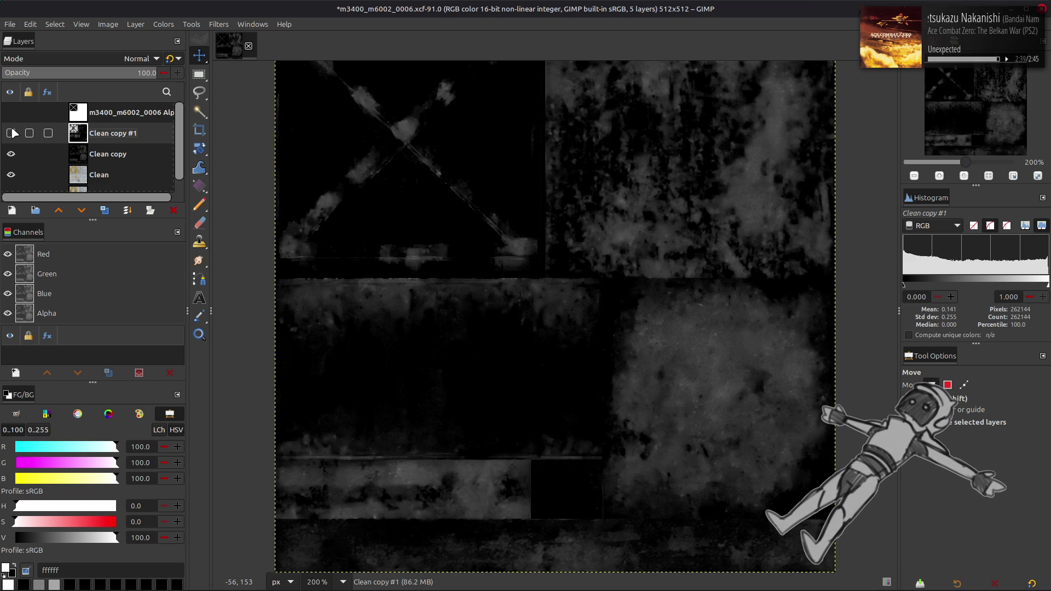
double_click(115, 132)
text(Y)
key(Return)
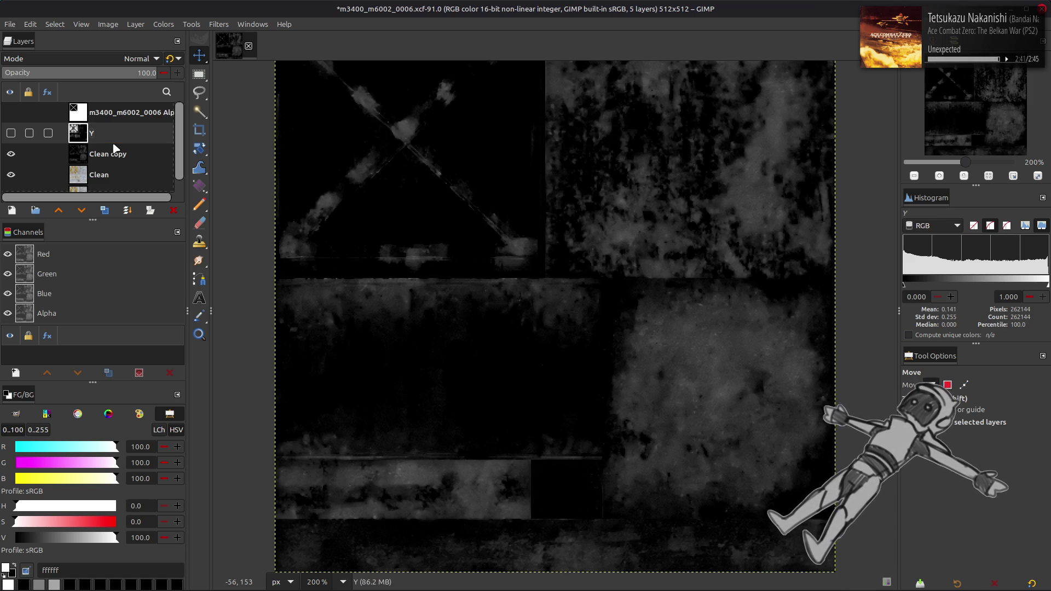
- Move the cyan layer above Y, rename it C, hide it, and save the image
drag(115, 149, 107, 133)
double_click(107, 133)
text(C)
key(Return)
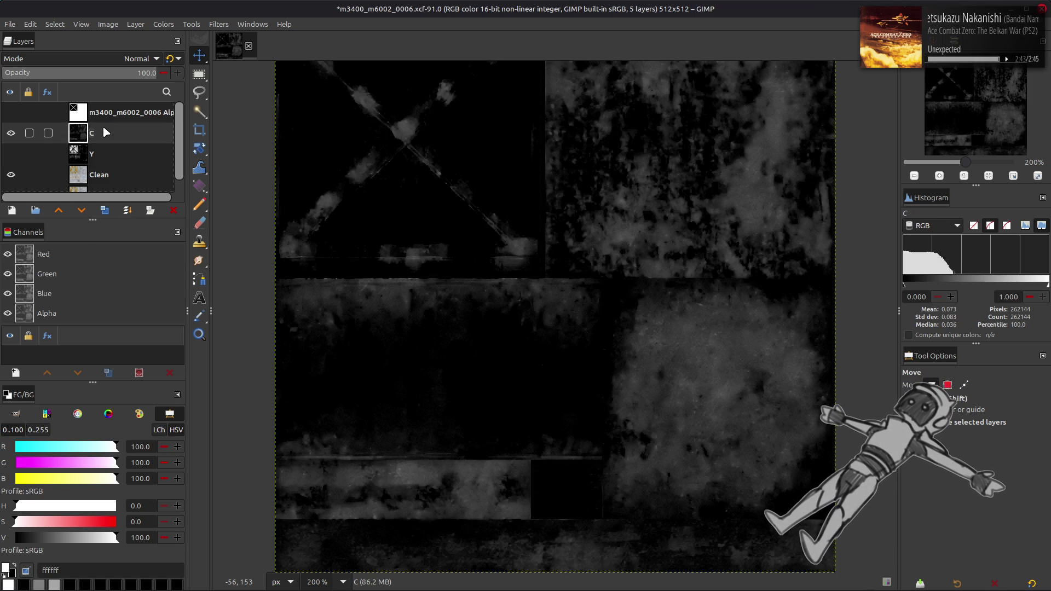
click(18, 132)
scroll(19, 135, down, 1)
click(94, 157)
key(ctrl+s)
click(11, 181)
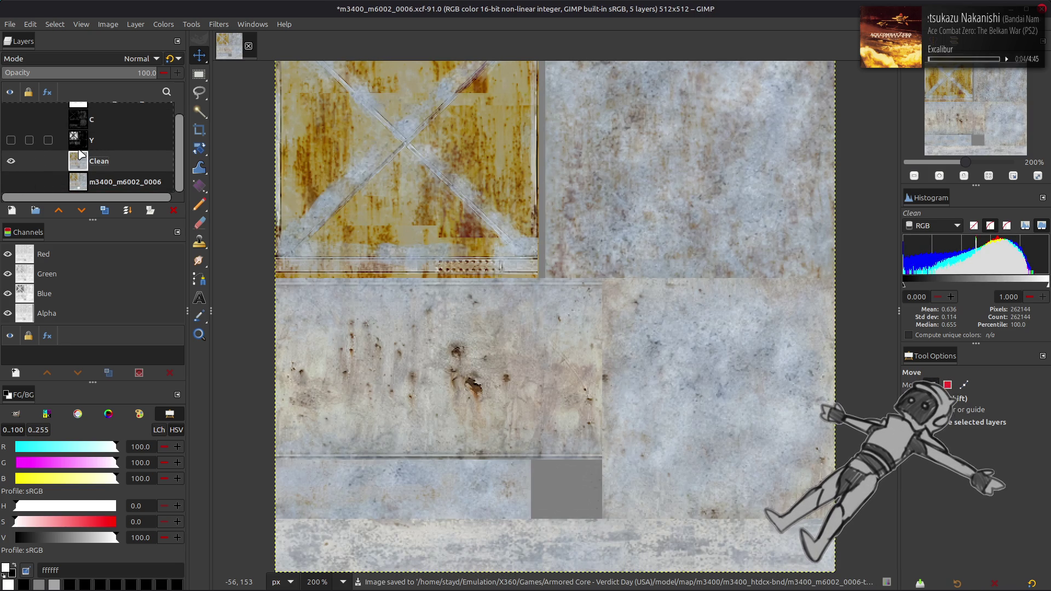
- Duplicate Clean and extract the copy's LAB L lightness component
click(104, 210)
click(162, 28)
mouse_move(219, 216)
click(290, 234)
click(361, 395)
scroll(361, 395, down, 1)
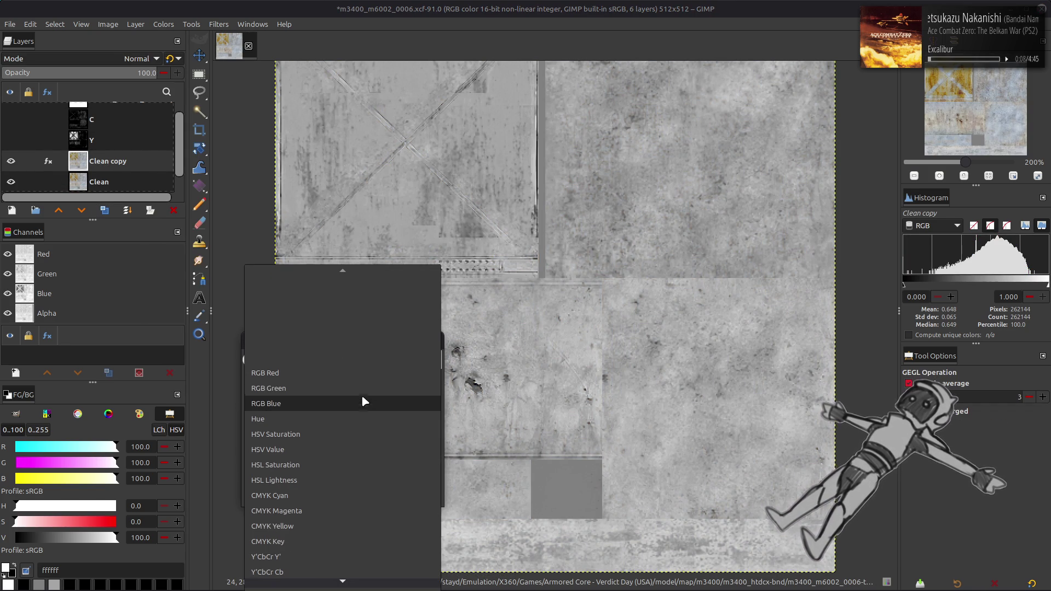
click(327, 540)
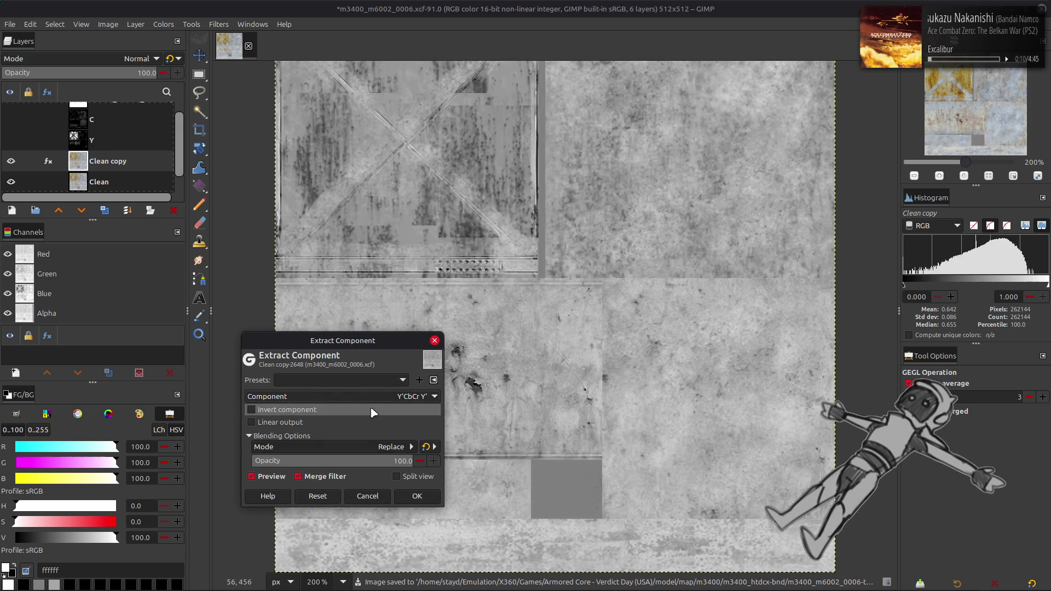
click(370, 396)
click(334, 437)
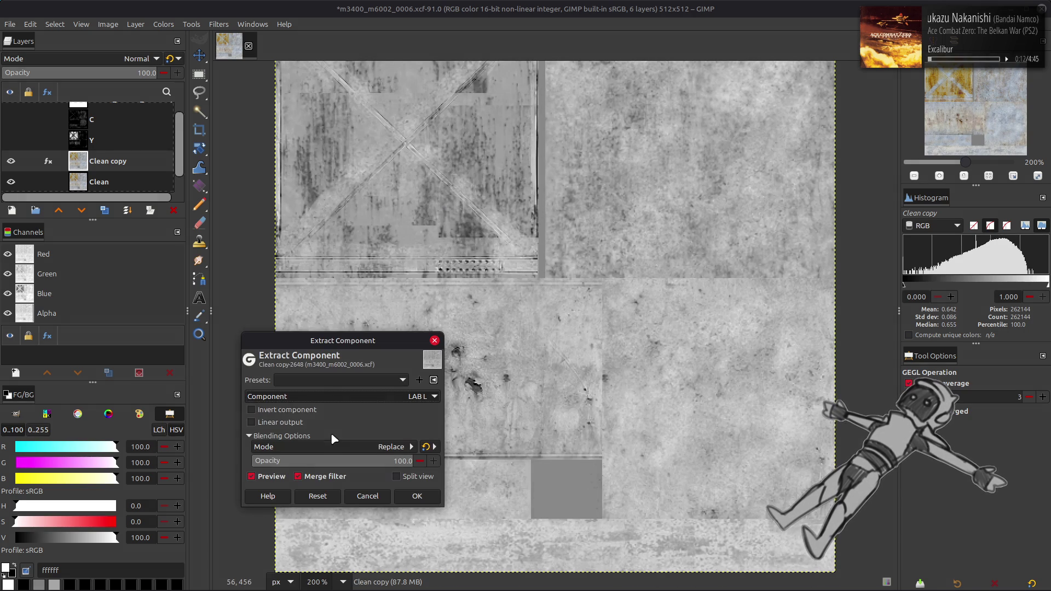
click(361, 395)
click(361, 398)
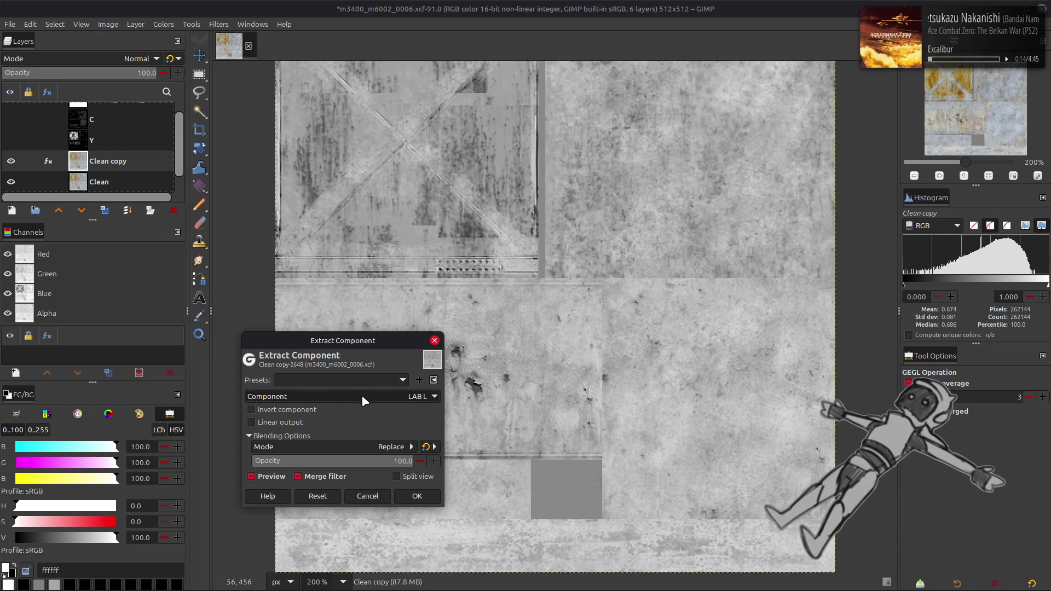
click(417, 496)
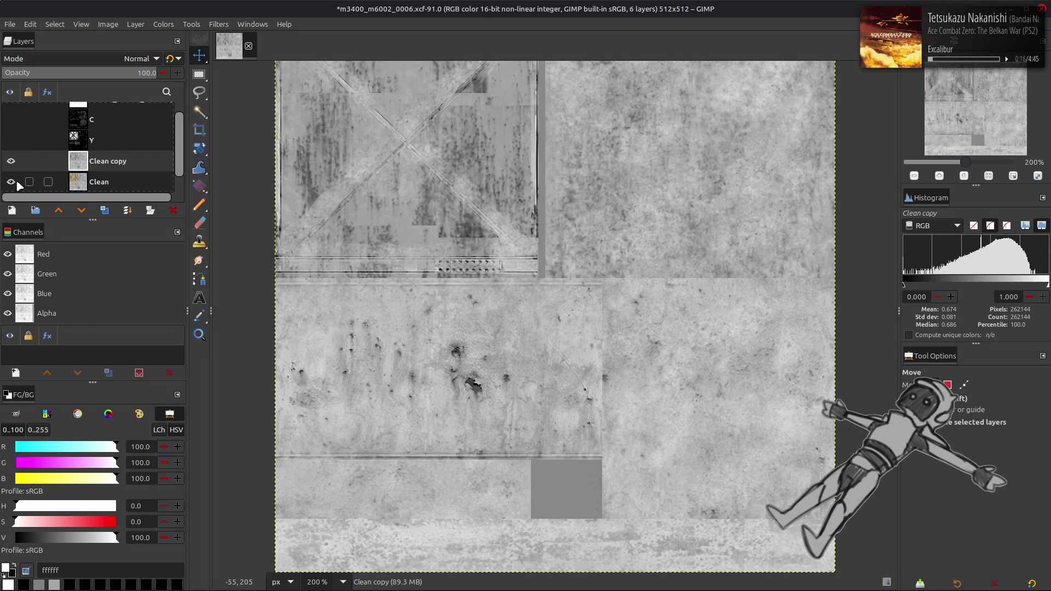
- Rename the lightness layer Spec and hide the Clean layer
scroll(110, 158, down, 1)
double_click(108, 140)
text(Spec)
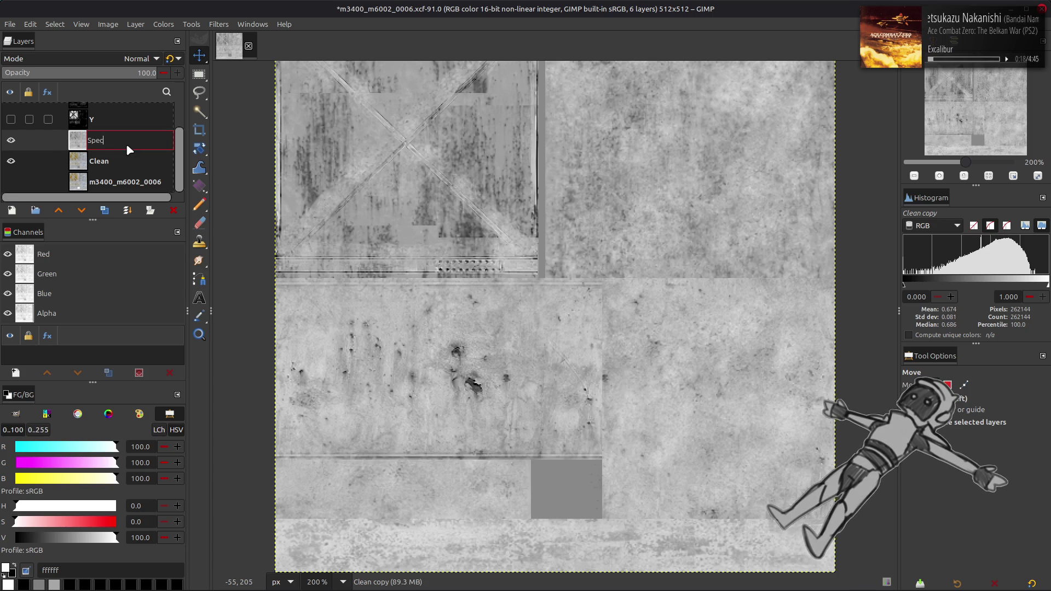
key(Return)
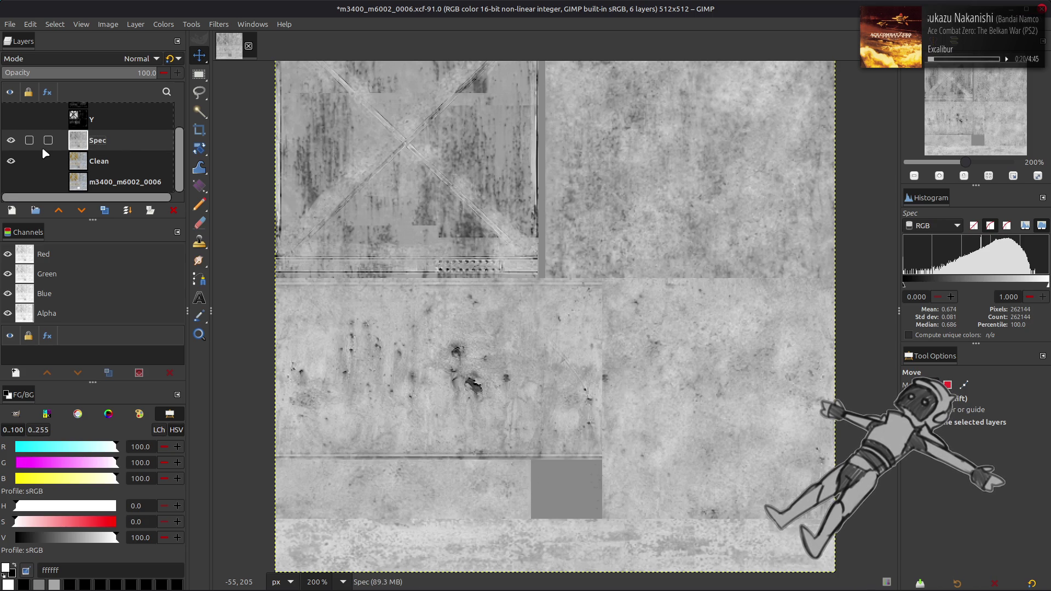
click(11, 161)
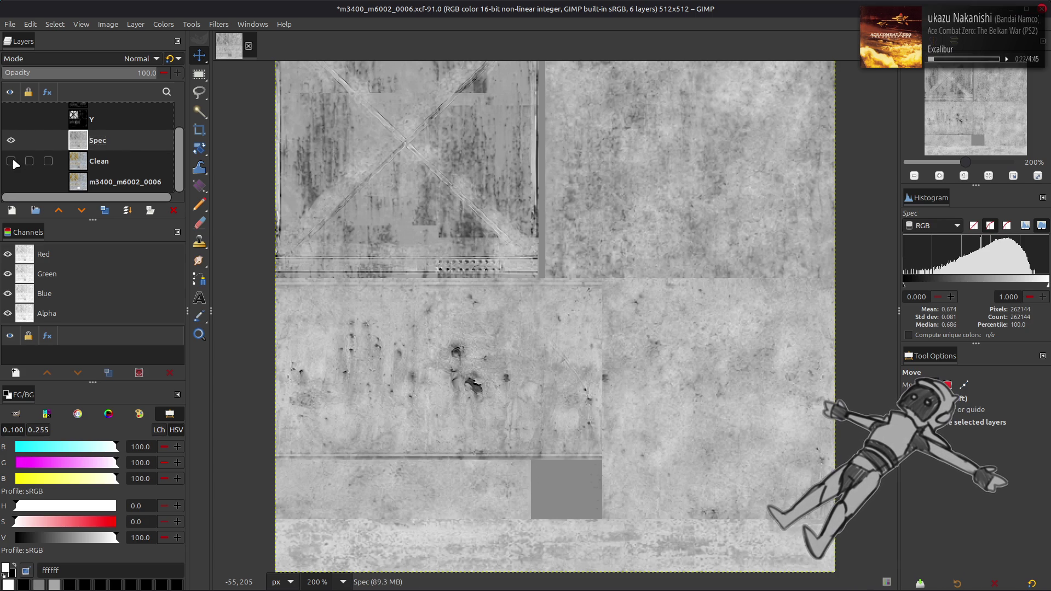
scroll(104, 159, up, 2)
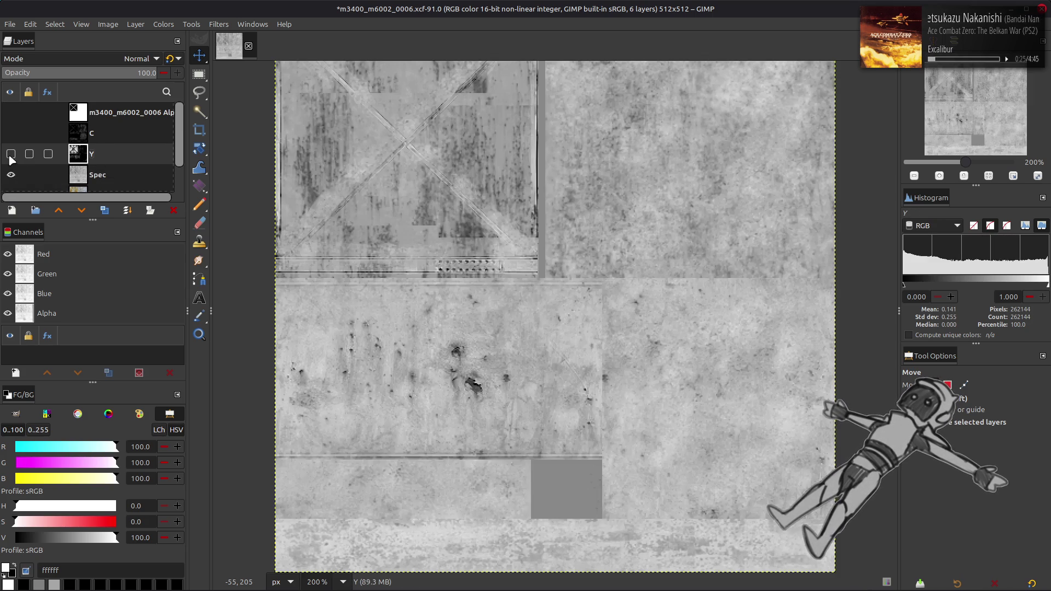
- Duplicate layer C, move C copy above Spec, and make it visible
click(101, 137)
click(11, 133)
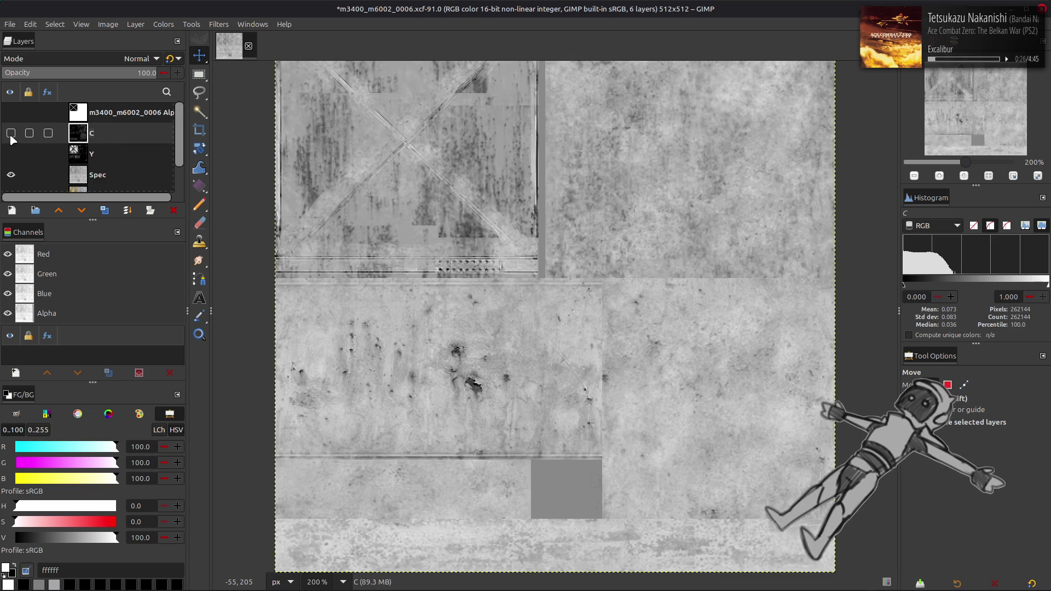
click(11, 133)
click(104, 210)
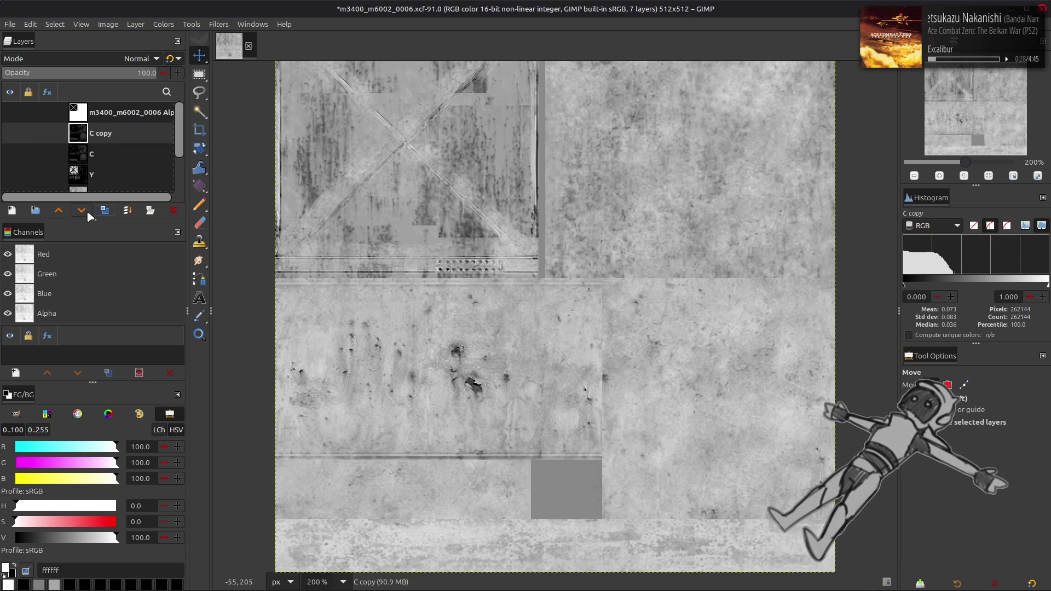
click(86, 211)
click(87, 211)
click(11, 119)
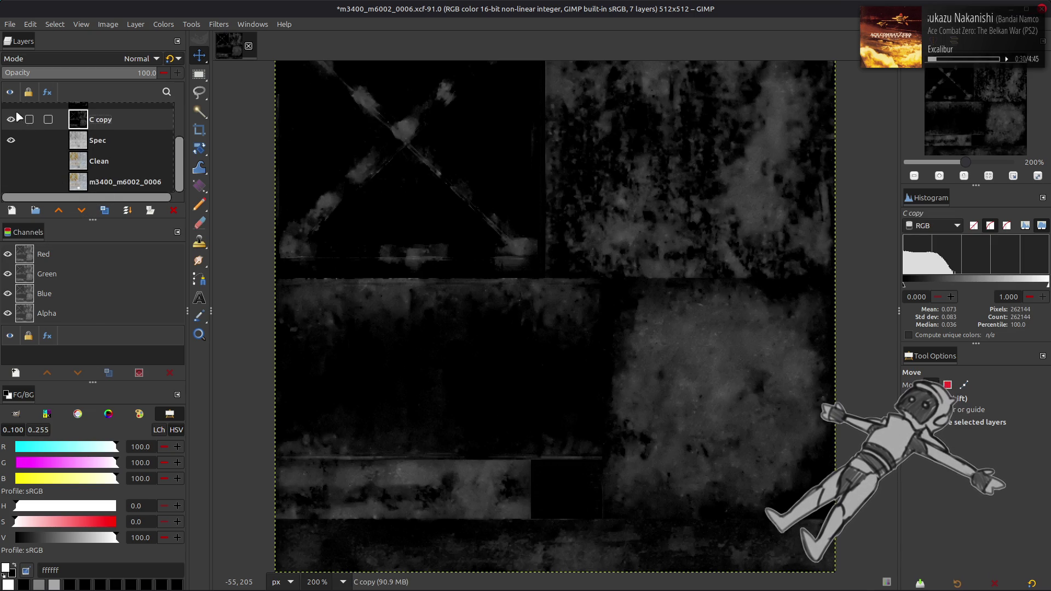
- Set C copy's Levels input white point to 37.5 and invert it
click(161, 24)
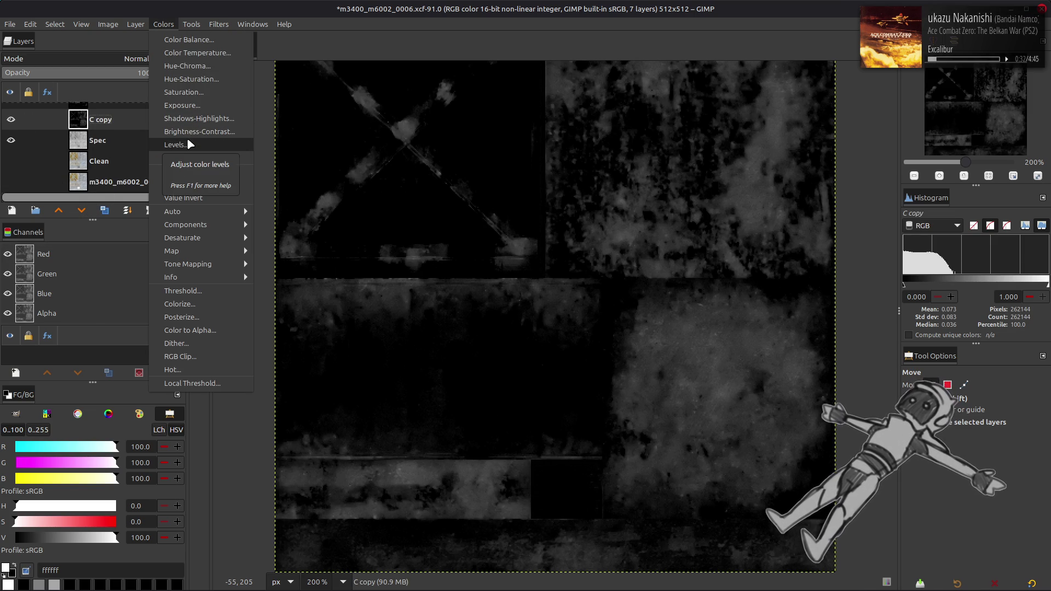
click(188, 144)
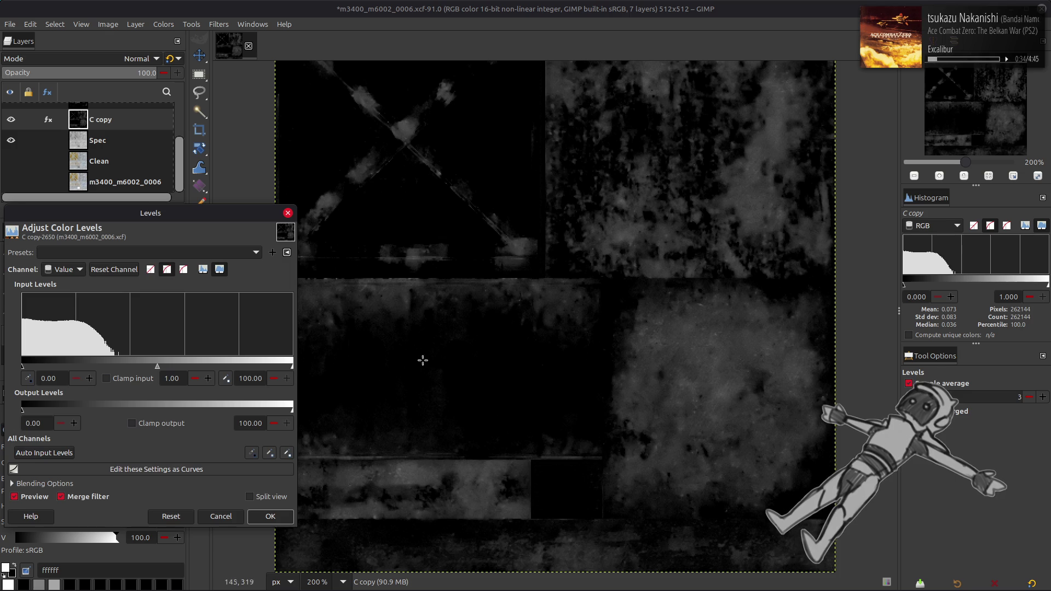
triple_click(249, 378)
text(37.)
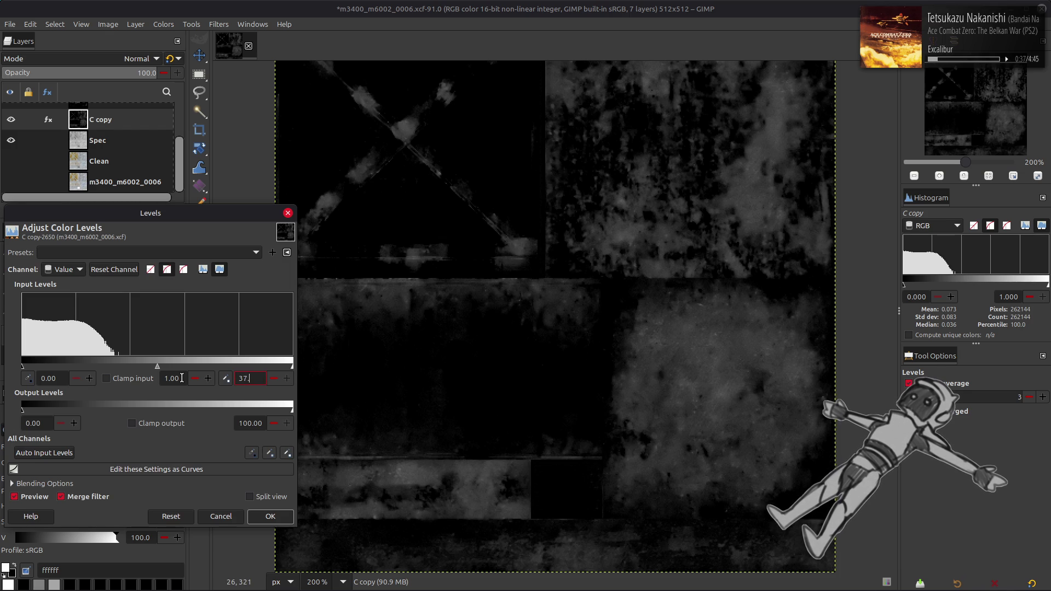
key(Return)
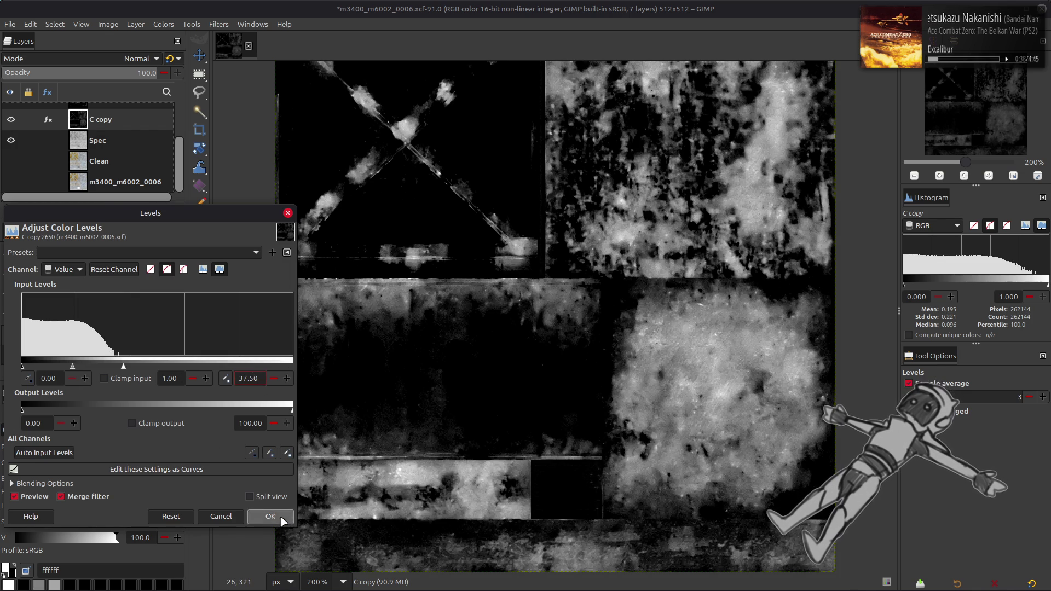
click(163, 24)
click(186, 174)
- Set C copy's blend mode to Multiply and compare the layers against Clean
click(142, 59)
click(69, 260)
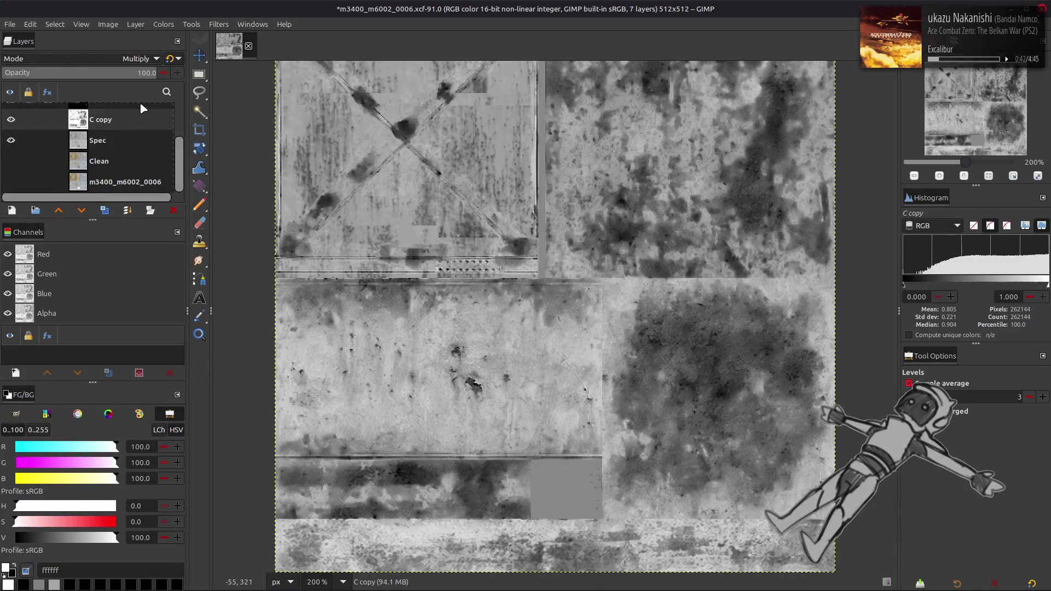
click(10, 119)
click(10, 140)
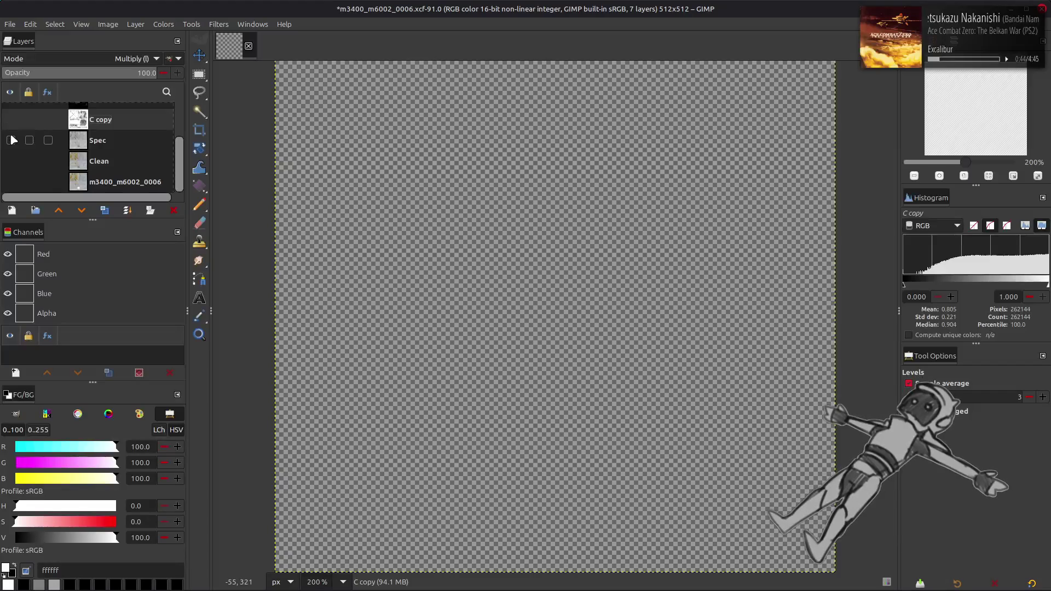
click(11, 160)
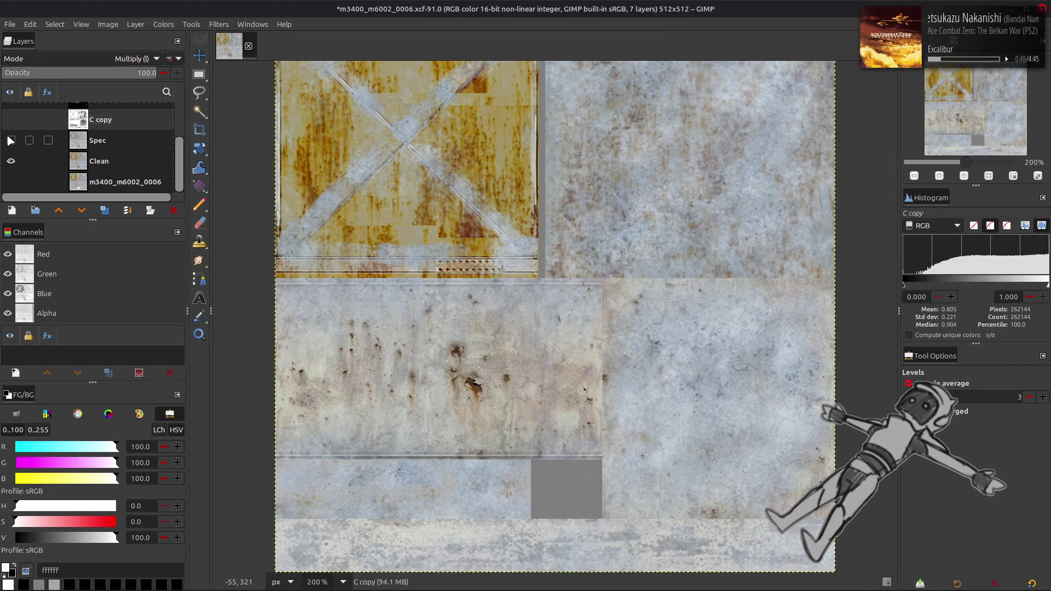
drag(12, 144, 12, 125)
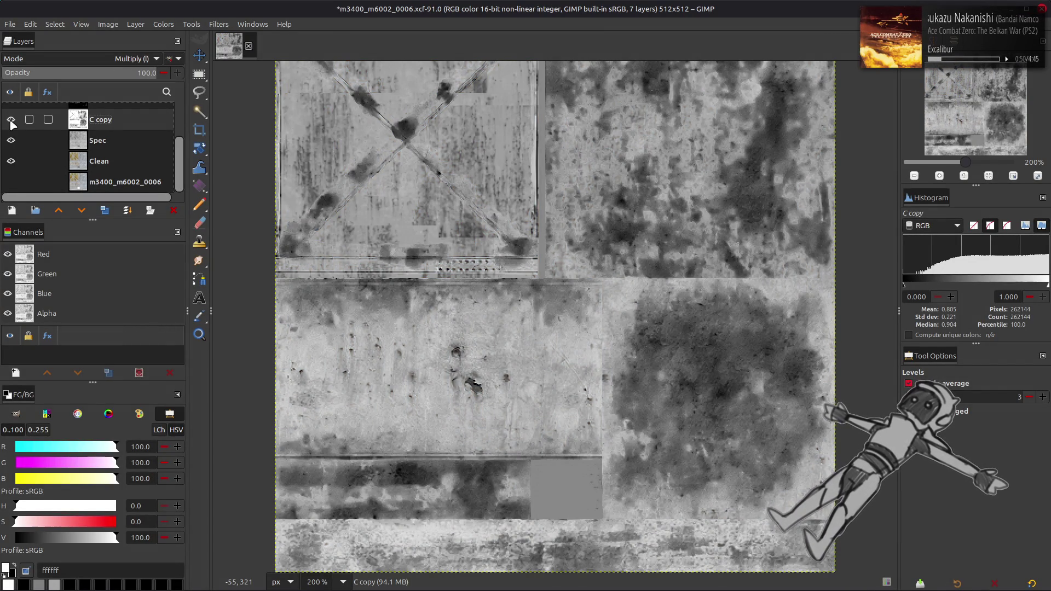
- Toggle the C copy and Spec layers to compare the grime darkening
click(12, 125)
click(12, 143)
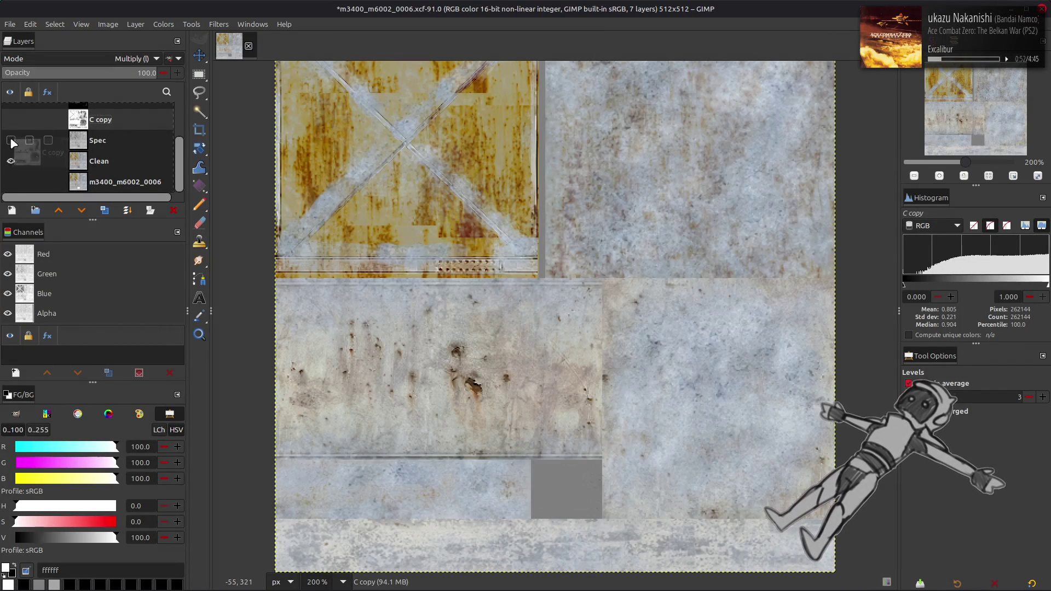
click(12, 143)
click(12, 143)
click(12, 144)
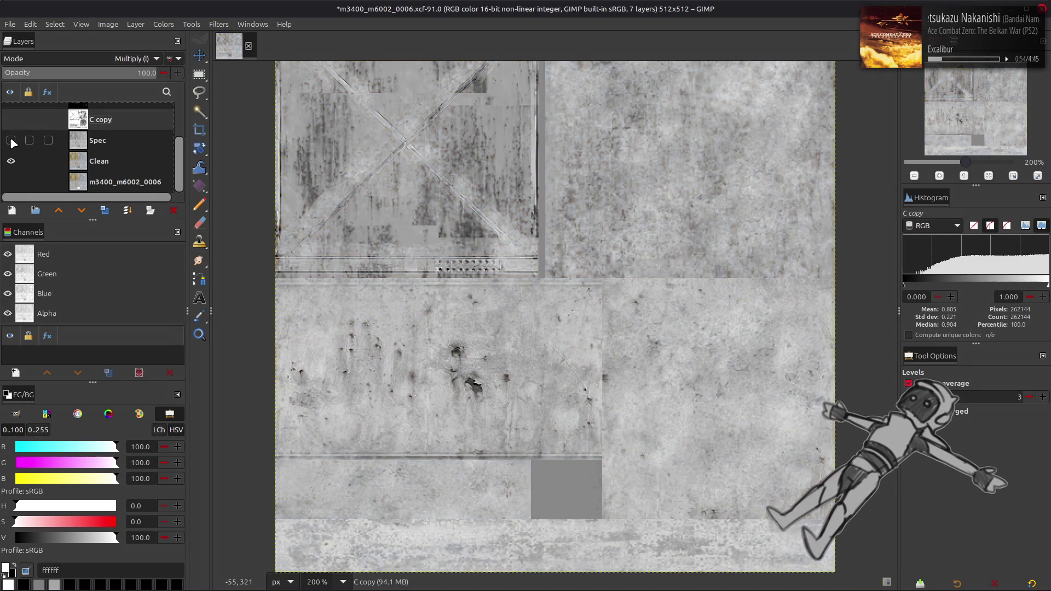
click(12, 143)
click(11, 119)
click(11, 140)
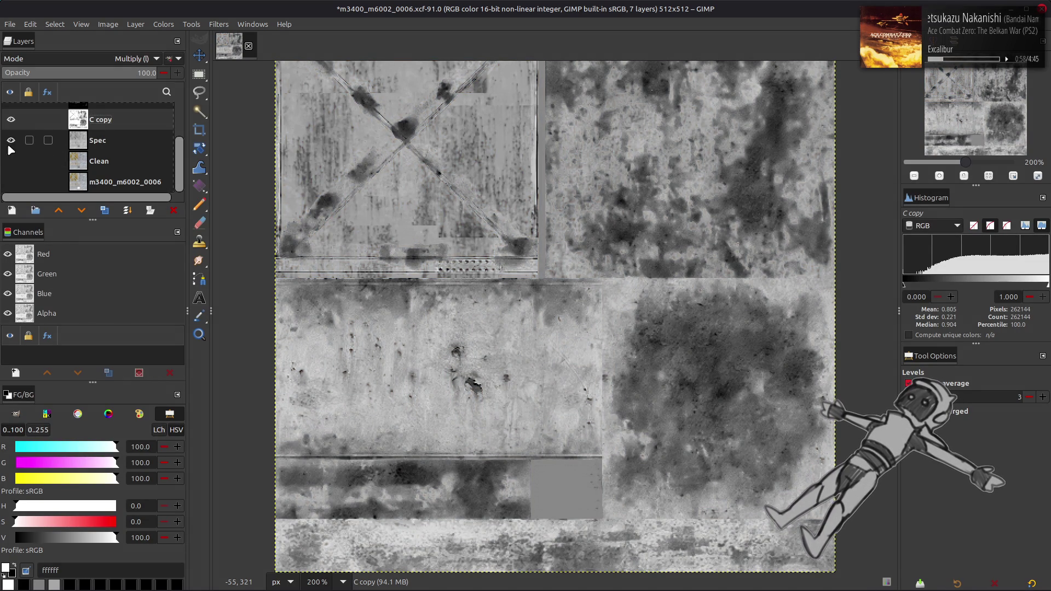
click(12, 140)
click(11, 119)
click(11, 120)
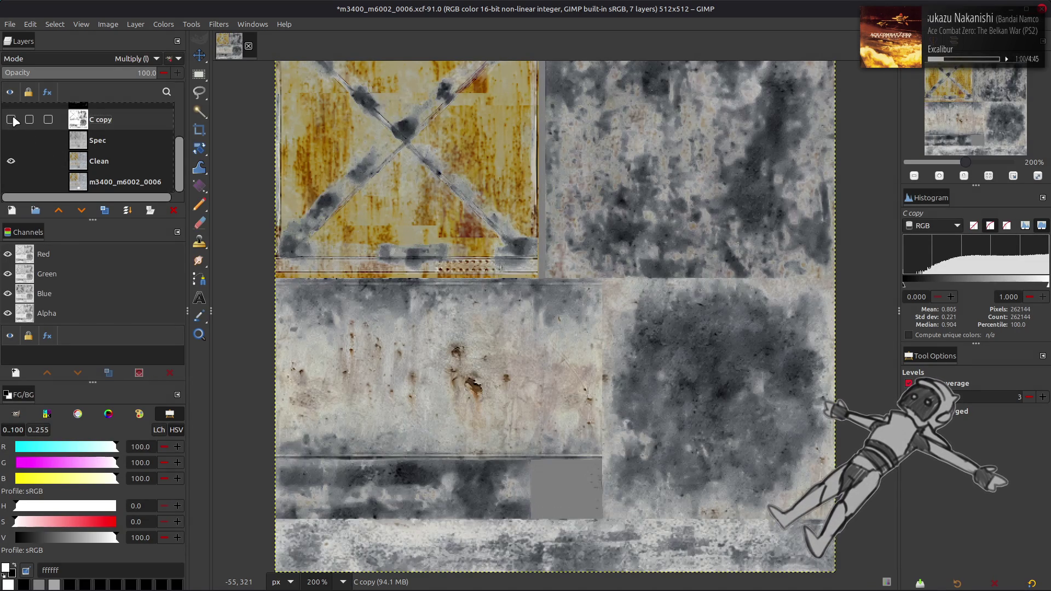
click(12, 120)
click(12, 119)
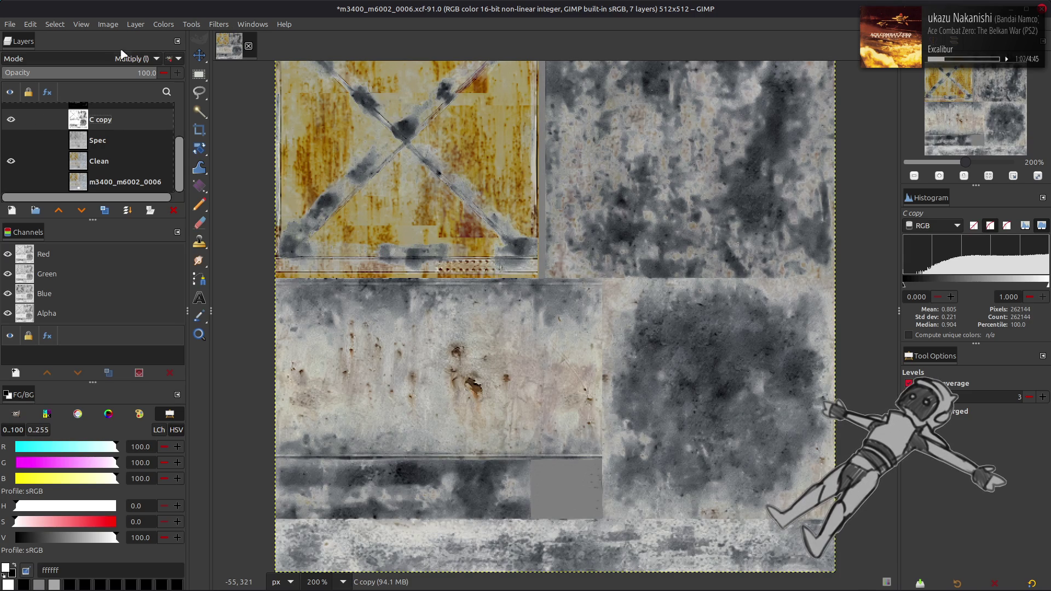
- Invert C copy, raise its Levels gamma to 2, then invert it back
click(158, 24)
click(174, 172)
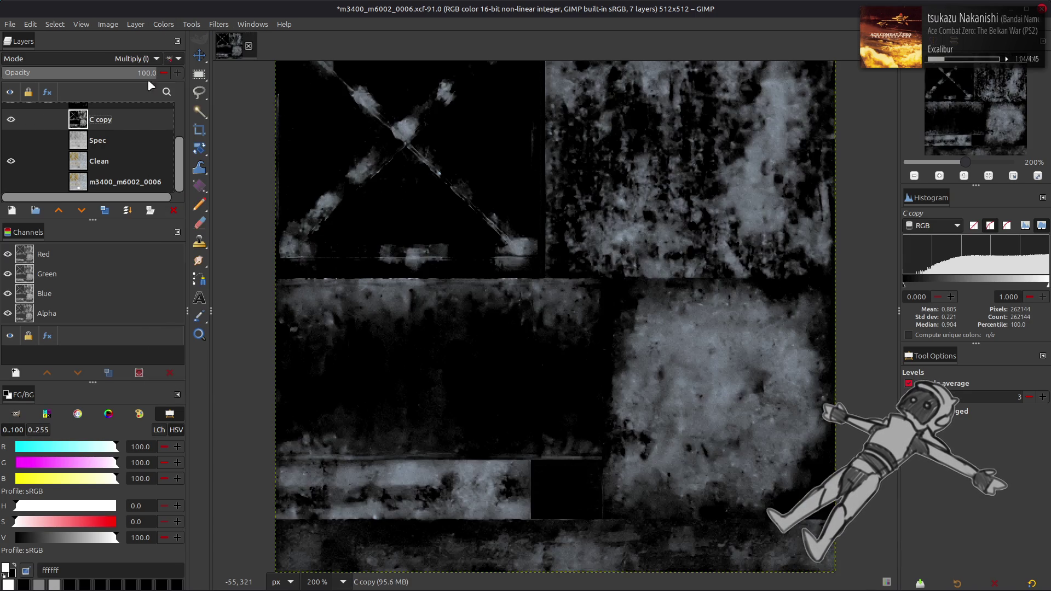
click(164, 25)
click(181, 144)
triple_click(182, 377)
text(2)
click(270, 516)
click(162, 26)
click(183, 173)
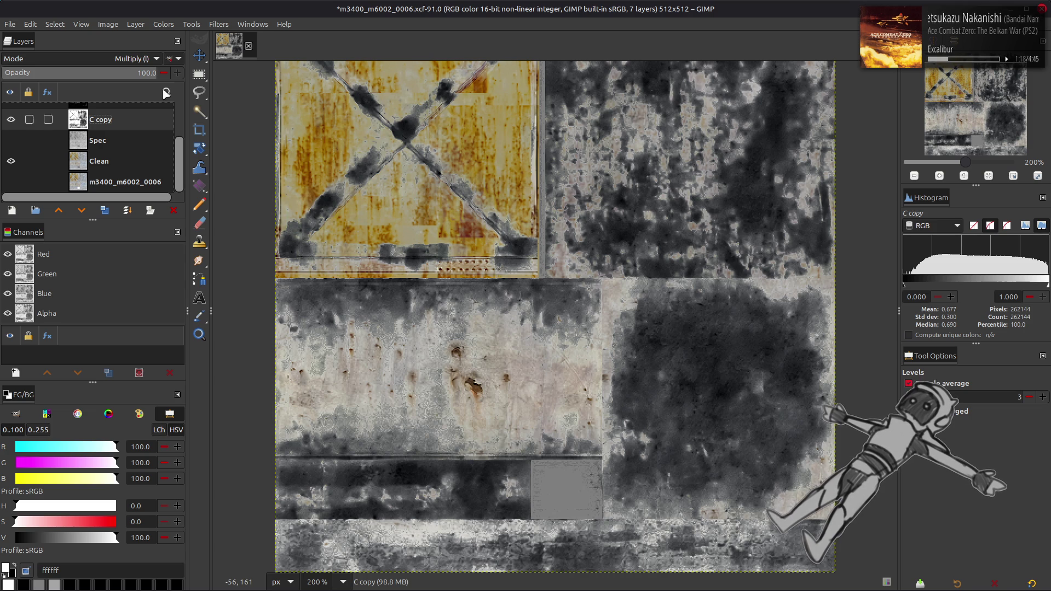
- Compare Clean, Spec and C copy by toggling visibility, then make Spec active
click(10, 140)
click(11, 161)
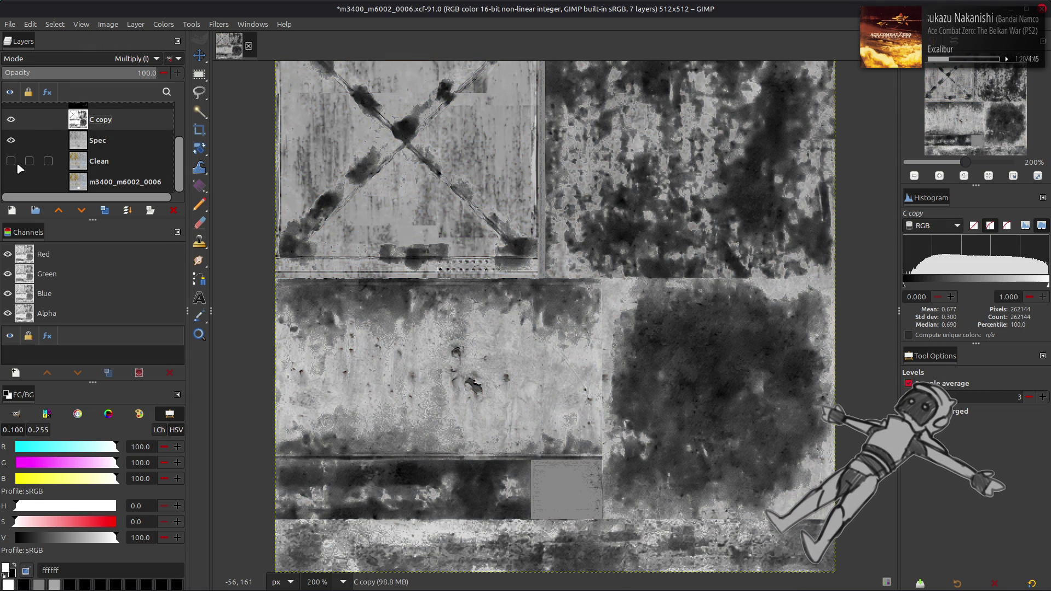
click(11, 119)
click(11, 161)
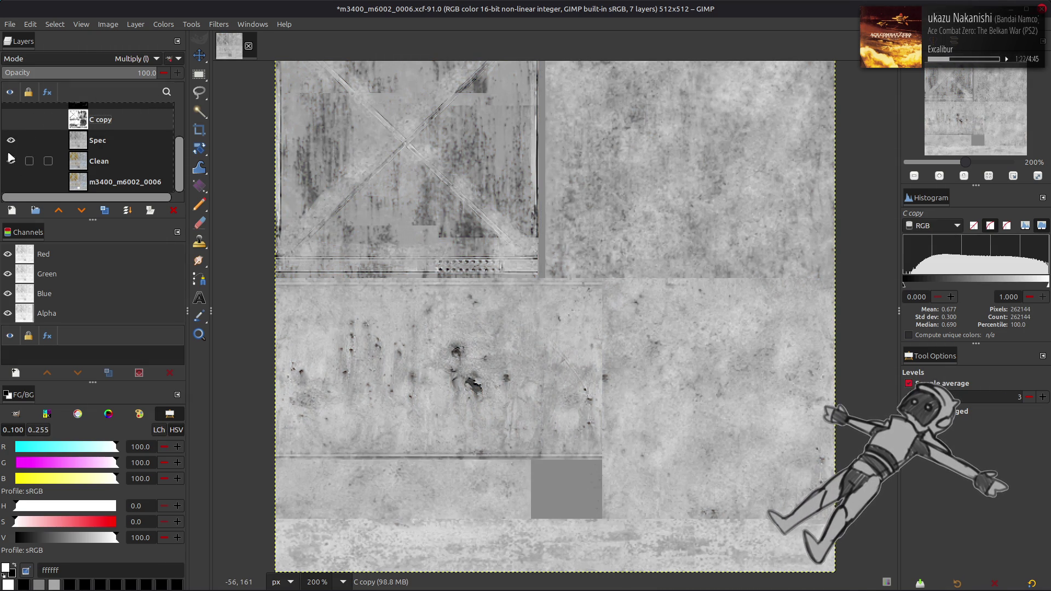
click(11, 140)
click(11, 141)
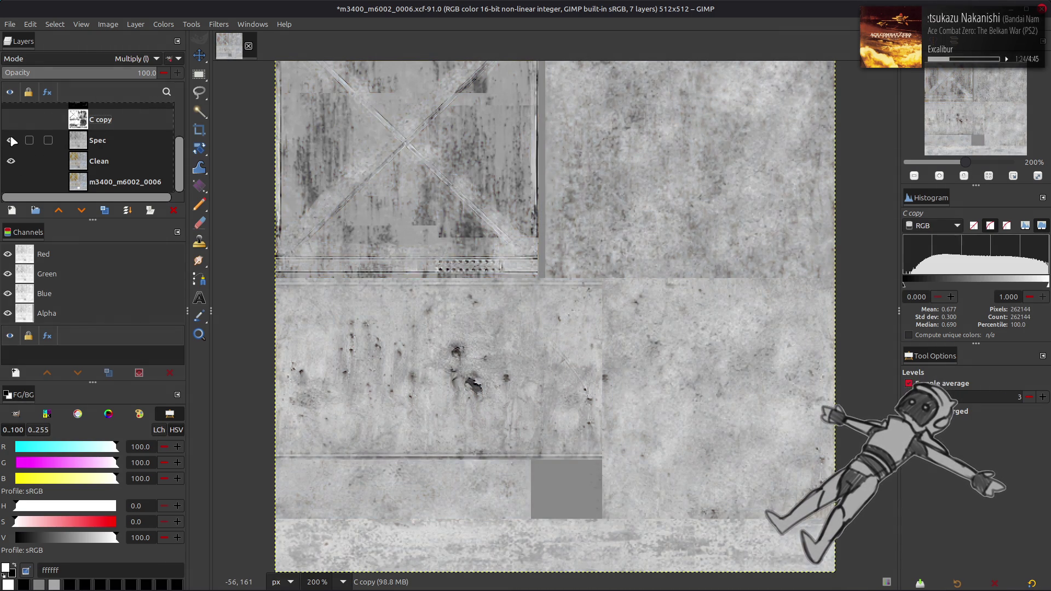
click(11, 119)
click(11, 120)
click(11, 140)
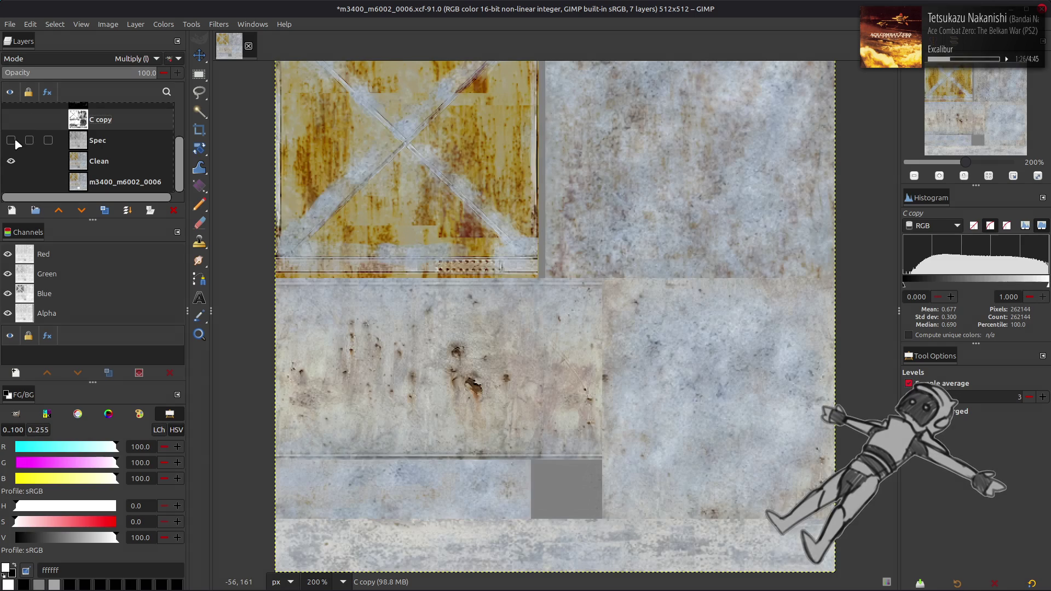
click(11, 140)
click(11, 119)
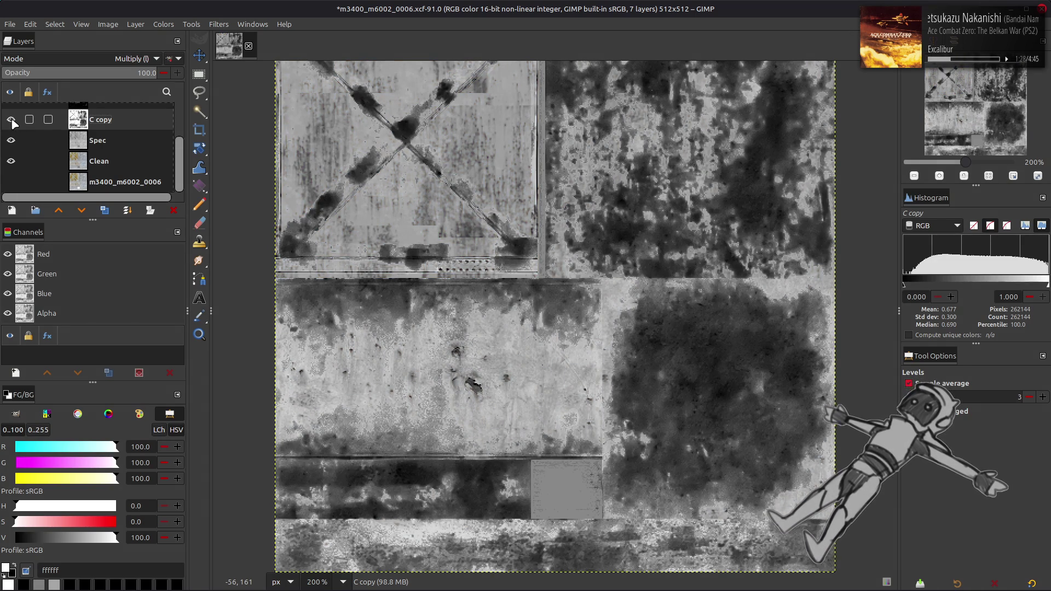
click(11, 119)
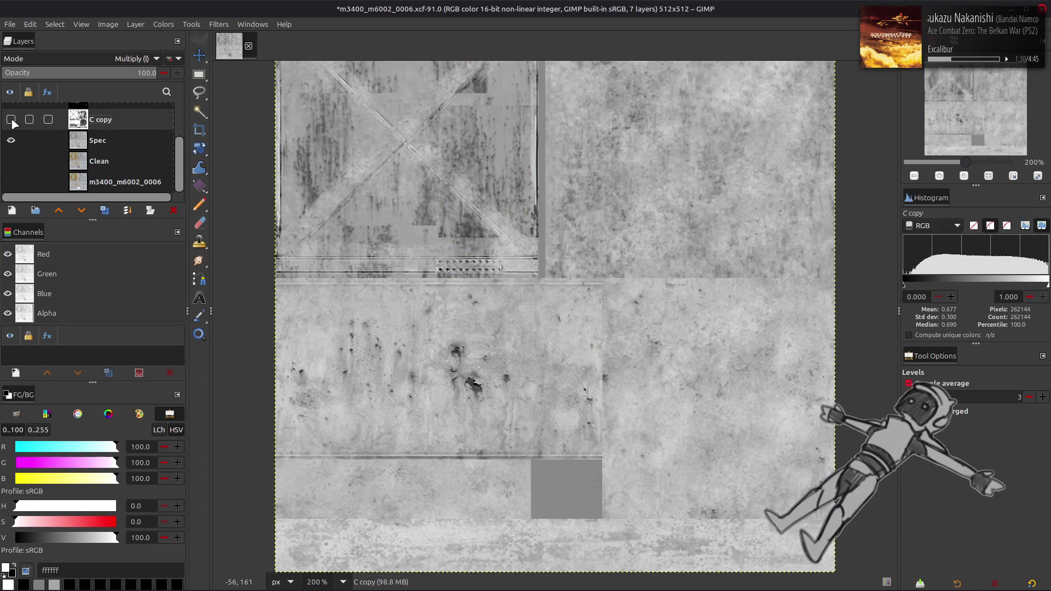
click(11, 119)
click(11, 161)
click(11, 141)
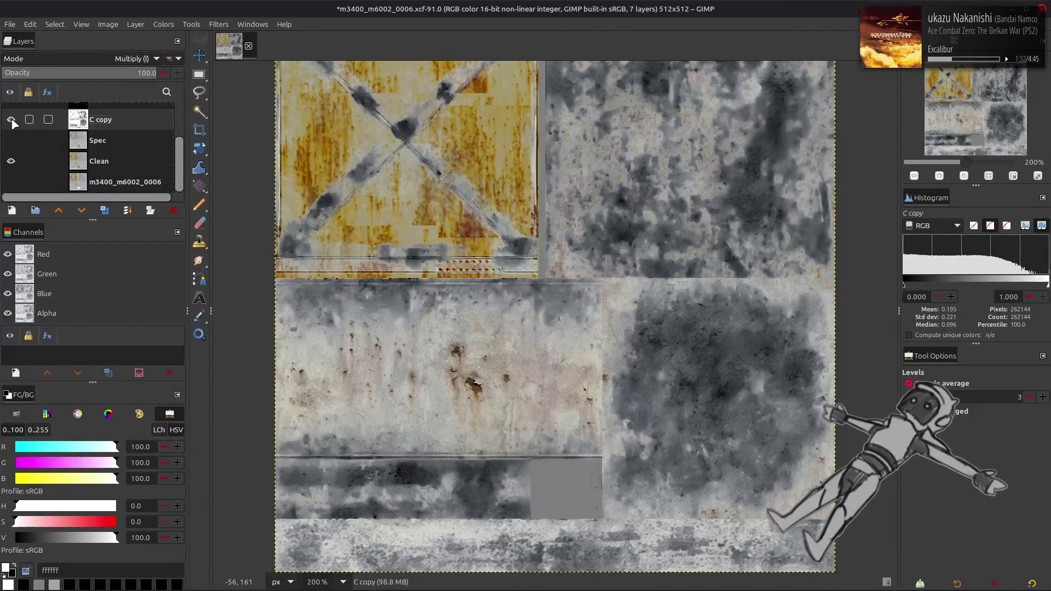
click(11, 140)
click(107, 140)
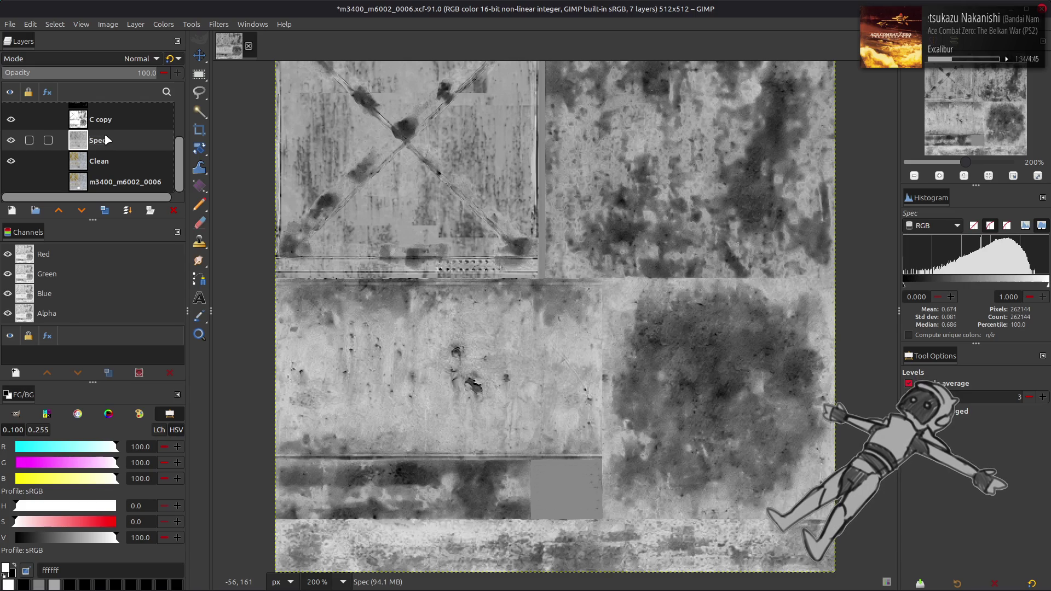
- Duplicate layer Y, move Y copy down the stack, and make it visible
scroll(98, 131, up, 1)
click(16, 138)
scroll(98, 142, up, 2)
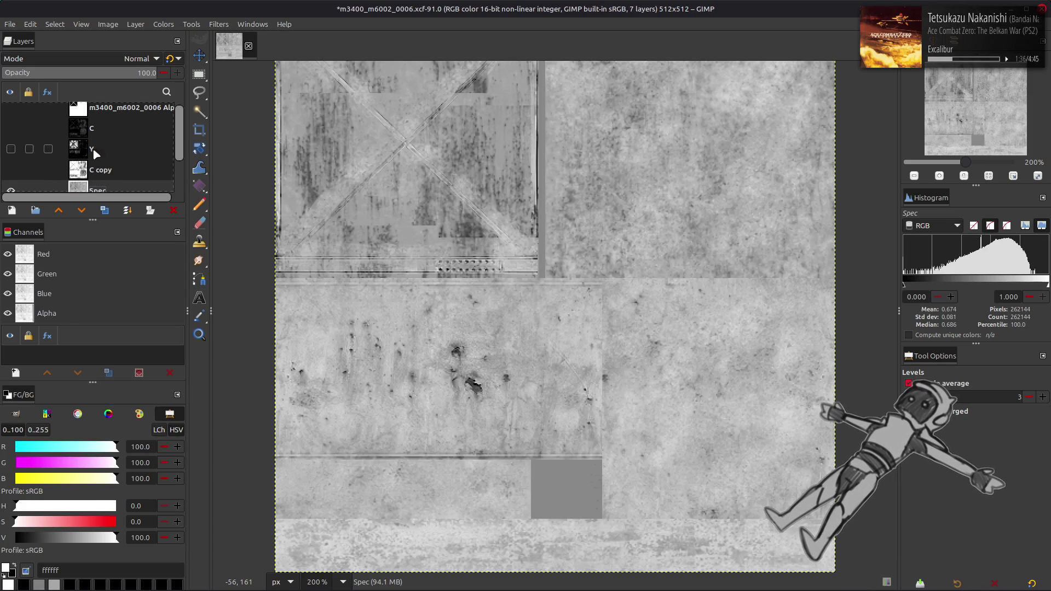
click(99, 149)
click(104, 210)
click(82, 212)
click(19, 169)
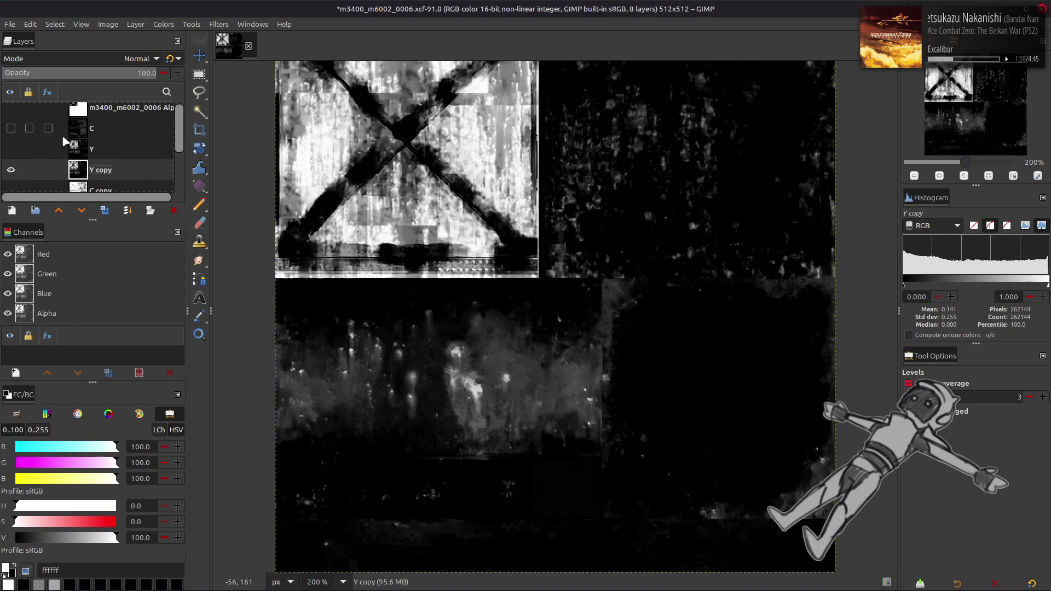
scroll(66, 139, down, 2)
- Invert Y copy and set its blend mode to Multiply over C copy
click(163, 24)
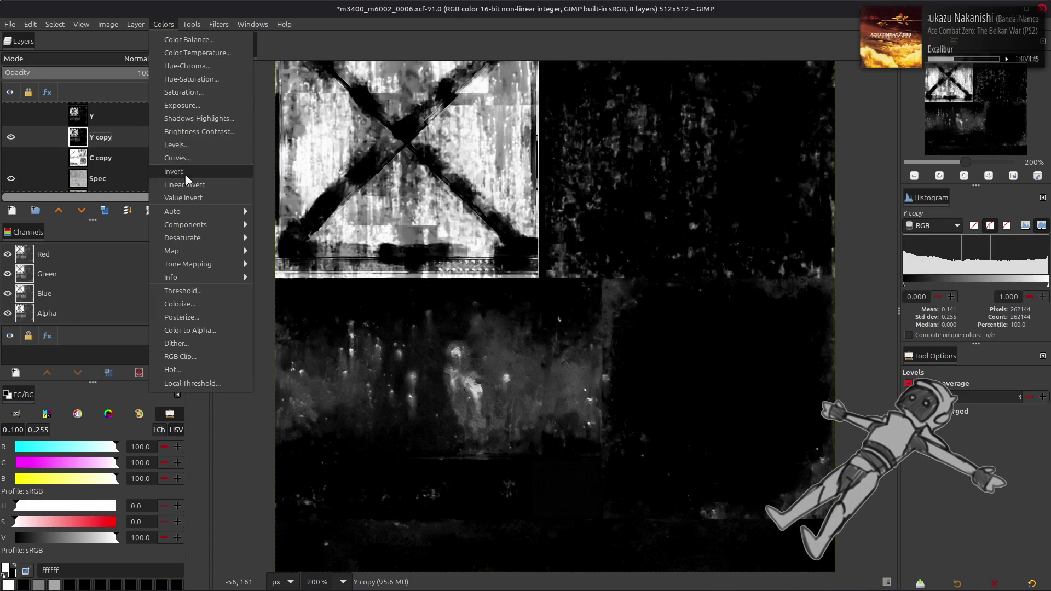
click(164, 176)
click(10, 138)
click(11, 158)
click(11, 137)
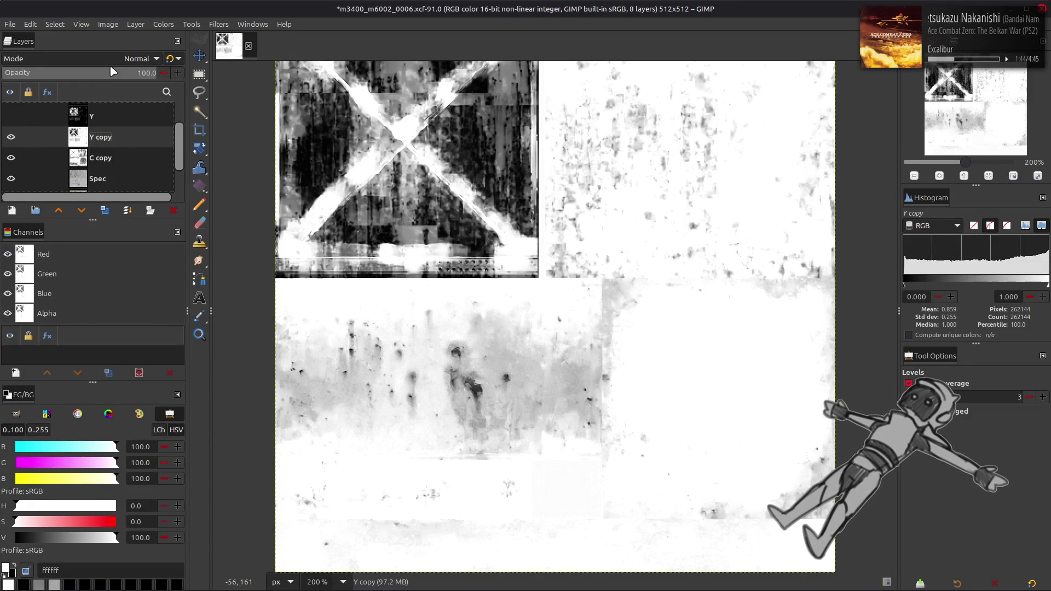
click(137, 58)
click(73, 251)
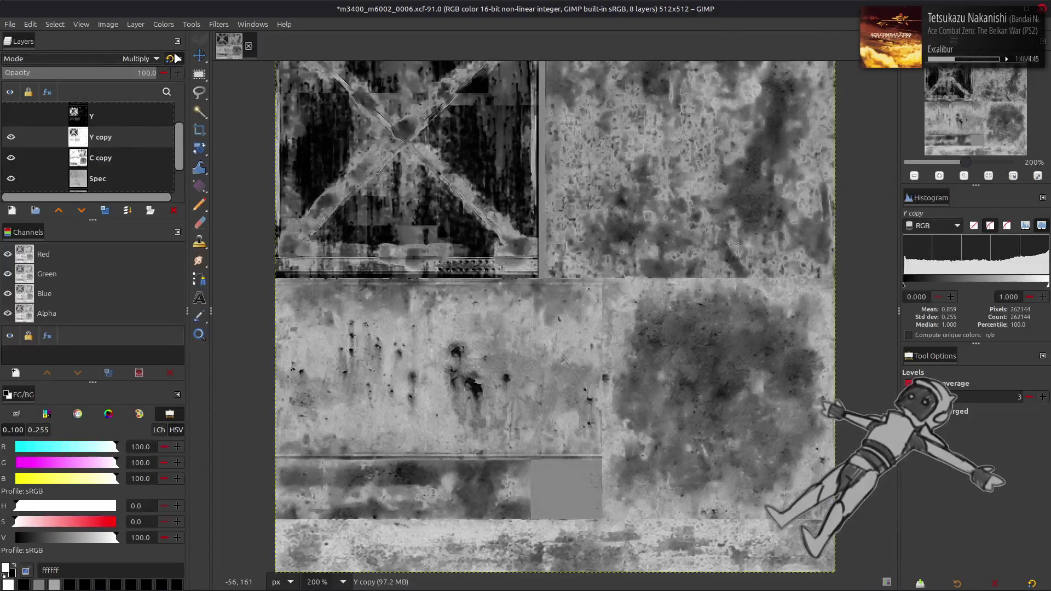
- Repeatedly hide and show the C copy and Y copy layers to compare their effect
click(11, 157)
click(11, 138)
click(11, 137)
click(11, 138)
click(11, 138)
click(11, 137)
click(11, 138)
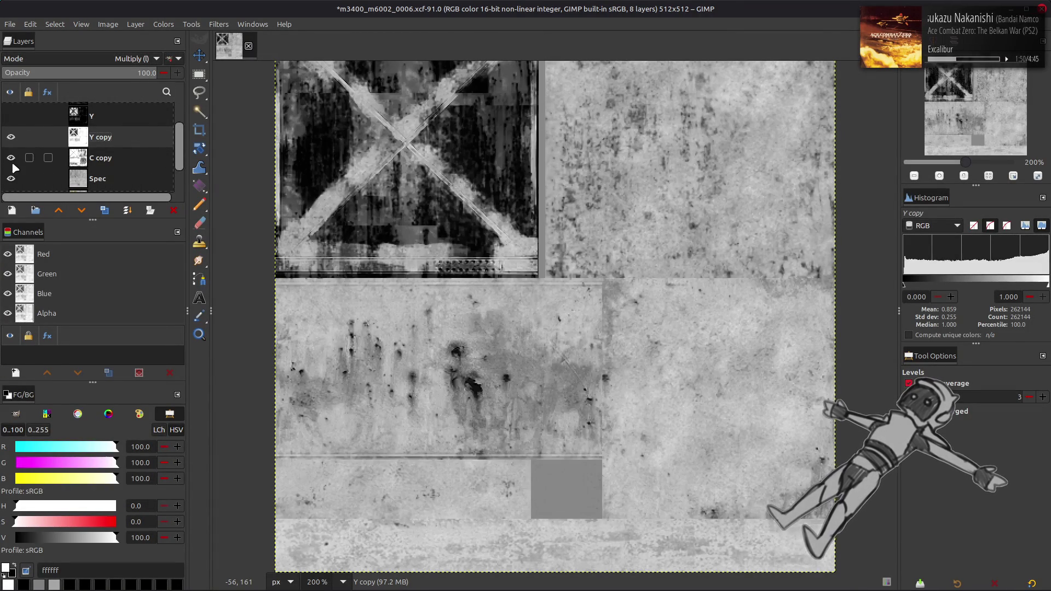
click(11, 158)
click(11, 137)
click(11, 137)
click(11, 137)
click(11, 137)
click(11, 137)
click(9, 146)
click(9, 145)
click(9, 146)
click(9, 145)
click(8, 147)
click(9, 148)
click(9, 143)
click(9, 139)
click(10, 140)
click(10, 140)
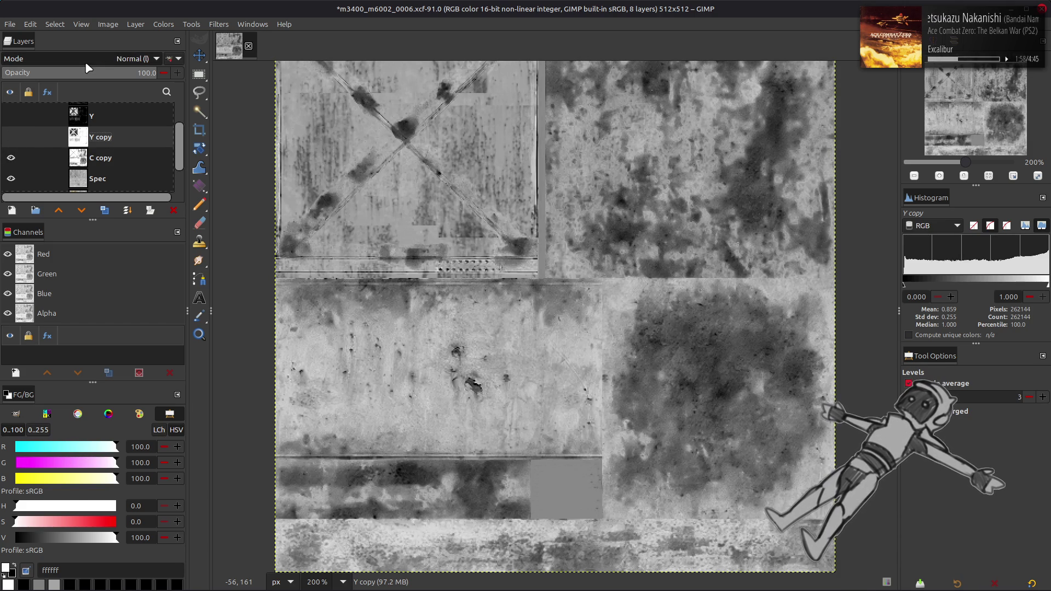
- Select C copy, set it back to Normal blending, and compare with Y copy hidden and shown
click(109, 157)
scroll(108, 62, up, 2)
scroll(110, 65, up, 5)
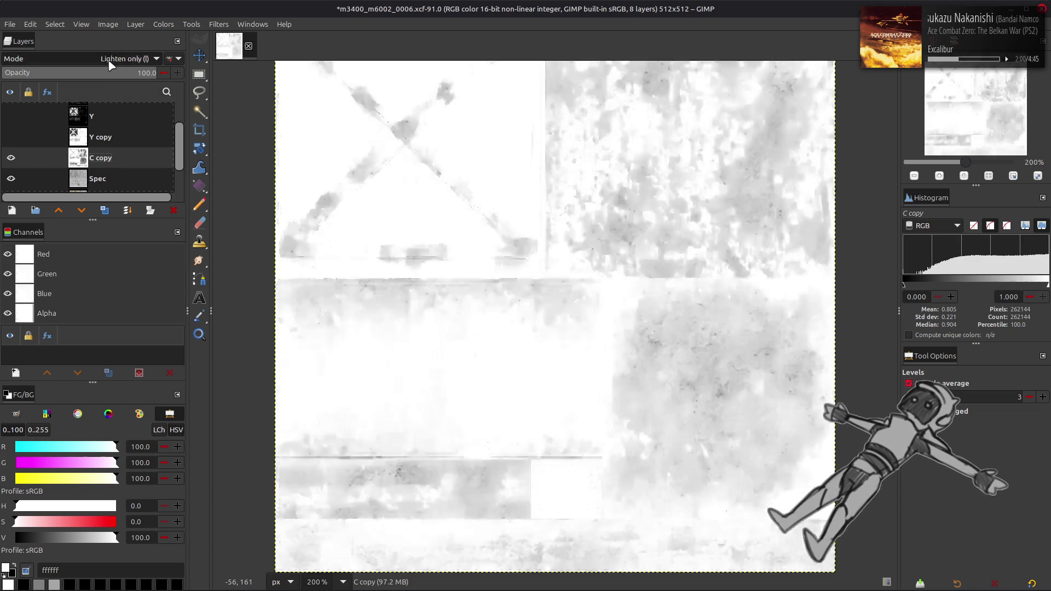
click(19, 136)
click(19, 137)
click(18, 137)
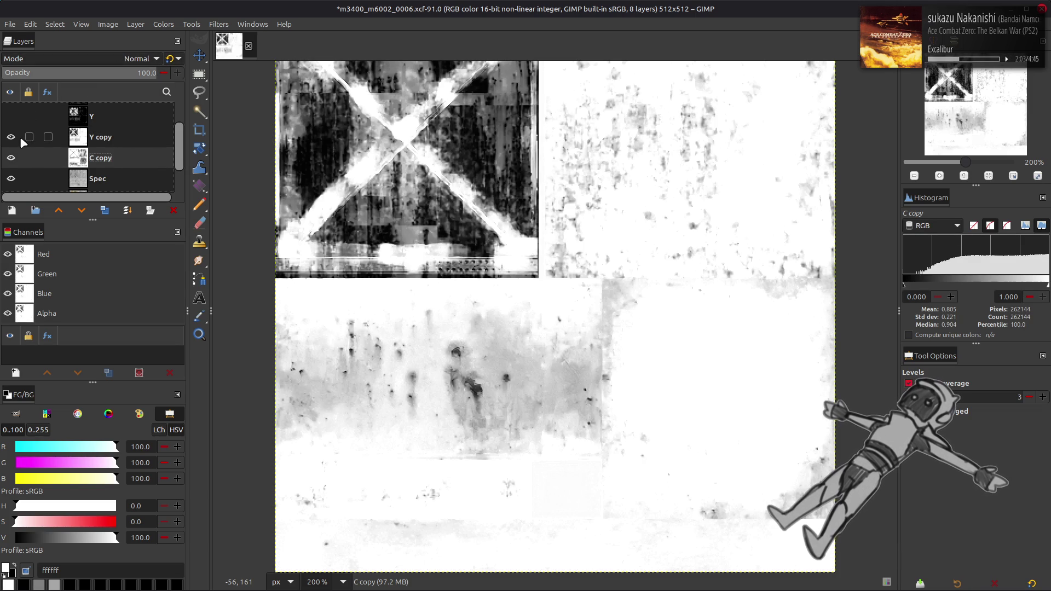
- Delete the Y copy and C copy layers
click(82, 137)
click(174, 210)
click(173, 210)
click(100, 164)
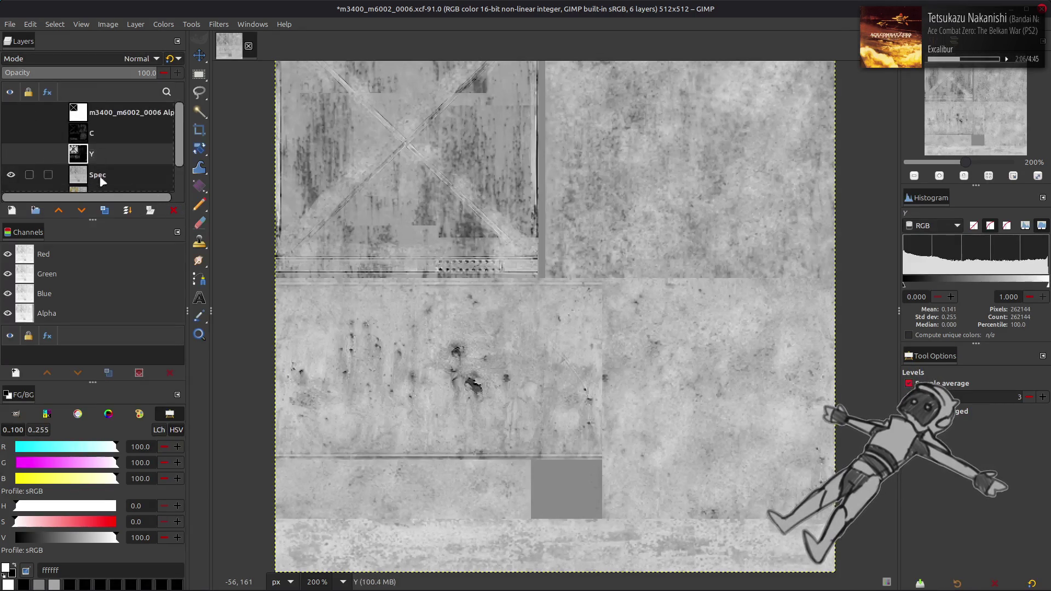
- Undo the deletion to restore C copy and Y copy, and make both visible
key(ctrl+z)
key(ctrl+z)
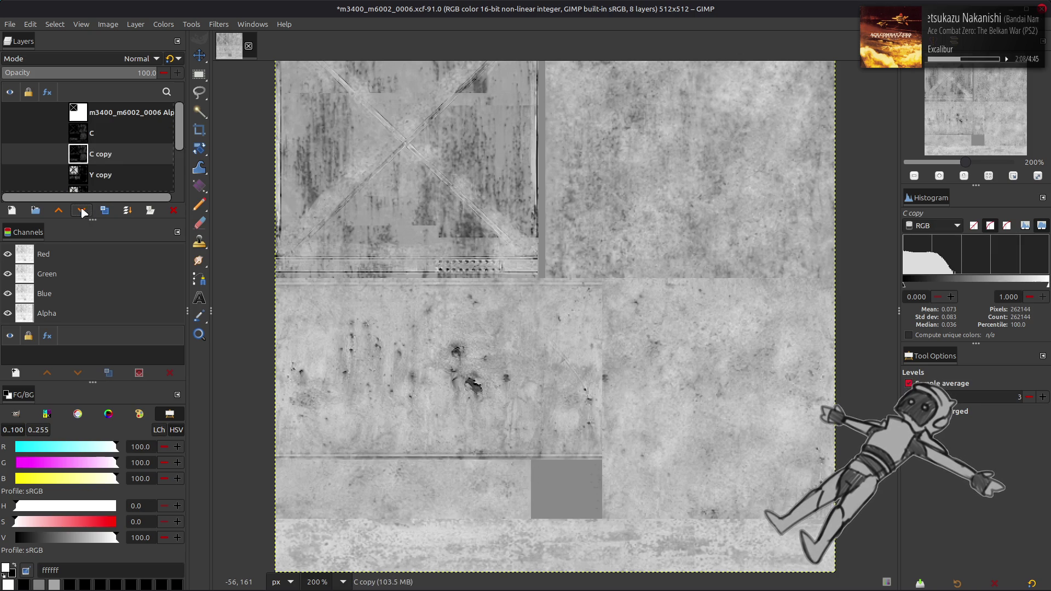
scroll(32, 165, down, 1)
click(11, 158)
click(12, 138)
click(11, 138)
click(12, 137)
- Try Addition blending on C copy, then undo it
click(116, 61)
click(64, 207)
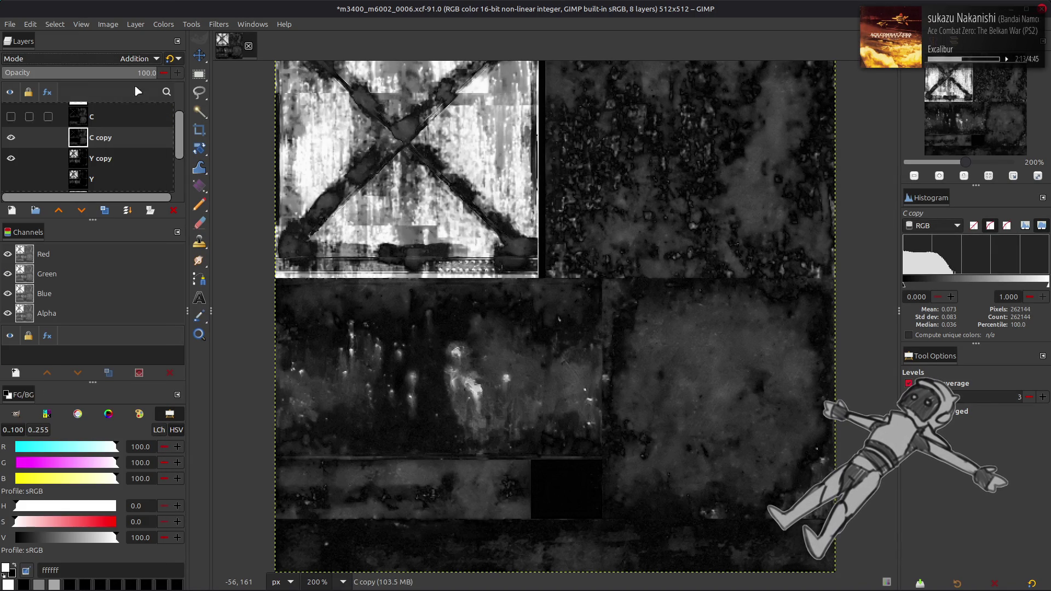
click(12, 138)
click(11, 138)
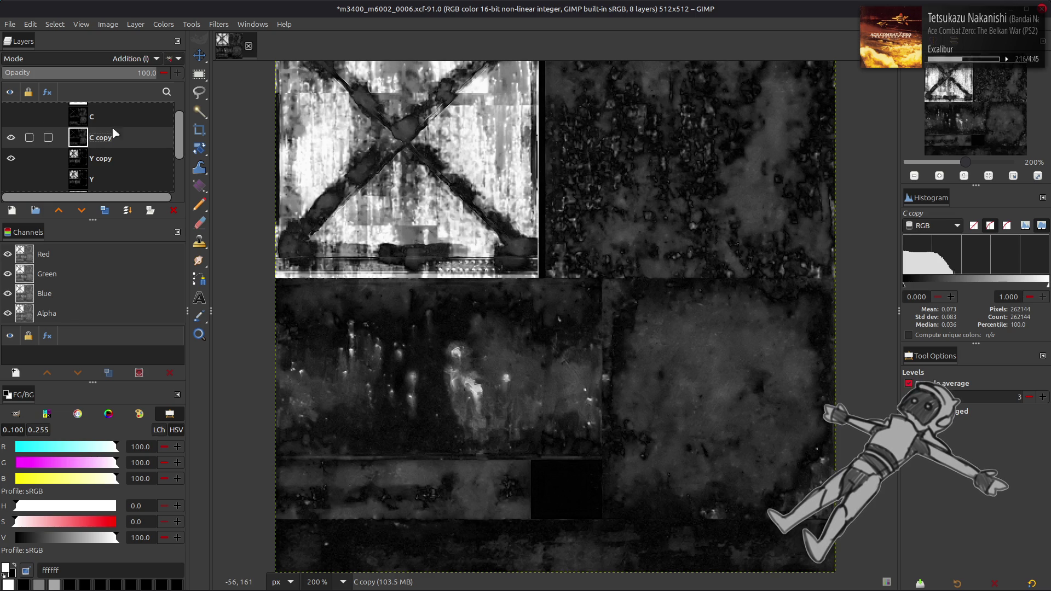
key(ctrl+z)
- Set C copy opacity to 50 and invert its colours
triple_click(118, 72)
text(5)
key(Return)
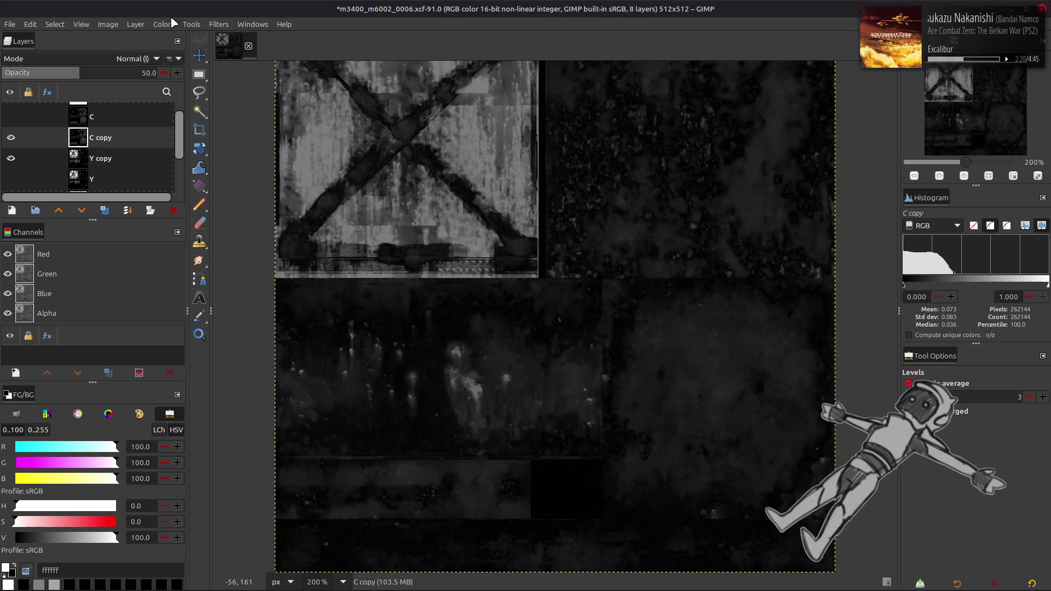
click(163, 24)
click(183, 183)
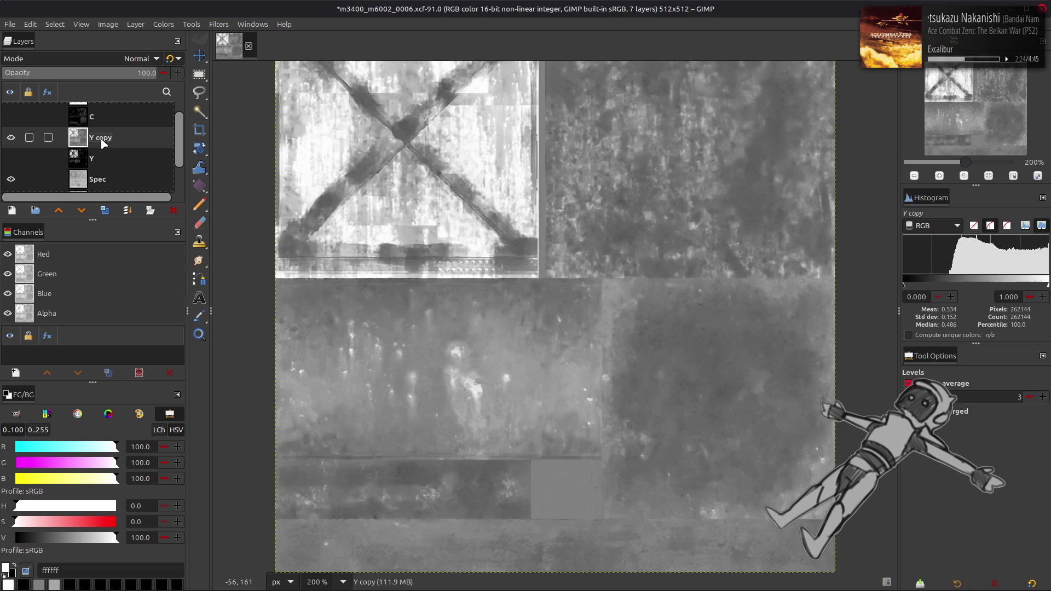
- Merge C copy down into Y copy and set Y copy to Multiply blending
key(ctrl+m)
click(9, 140)
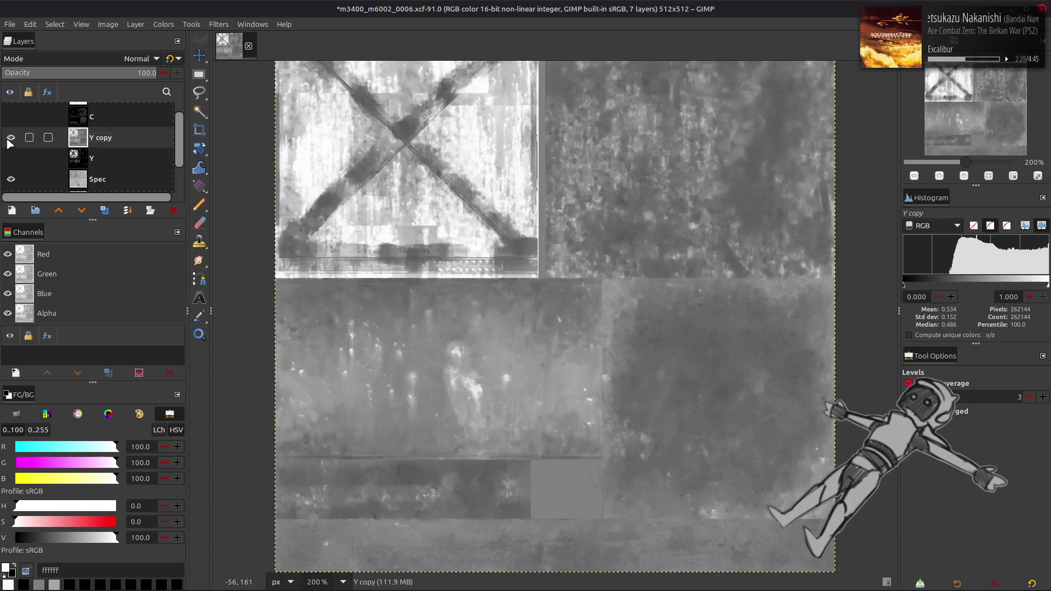
click(8, 140)
click(9, 140)
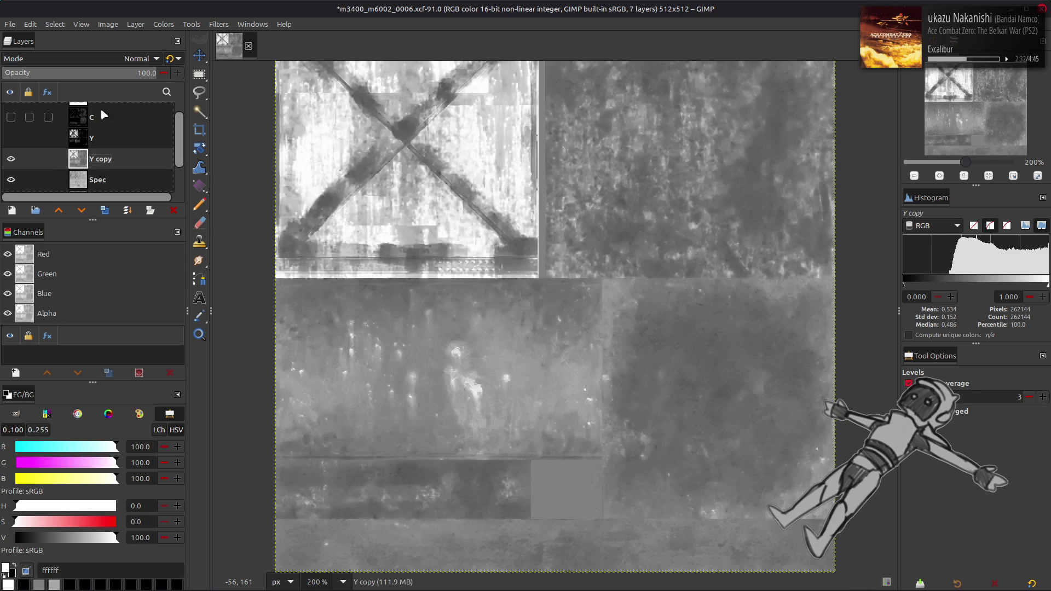
click(132, 59)
click(60, 256)
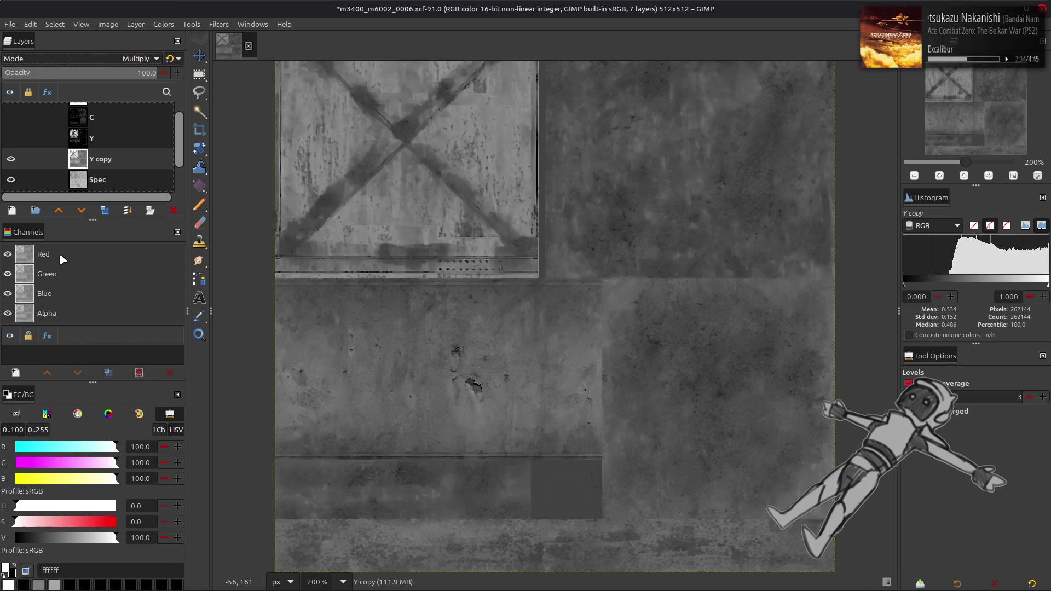
click(11, 159)
click(10, 159)
click(10, 159)
click(11, 158)
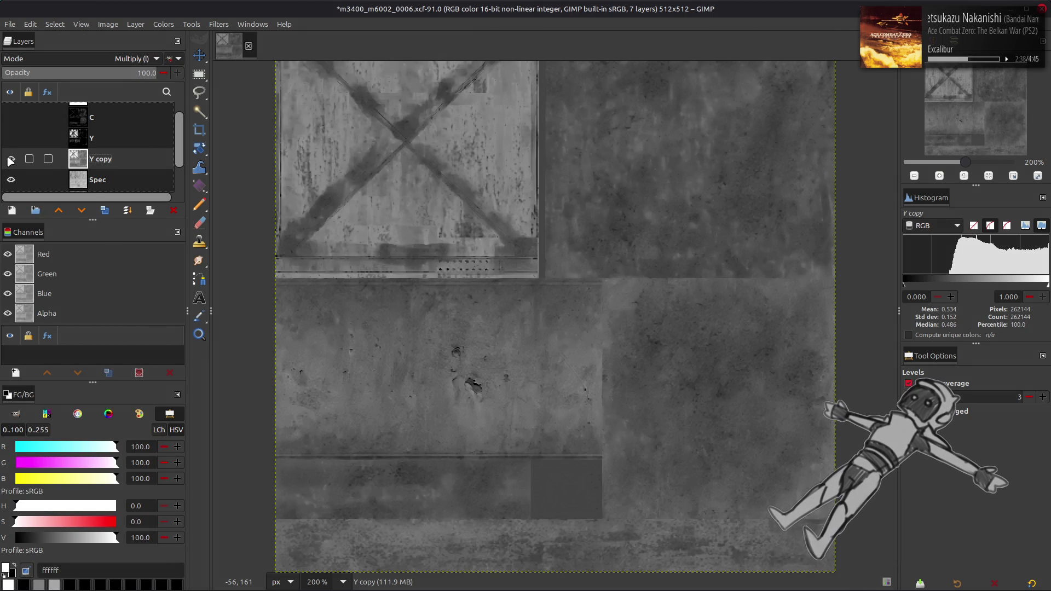
click(10, 158)
click(10, 159)
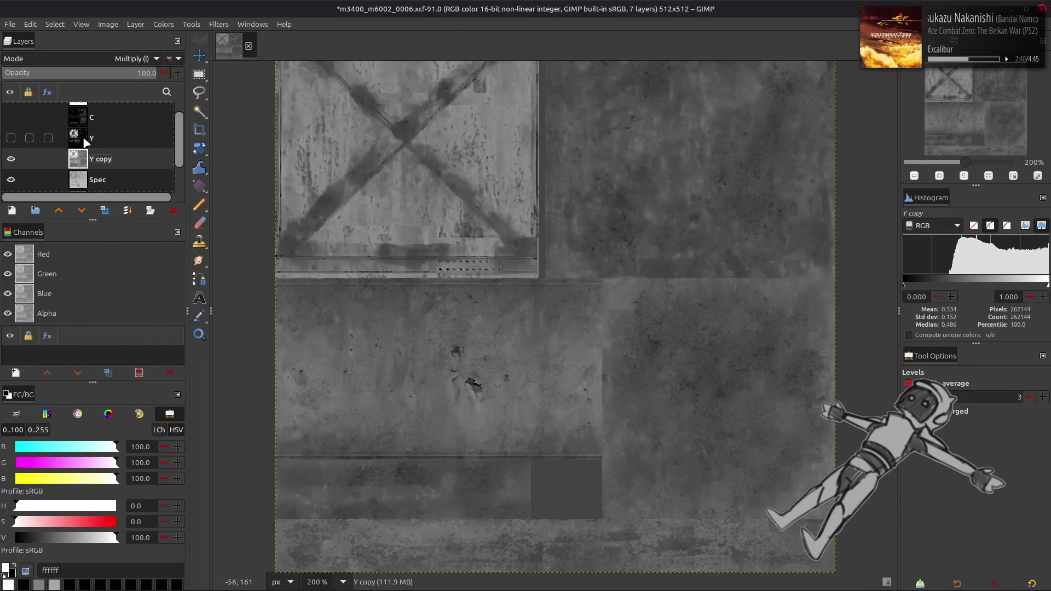
- Duplicate Y as Y copy #1, invert it, and set it to legacy Multiply
click(84, 141)
click(105, 210)
click(81, 210)
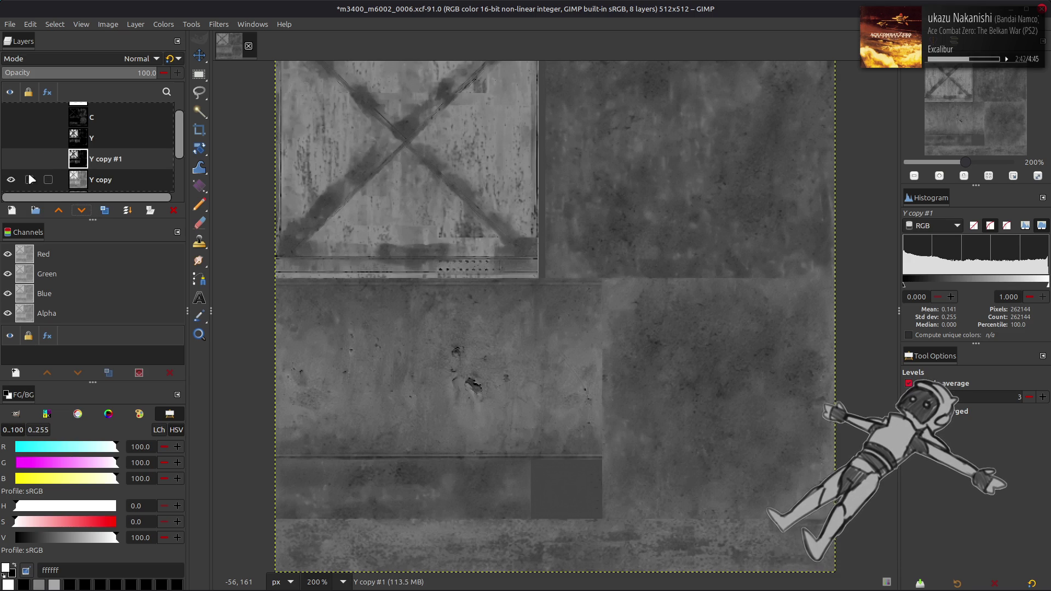
click(10, 159)
click(163, 24)
click(169, 158)
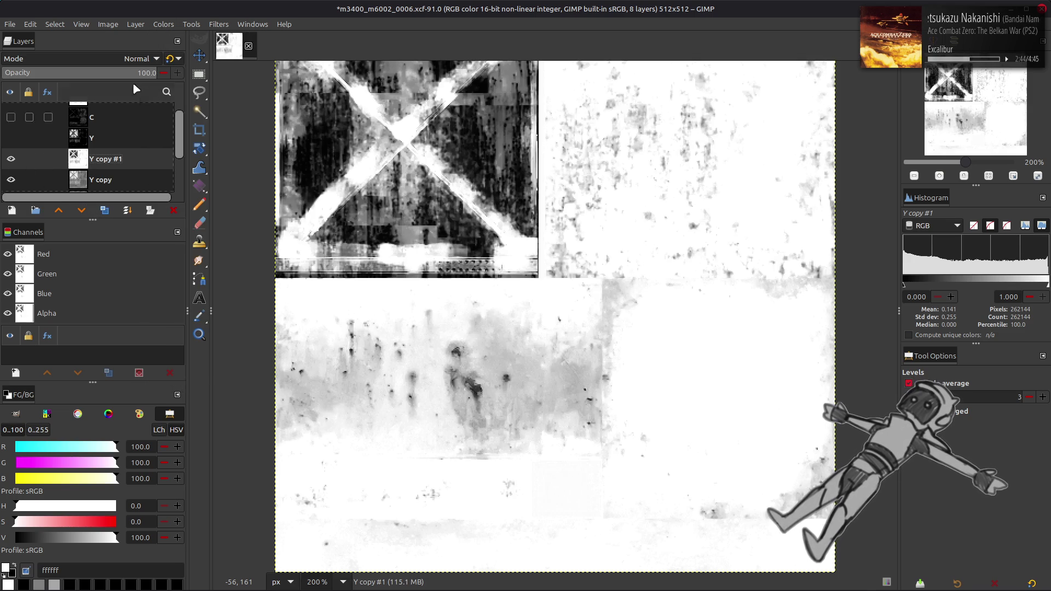
click(139, 59)
click(72, 257)
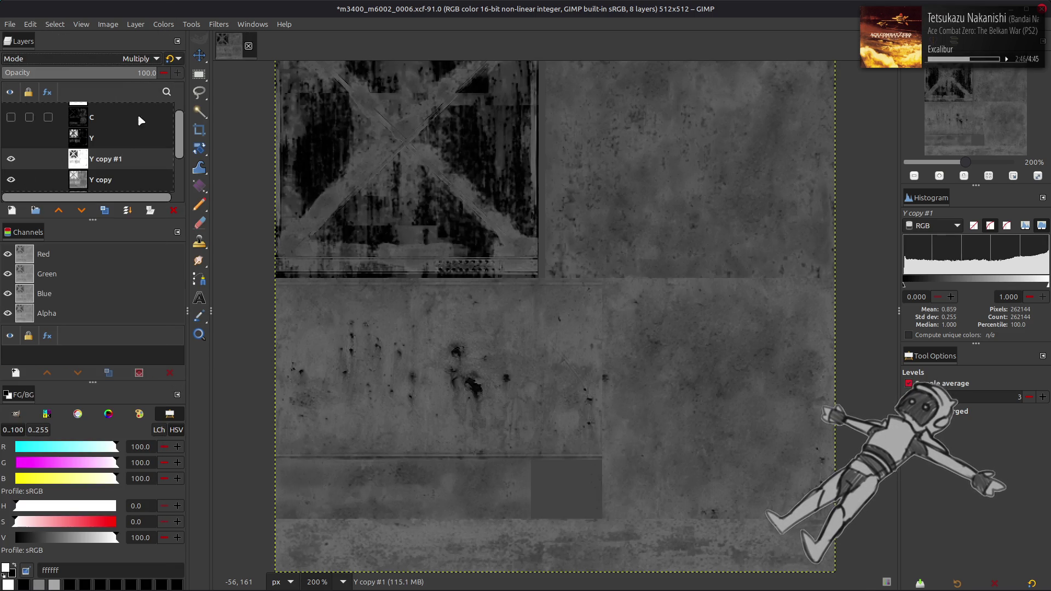
click(180, 58)
- Compare the image with Y copy #1 toggled, then hide Y copy #1 and Y copy
click(11, 158)
click(10, 159)
click(11, 158)
click(11, 159)
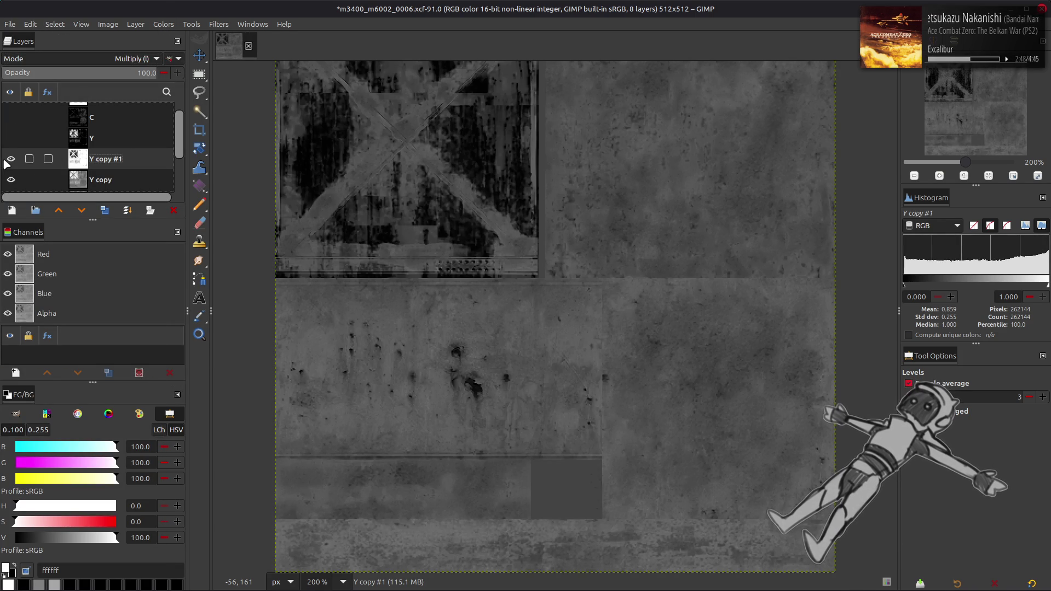
click(7, 161)
click(6, 161)
click(6, 161)
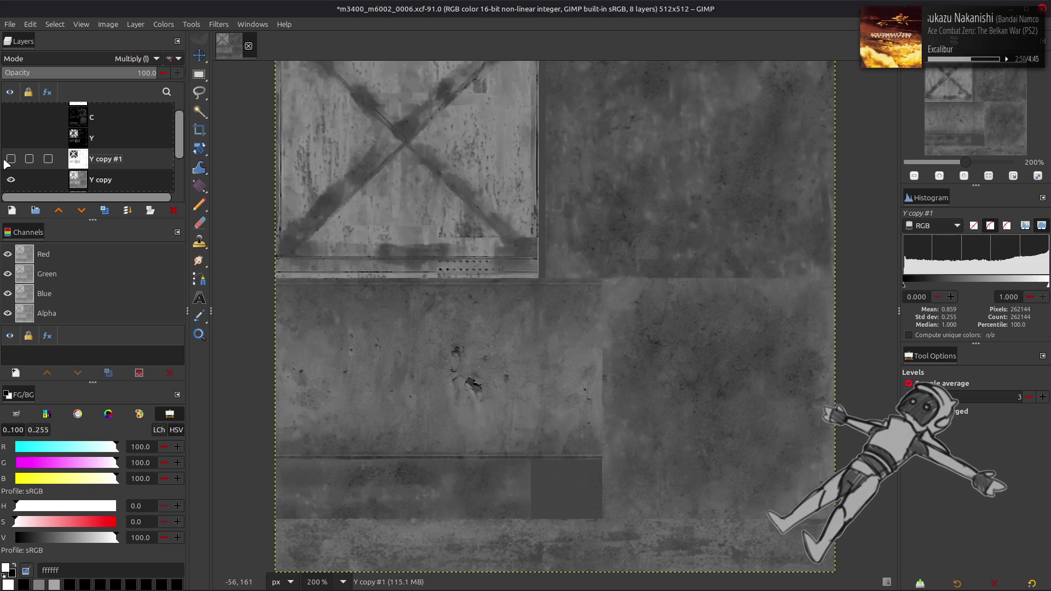
scroll(7, 162, down, 1)
click(9, 163)
scroll(10, 163, down, 1)
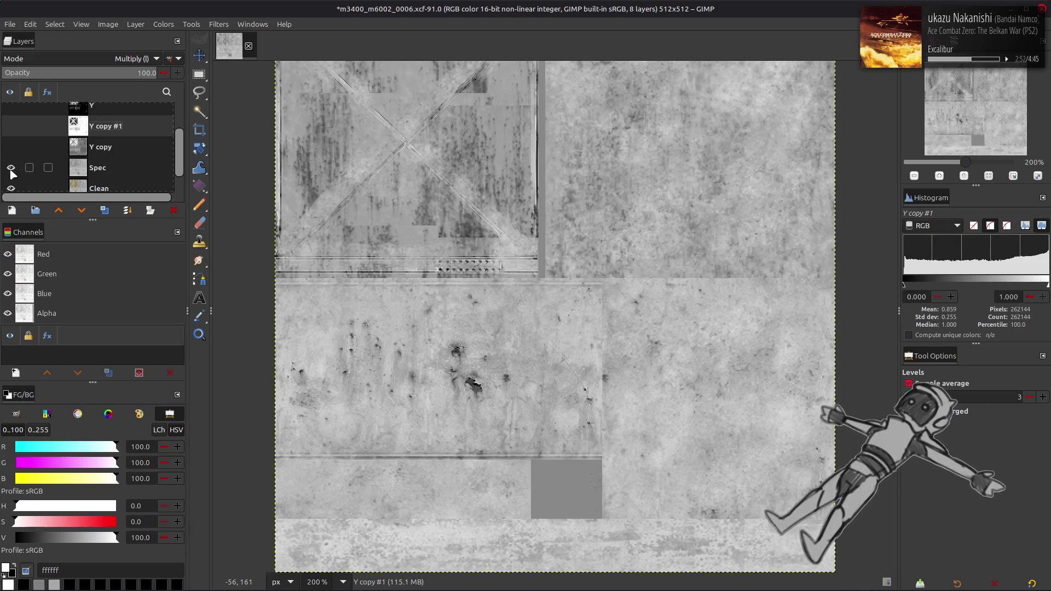
- Compare Spec, Y copy and Y copy #1 visibility, leaving both Y copies shown; delete then restore Y copy #1
click(10, 168)
click(11, 167)
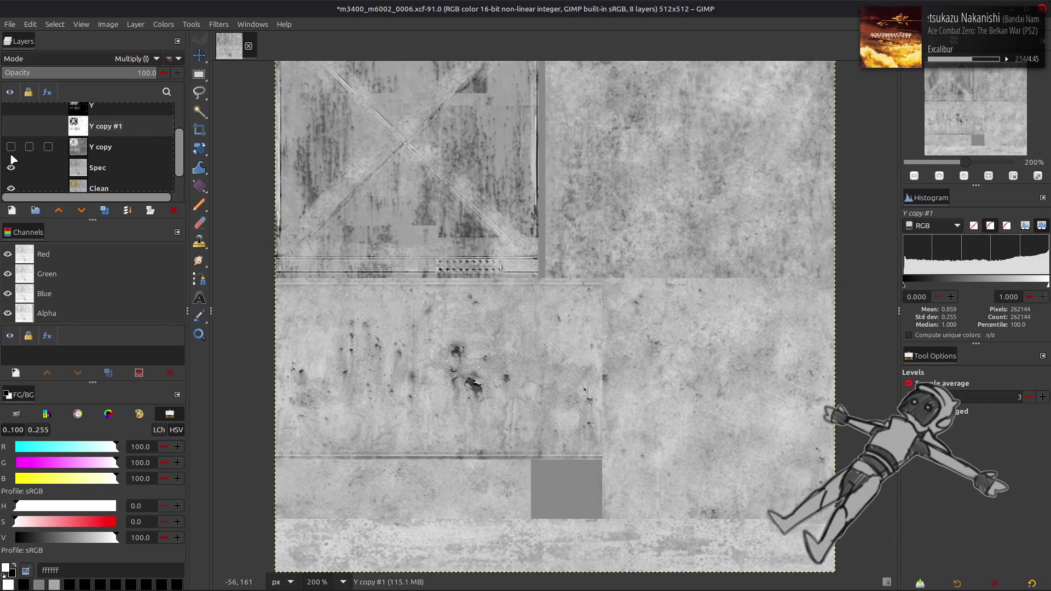
click(11, 126)
click(11, 126)
click(11, 168)
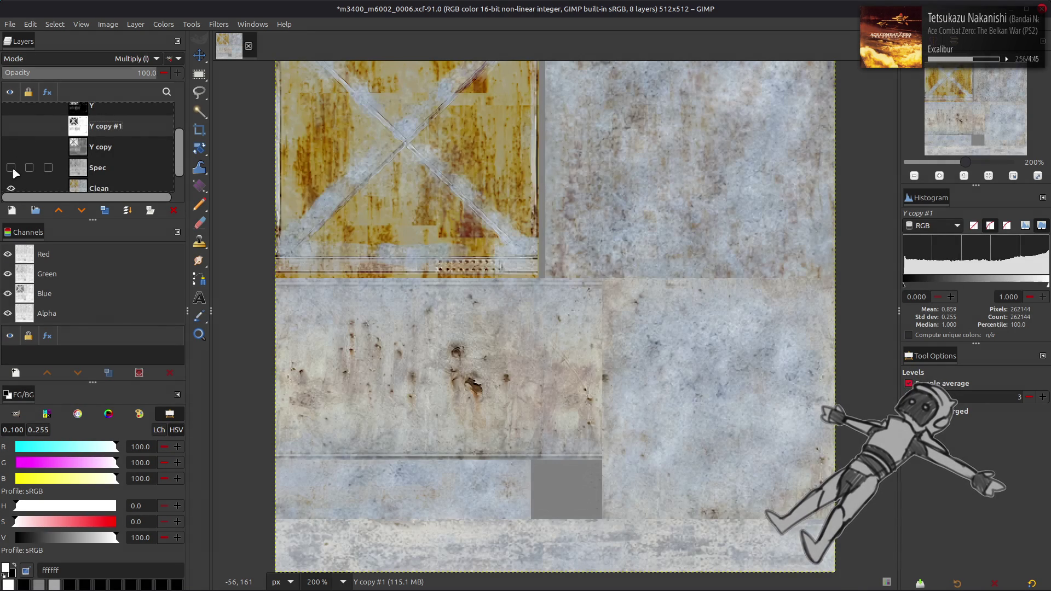
click(11, 167)
click(11, 147)
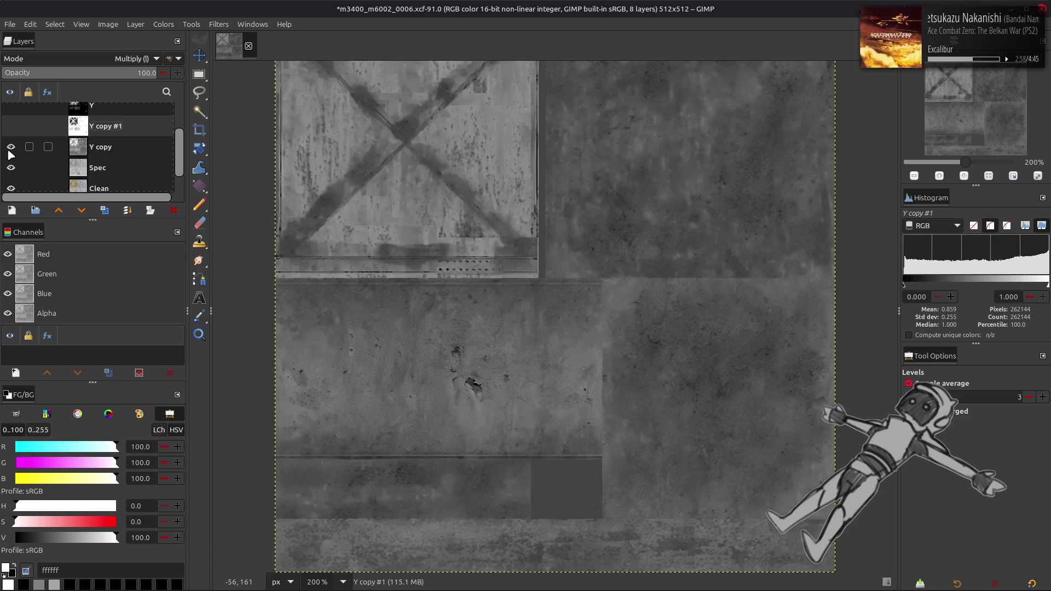
click(10, 148)
click(11, 126)
click(10, 147)
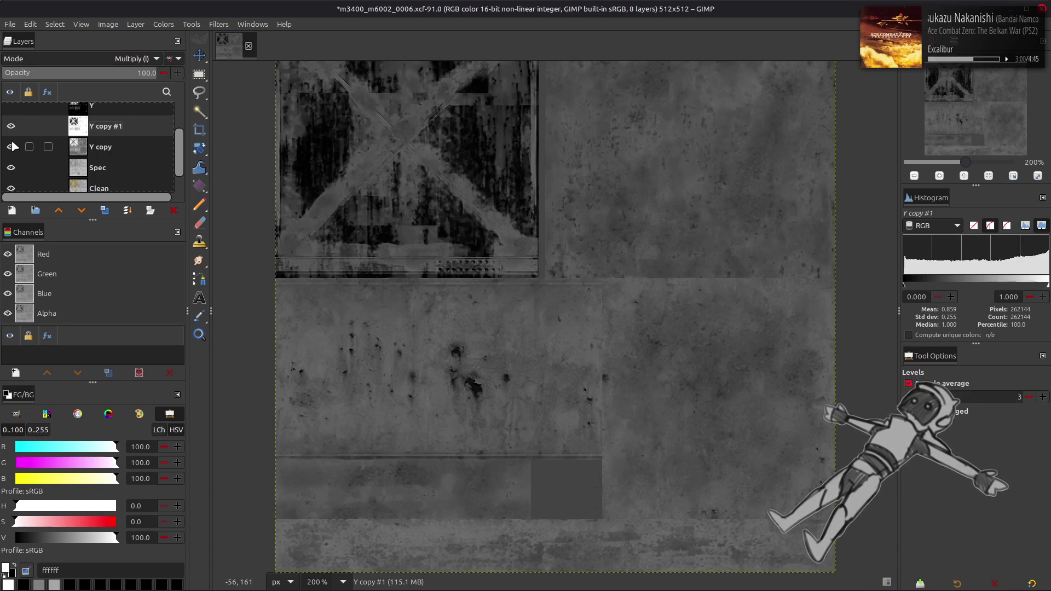
click(171, 212)
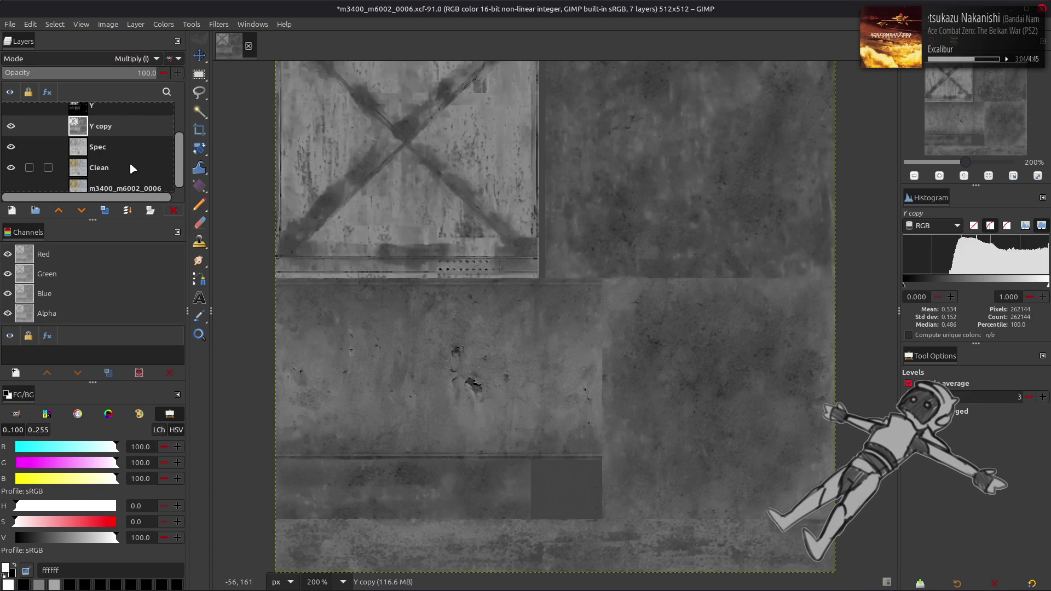
key(ctrl+z)
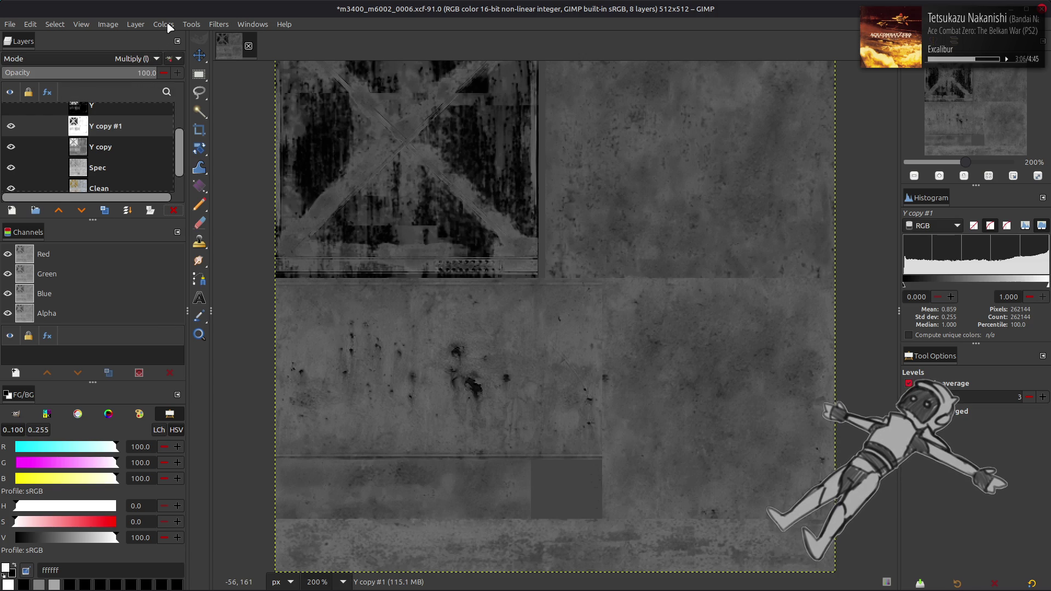
- Invert Y copy #1, apply Levels to it, then invert it back
click(164, 25)
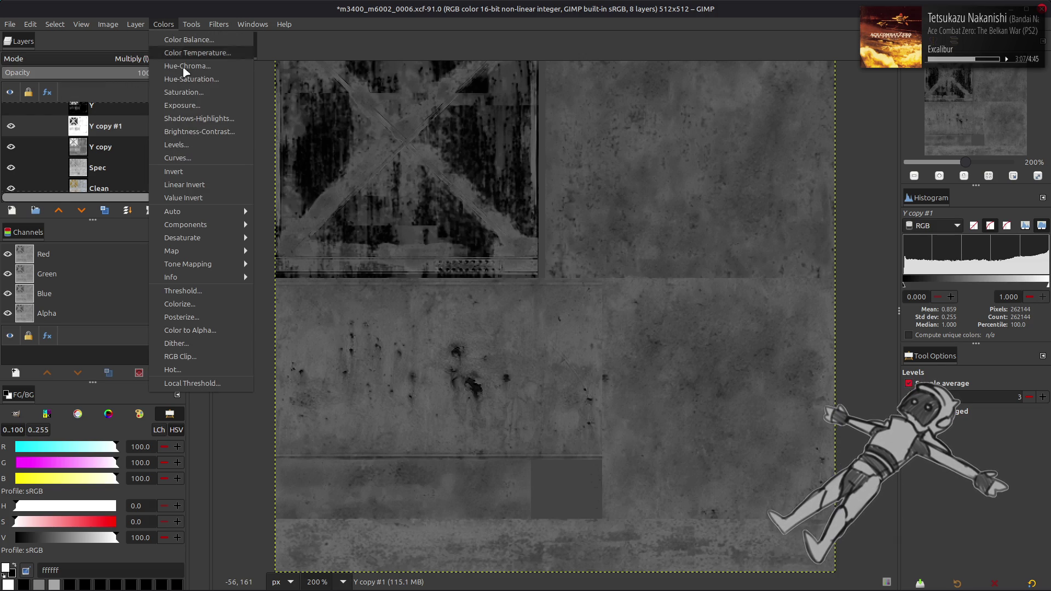
click(191, 171)
click(164, 25)
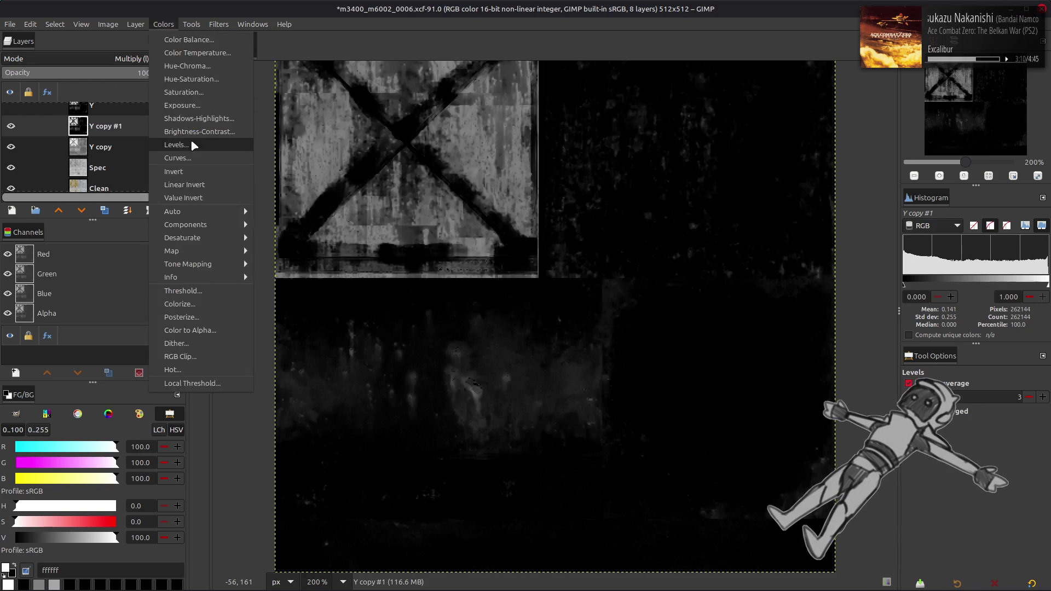
click(191, 144)
text(2)
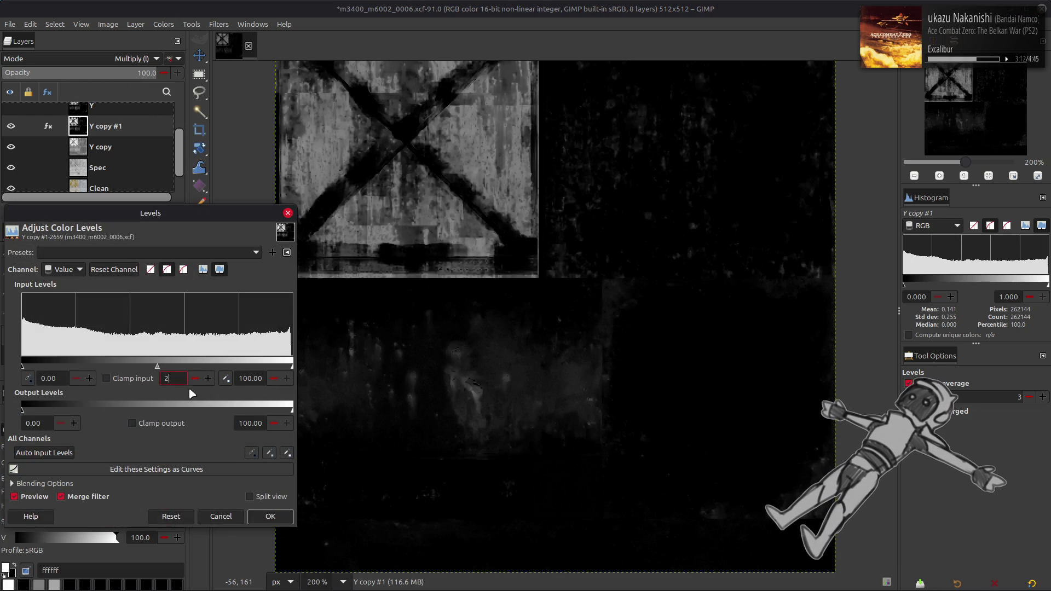
click(270, 517)
click(164, 25)
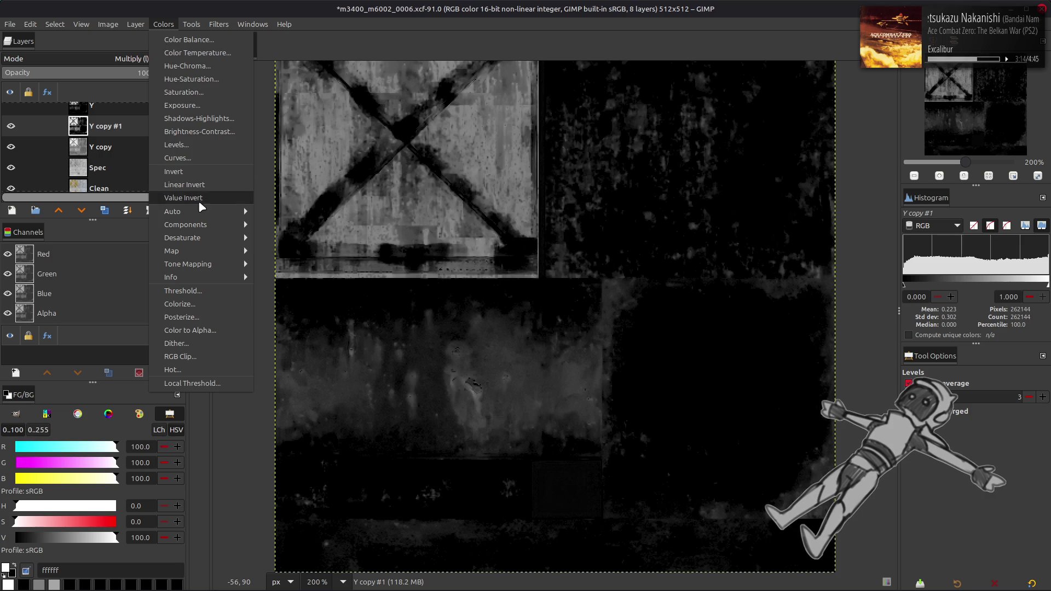
click(192, 172)
- Compare Y copy #1 at 50% opacity against the image, then delete it
click(11, 126)
click(11, 127)
click(11, 126)
click(11, 127)
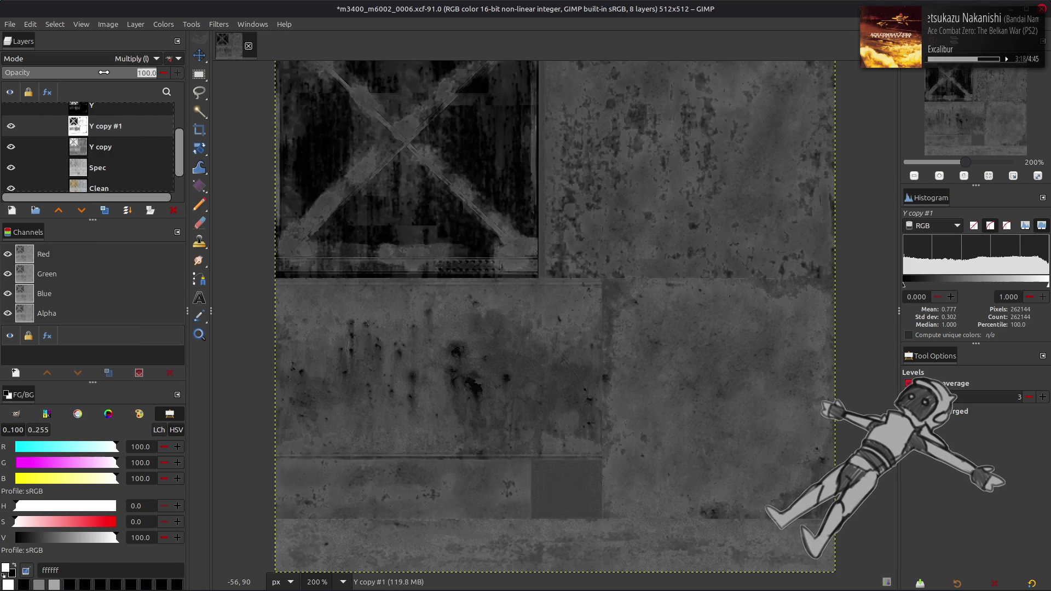
click(79, 71)
click(10, 127)
click(10, 127)
click(10, 127)
click(10, 127)
click(10, 127)
click(10, 127)
click(9, 127)
click(10, 127)
click(10, 127)
click(10, 127)
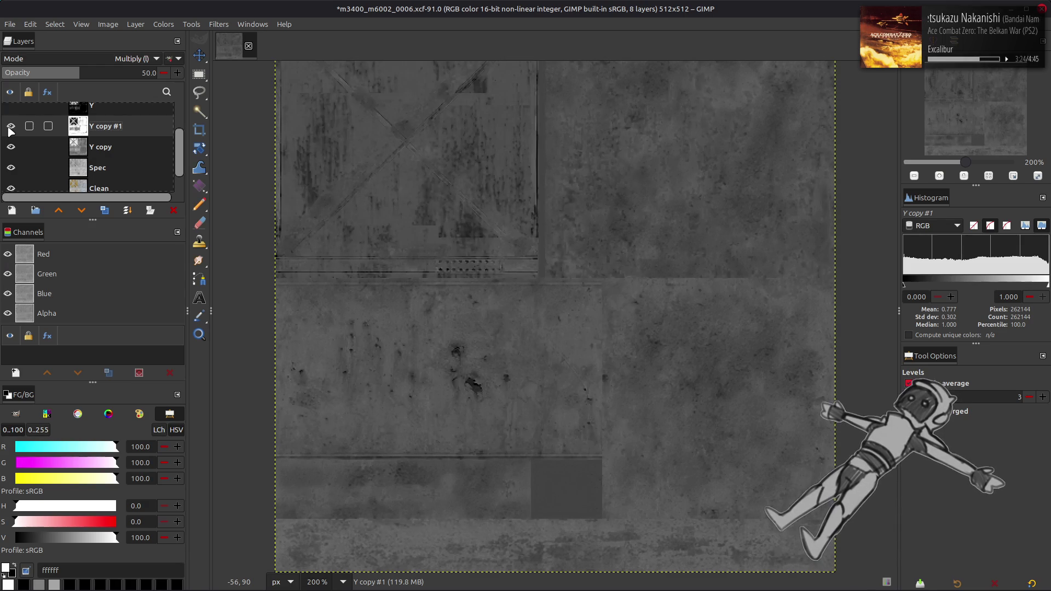
click(174, 210)
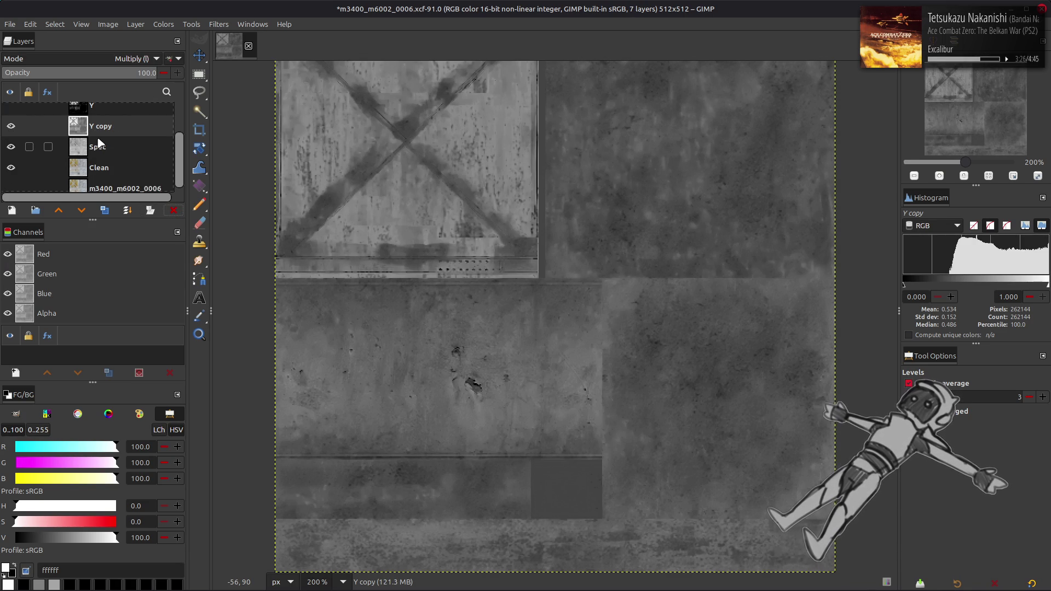
- Delete the old Spec layer and duplicate the Clean layer
click(104, 146)
click(173, 212)
click(104, 212)
- Invert Clean copy and extract its HSV Value component as greyscale
click(11, 140)
click(163, 24)
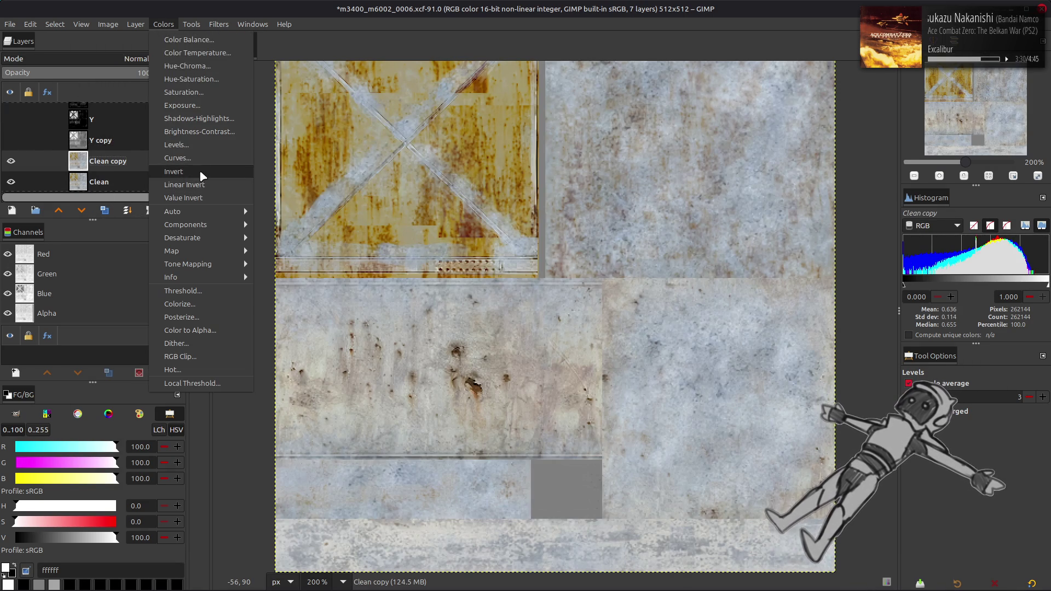
click(200, 171)
click(163, 24)
mouse_move(208, 225)
click(290, 235)
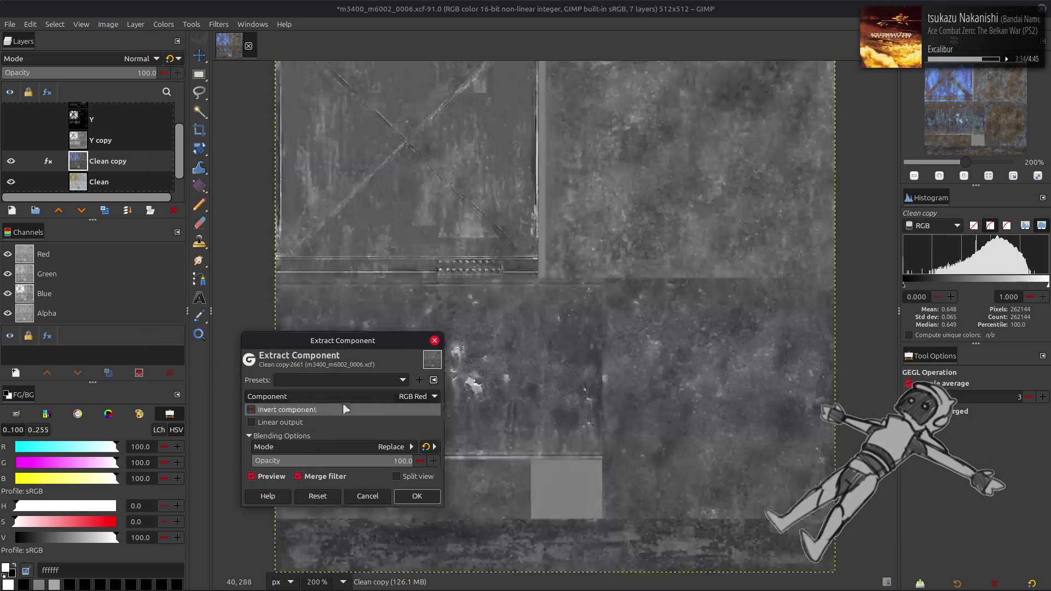
click(352, 399)
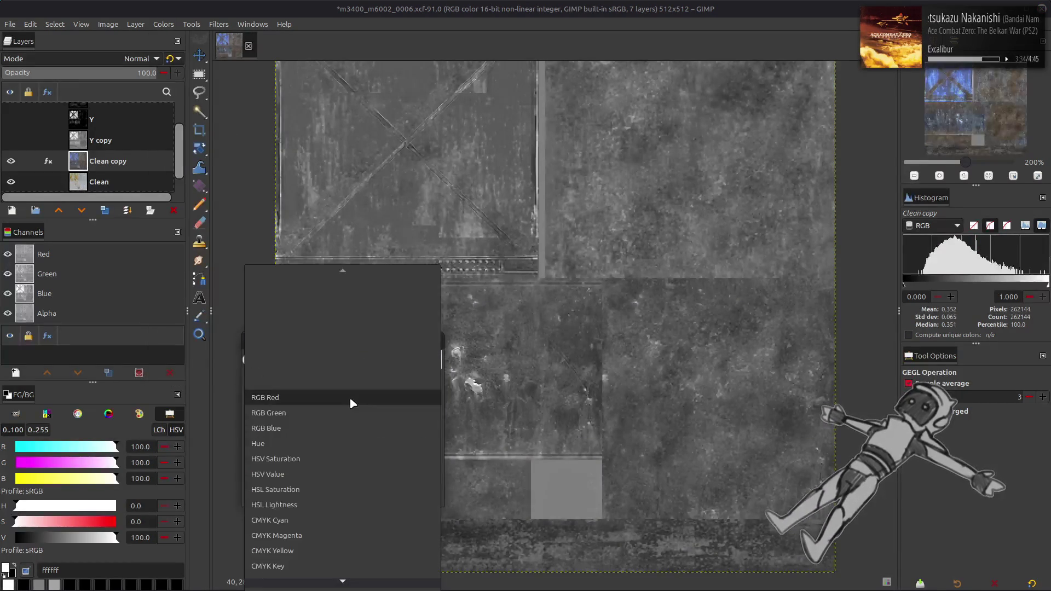
click(337, 474)
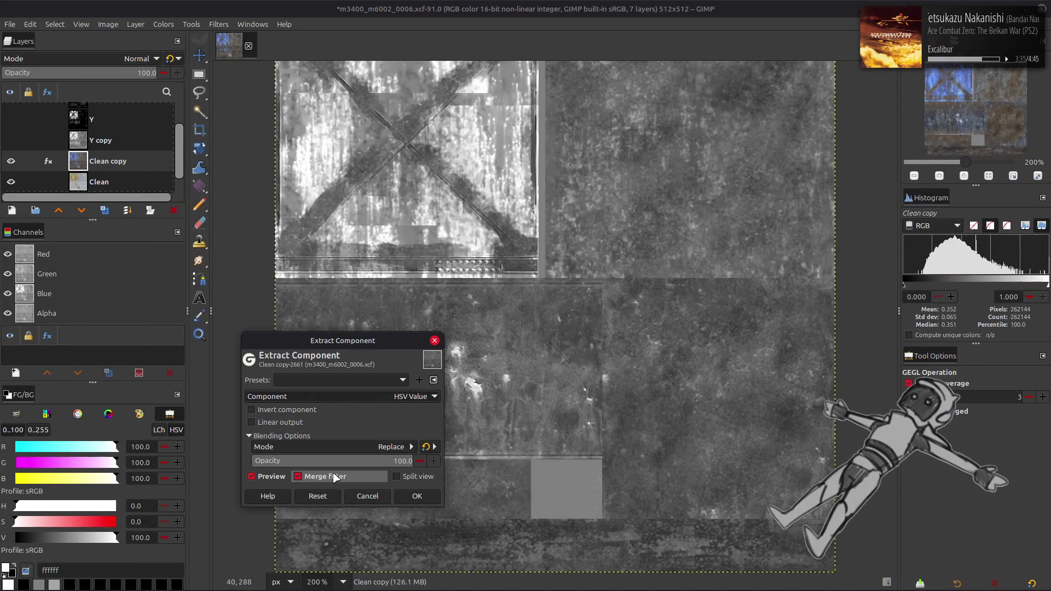
click(416, 496)
- Invert the greyscale Clean copy again and show Y copy above it
click(164, 24)
click(197, 172)
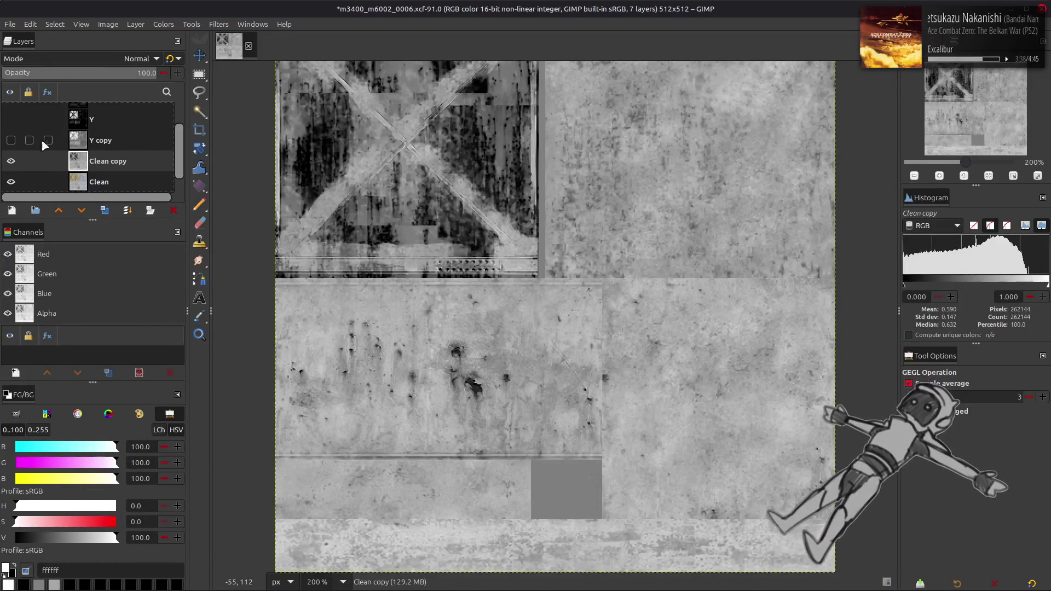
click(17, 140)
click(92, 141)
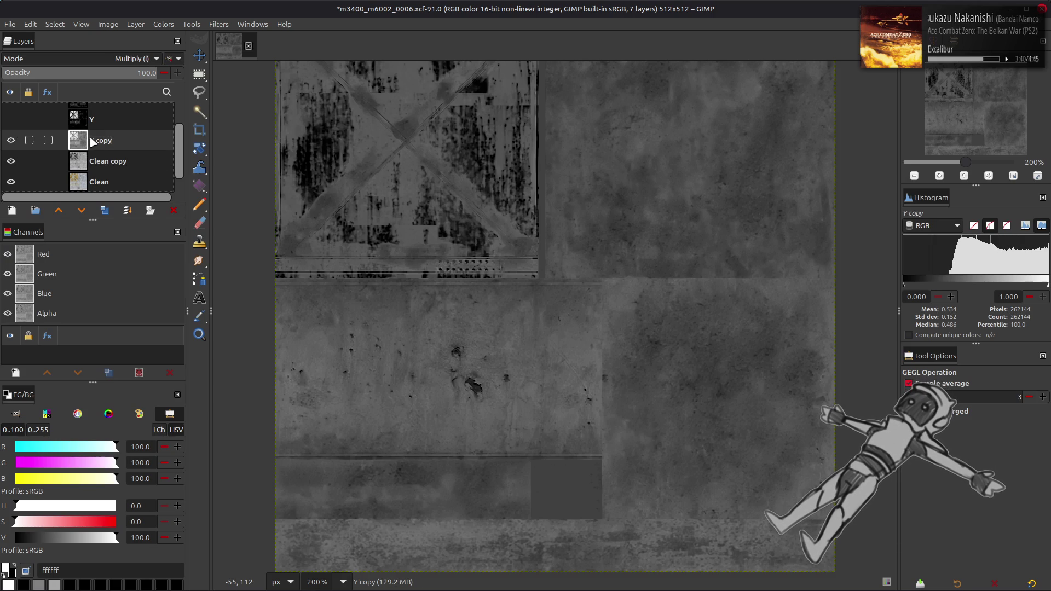
click(102, 163)
click(11, 141)
click(12, 141)
- Compare the image with and without Y copy, then open Levels for Clean copy
click(15, 141)
click(16, 141)
click(15, 141)
click(16, 142)
click(15, 141)
click(15, 142)
click(16, 141)
click(15, 142)
click(11, 141)
click(11, 142)
click(164, 25)
click(176, 144)
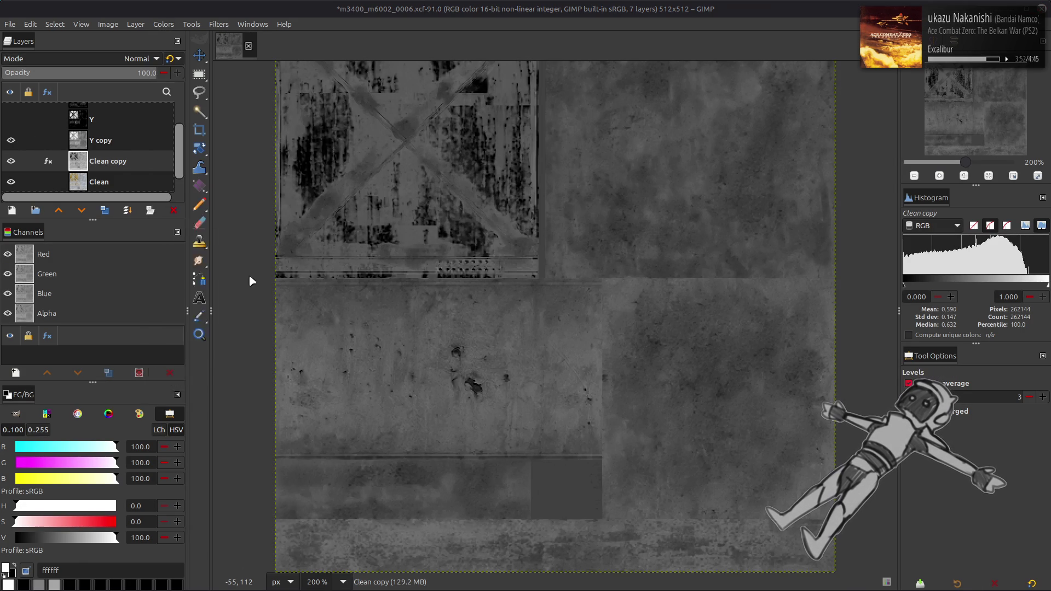
- Preview a Levels gamma of 2.00, then reset and cancel the adjustment
triple_click(177, 379)
text(2)
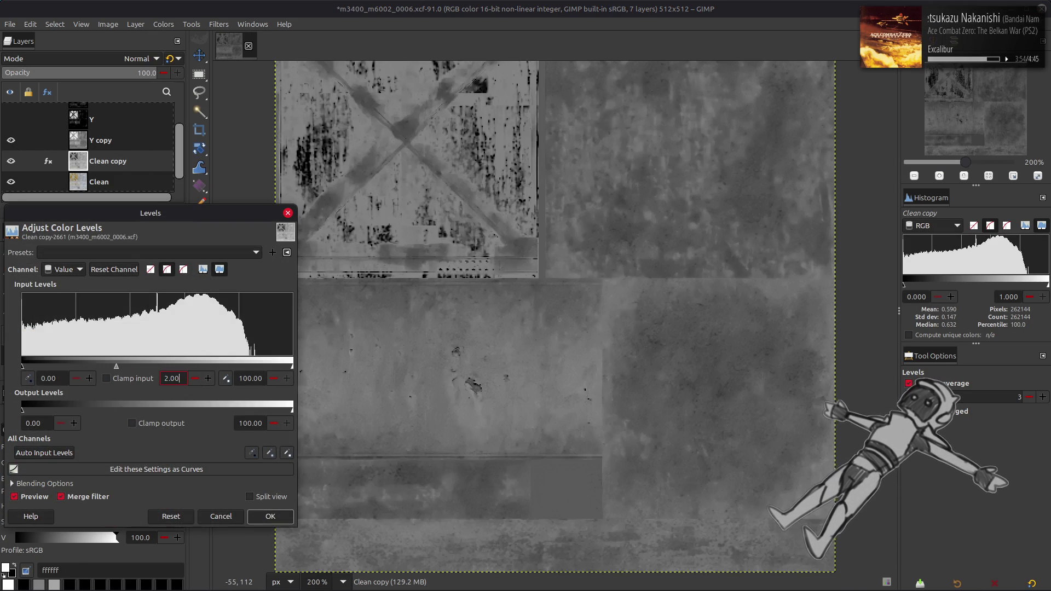
key(Return)
click(176, 516)
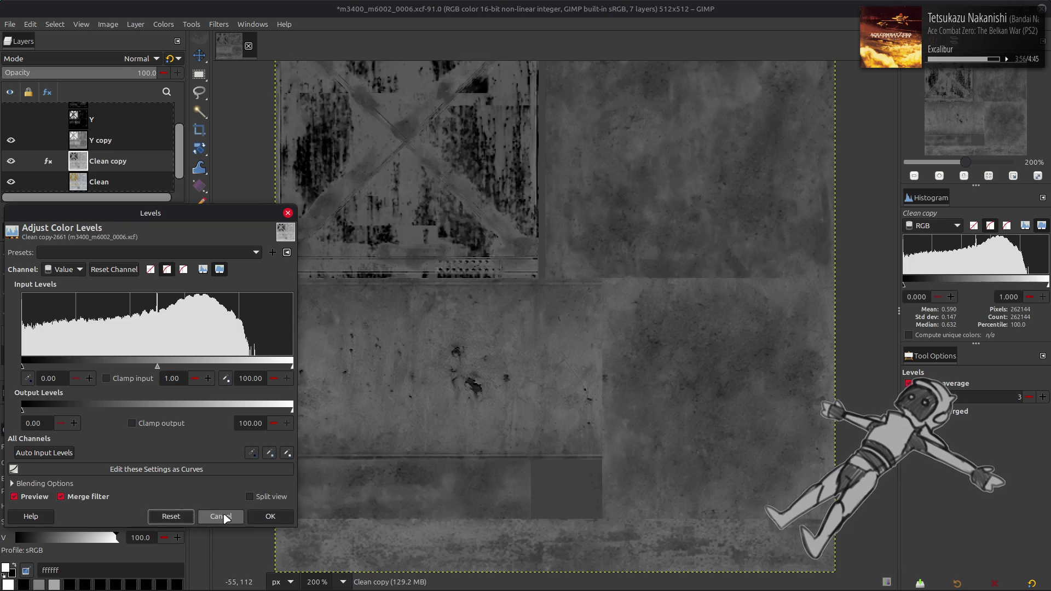
click(220, 516)
- Merge the Y copy layer down into Clean copy and rename the result Spec
click(106, 140)
right_click(107, 140)
click(137, 288)
double_click(106, 140)
text(S)
key(Return)
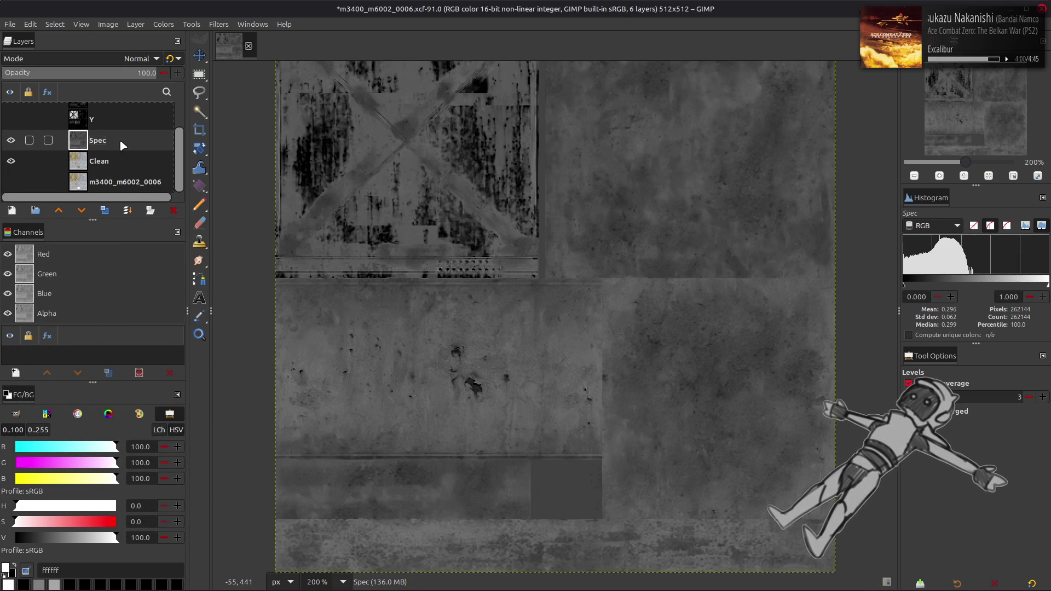
- Toggle Spec's visibility to compare it against the coloured Clean layer
scroll(121, 146, up, 1)
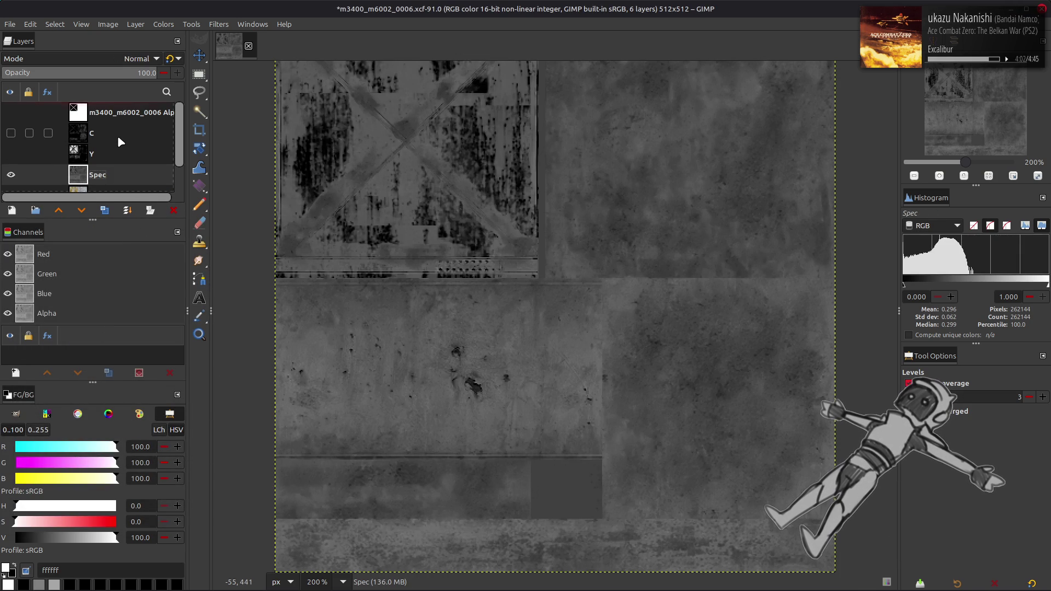
scroll(118, 135, down, 1)
click(10, 141)
click(11, 141)
click(11, 141)
click(10, 141)
- Duplicate the C layer and make the C copy visible and active
click(10, 140)
click(10, 141)
scroll(132, 132, up, 2)
click(132, 133)
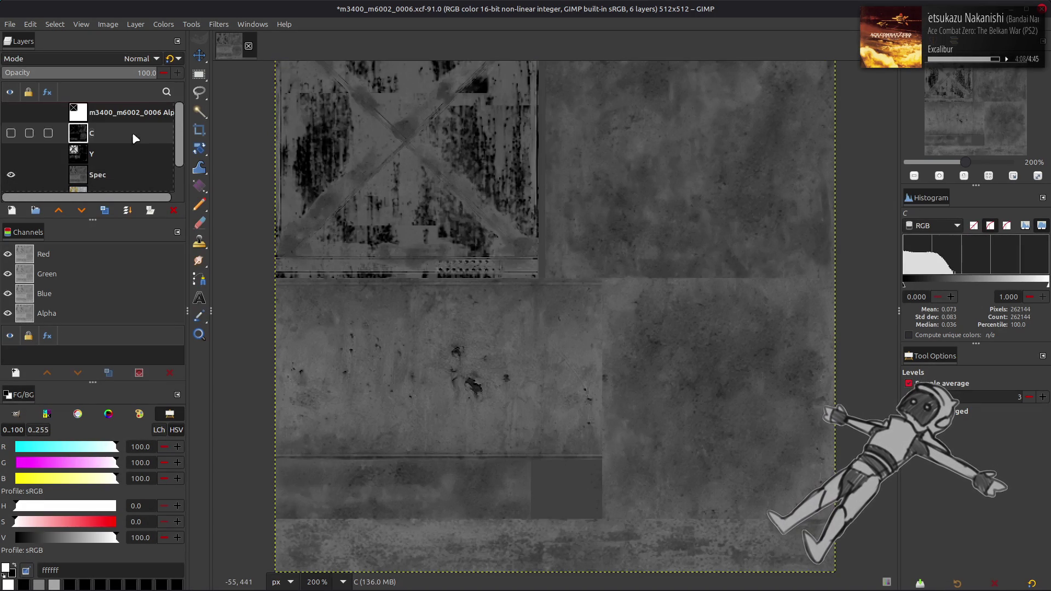
click(104, 210)
click(82, 211)
click(81, 210)
click(10, 125)
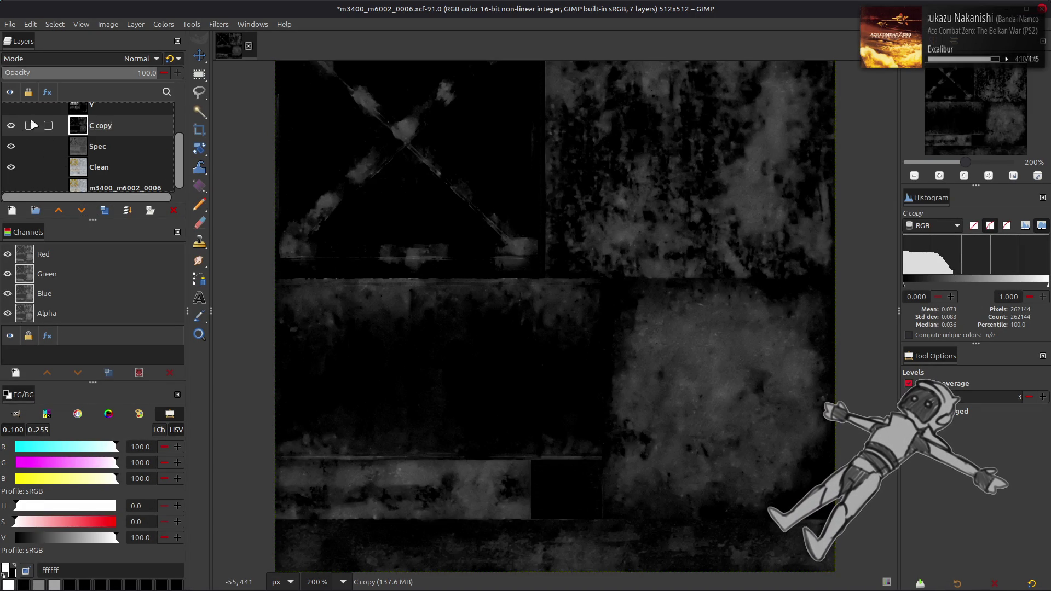
- Invert C copy and set its blend mode to Multiply
click(164, 25)
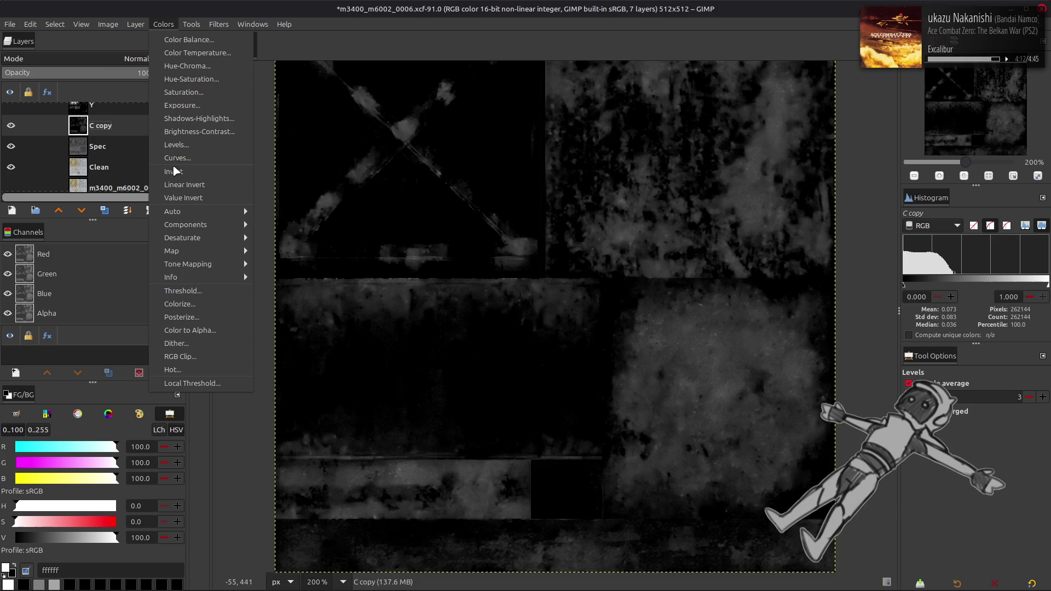
click(174, 159)
click(131, 59)
click(52, 261)
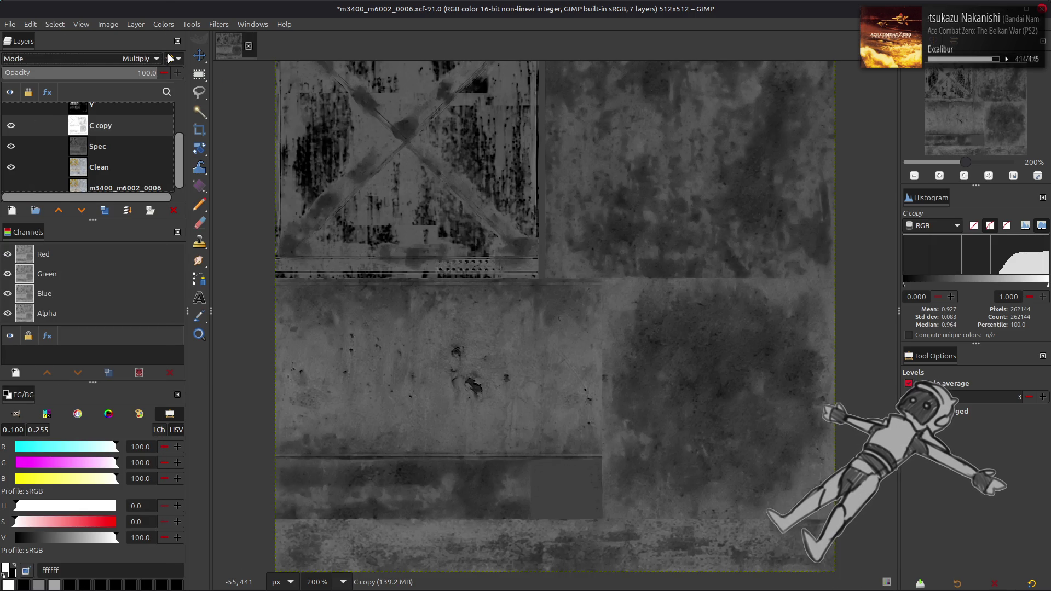
- Compare the image with and without C copy, then hide it and select Spec
click(10, 125)
click(11, 125)
click(10, 125)
click(11, 126)
click(10, 125)
click(10, 125)
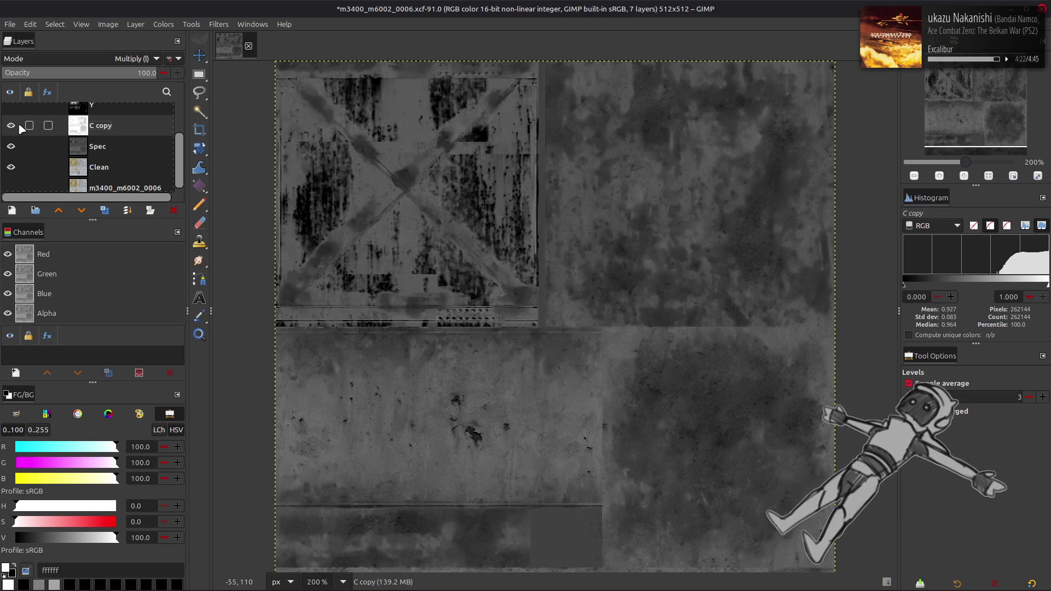
click(19, 125)
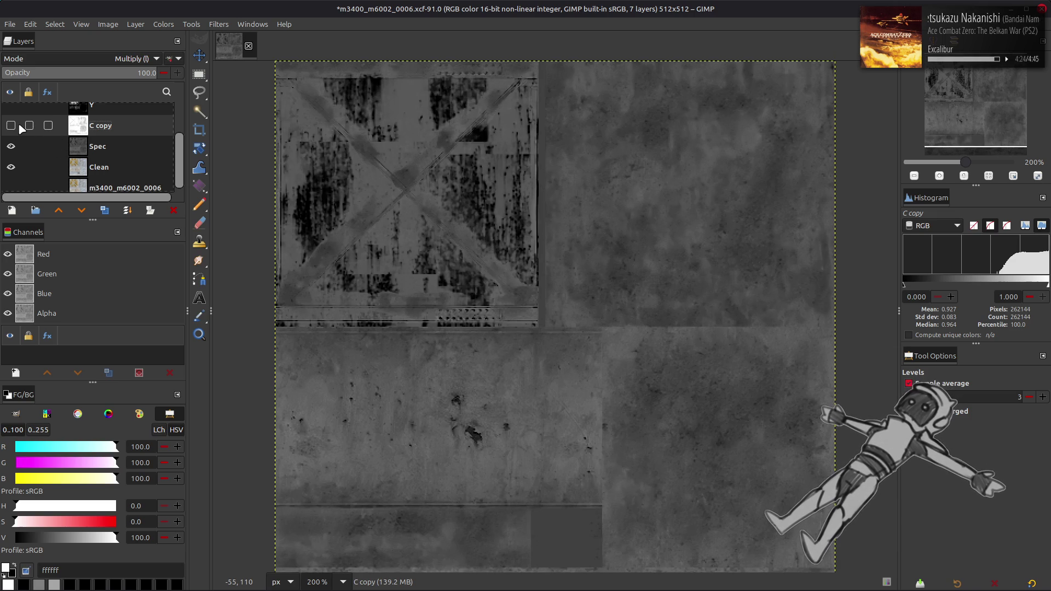
click(97, 149)
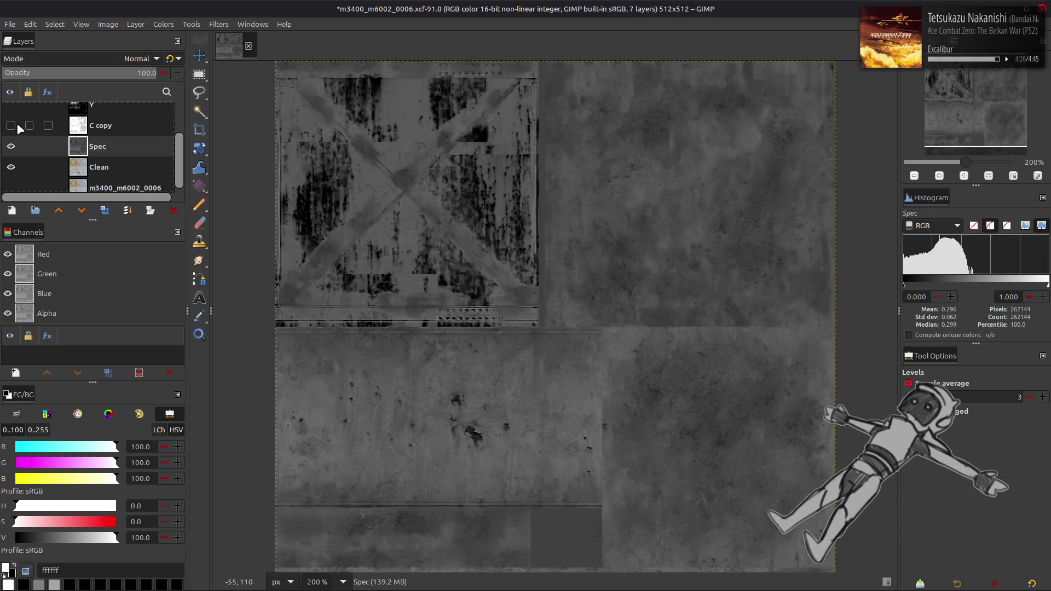
- Toggle Spec's visibility to compare it against the coloured Clean layer
click(11, 147)
click(11, 146)
click(11, 146)
click(11, 146)
click(15, 147)
click(15, 146)
- Apply Levels to Spec with gamma 0.5 and a high input of 50
click(163, 24)
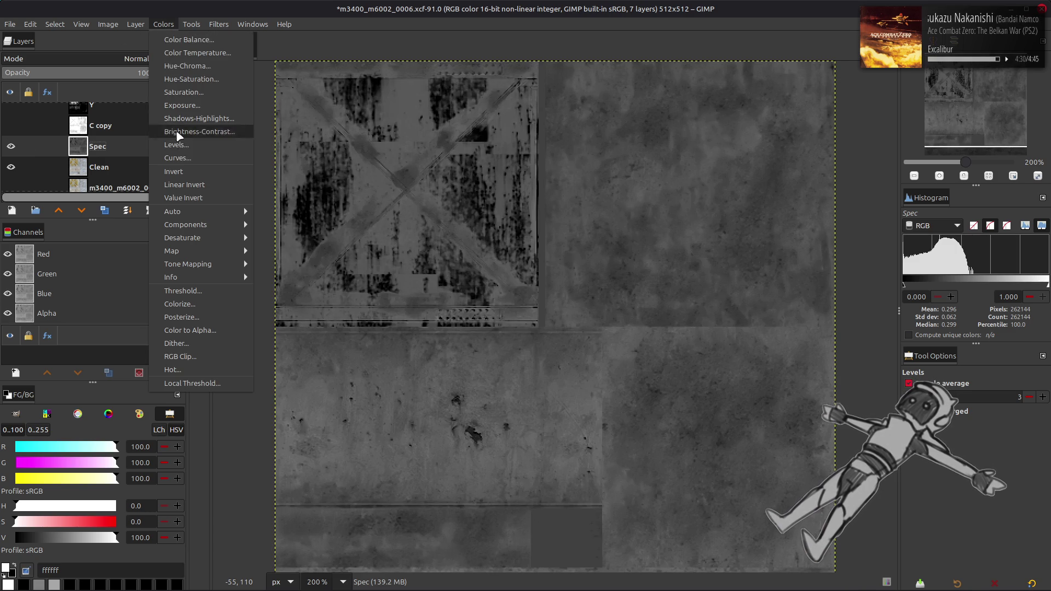
click(180, 146)
click(173, 378)
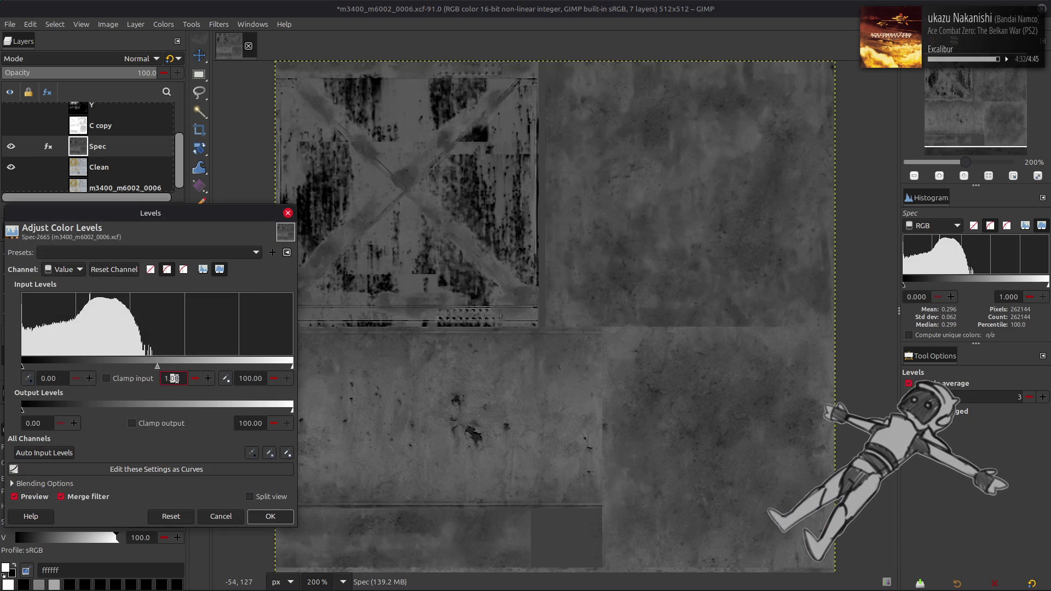
text(0.5)
triple_click(251, 379)
text(50)
key(Tab)
click(43, 498)
click(43, 498)
click(43, 497)
click(43, 497)
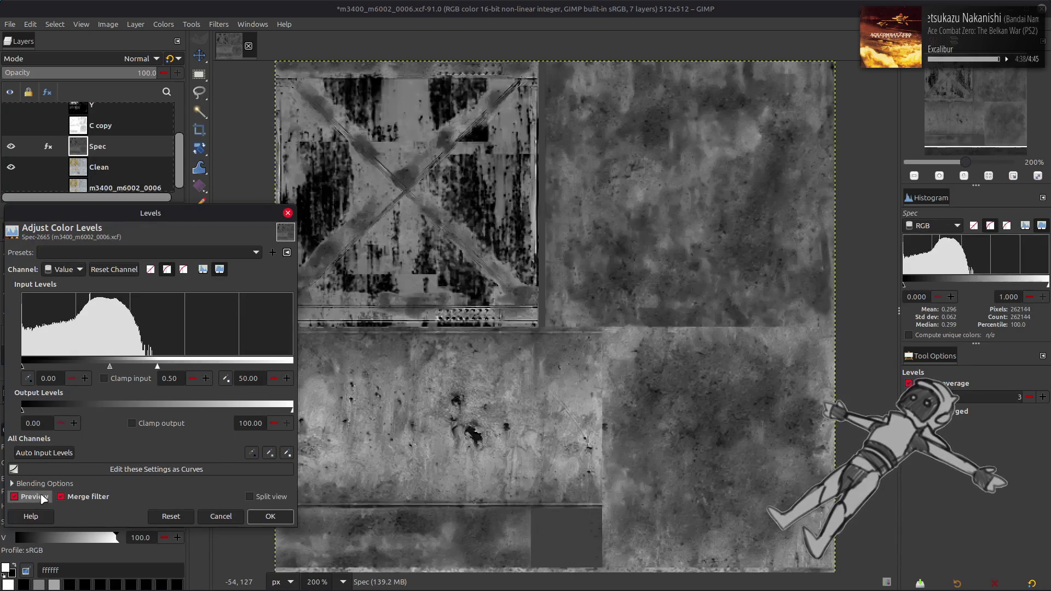
click(43, 497)
click(42, 497)
click(270, 516)
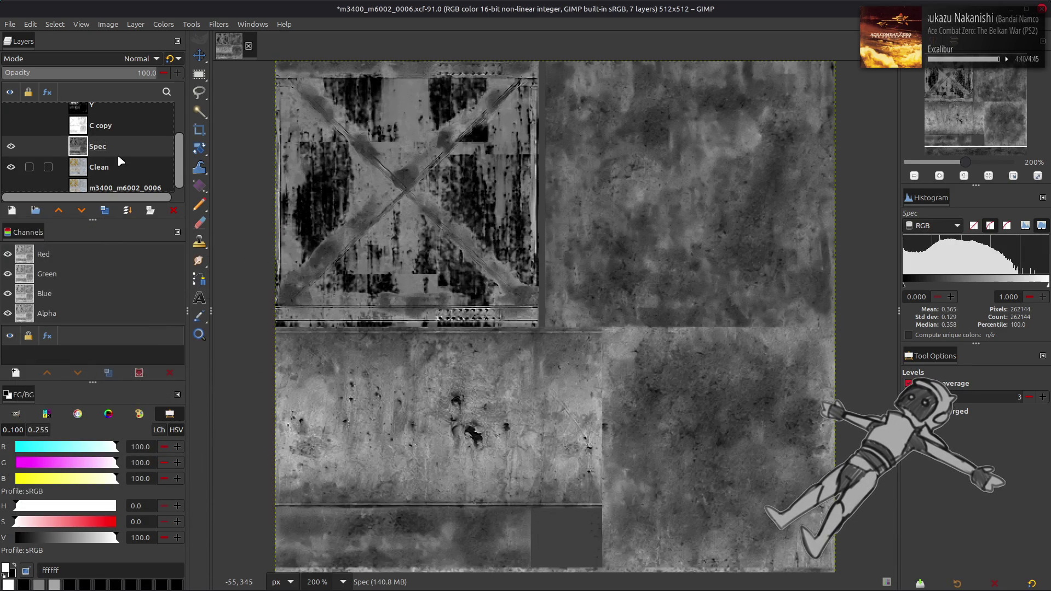
- Compare the image with C copy shown and hidden, then delete the C copy layer
click(100, 126)
click(10, 125)
click(10, 125)
click(10, 125)
click(10, 126)
click(9, 125)
click(10, 125)
click(10, 125)
click(10, 125)
click(10, 125)
click(173, 211)
key(m)
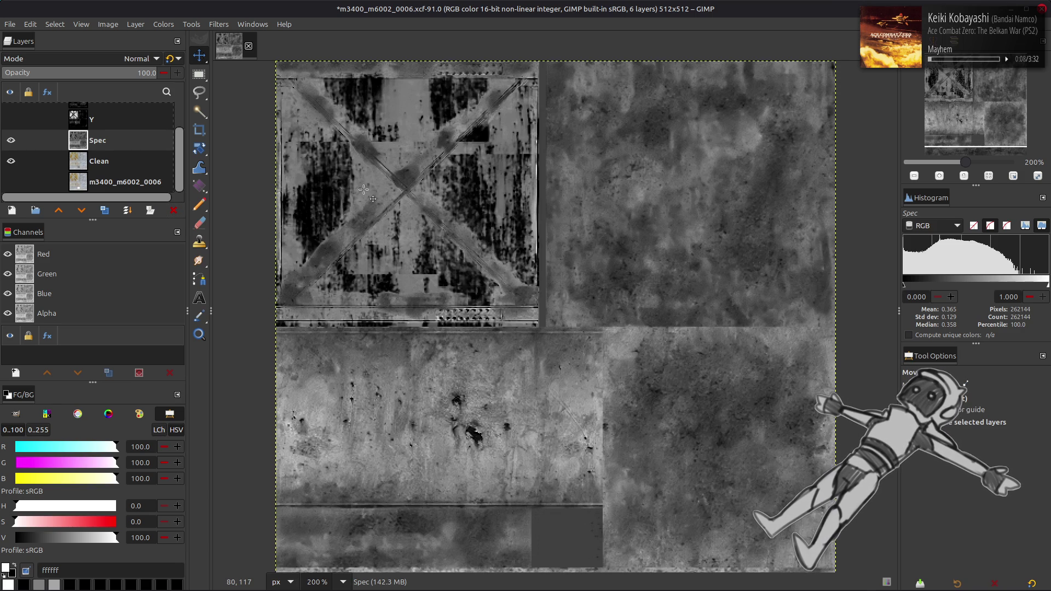
scroll(476, 247, down, 2)
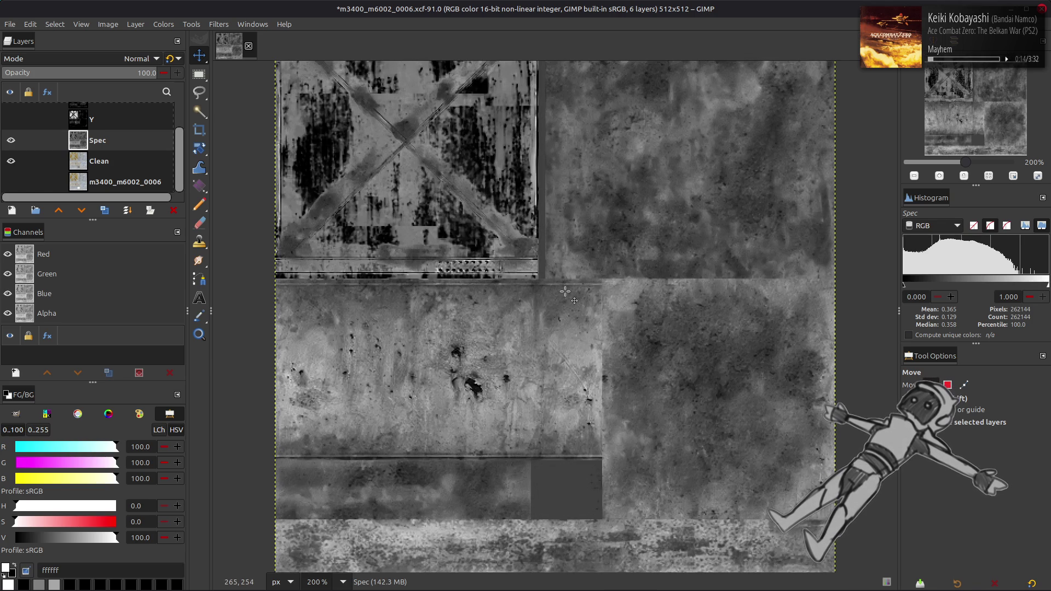
click(10, 140)
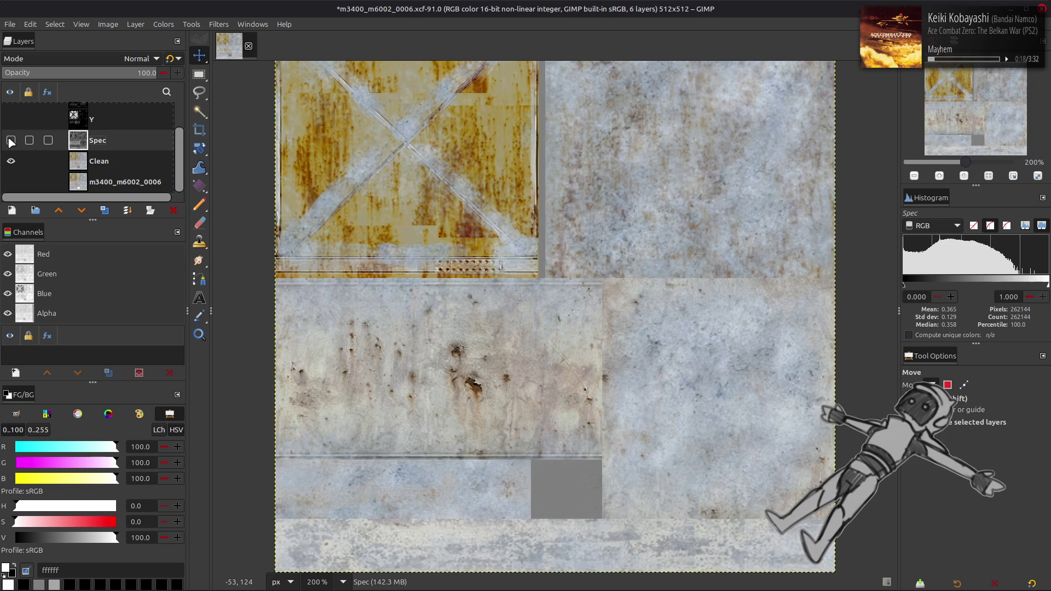
click(11, 140)
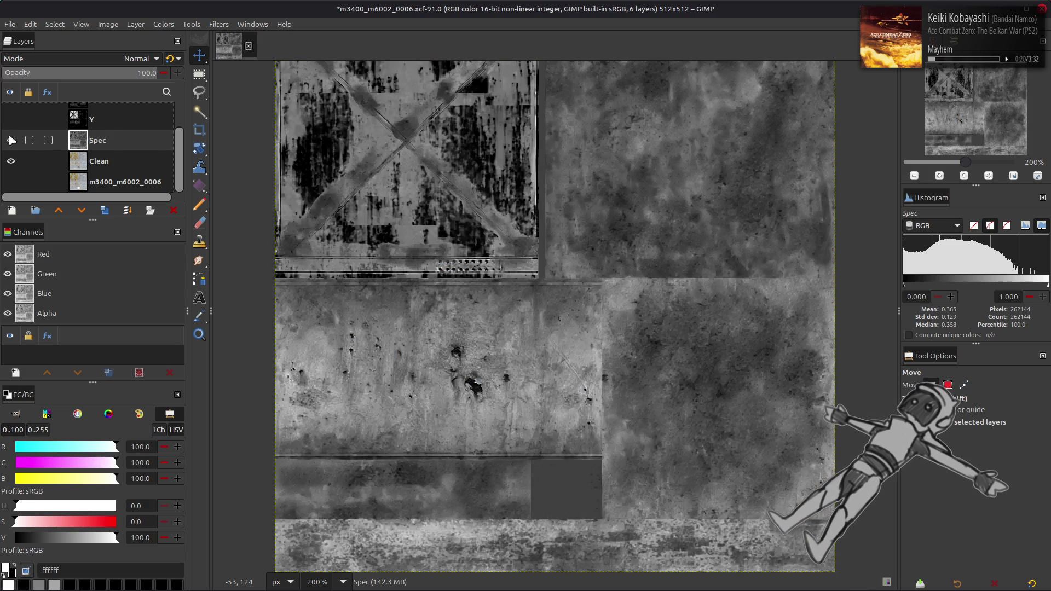
double_click(10, 141)
click(10, 141)
double_click(11, 140)
click(11, 140)
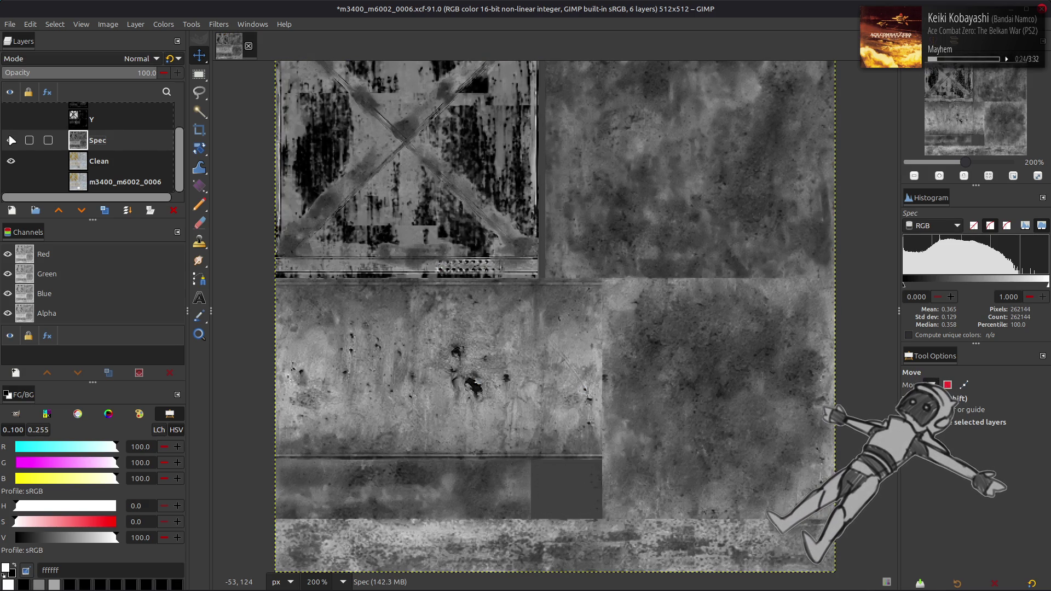
click(11, 141)
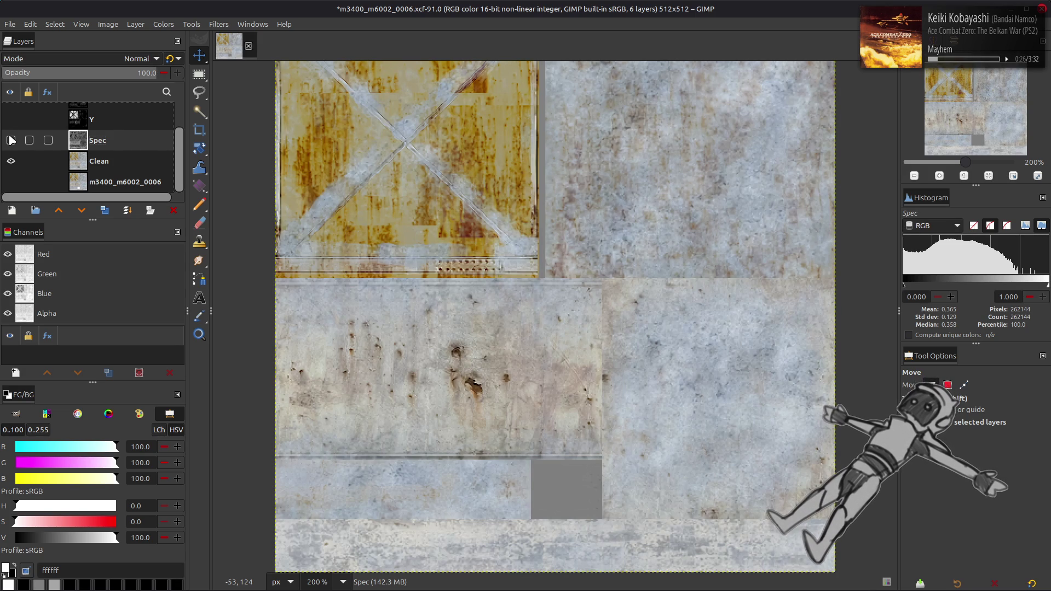
click(10, 140)
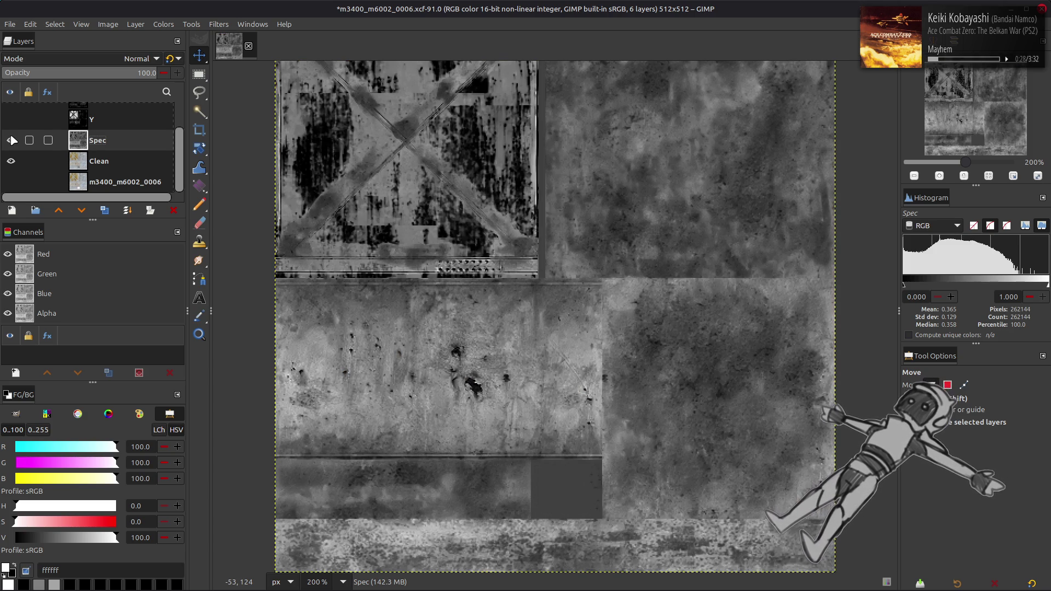
click(156, 25)
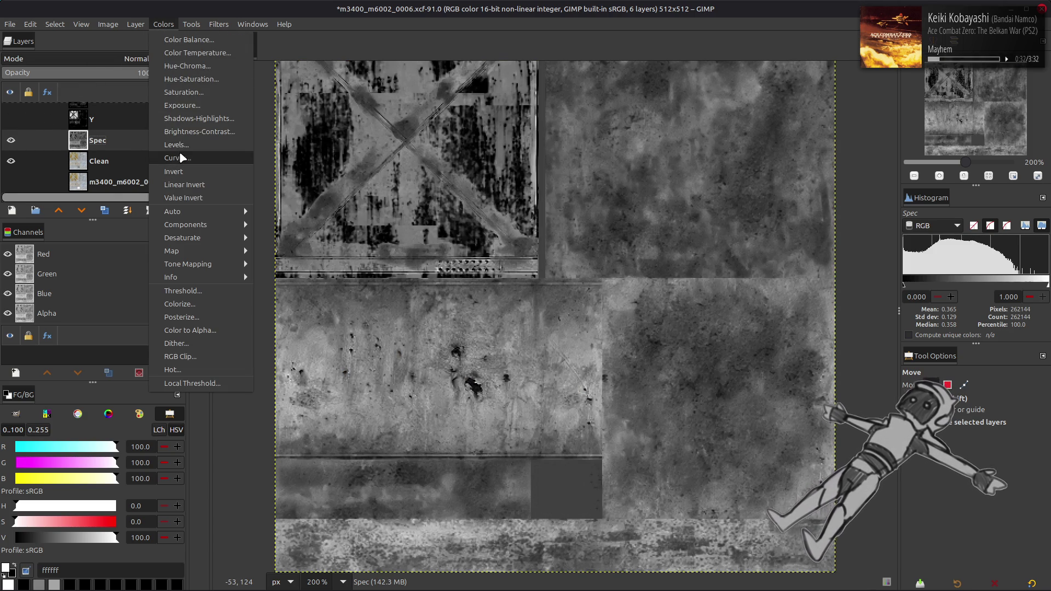
click(181, 157)
click(127, 119)
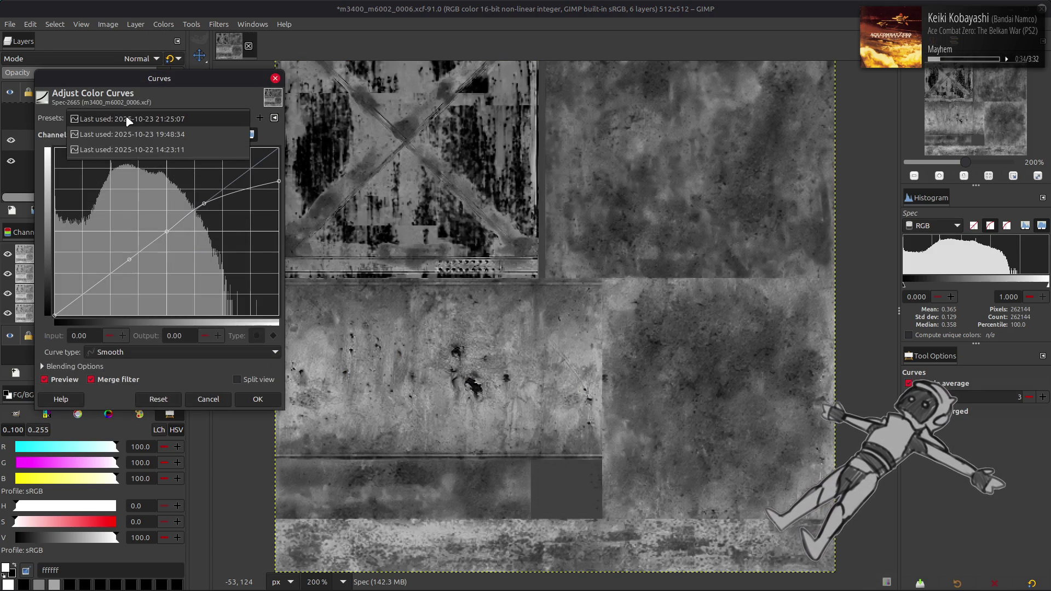
click(132, 149)
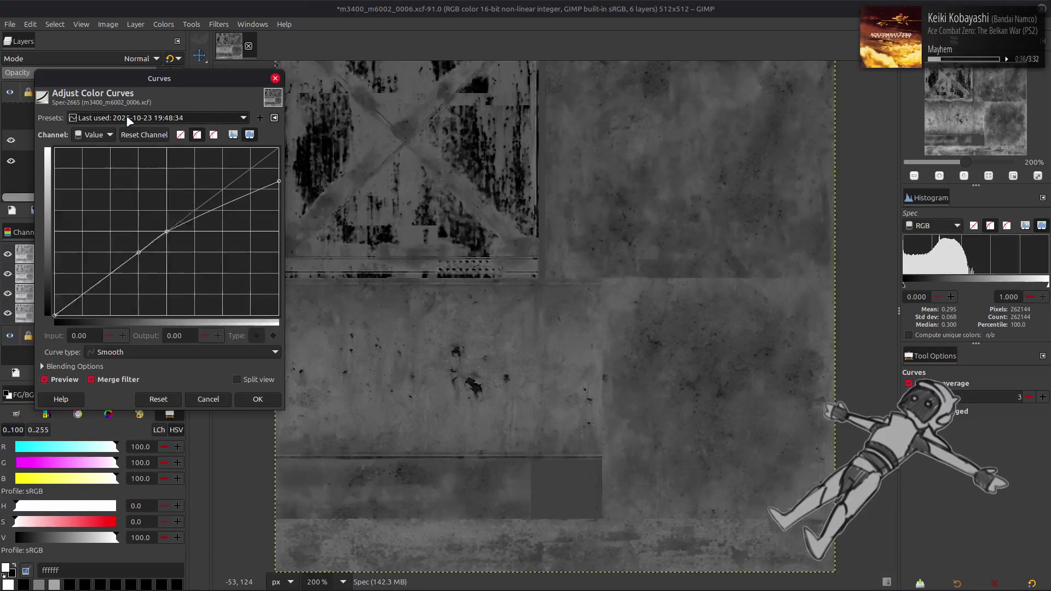
scroll(130, 121, up, 1)
click(58, 382)
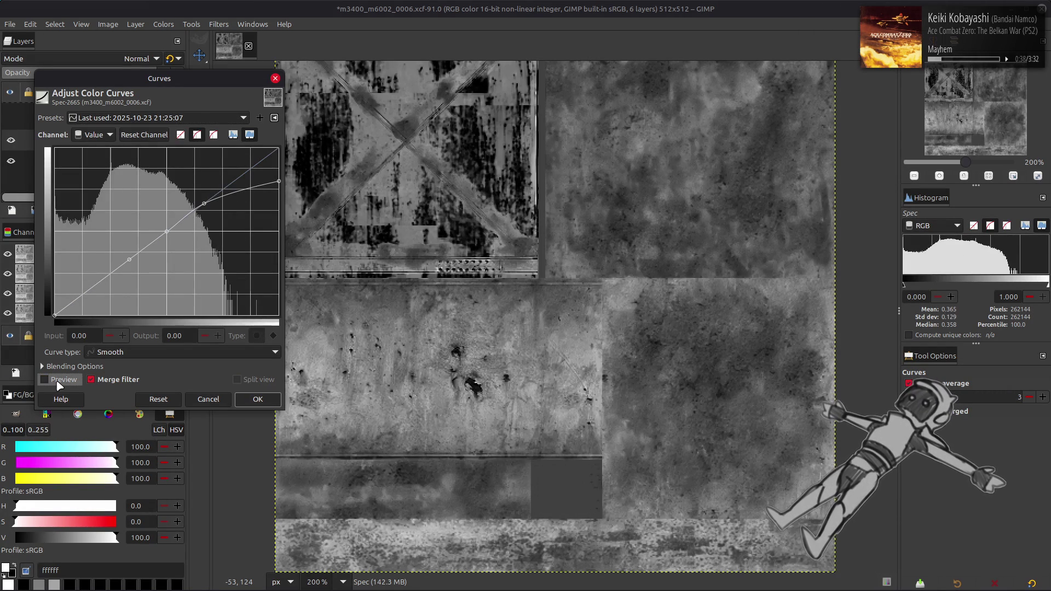
click(58, 382)
click(58, 382)
click(57, 382)
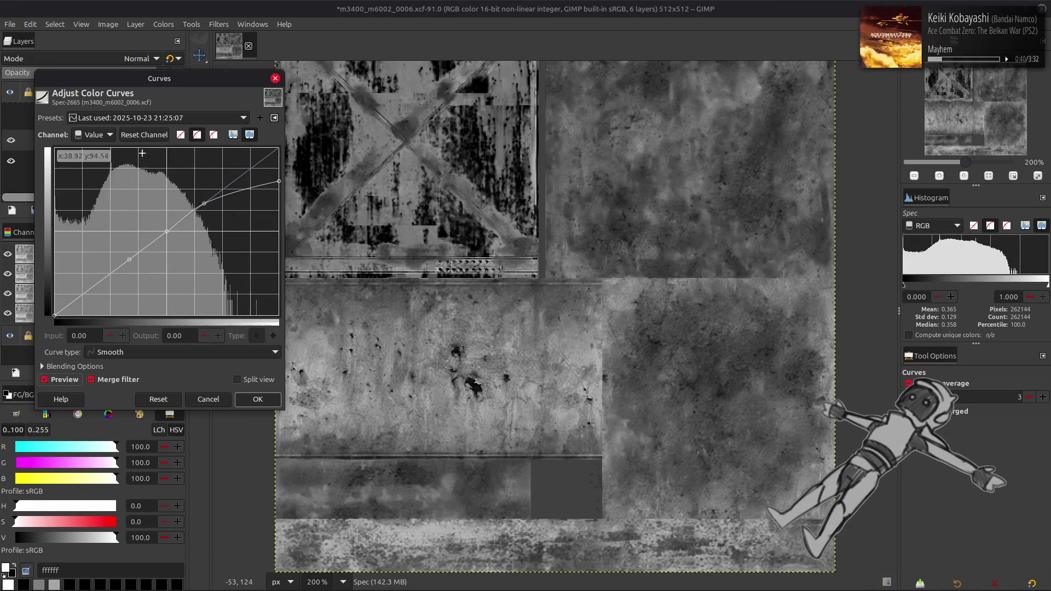
scroll(149, 116, down, 1)
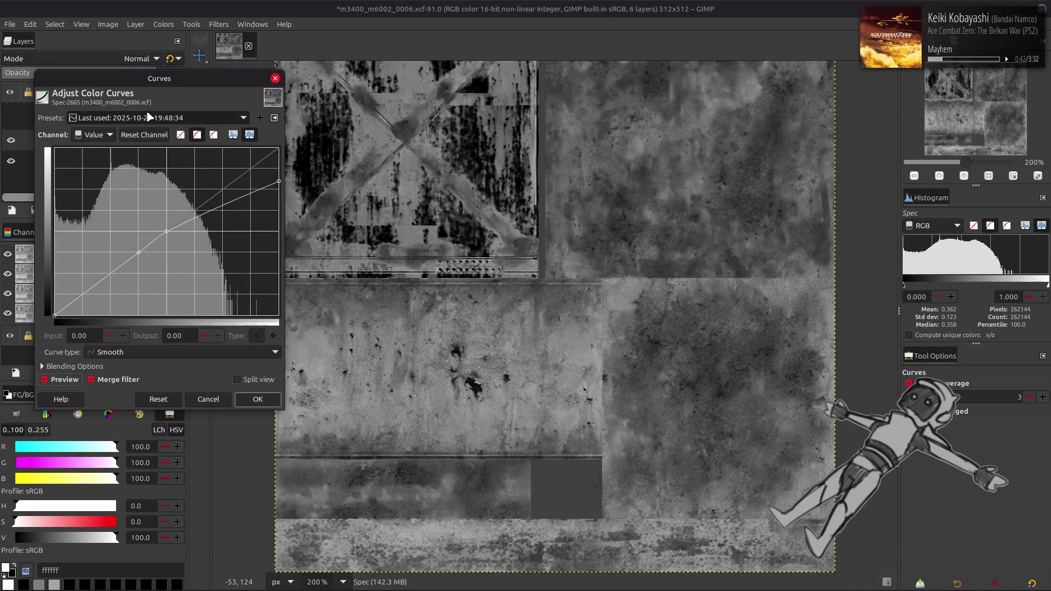
scroll(149, 116, down, 1)
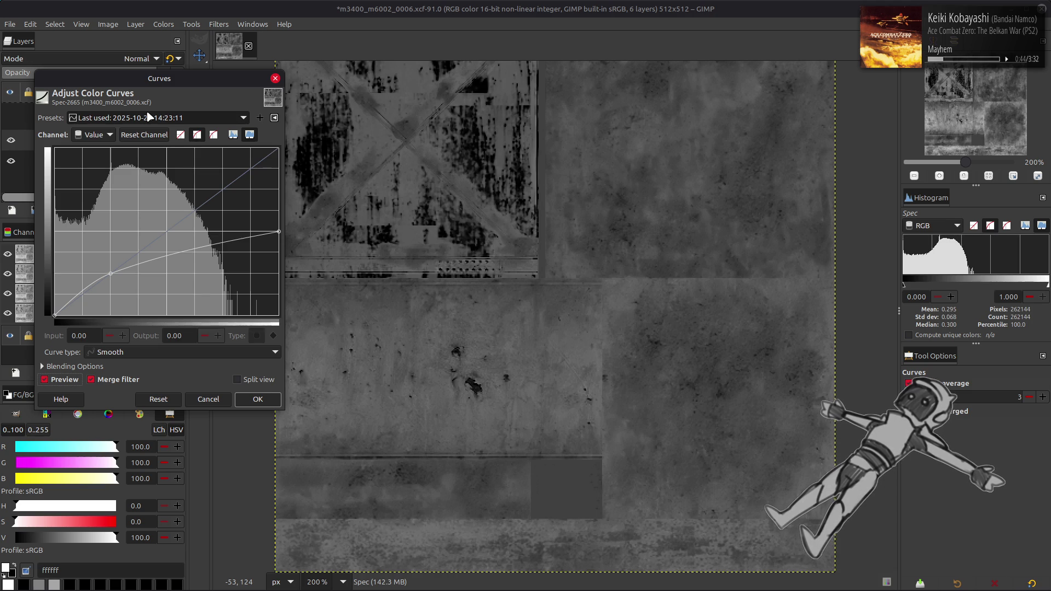
click(65, 379)
click(65, 380)
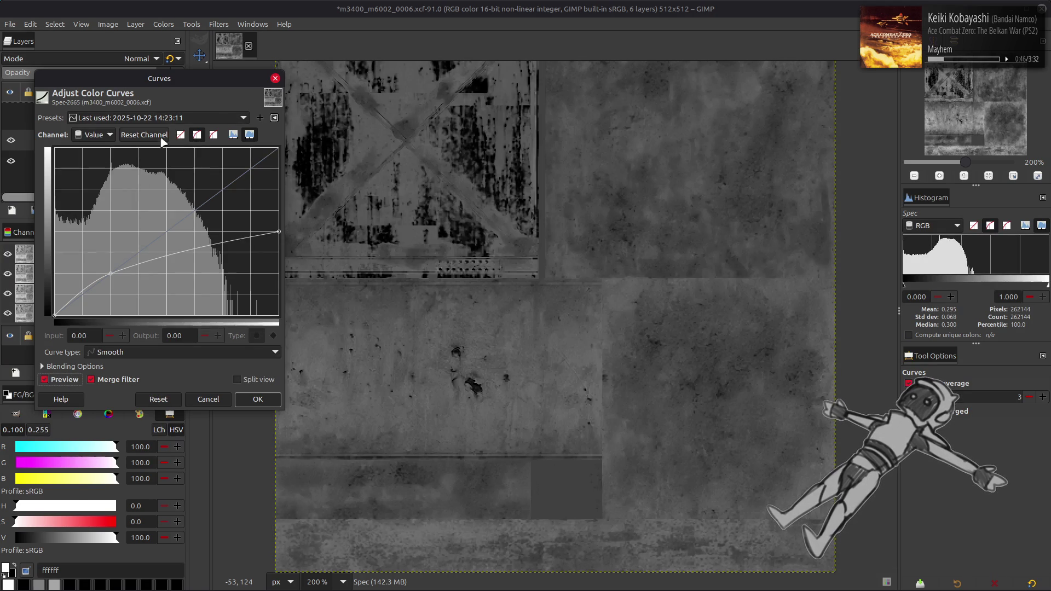
click(163, 137)
click(258, 399)
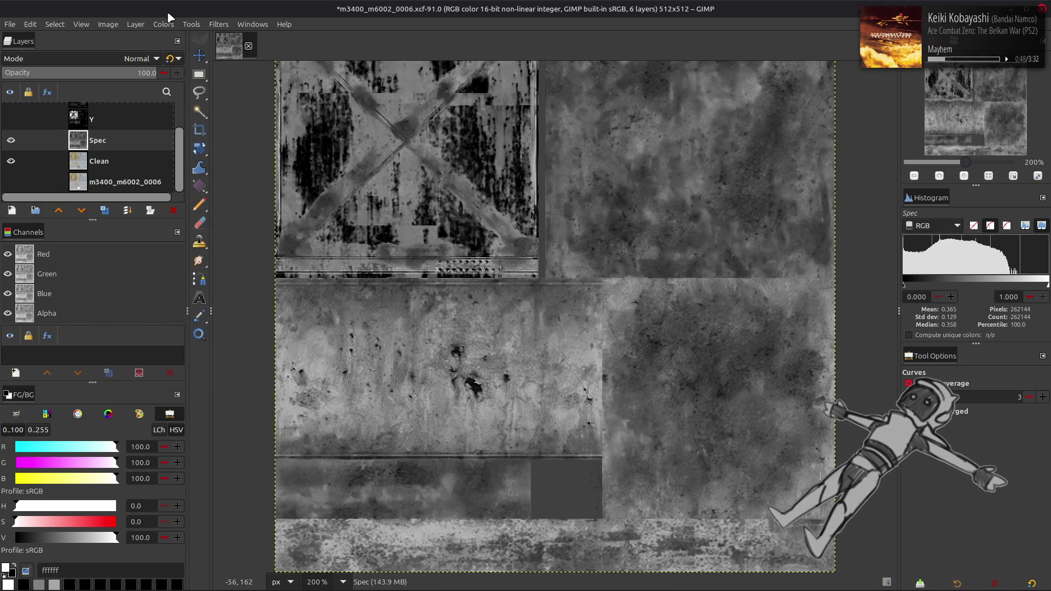
- Auto-stretch the Spec layer's contrast with Stretch Contrast
click(163, 25)
mouse_move(164, 211)
click(284, 237)
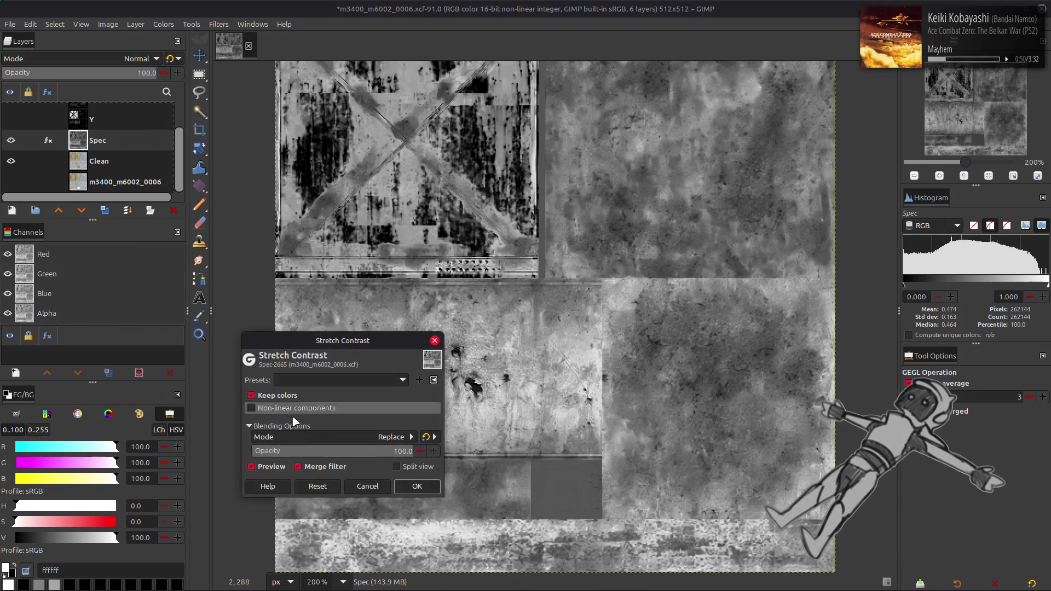
click(417, 486)
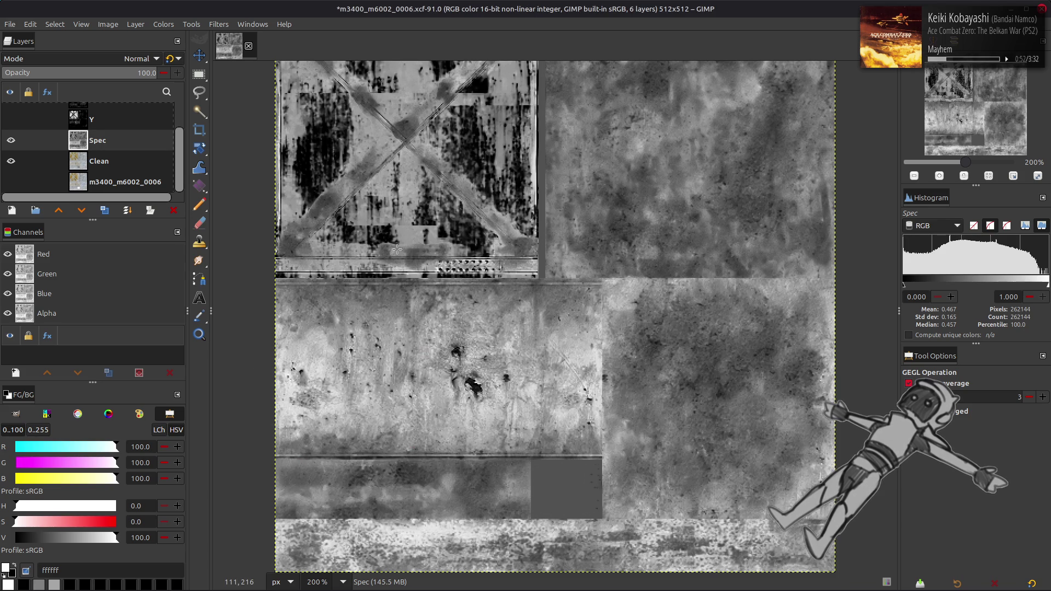
key(m)
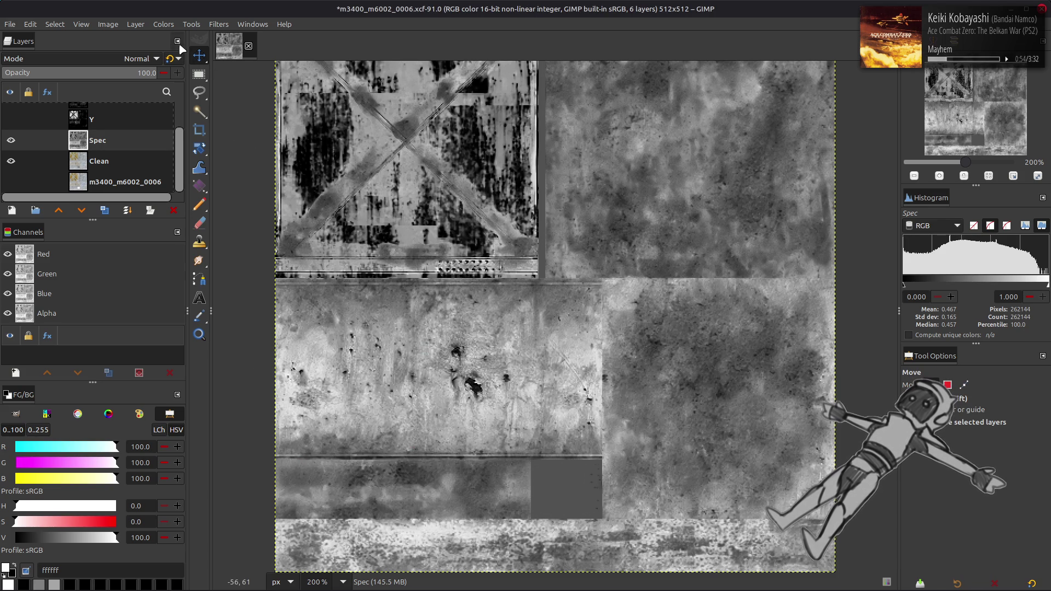
- Apply Levels to Spec with the white point at 93.75 and Clamp input enabled
click(167, 31)
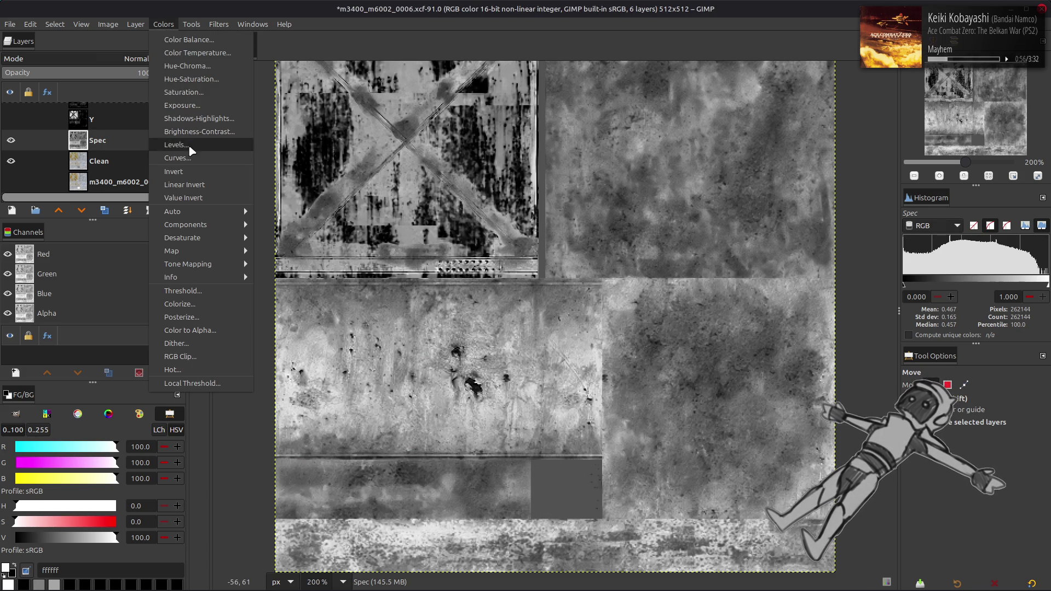
click(177, 144)
drag(293, 367, 275, 358)
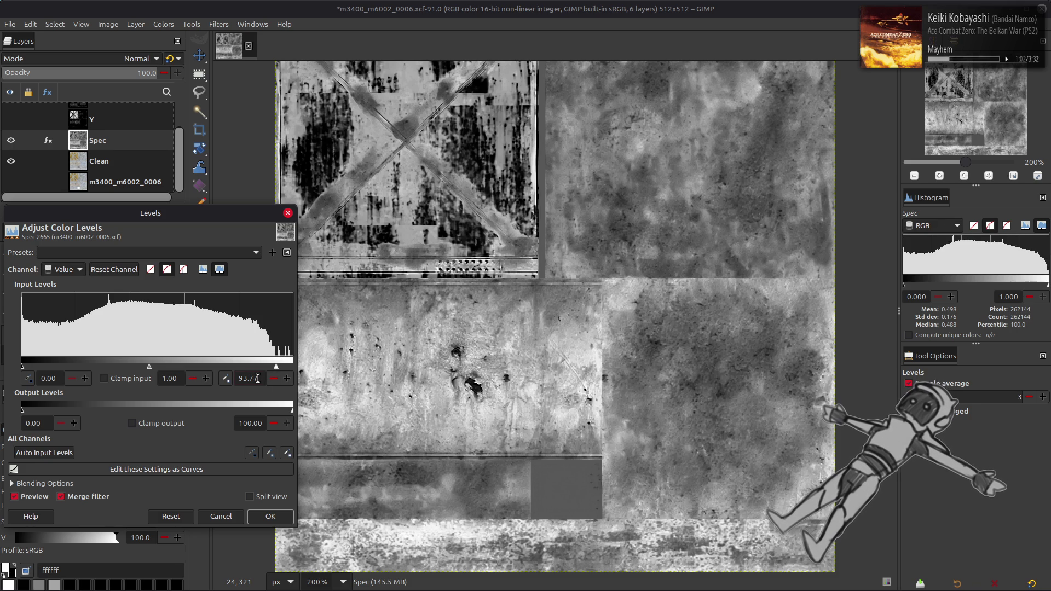
click(104, 379)
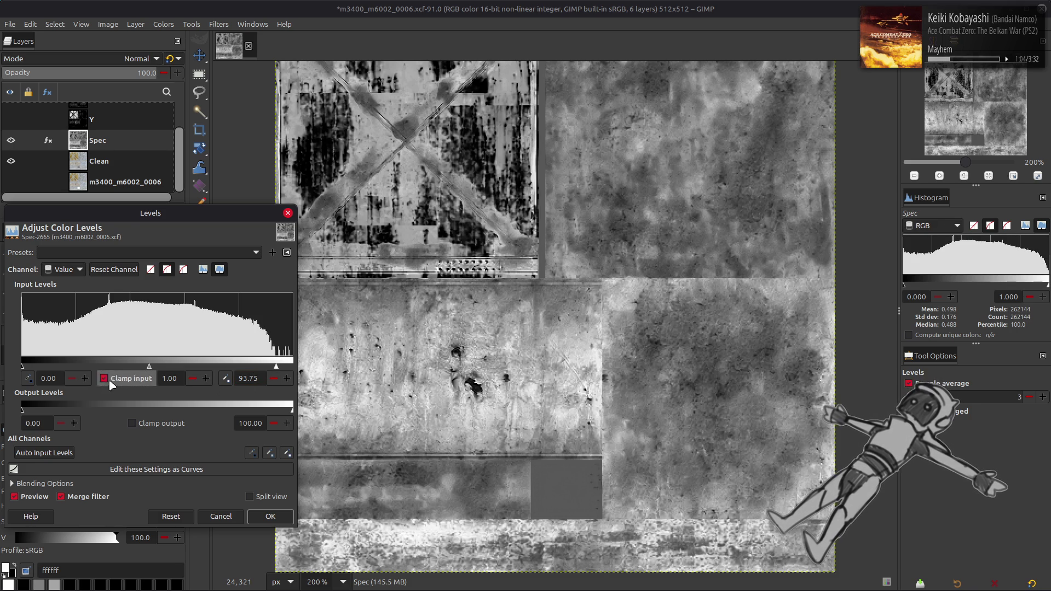
click(271, 516)
click(165, 25)
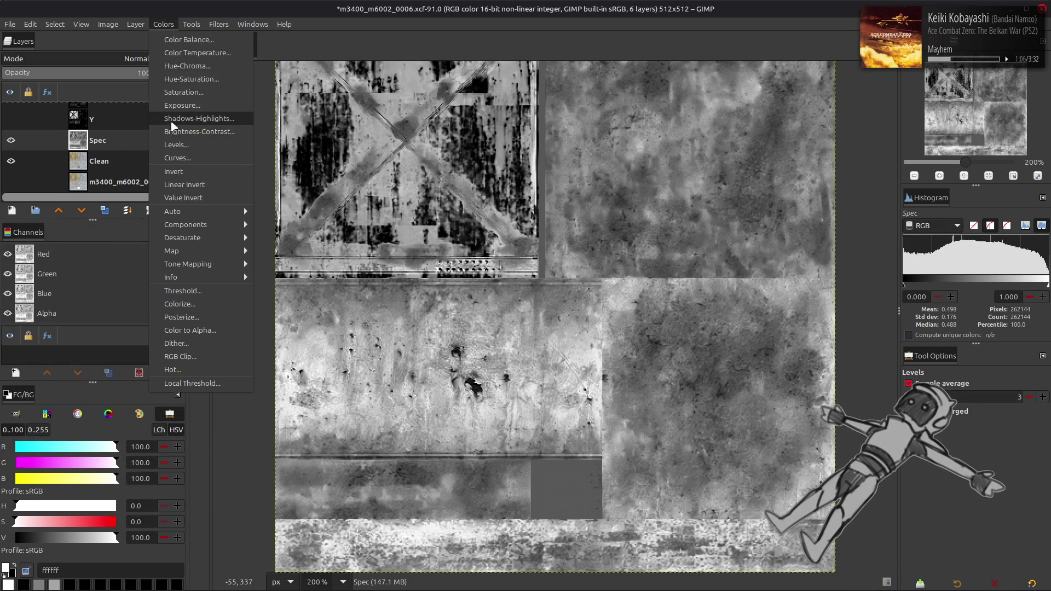
- In a new Levels adjustment, cap the Red channel's output high at 20
click(181, 146)
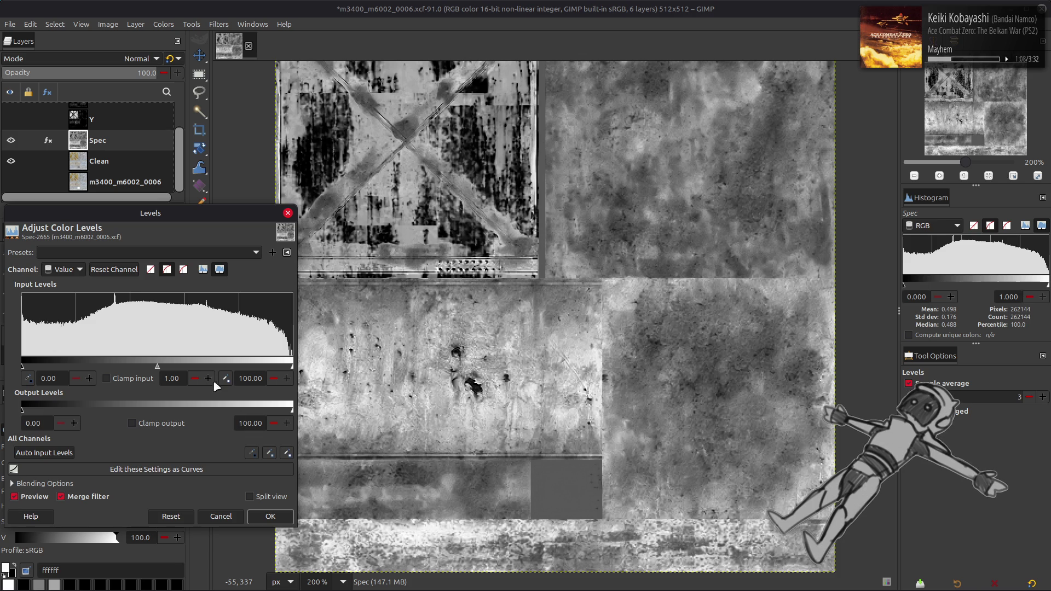
scroll(65, 269, down, 1)
triple_click(260, 425)
text(20)
key(Return)
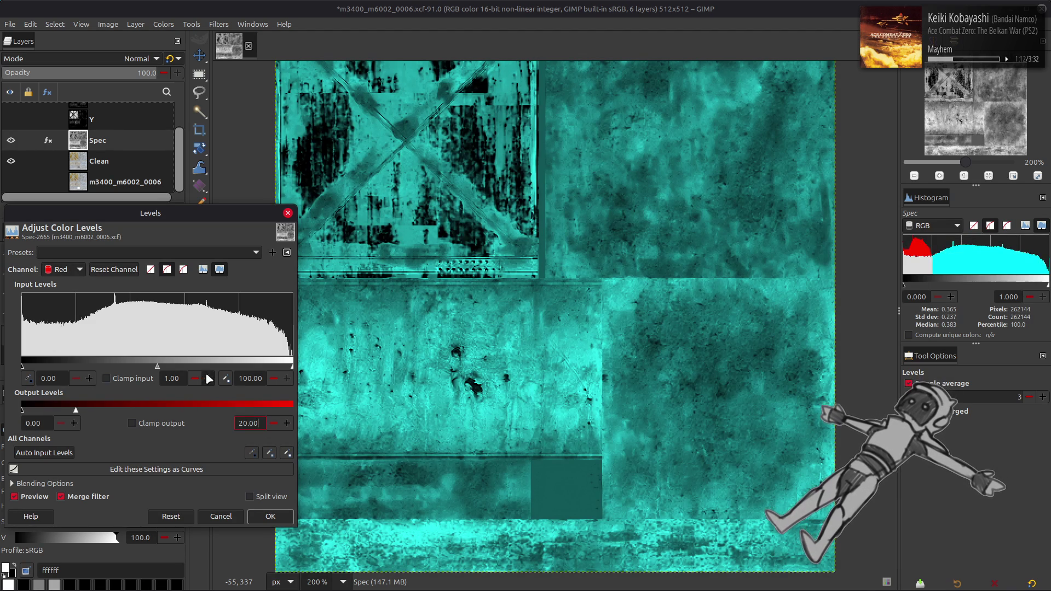
- Limit the Green channel's output to the 15–50 range
scroll(76, 270, down, 1)
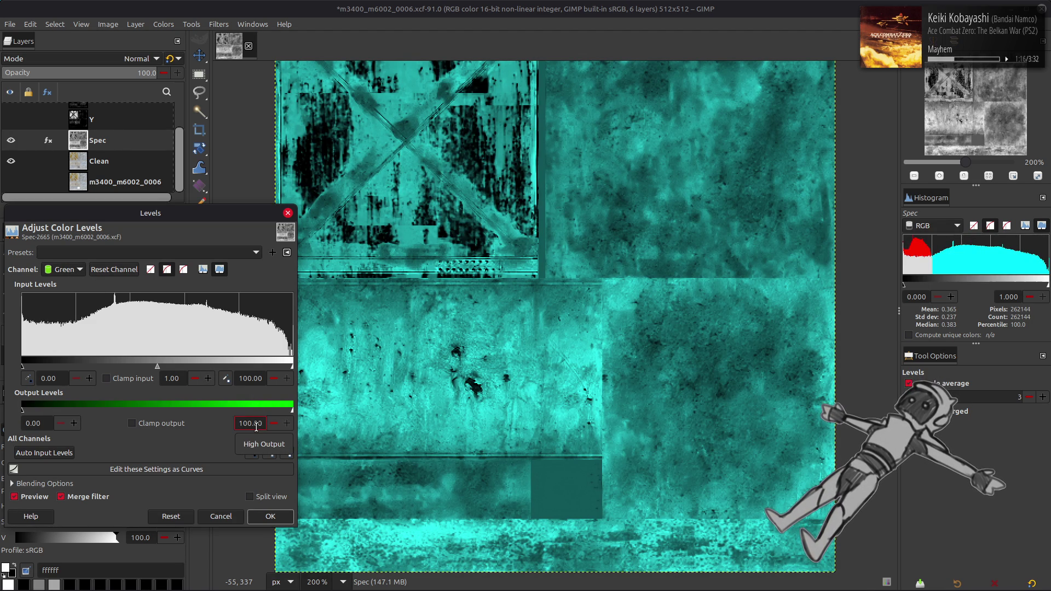
triple_click(255, 424)
text(50)
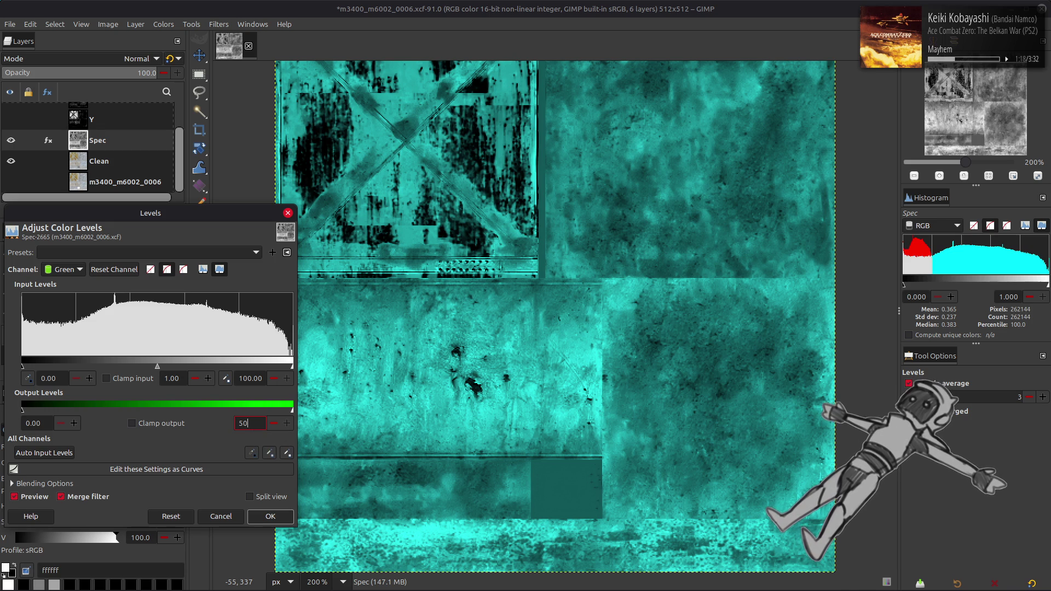
key(Return)
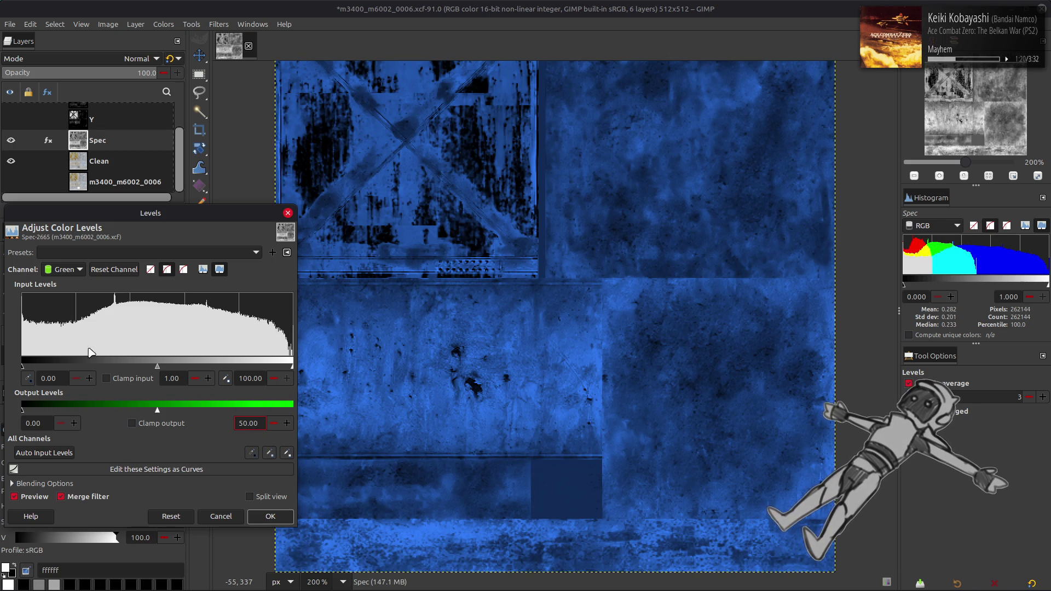
triple_click(38, 423)
text(15.2)
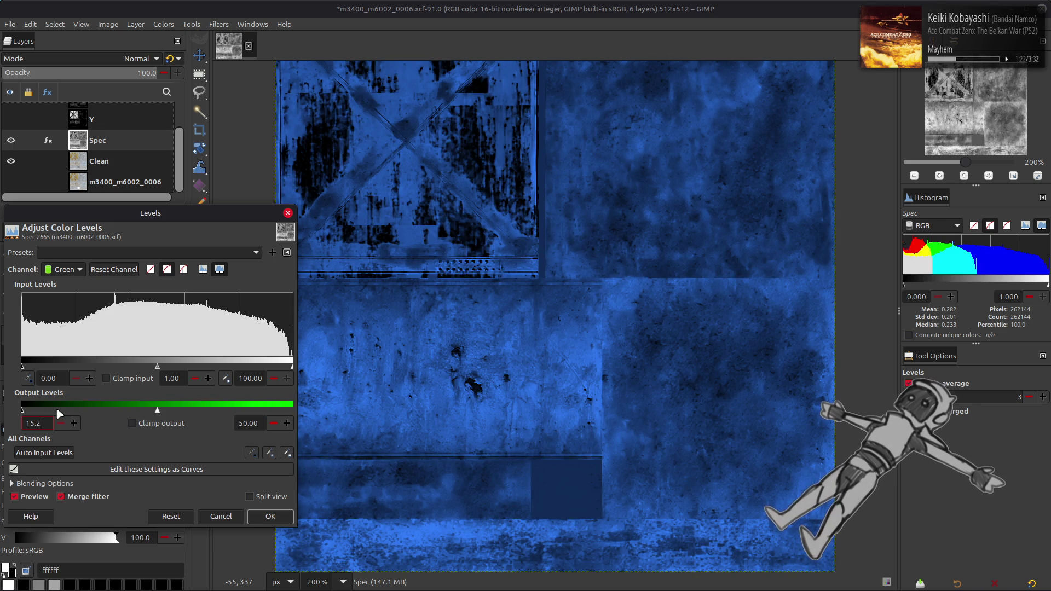
key(Return)
scroll(62, 269, down, 1)
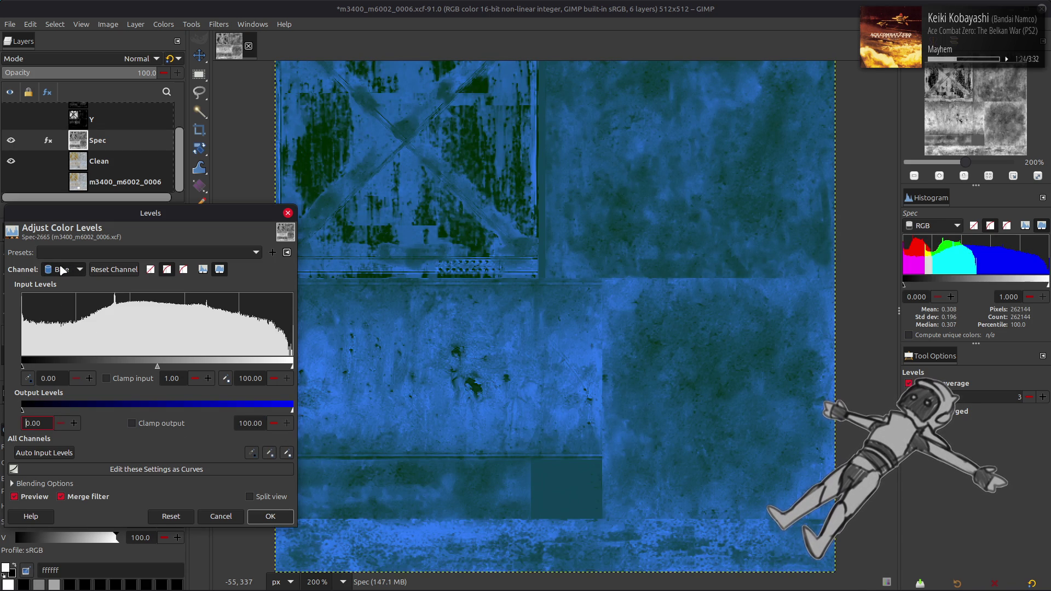
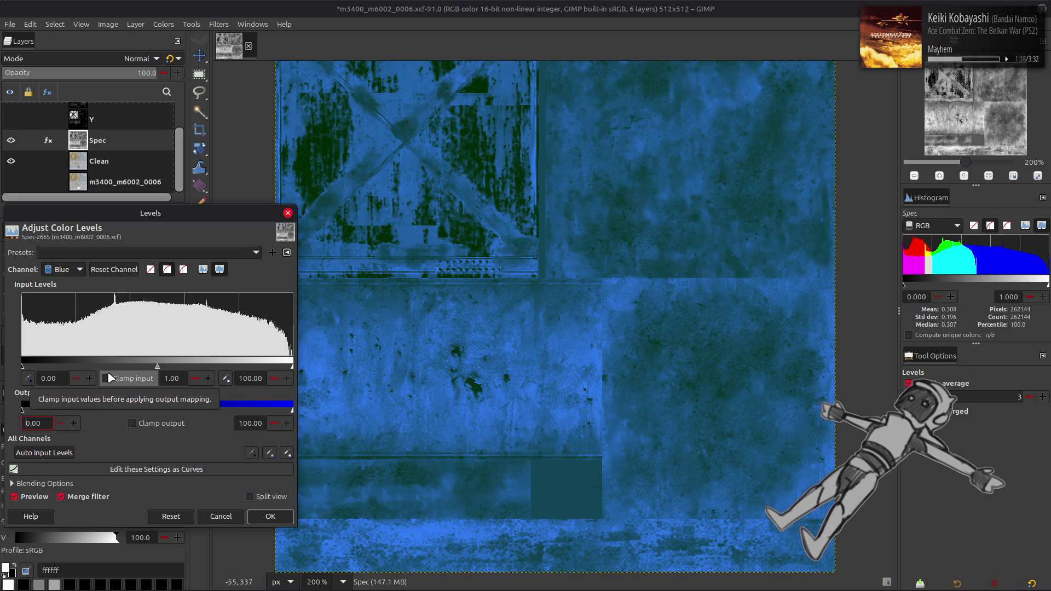
- Clamp the Spec layer's blue output levels to 50 low and 50 high
triple_click(43, 422)
text(50)
key(Tab)
key(Tab)
text(50)
key(Return)
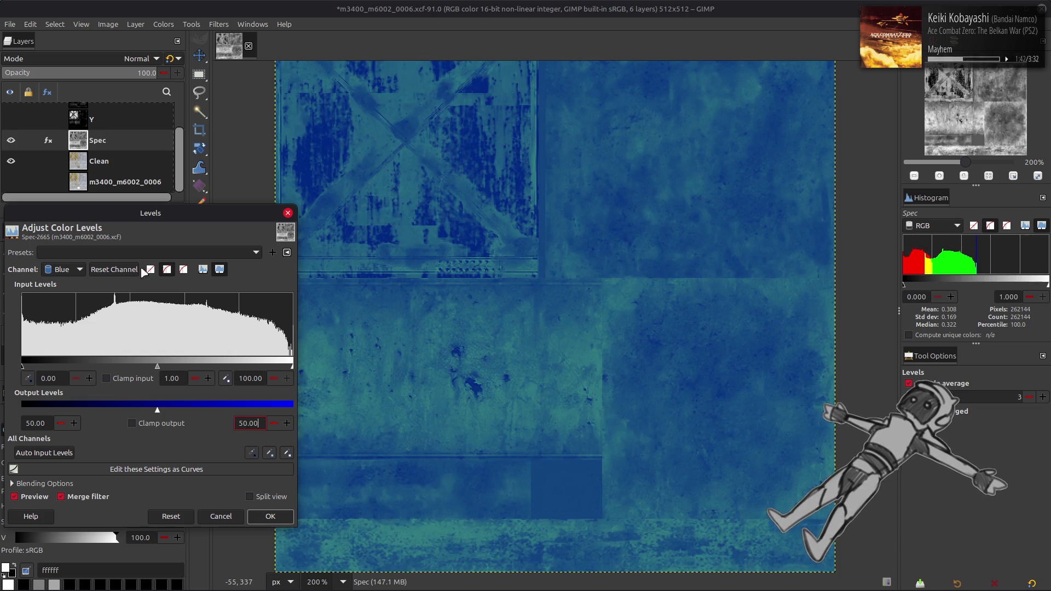
scroll(79, 270, up, 2)
scroll(79, 270, down, 1)
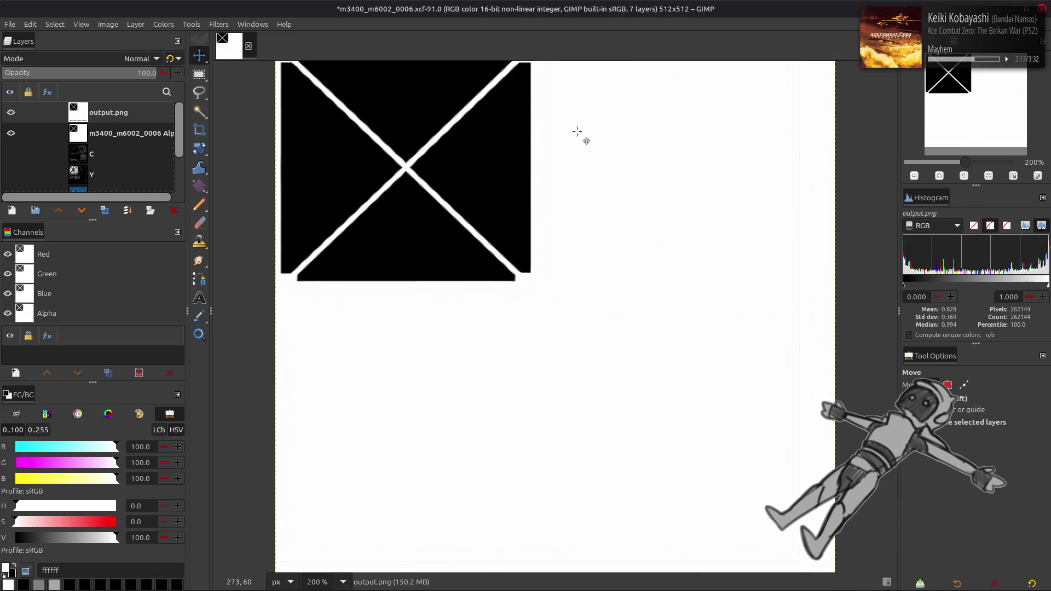
- Align the output.png layer onto the canvas and rename it 'Alp Clean'
key(q)
click(933, 500)
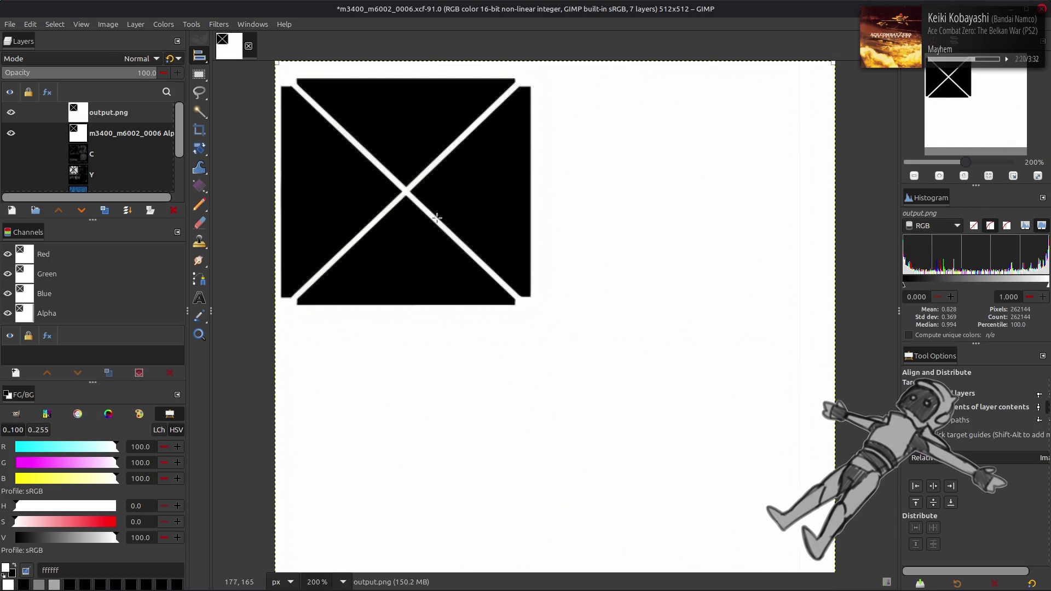
key(m)
double_click(124, 112)
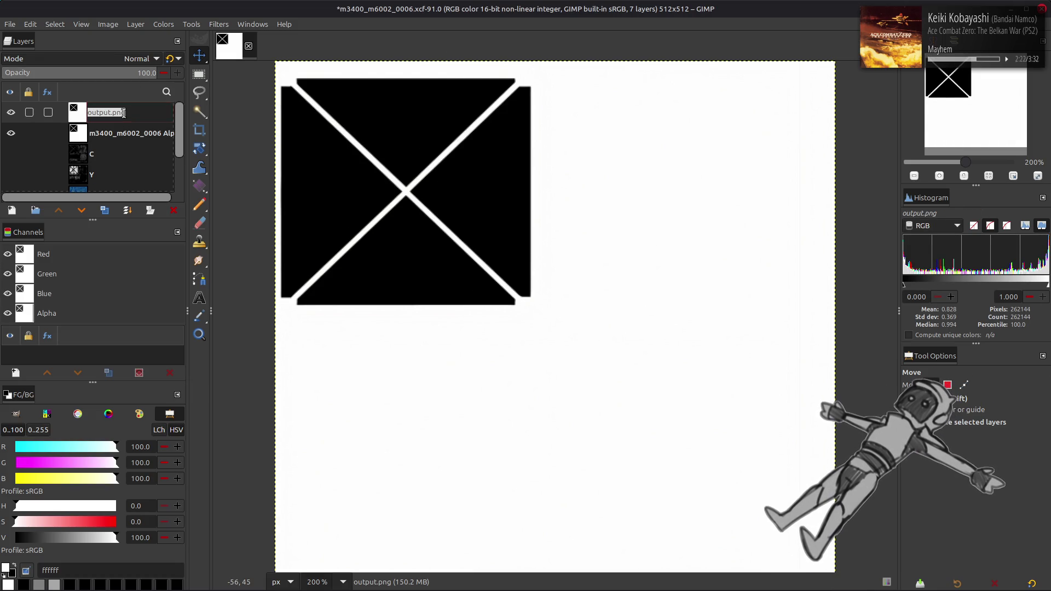
text(Alp)
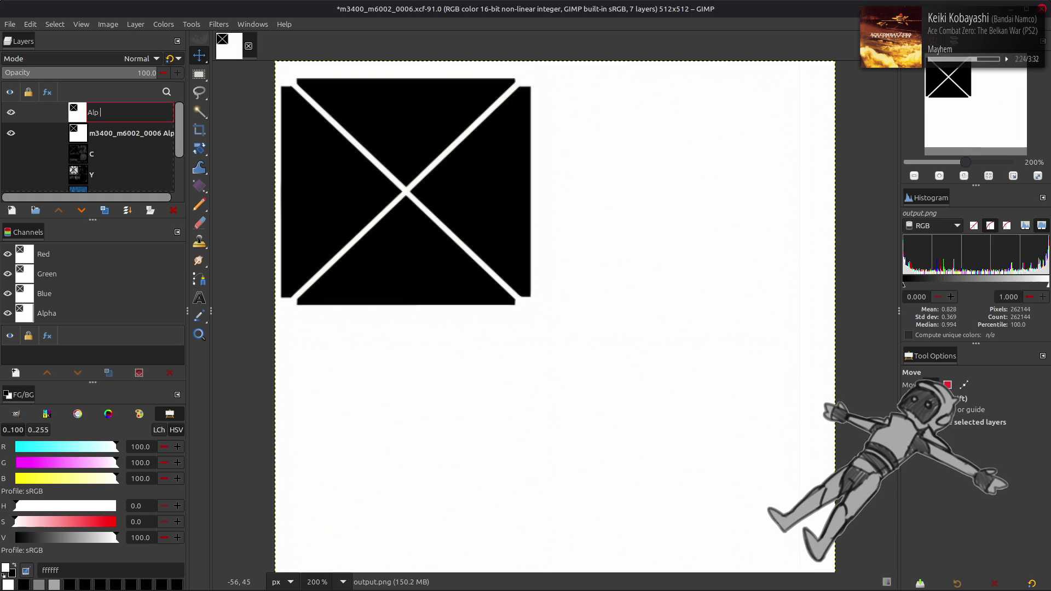
text(an)
key(Return)
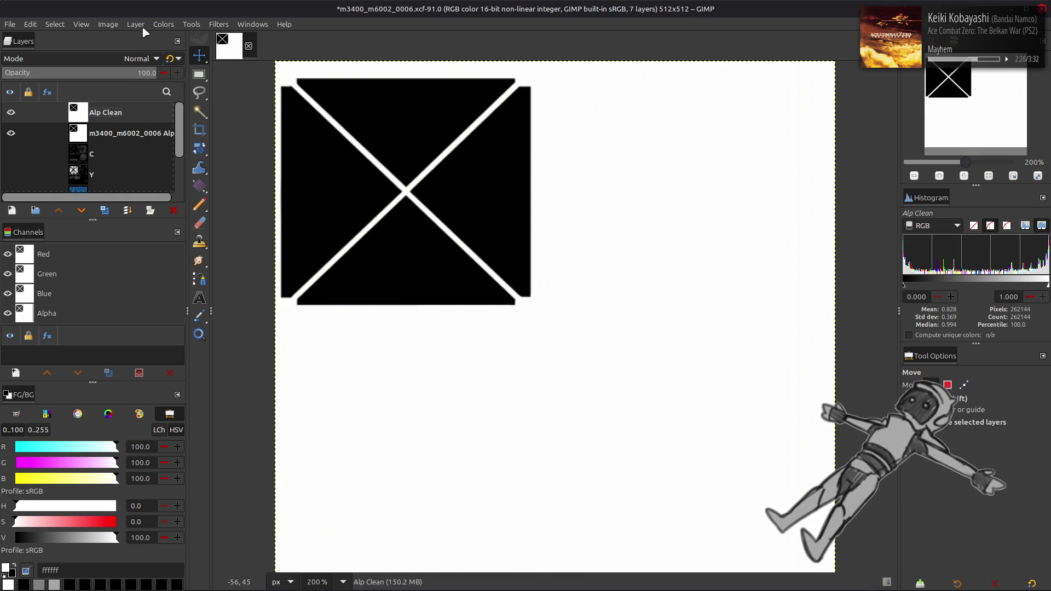
click(179, 22)
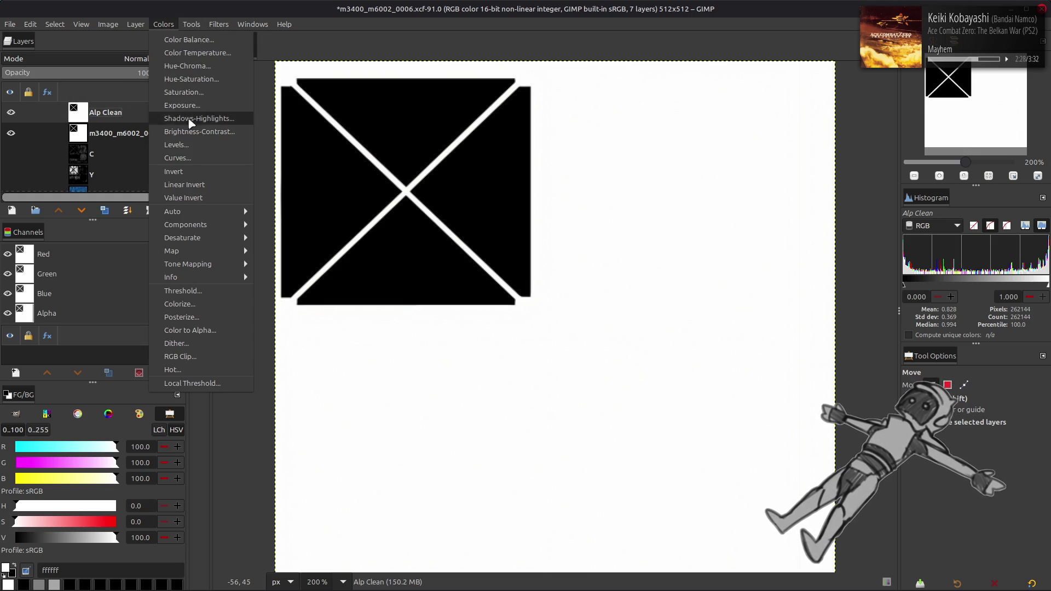
- Open Levels on Alp Clean and set the white input point to 95
key(Escape)
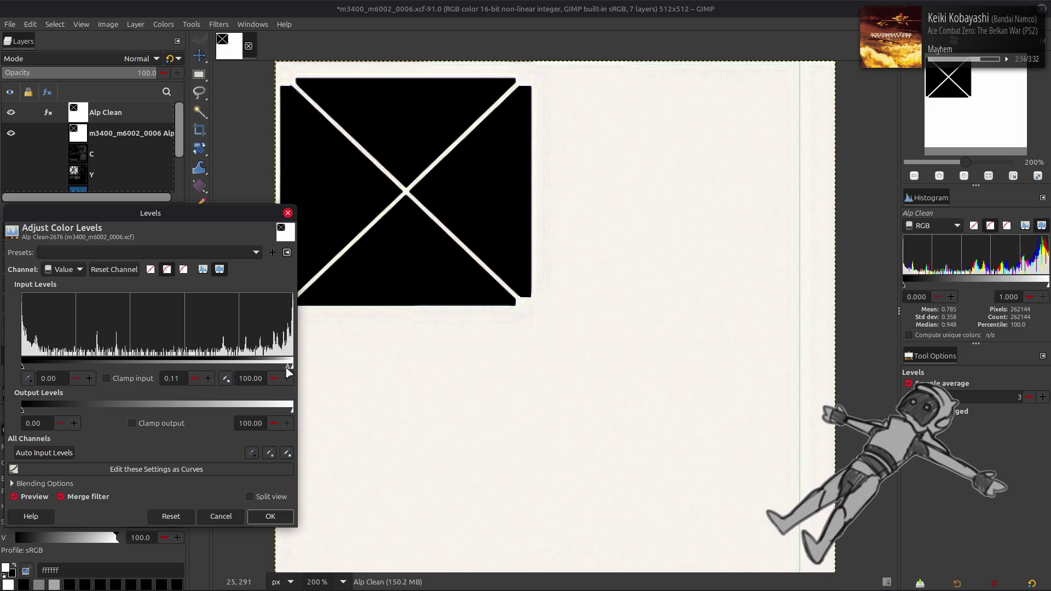
drag(291, 368, 279, 377)
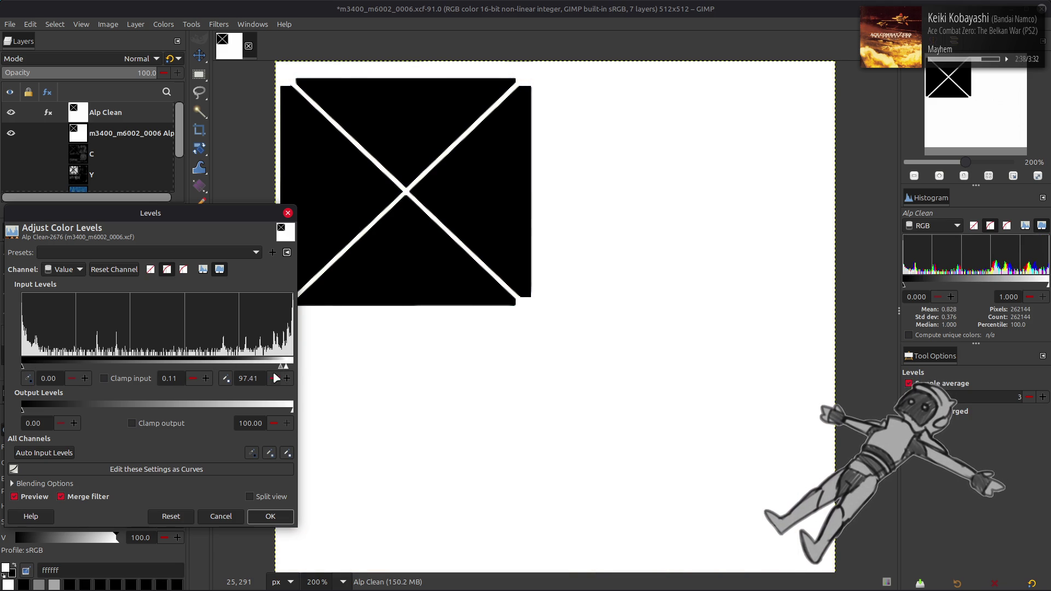
triple_click(253, 378)
text(98)
key(Return)
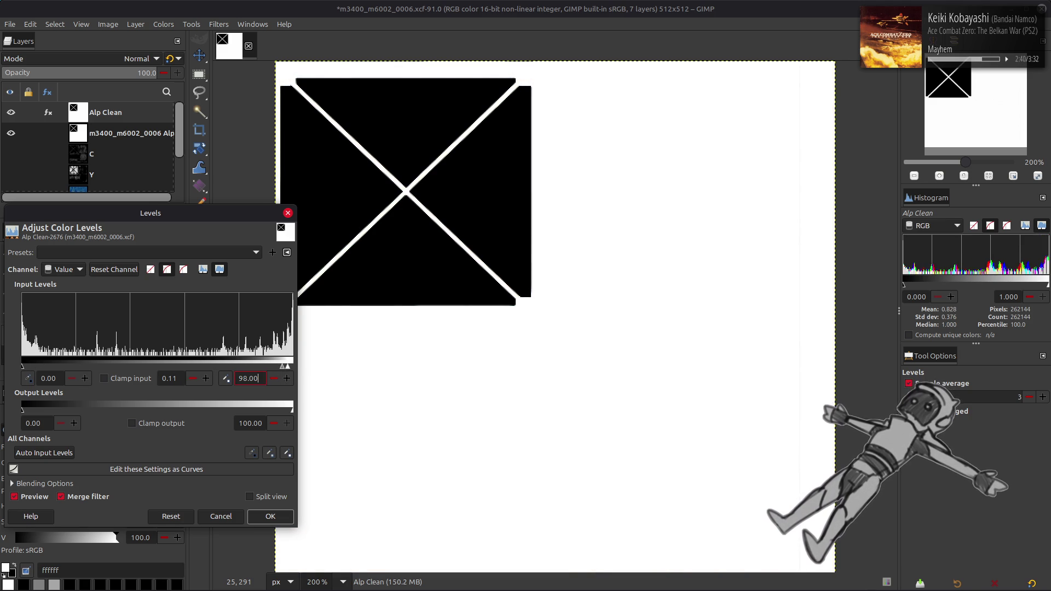
triple_click(252, 378)
text(95)
key(Return)
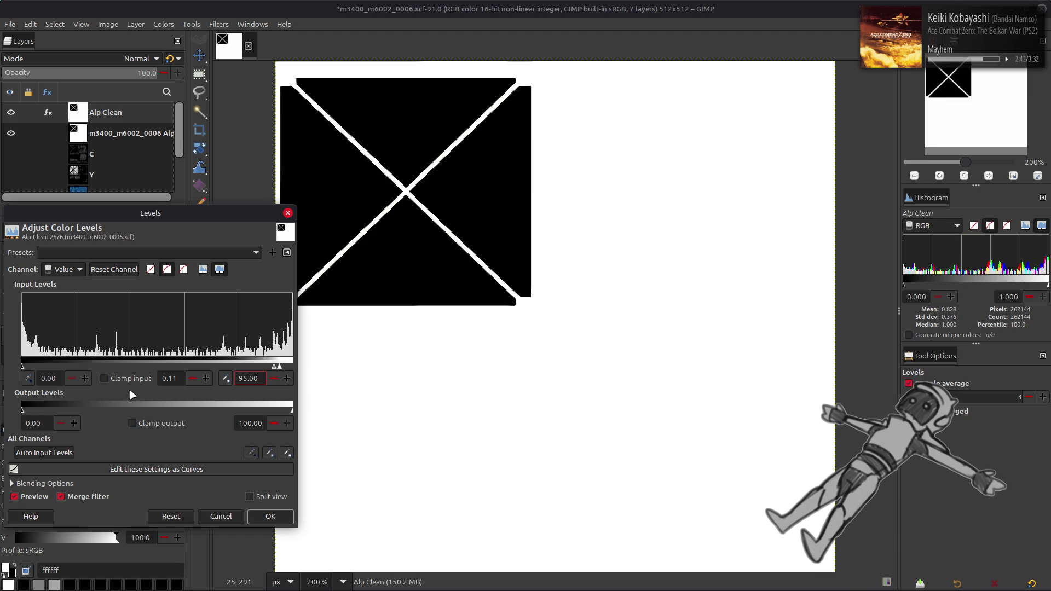
- Set the black input to 5 and gamma to 1.00, then apply the Levels adjustment
triple_click(56, 380)
text(5)
key(Return)
triple_click(176, 379)
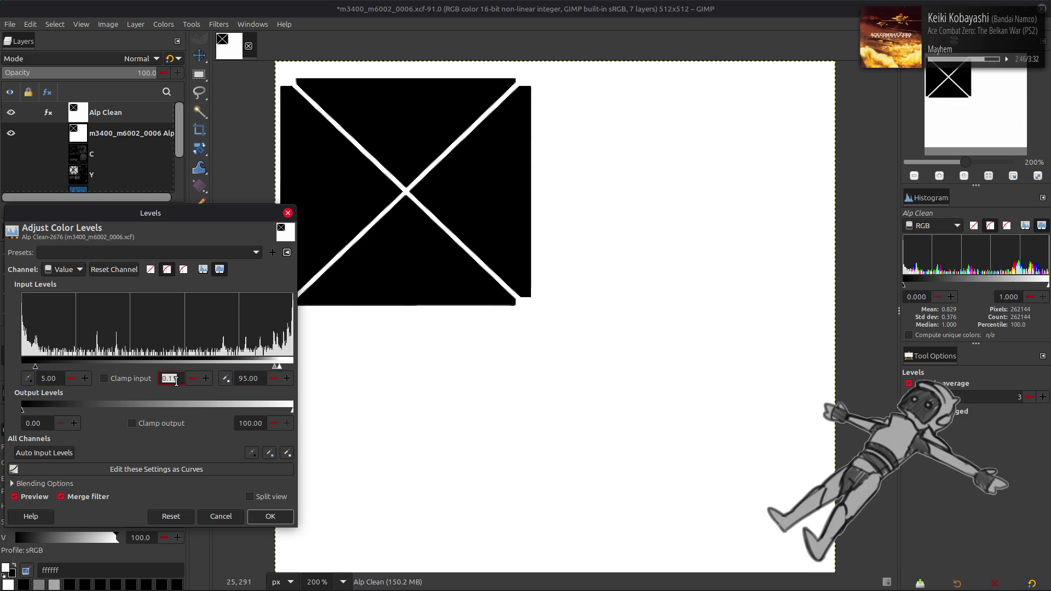
text(1)
key(Return)
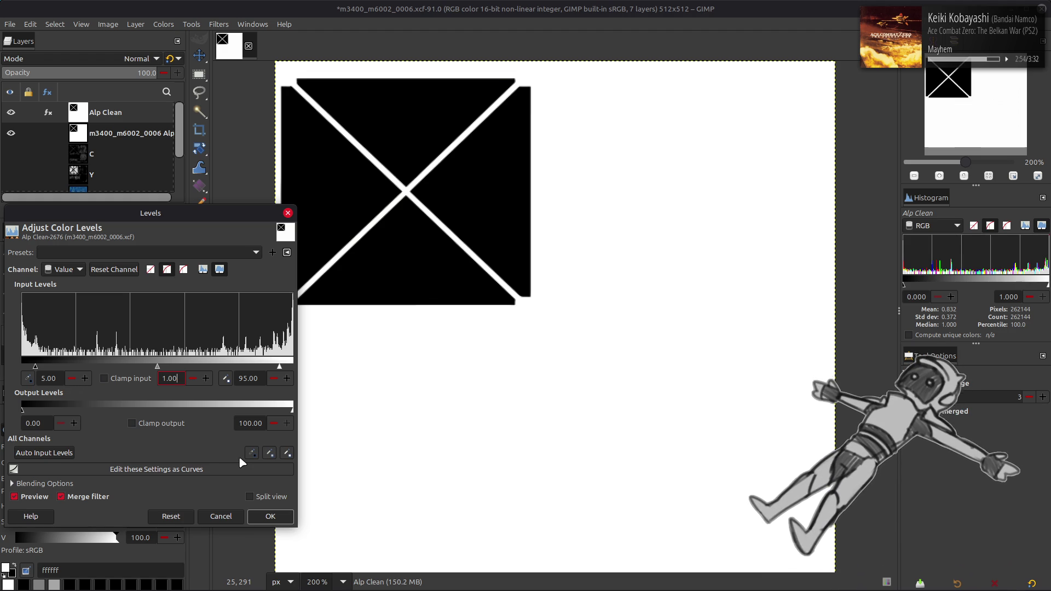
click(271, 516)
key(m)
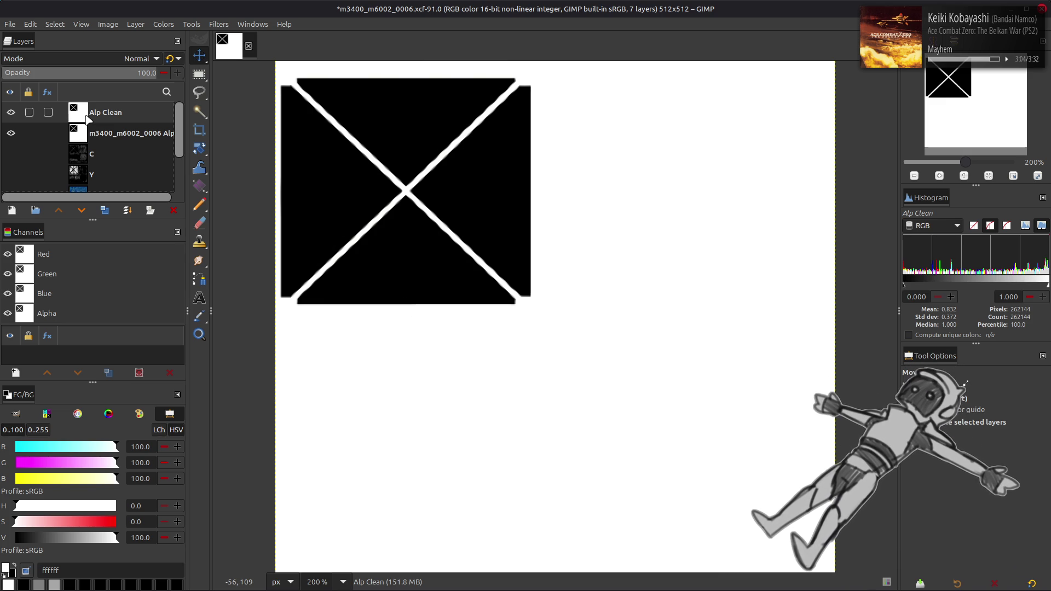
- Extract the Y'CbCr Y' component from Alp Clean, then hide Alp Clean and the Alp layer
click(112, 133)
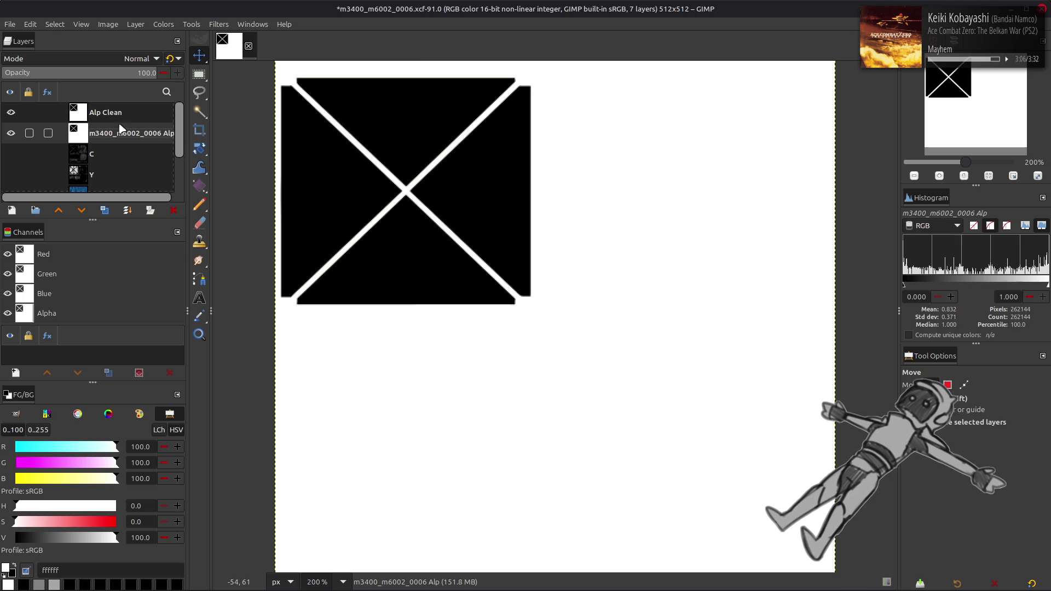
click(117, 116)
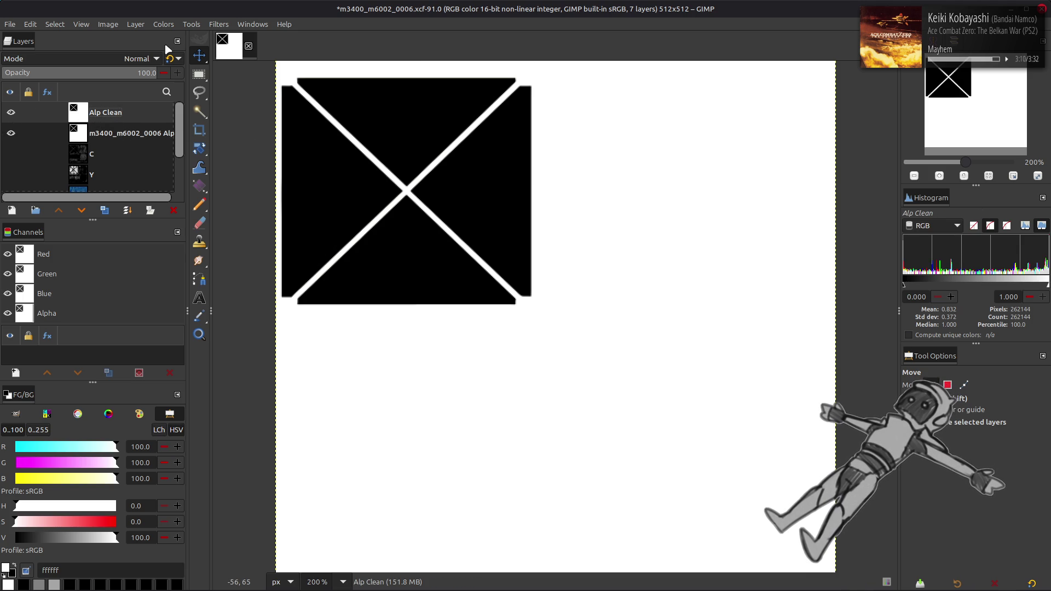
click(174, 25)
mouse_move(216, 225)
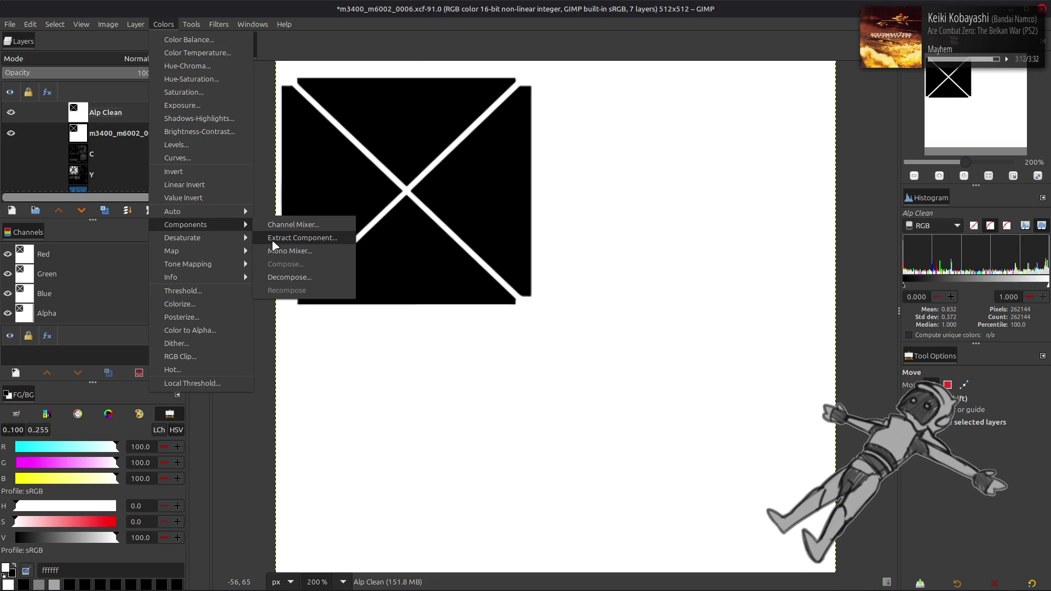
click(290, 237)
click(366, 400)
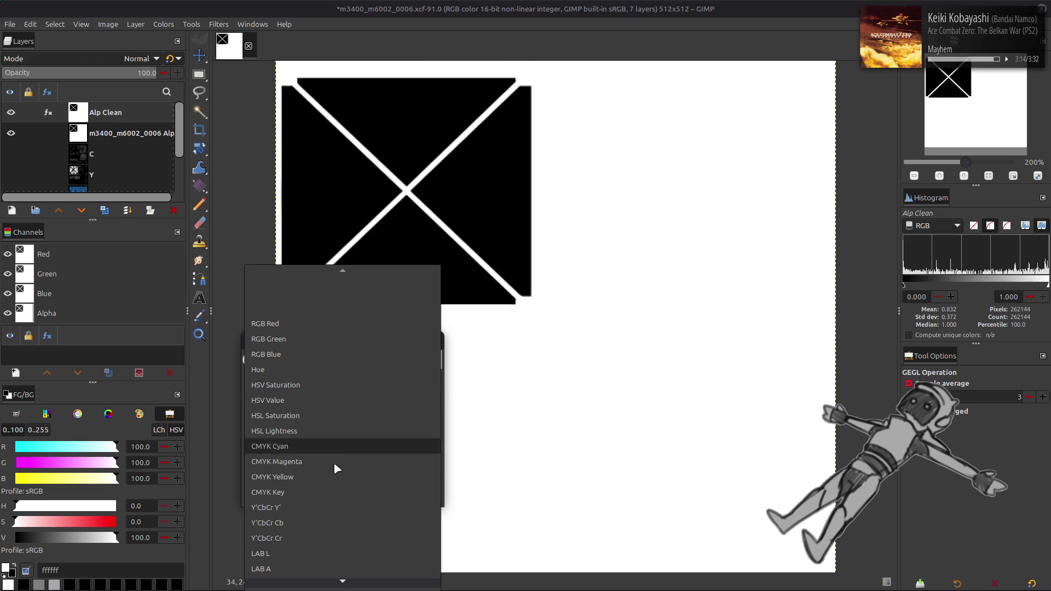
click(342, 459)
click(414, 495)
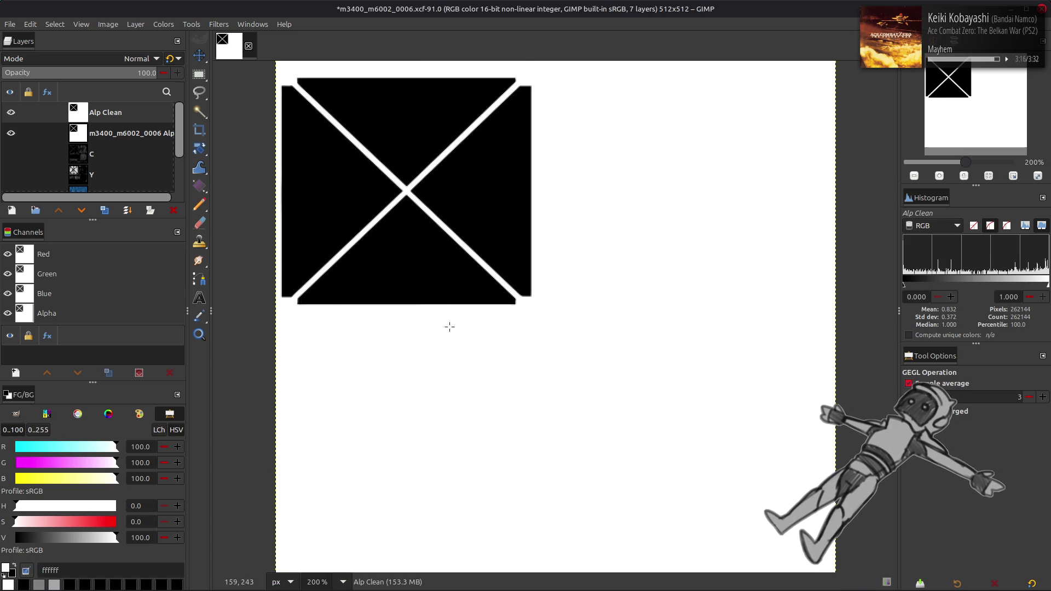
key(m)
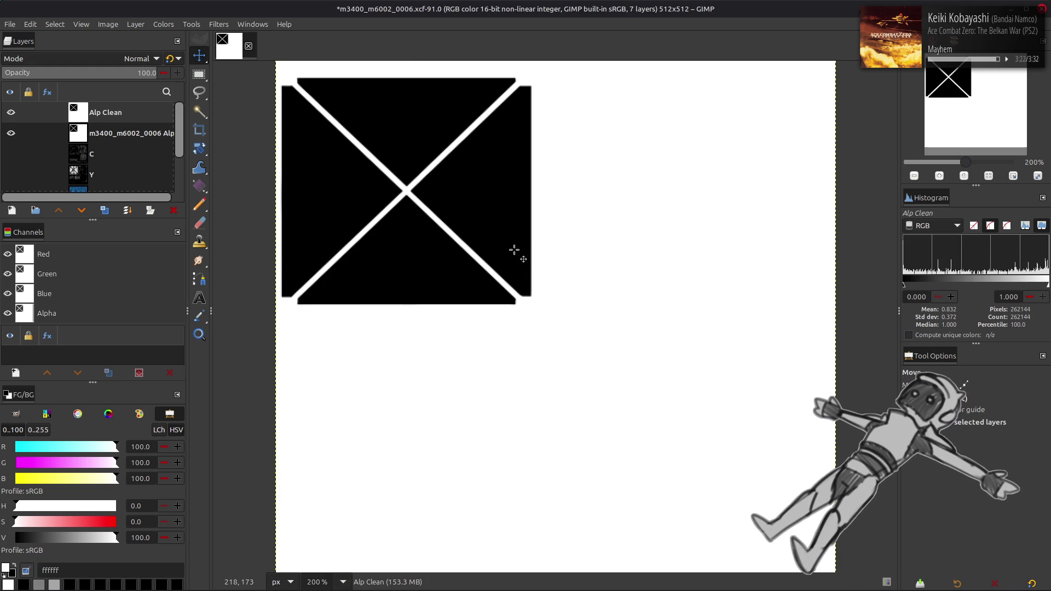
click(11, 112)
click(10, 133)
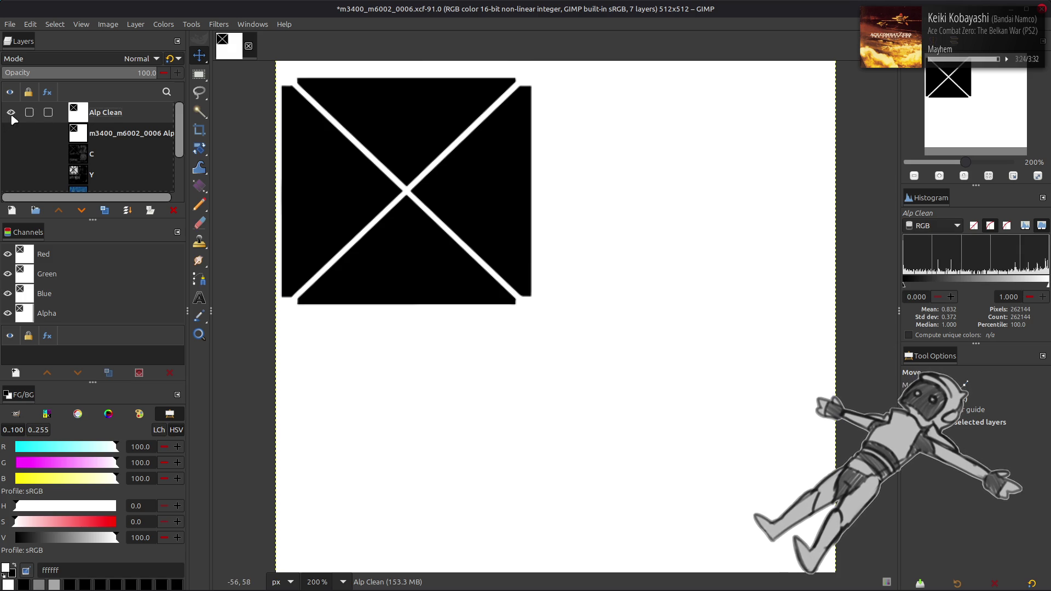
scroll(70, 133, down, 2)
click(101, 169)
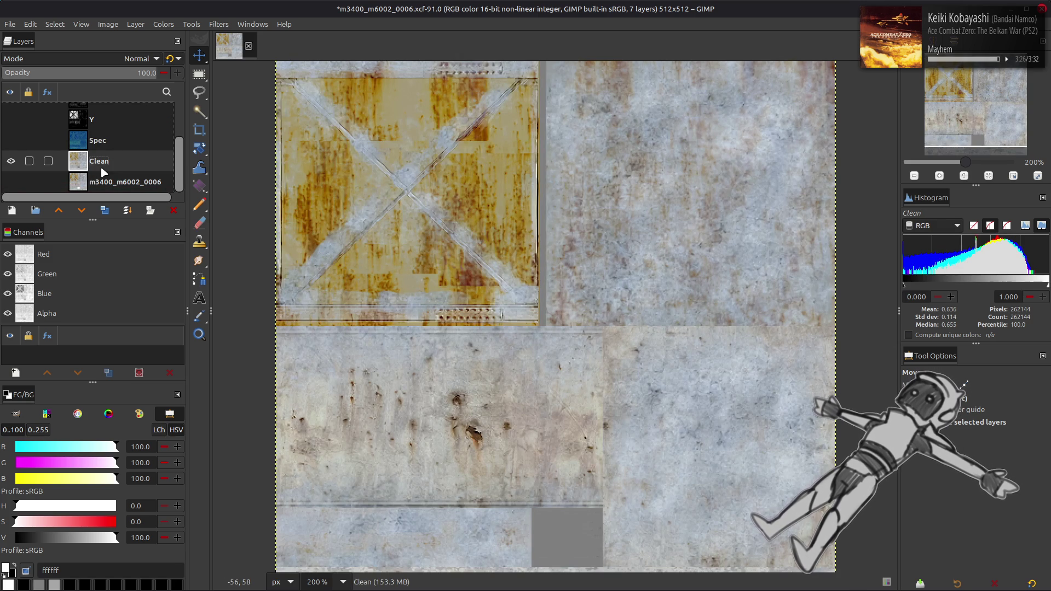
scroll(97, 165, up, 2)
scroll(97, 165, down, 2)
click(10, 141)
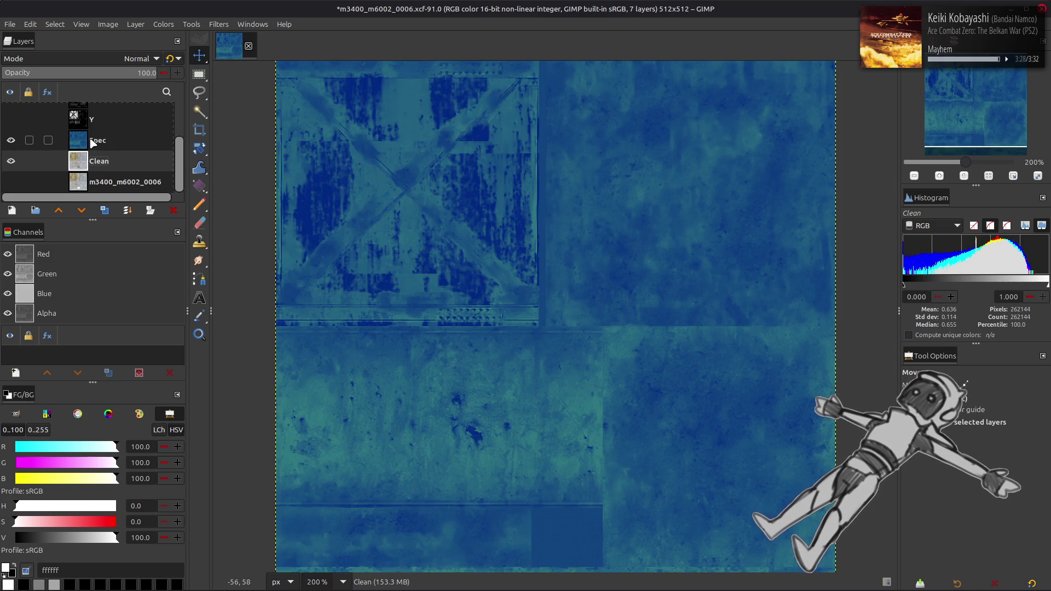
click(93, 144)
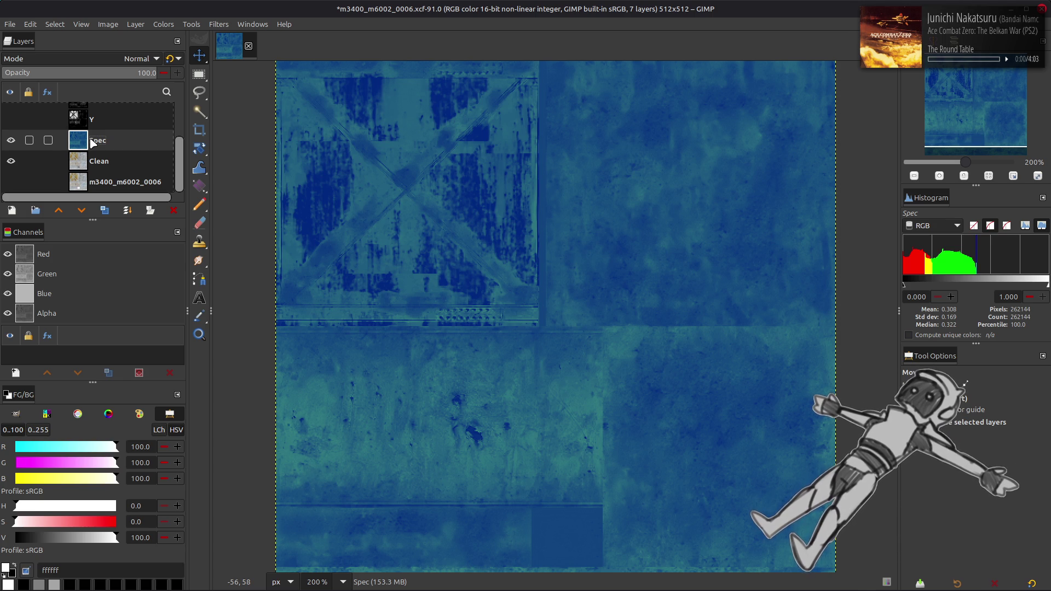
scroll(91, 139, up, 2)
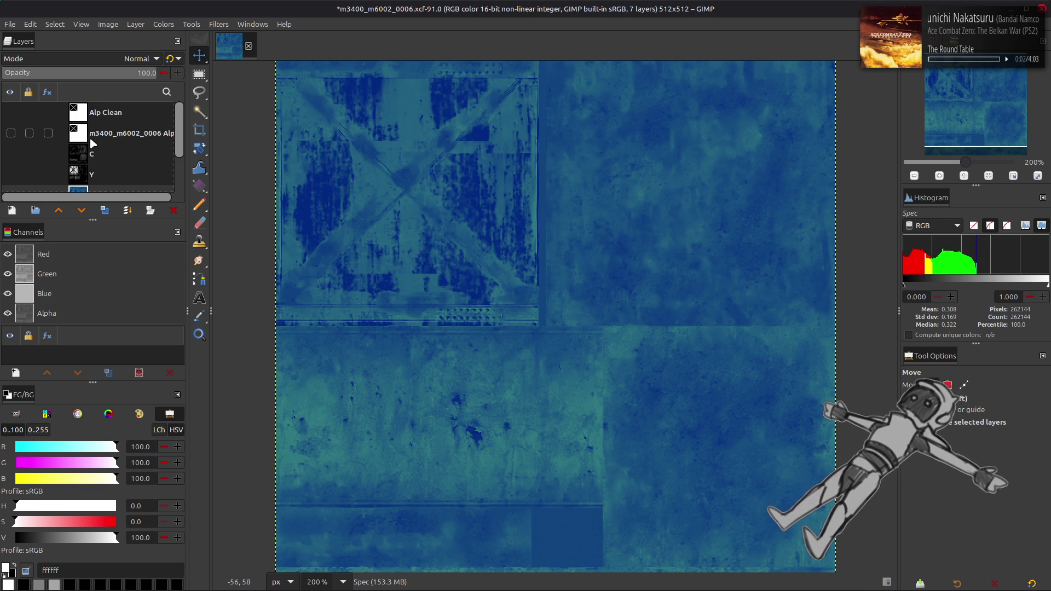
click(11, 163)
scroll(12, 142, up, 2)
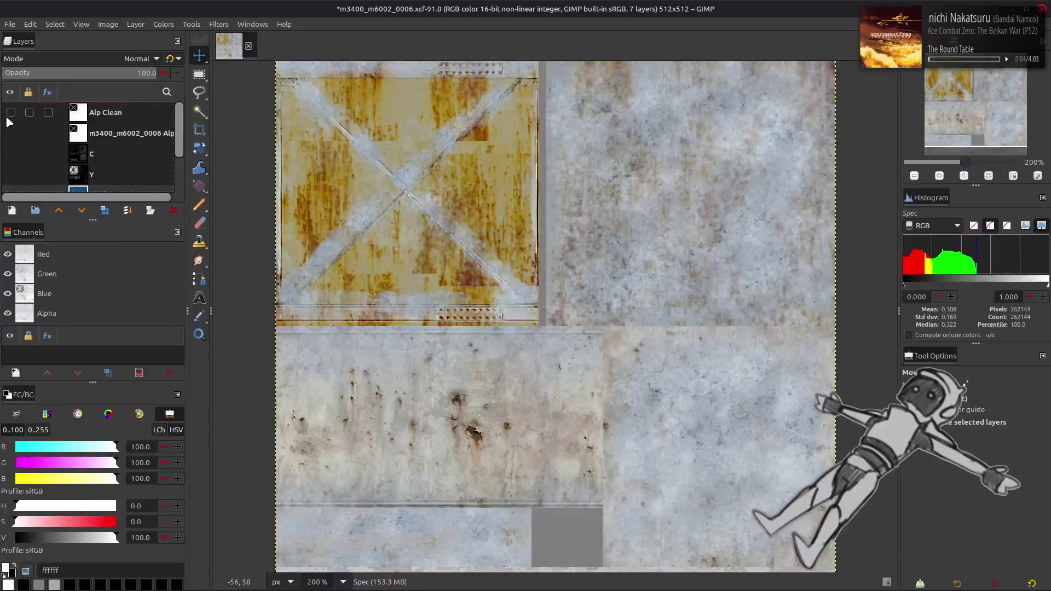
click(12, 112)
click(113, 113)
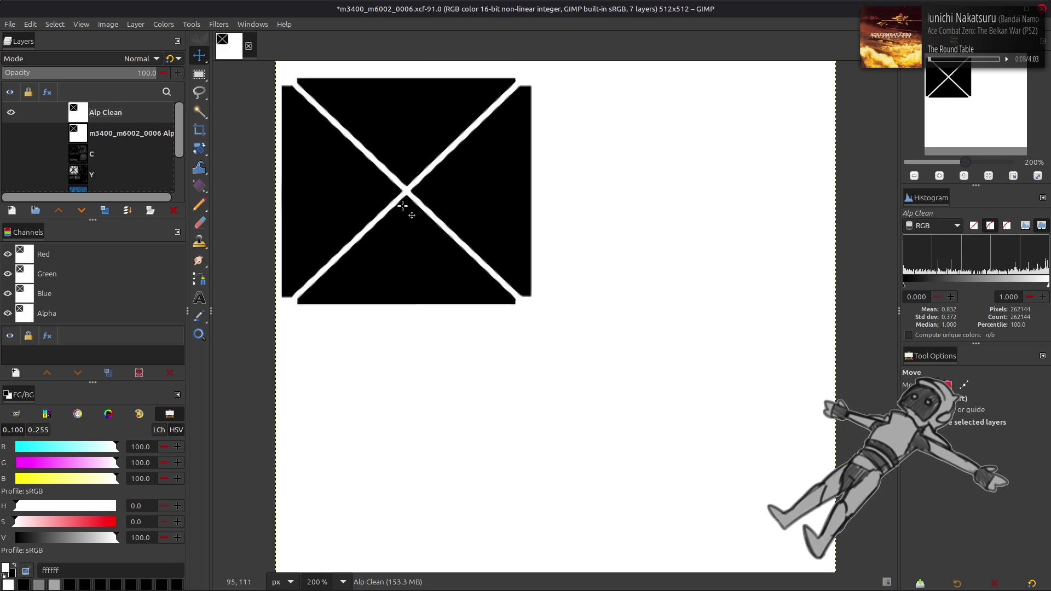
click(122, 131)
click(121, 119)
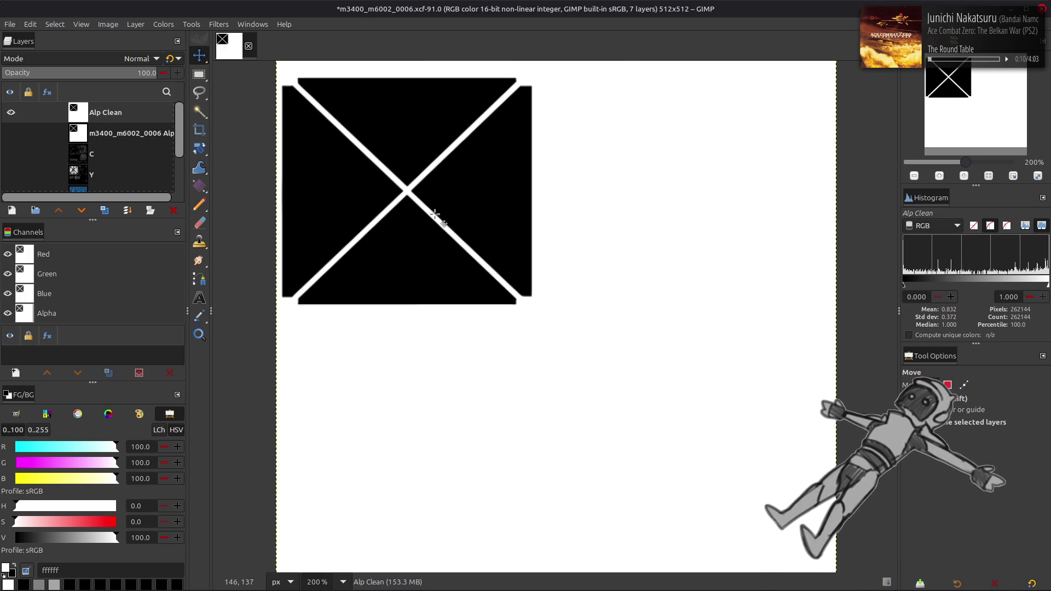
ctrl+scroll(439, 213, up, 4)
- Show the m3400_m6002_0006 Alp layer and toggle Alp Clean to compare them
click(11, 133)
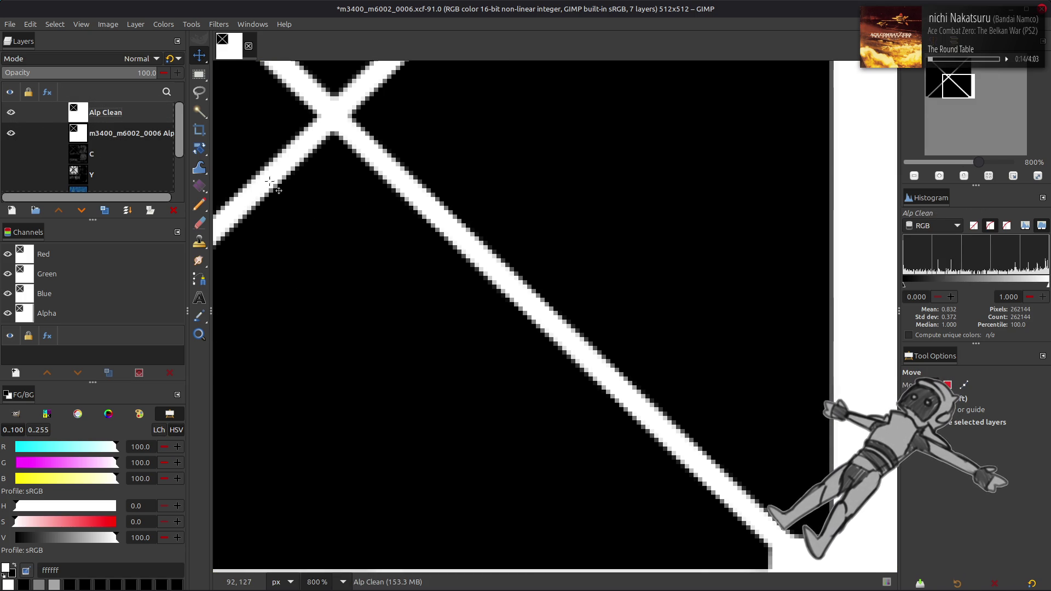
scroll(398, 221, up, 5)
scroll(398, 222, up, 1)
click(11, 112)
click(10, 112)
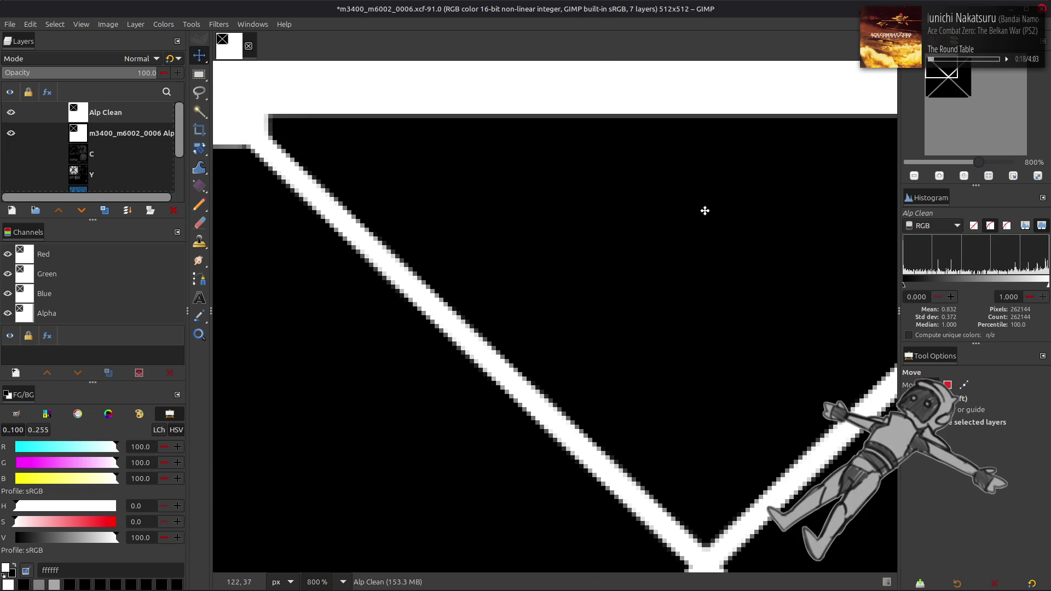
click(12, 114)
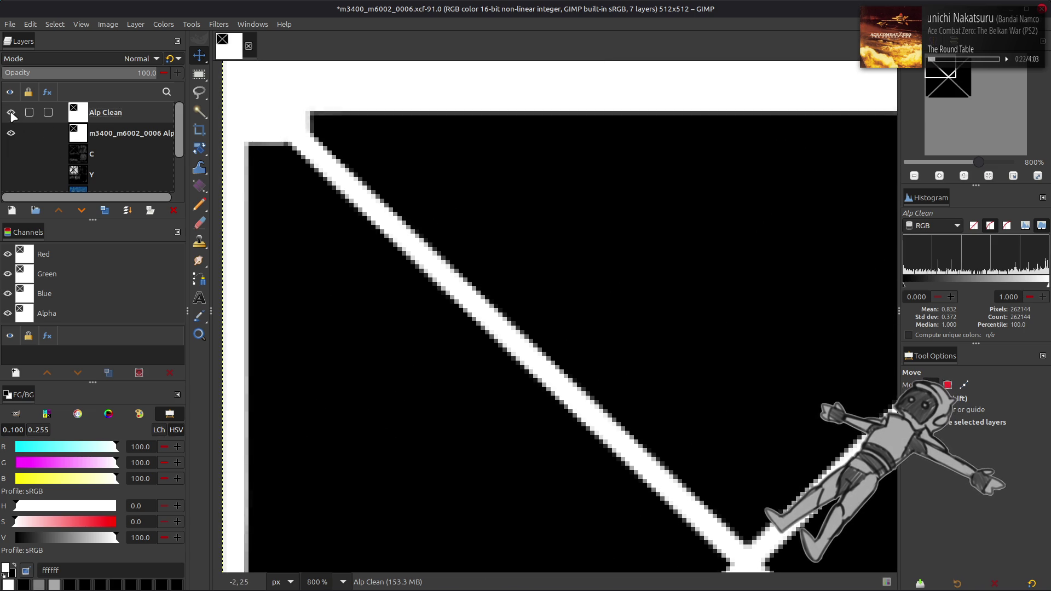
- Duplicate Alp Clean, set the copy to Soft light, and toggle it on and off to compare
click(104, 210)
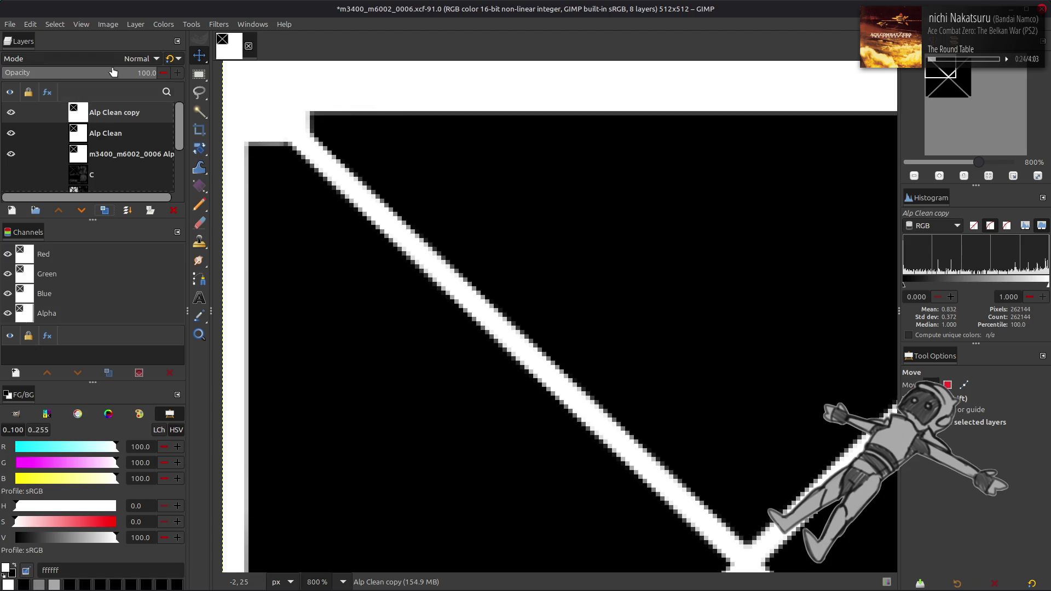
click(137, 59)
click(56, 324)
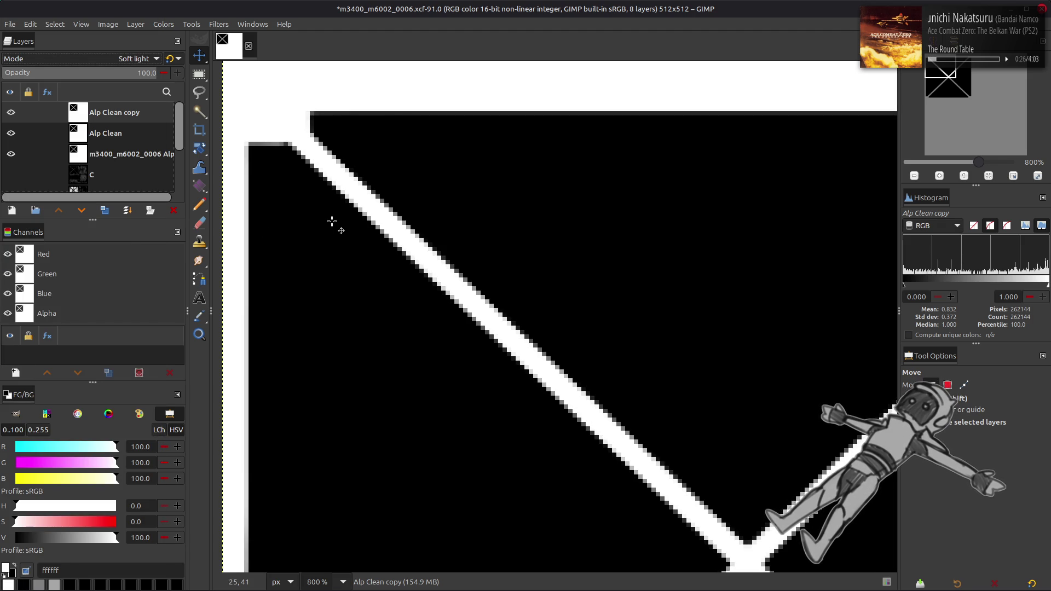
click(11, 114)
click(11, 114)
click(11, 113)
click(11, 114)
click(12, 117)
click(12, 117)
click(12, 116)
click(12, 117)
click(12, 116)
click(12, 116)
click(12, 117)
- Delete the Soft light copy and view the texture at 200%
click(173, 210)
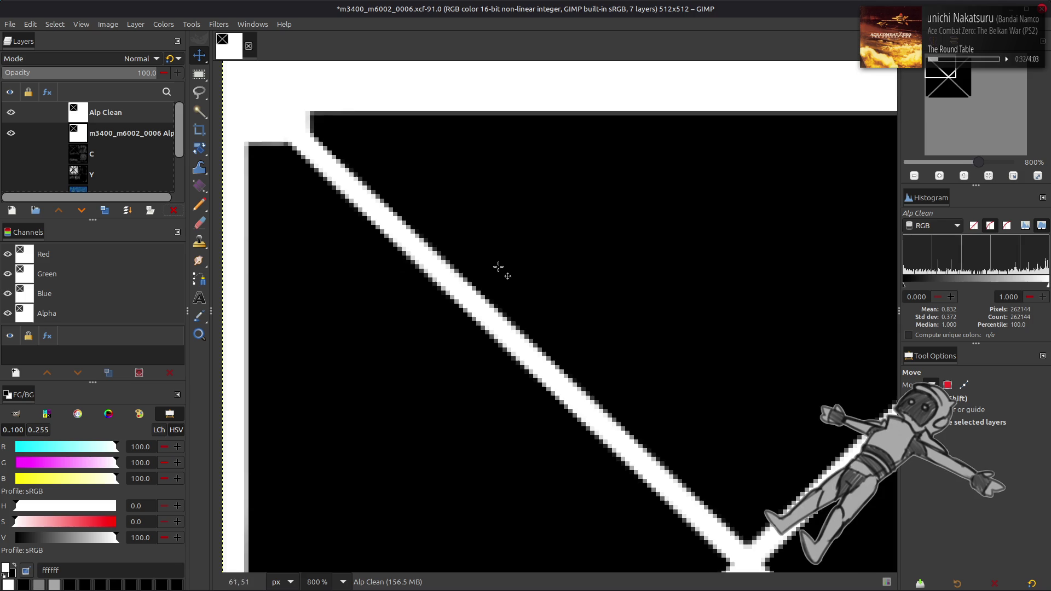
key(2)
scroll(495, 263, down, 5)
- Hide both Alp layers, select the Clean layer, and save the project as m3400_m6002_0006.xcf
click(11, 133)
click(11, 113)
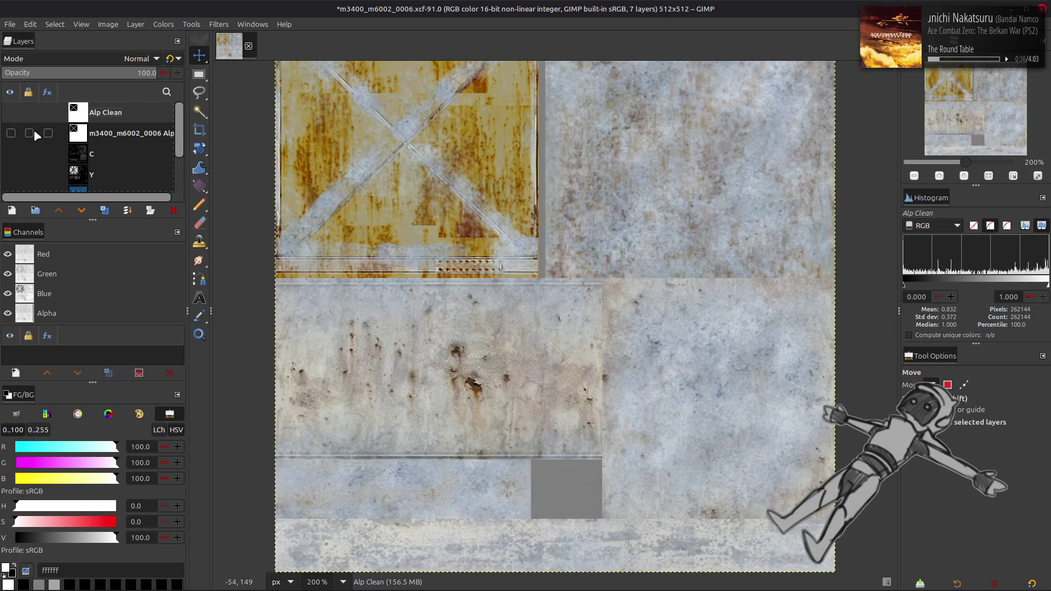
scroll(88, 148, down, 3)
click(98, 161)
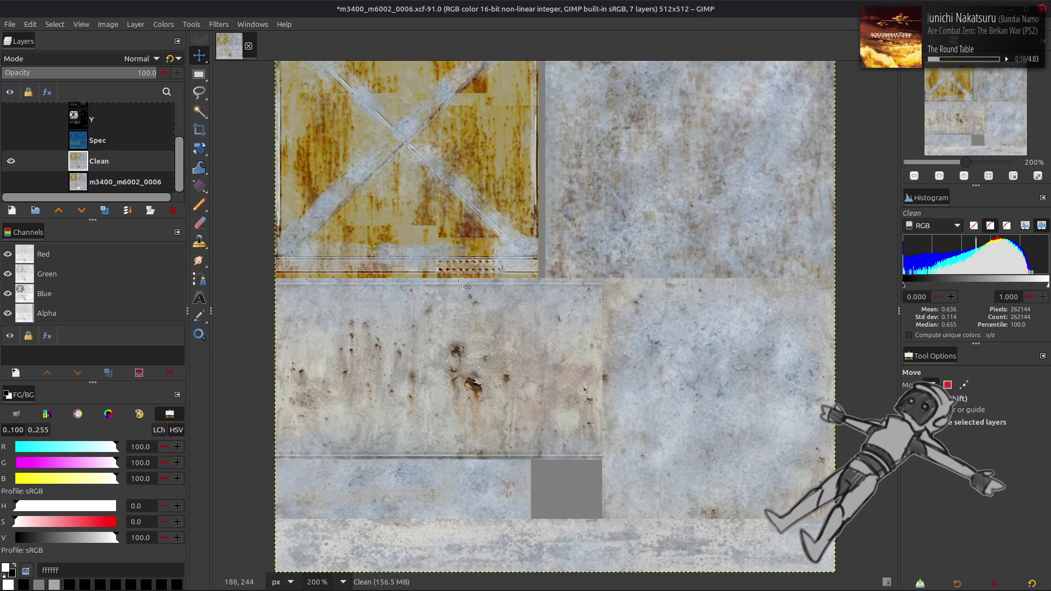
scroll(504, 275, left, 2)
scroll(504, 275, right, 2)
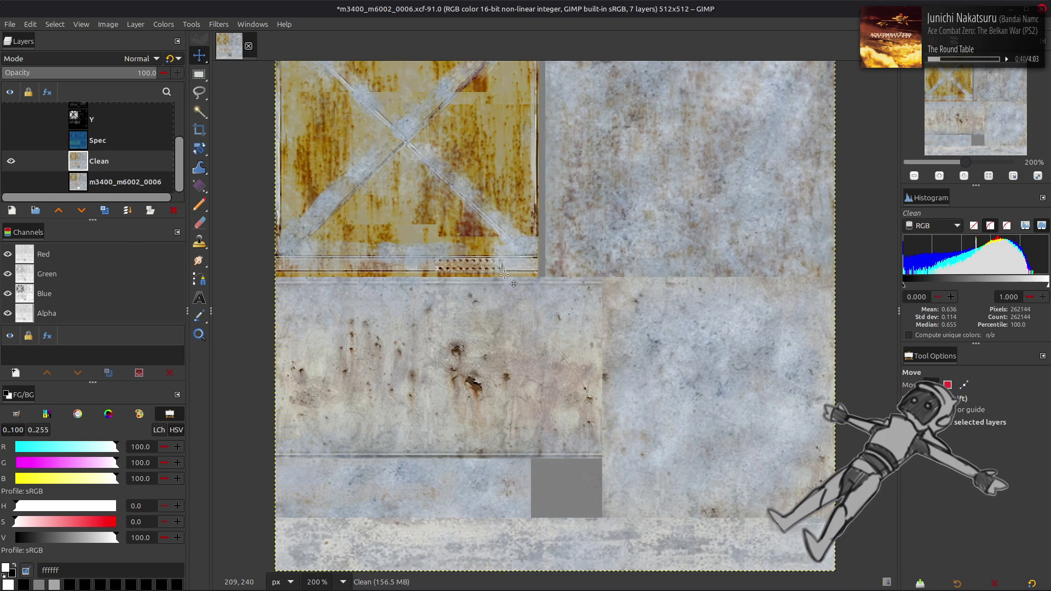
key(ctrl+s)
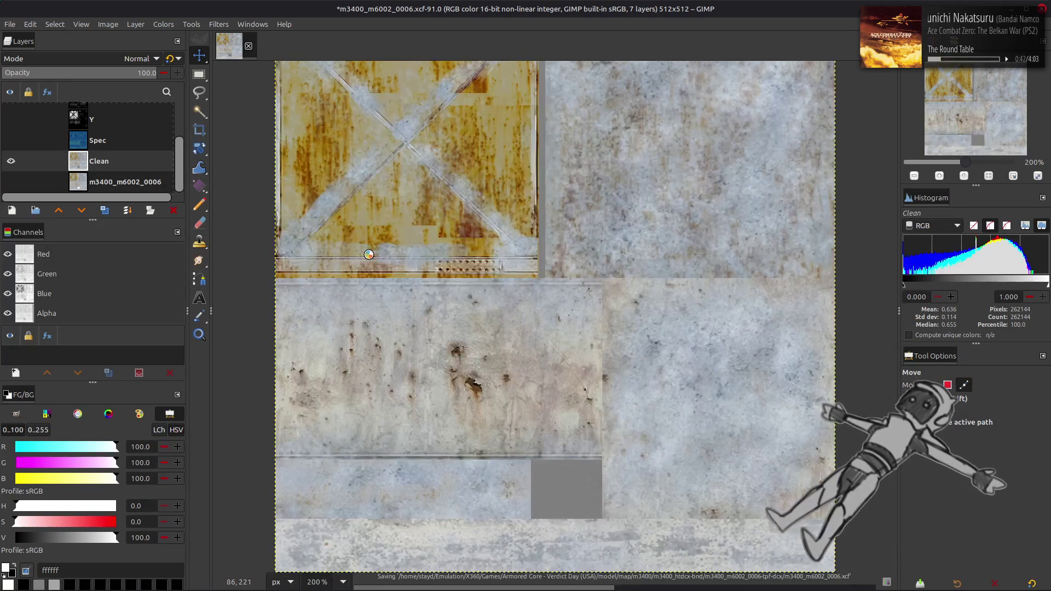
scroll(106, 156, up, 2)
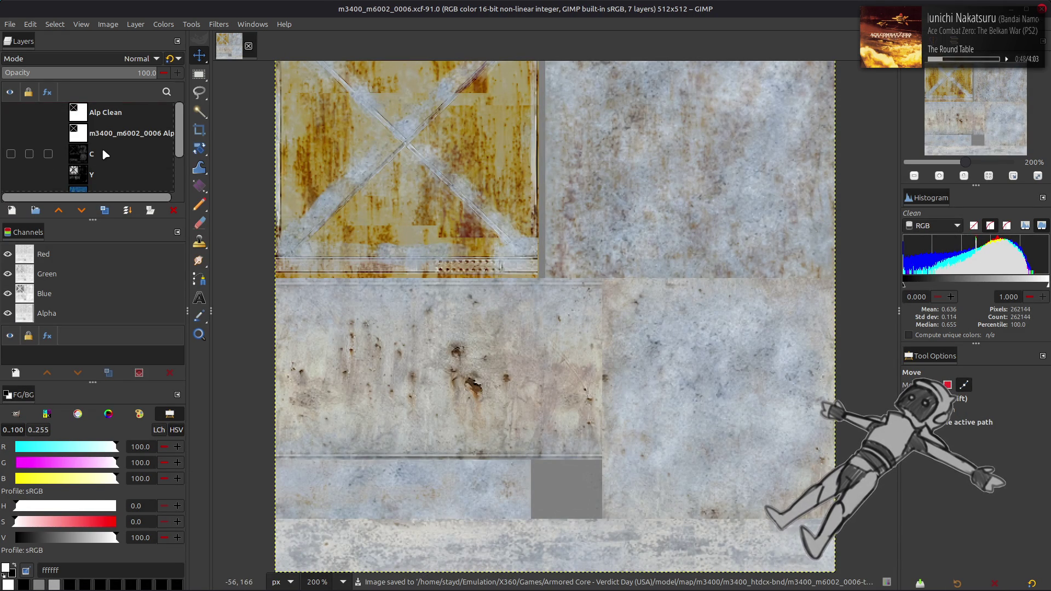
- Load the Alp Clean channel's X shape as a selection, then hide Alp Clean and select Clean
click(11, 112)
click(104, 116)
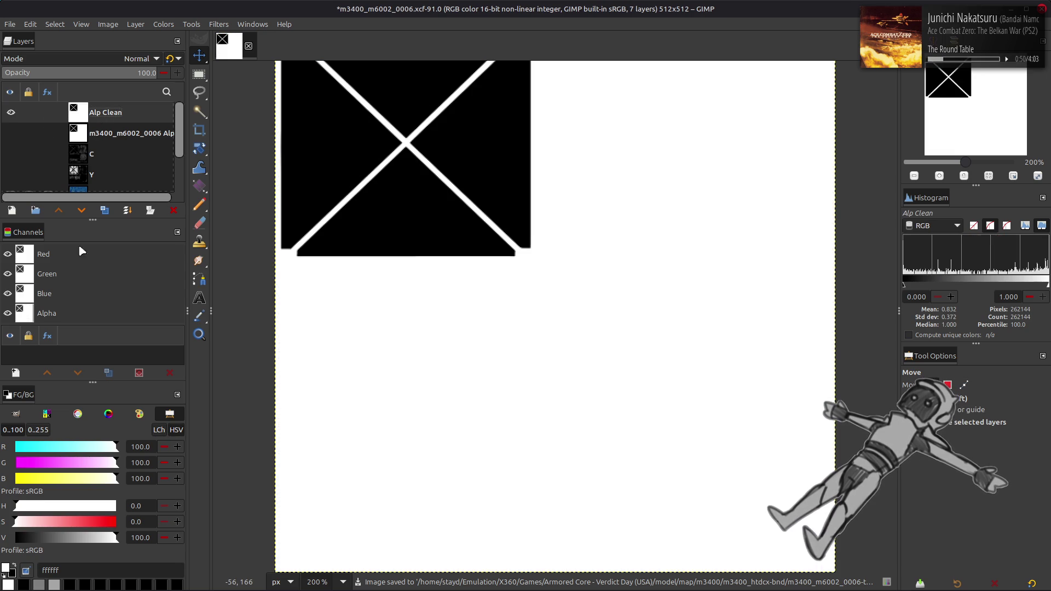
right_click(29, 277)
click(60, 379)
click(11, 112)
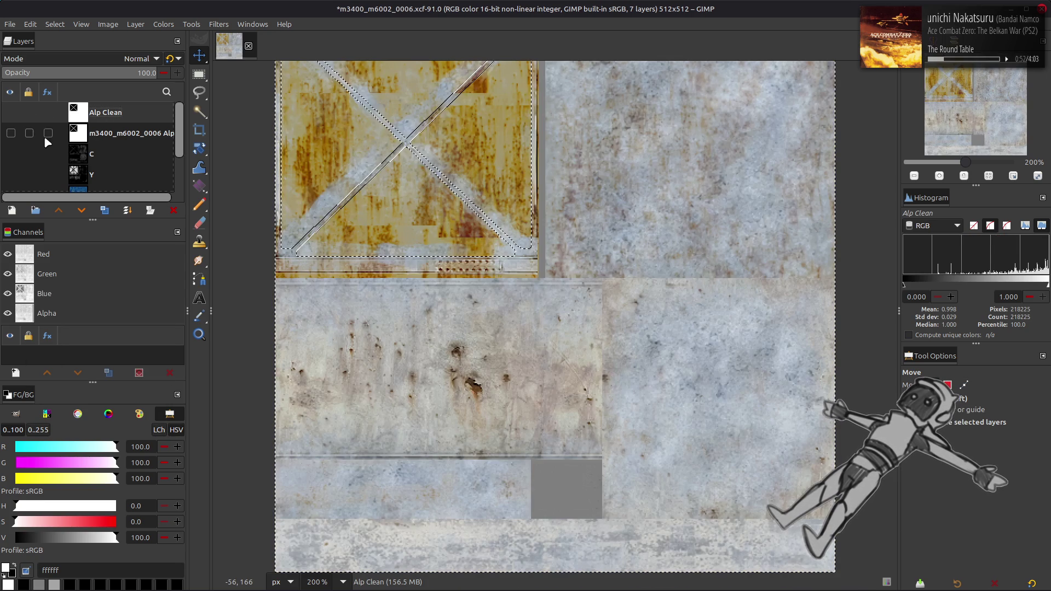
scroll(77, 146, down, 2)
click(100, 162)
right_click(102, 161)
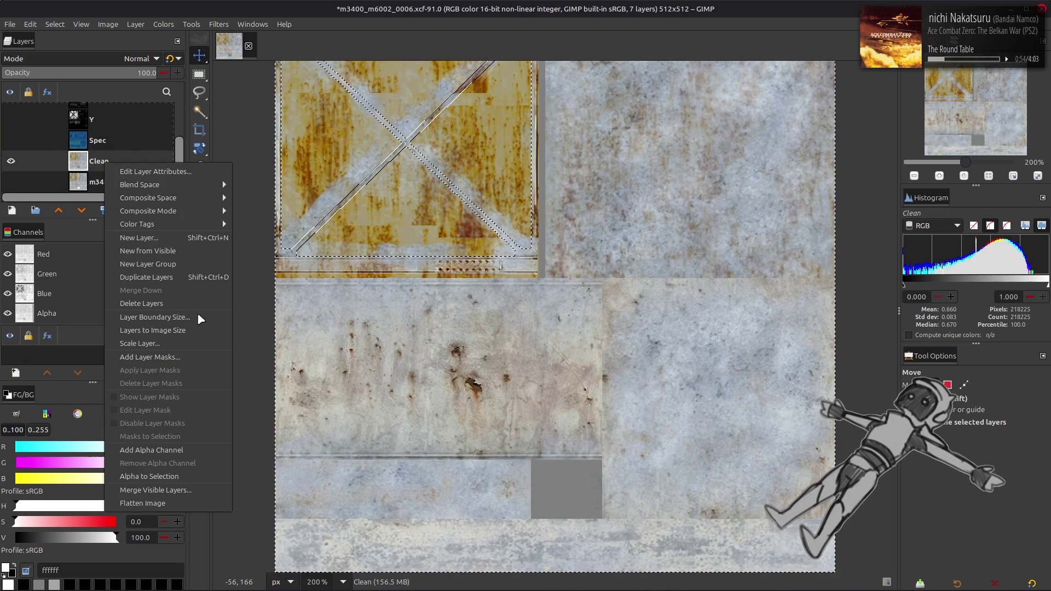
- Add a layer mask from the X selection to Clean, drop the selection, and apply the mask
click(201, 354)
click(572, 399)
key(ctrl+shift+a)
right_click(117, 166)
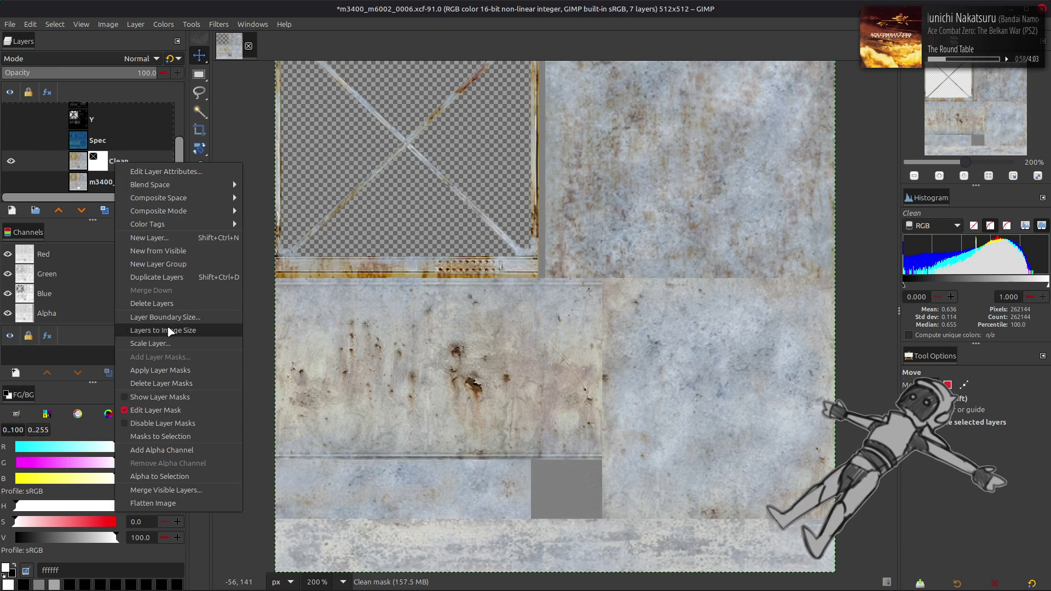
click(175, 370)
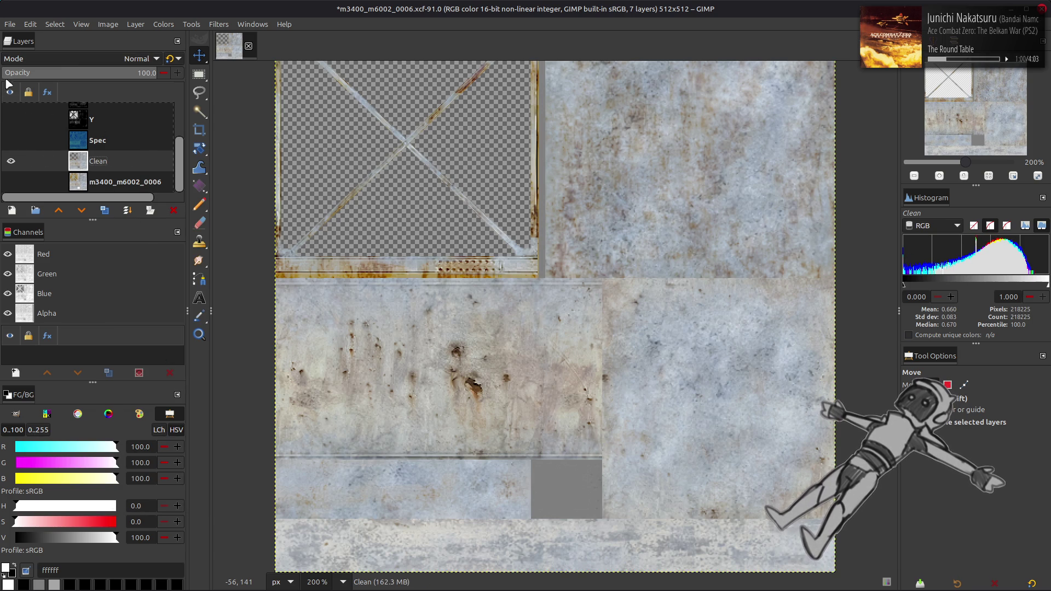
- Export over m3400_m6002_0006.dds with gamma-corrected Catmull-Rom mipmaps
click(10, 25)
click(78, 209)
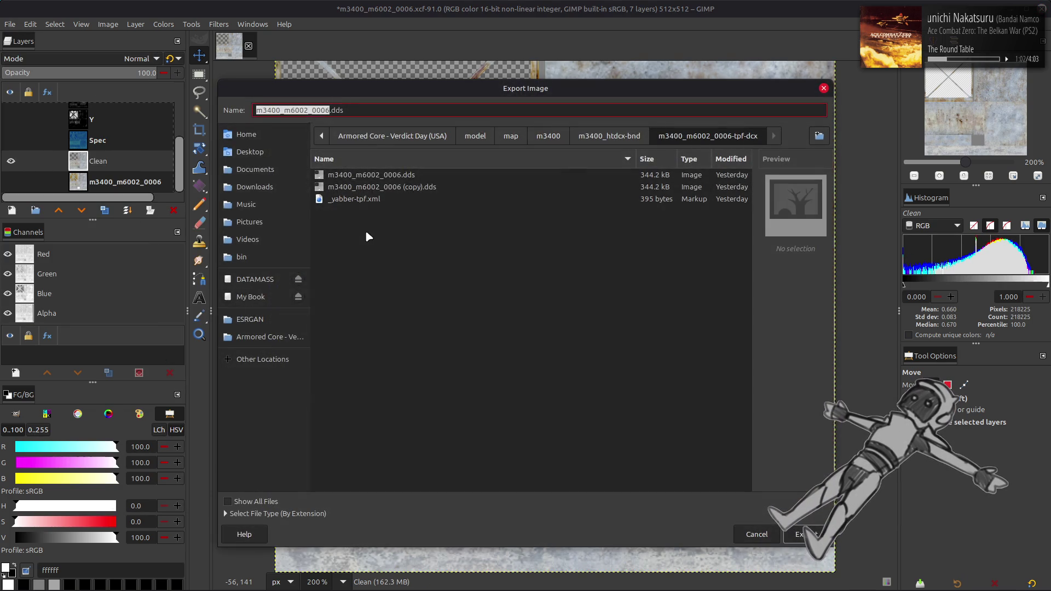
double_click(400, 176)
click(556, 371)
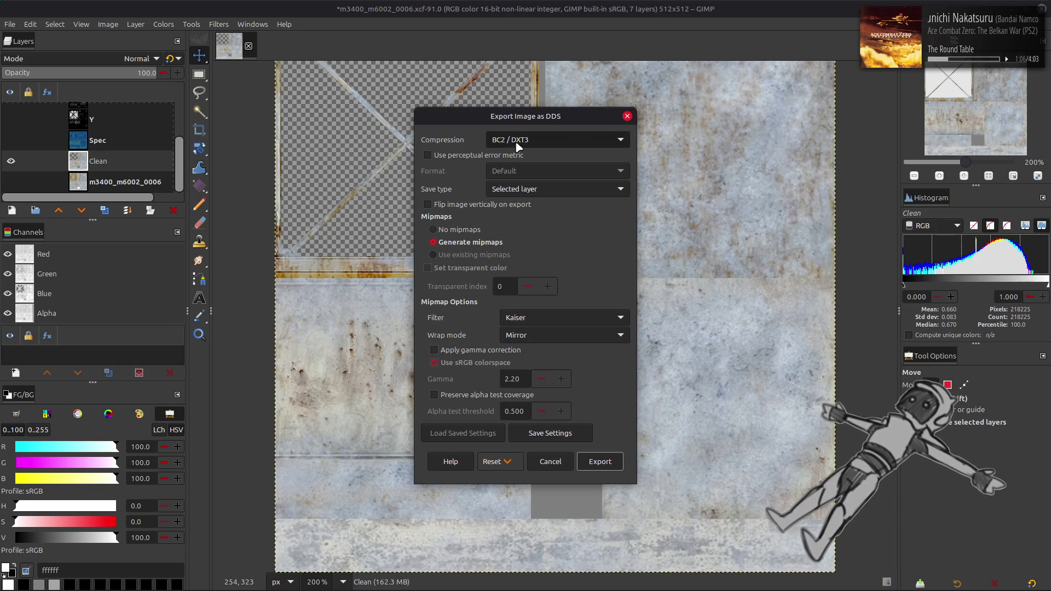
click(517, 350)
scroll(539, 320, up, 2)
scroll(541, 332, down, 2)
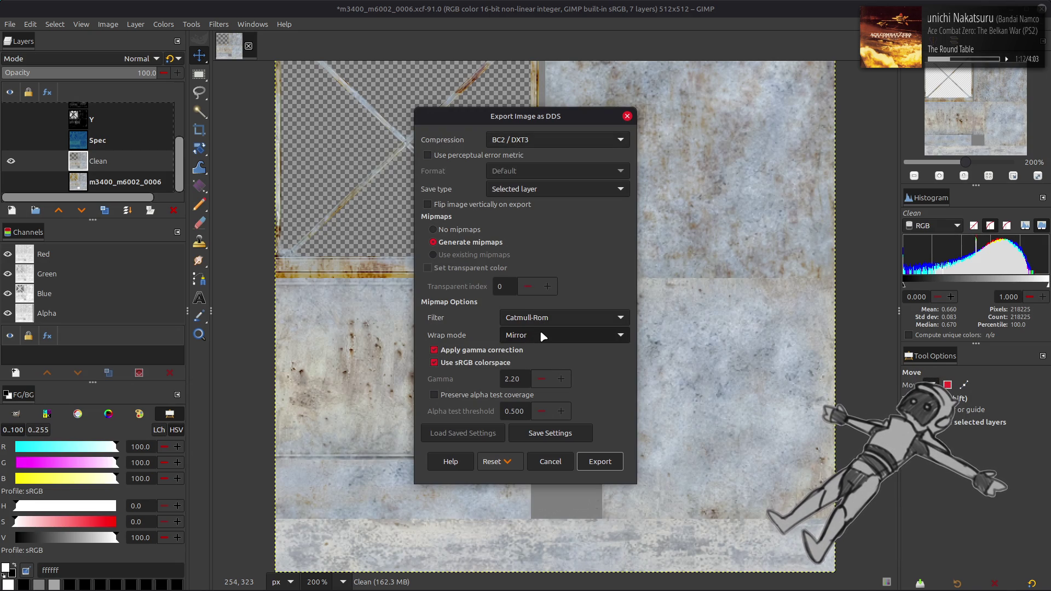
click(600, 462)
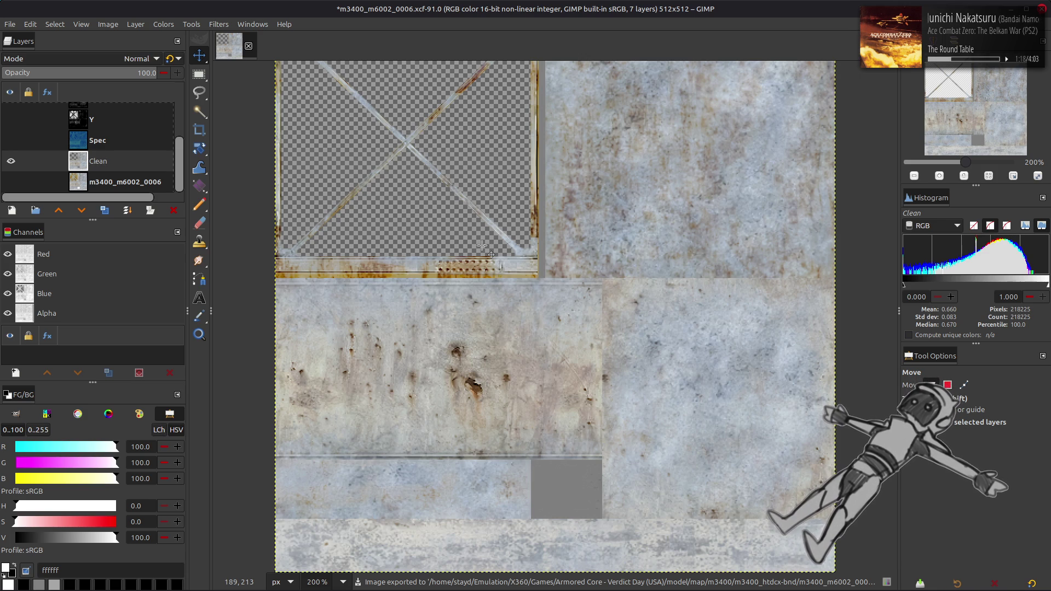
key(shift)
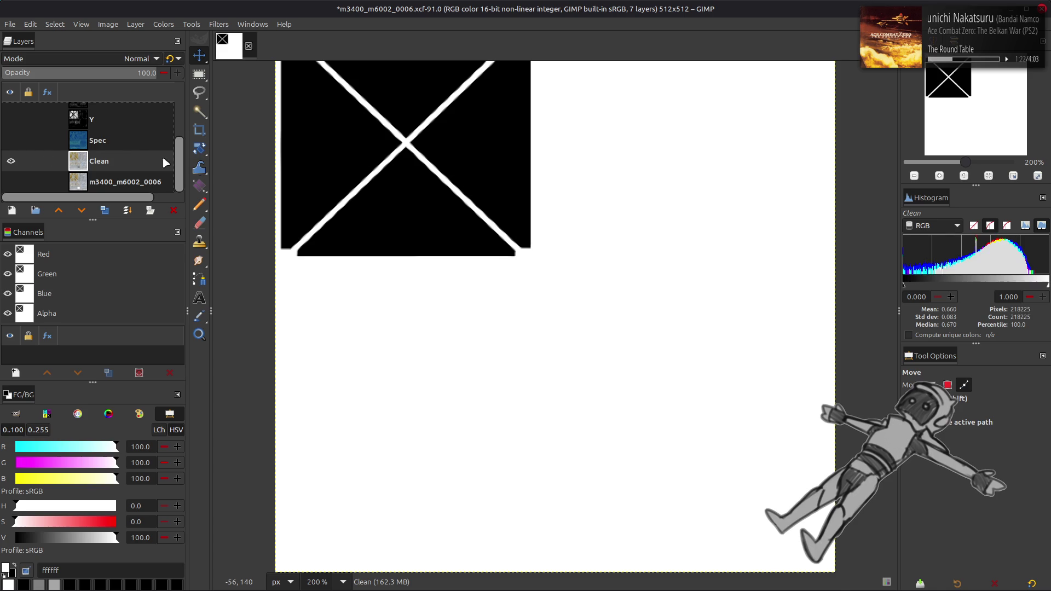
scroll(85, 142, up, 3)
- Hide Alp Clean, then show the Spec layer and make it active
click(10, 106)
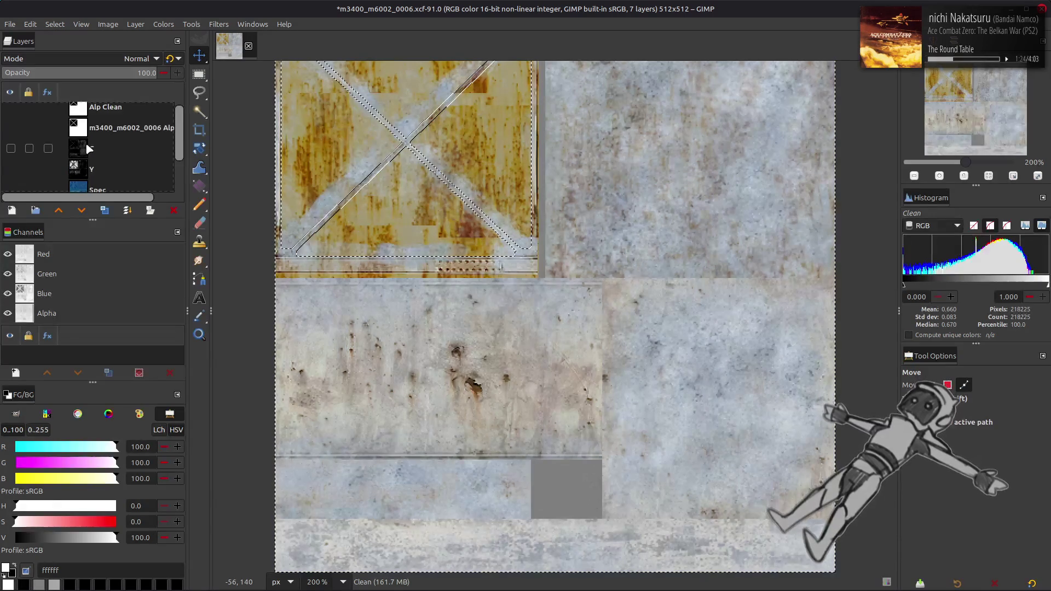
key(ctrl+z)
click(12, 107)
scroll(20, 132, down, 2)
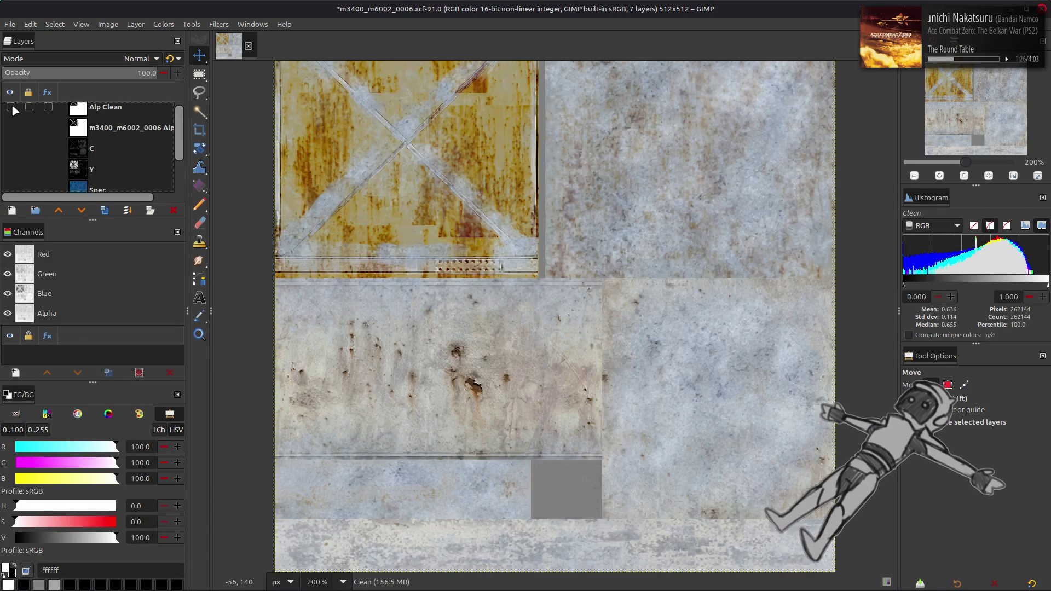
click(11, 140)
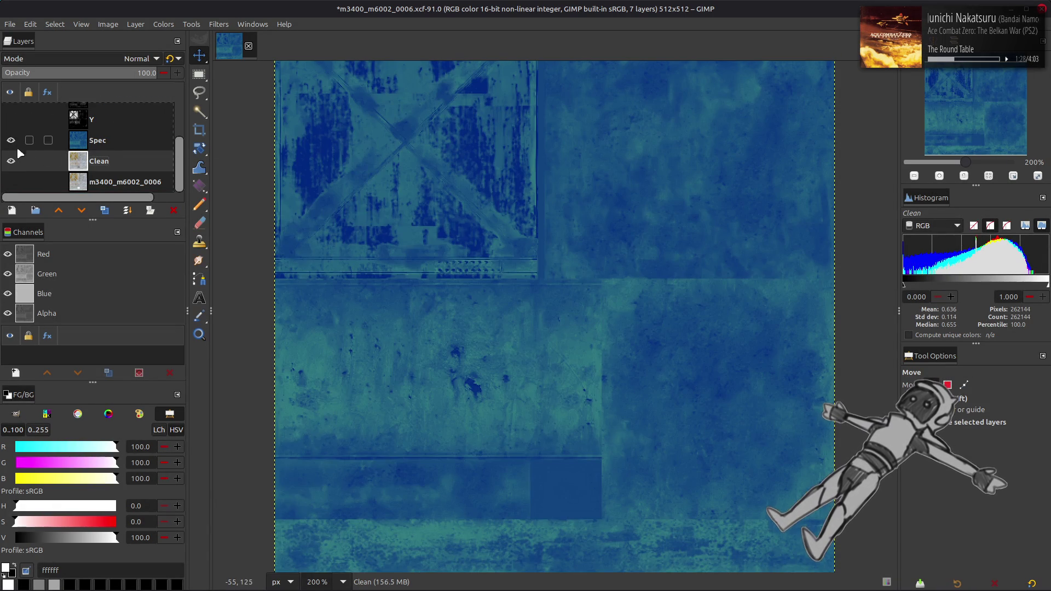
click(128, 142)
- Export Spec over the specular DDS in m3400_m6002_0006_s-tpf-dcx as BC1/DXT1 with Kaiser mipmaps
click(7, 26)
click(80, 202)
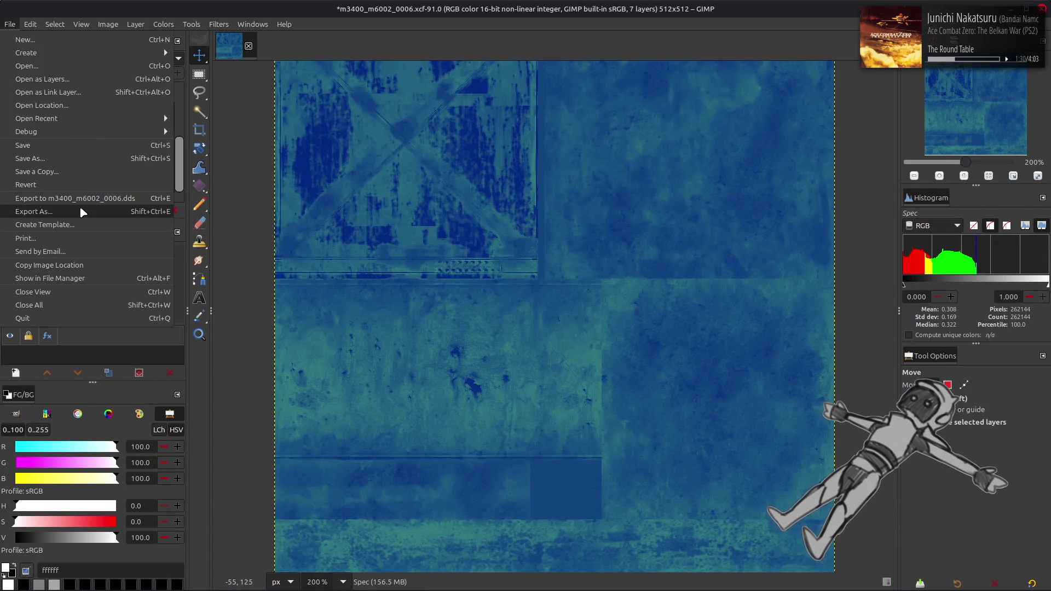
click(610, 138)
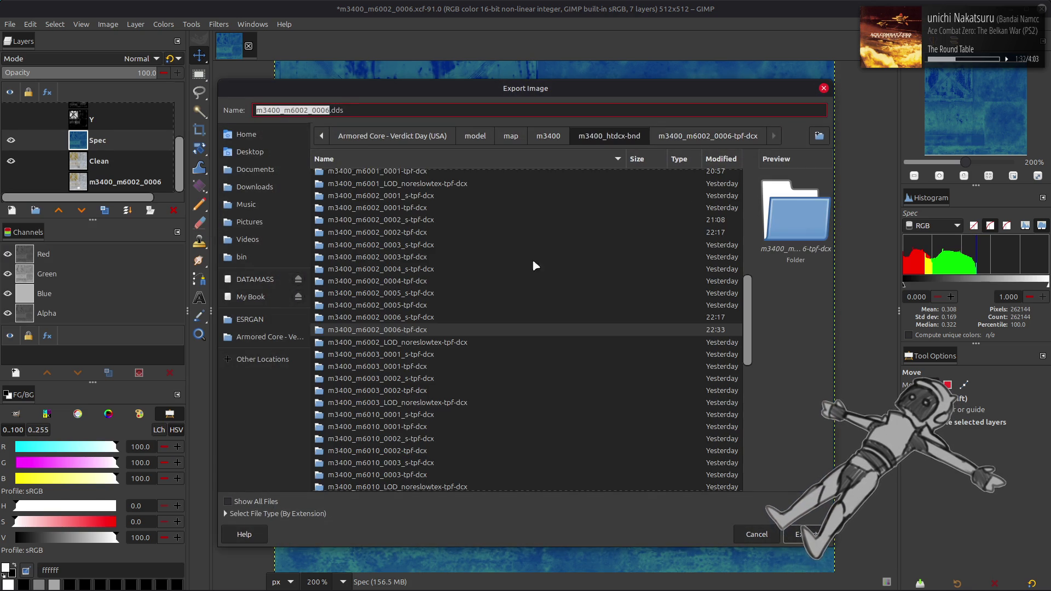
double_click(441, 318)
click(427, 176)
click(793, 535)
click(596, 372)
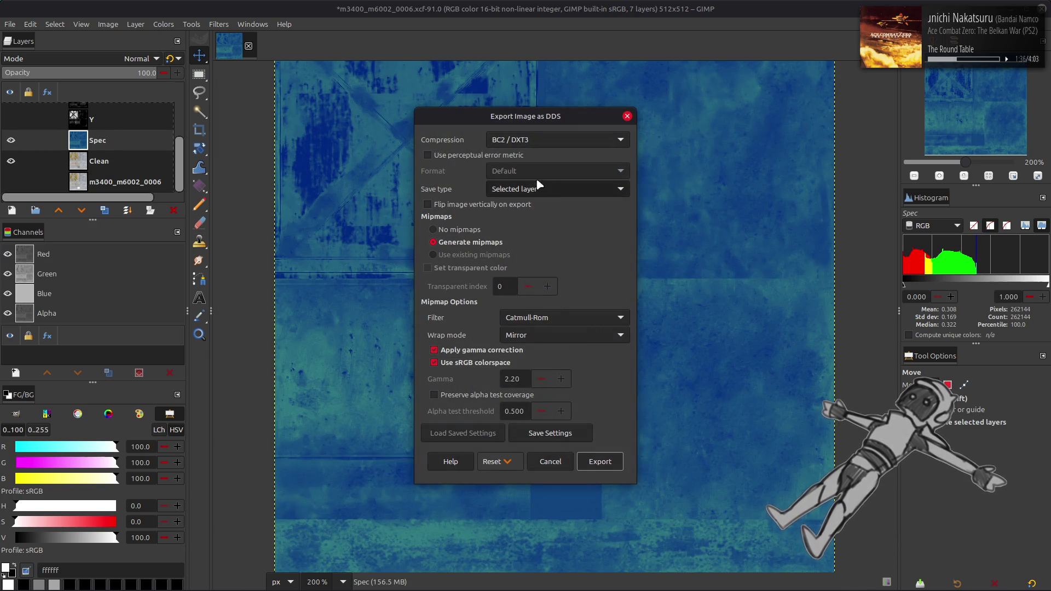
scroll(536, 145, up, 1)
scroll(534, 145, down, 1)
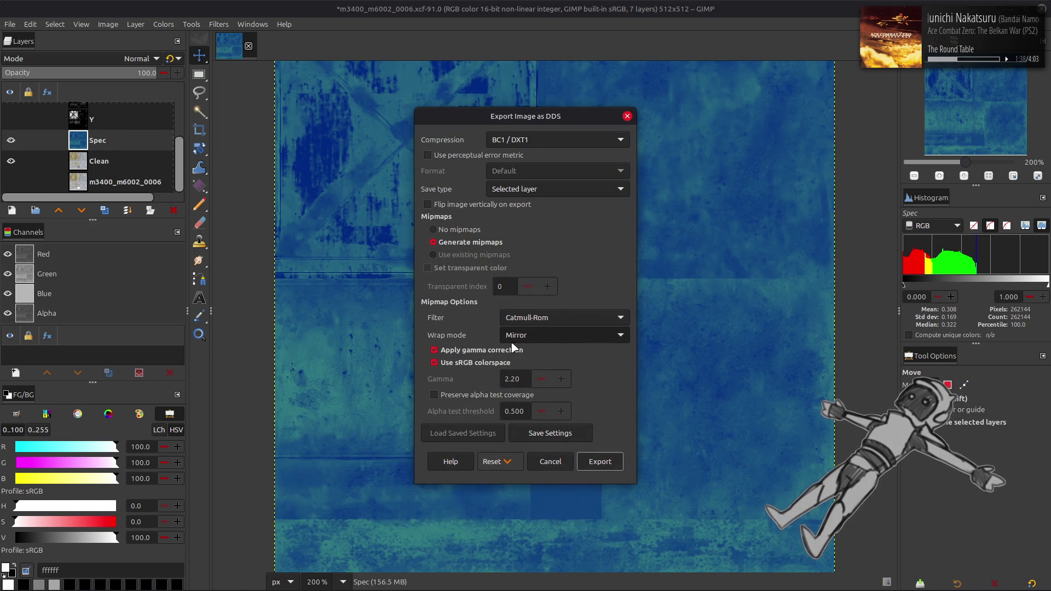
scroll(579, 317, down, 2)
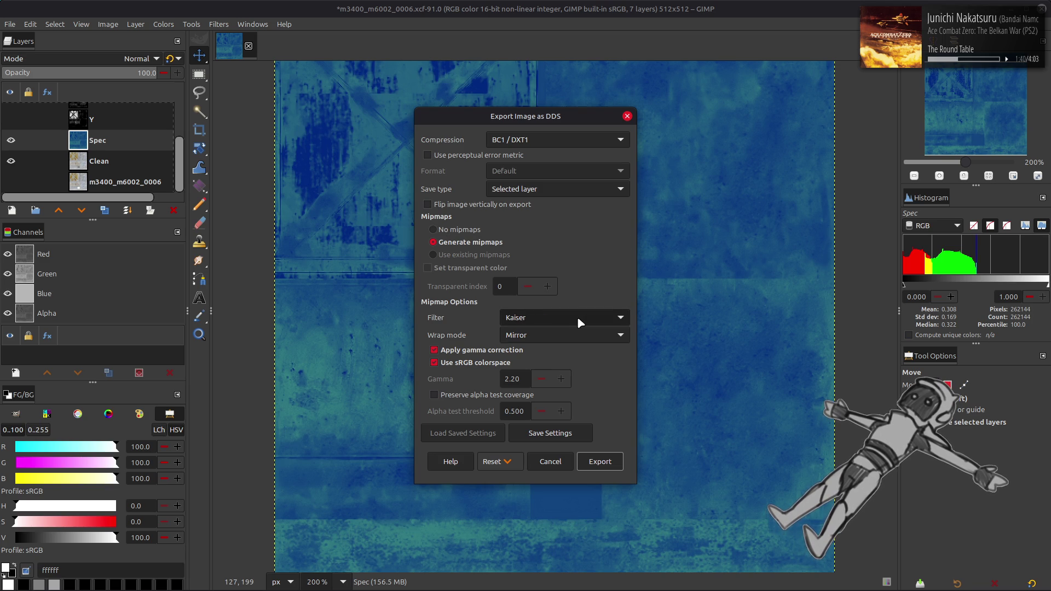
scroll(572, 334, down, 1)
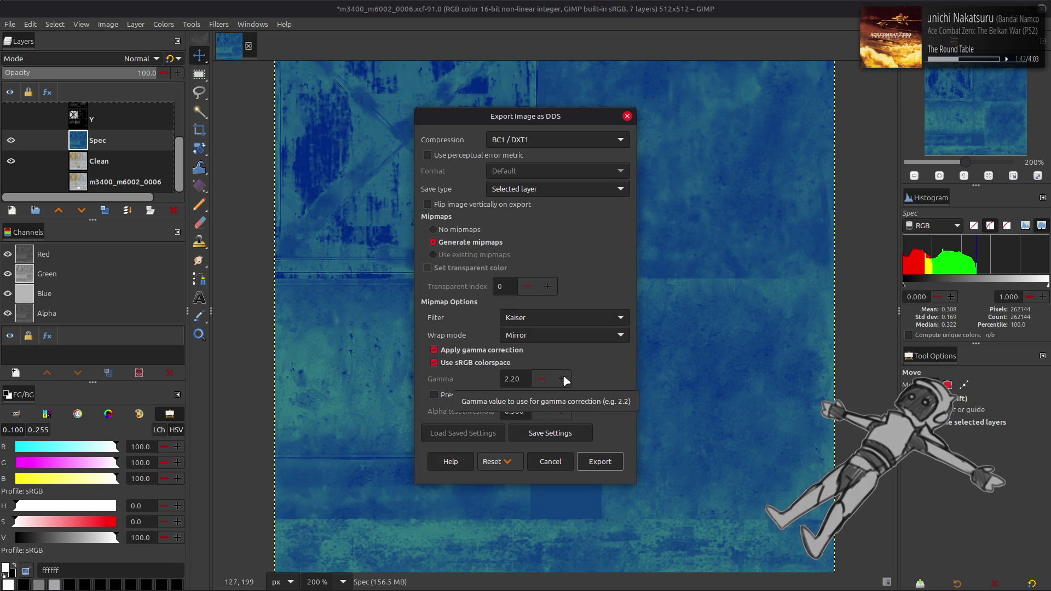
click(600, 461)
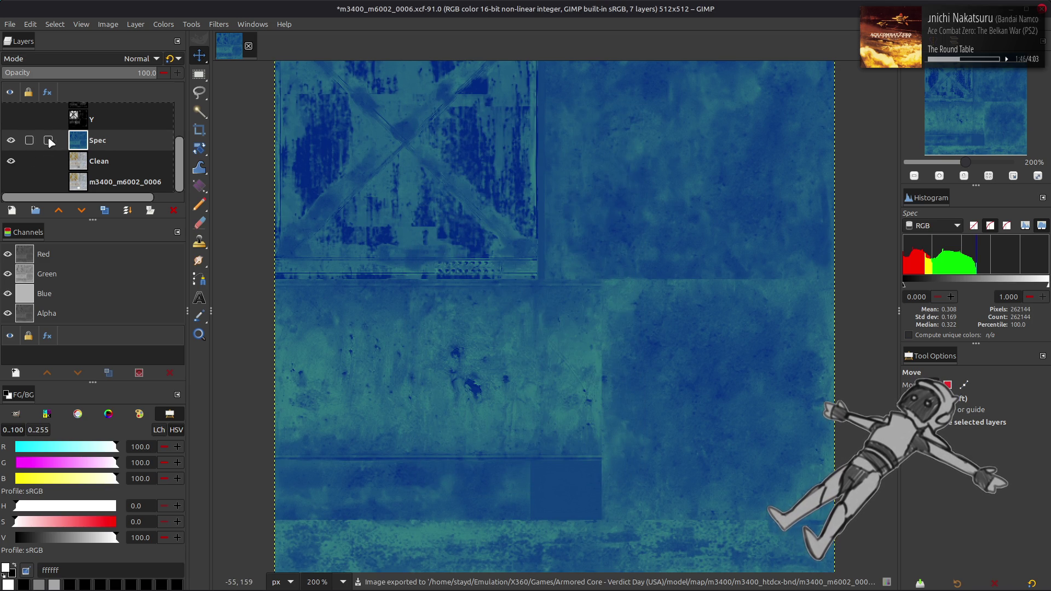
- Hide Spec, select Clean, save the project, and switch to Blender
click(10, 140)
click(110, 161)
key(ctrl+s)
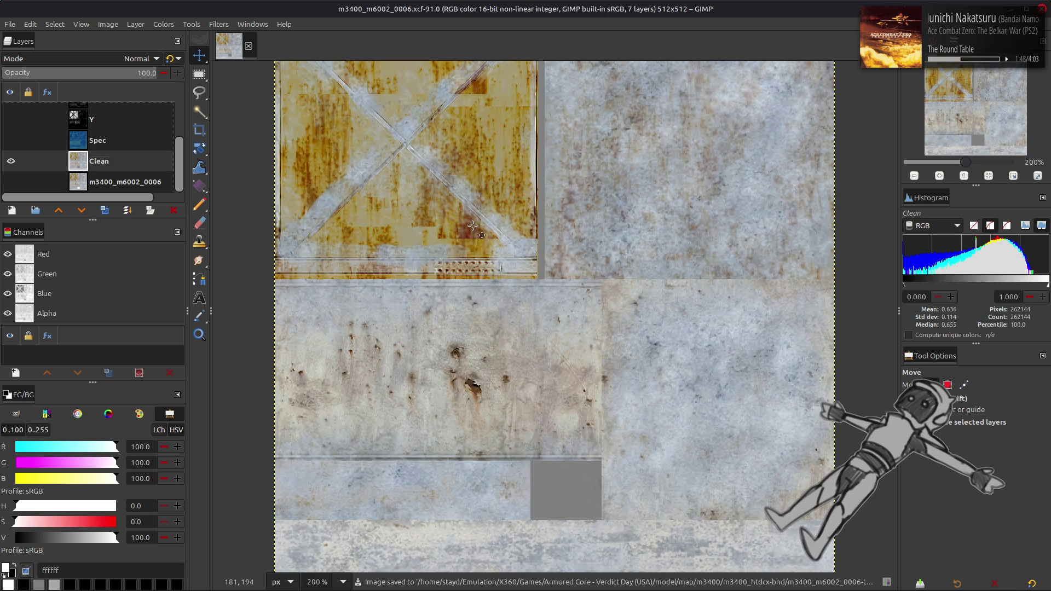
key(alt+Tab)
key(Tab)
key(Tab)
key(Tab)
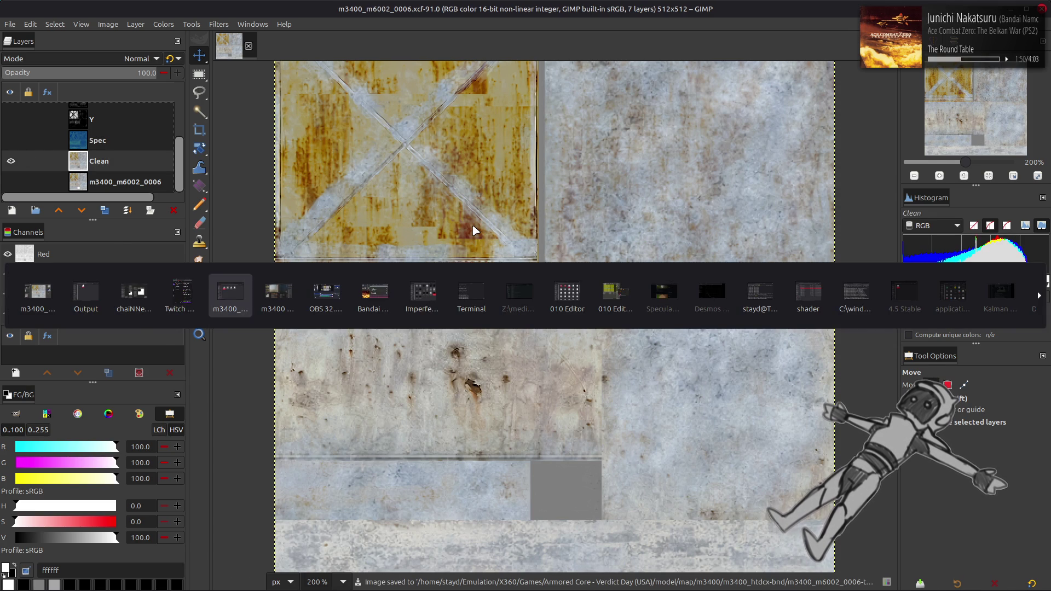
- Reload the edited diffuse texture and inspect it on the water tower from several angles
key(KP_Decimal)
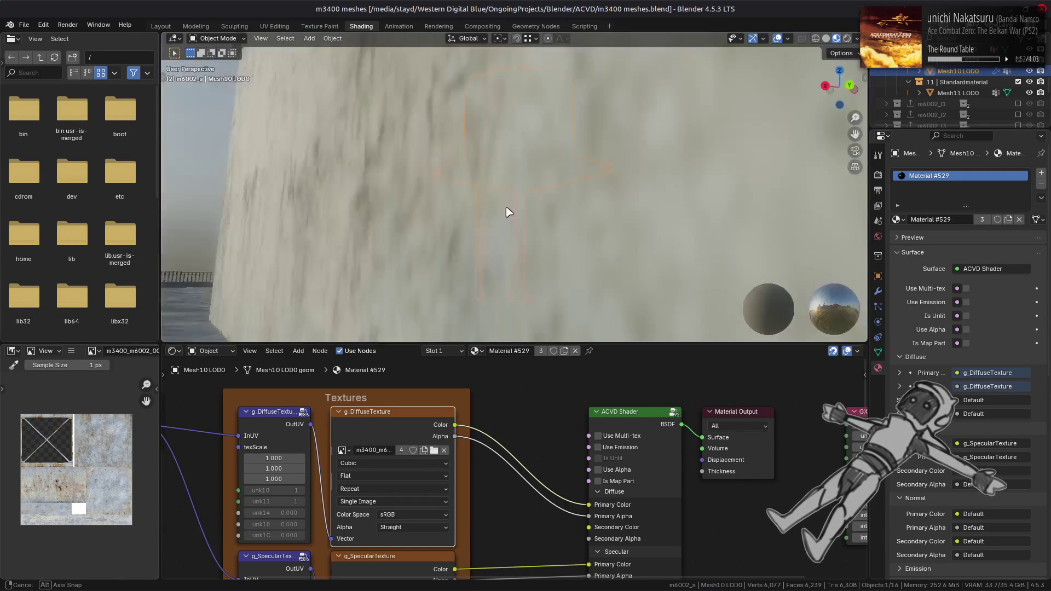
middle_drag(605, 210, 519, 231)
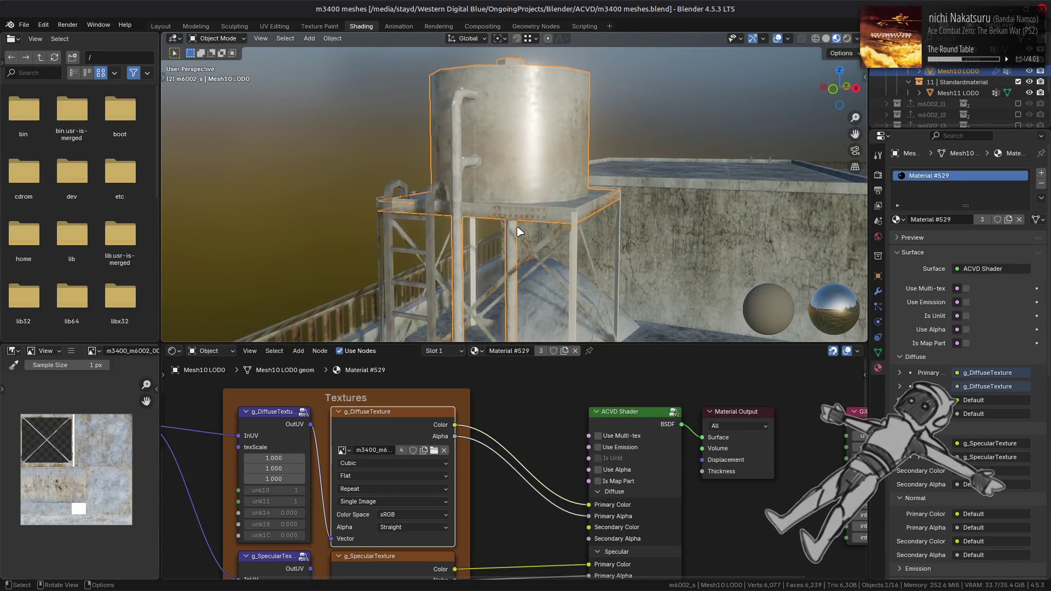
click(392, 547)
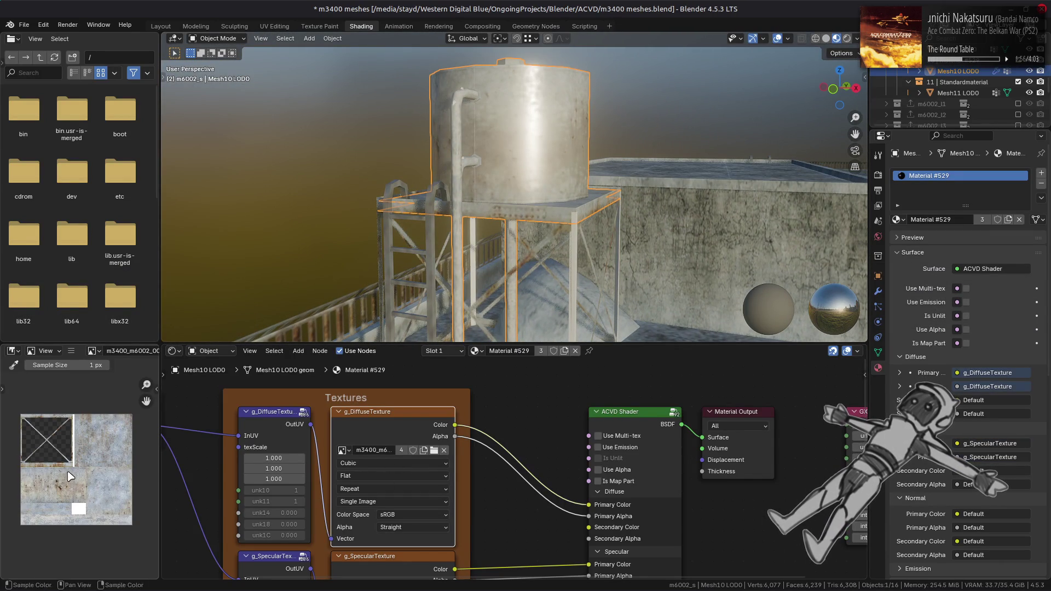
middle_drag(491, 244, 534, 264)
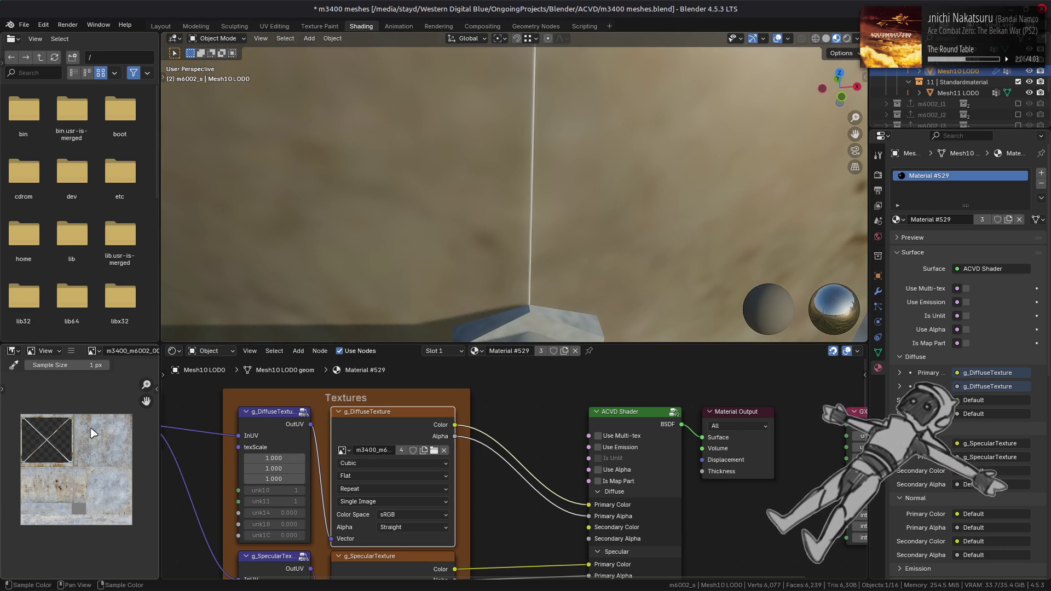
scroll(91, 481, up, 5)
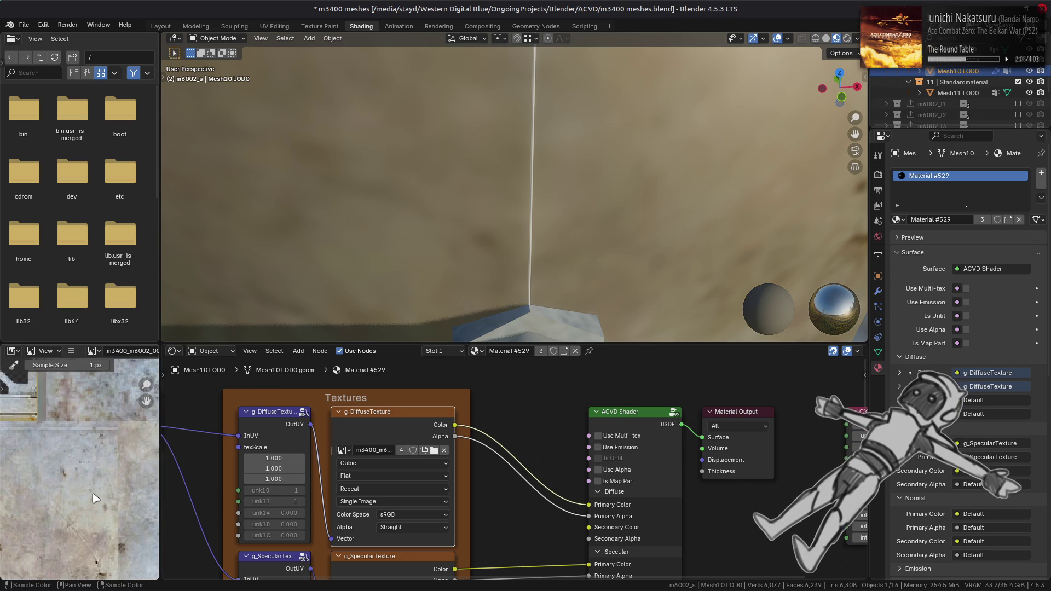
scroll(96, 491, down, 4)
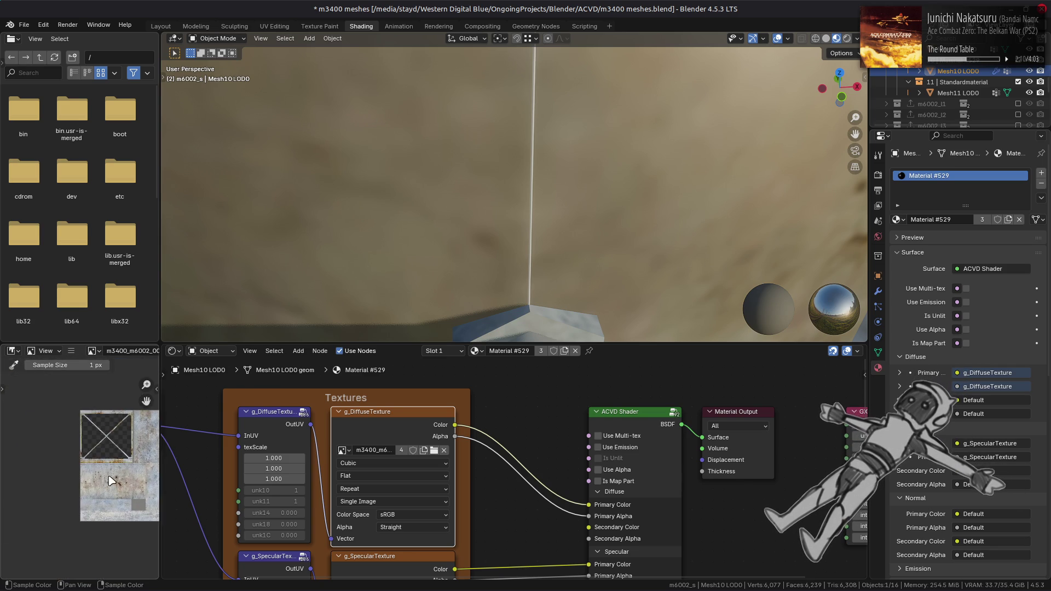
scroll(60, 471, up, 3)
scroll(123, 487, up, 2)
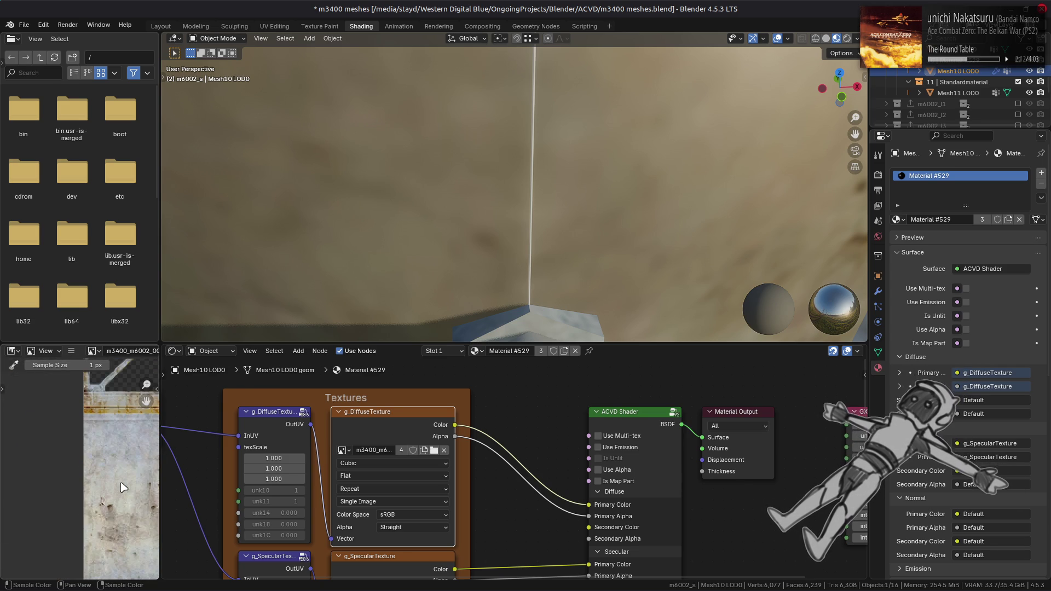
scroll(87, 451, up, 3)
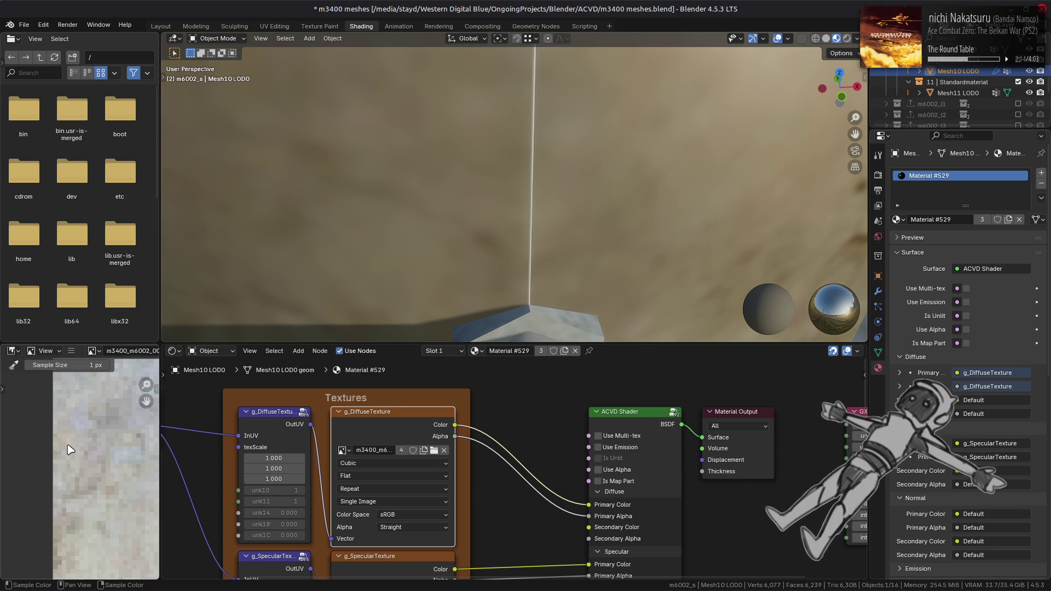
scroll(70, 449, down, 5)
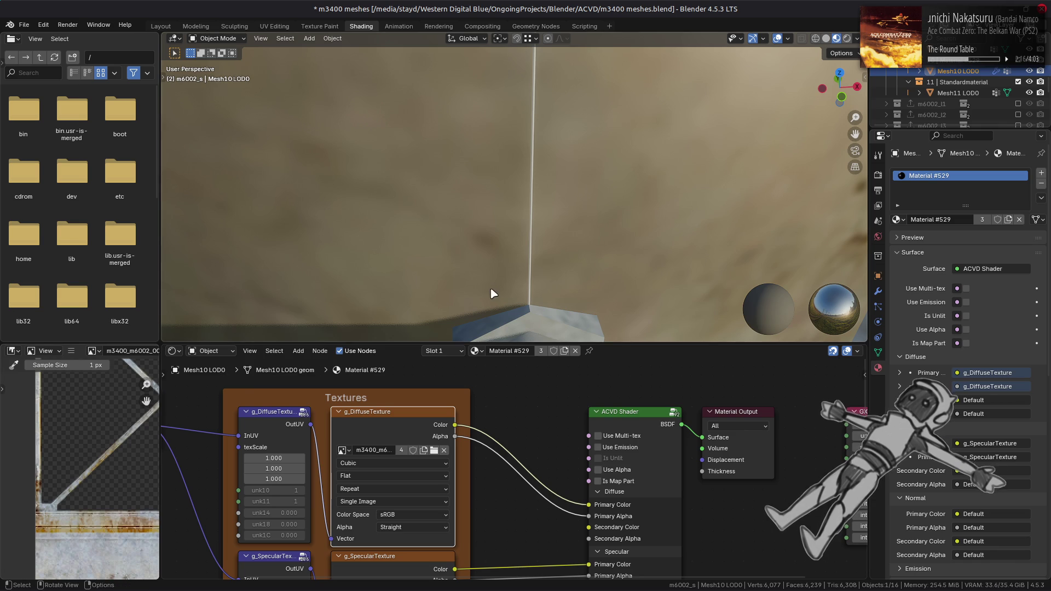
scroll(55, 448, up, 5)
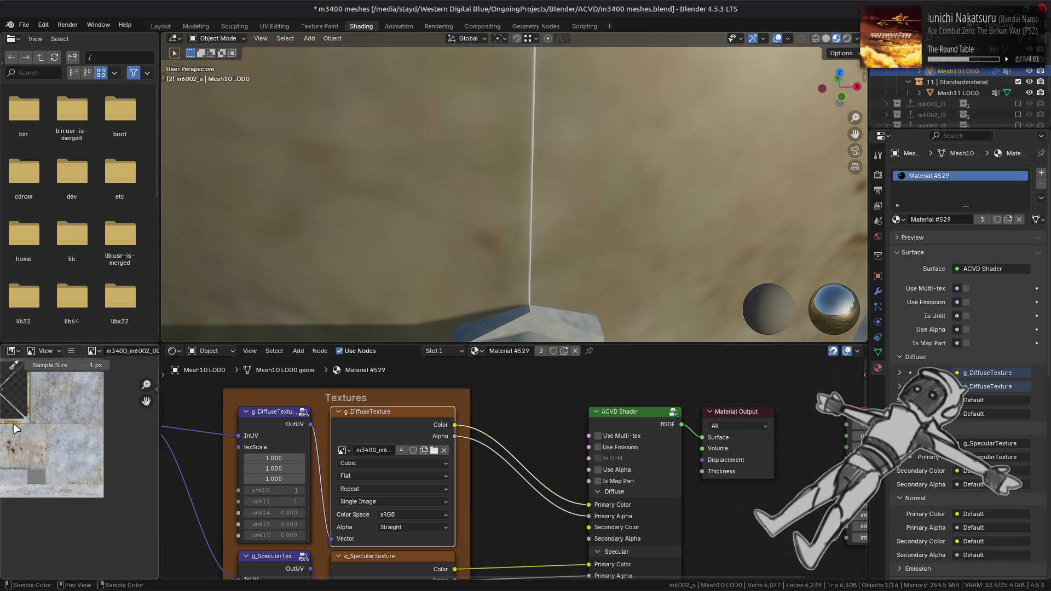
middle_drag(56, 449, 11, 434)
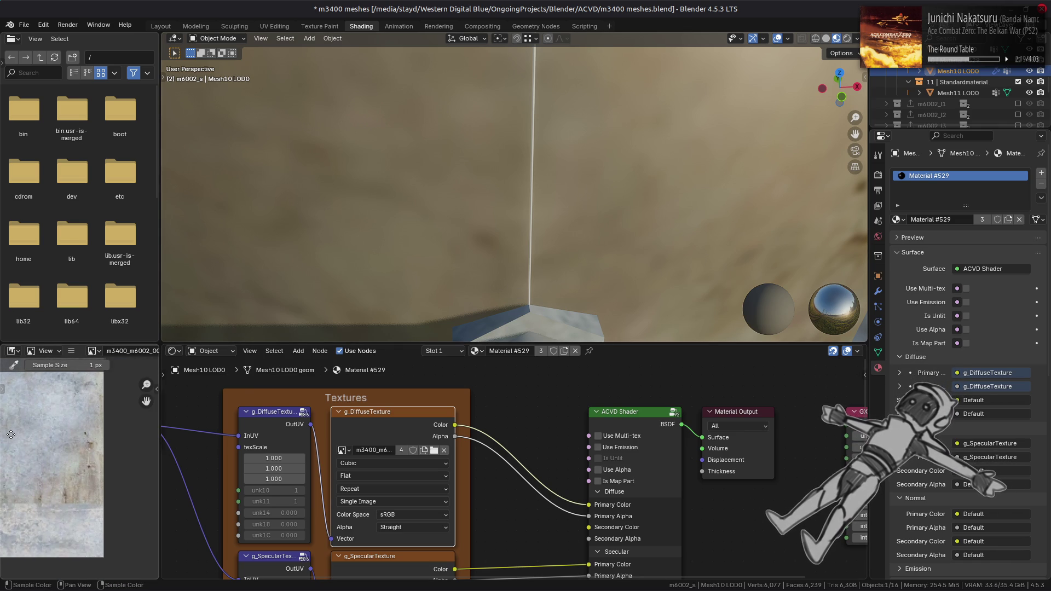
- Try Channel Packed, Premultiplied and None alpha on the diffuse texture, then restore Straight
click(415, 527)
click(418, 562)
click(405, 527)
click(415, 551)
click(408, 527)
click(409, 574)
click(407, 529)
click(410, 540)
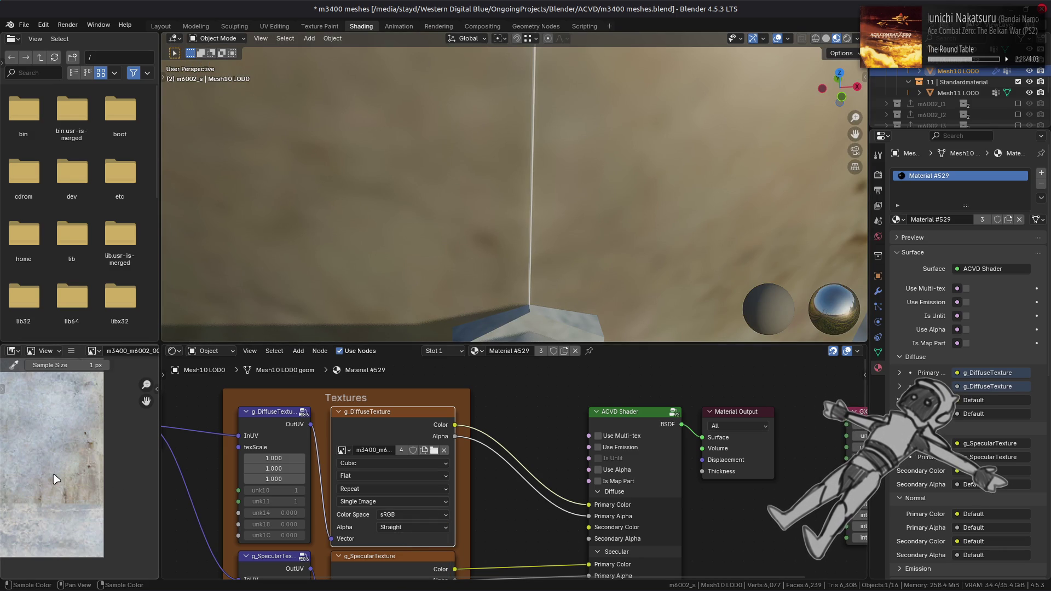
- Leave the texture wrapping on Repeat and switch to the UV Editing workspace
scroll(55, 458, up, 3)
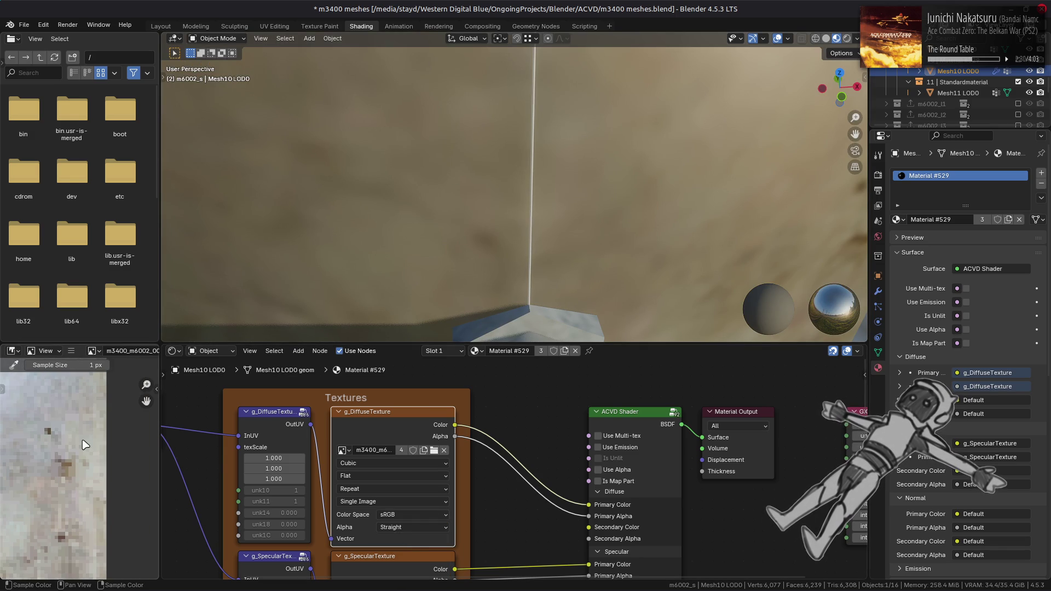
click(371, 488)
scroll(119, 556, down, 4)
scroll(119, 557, down, 5)
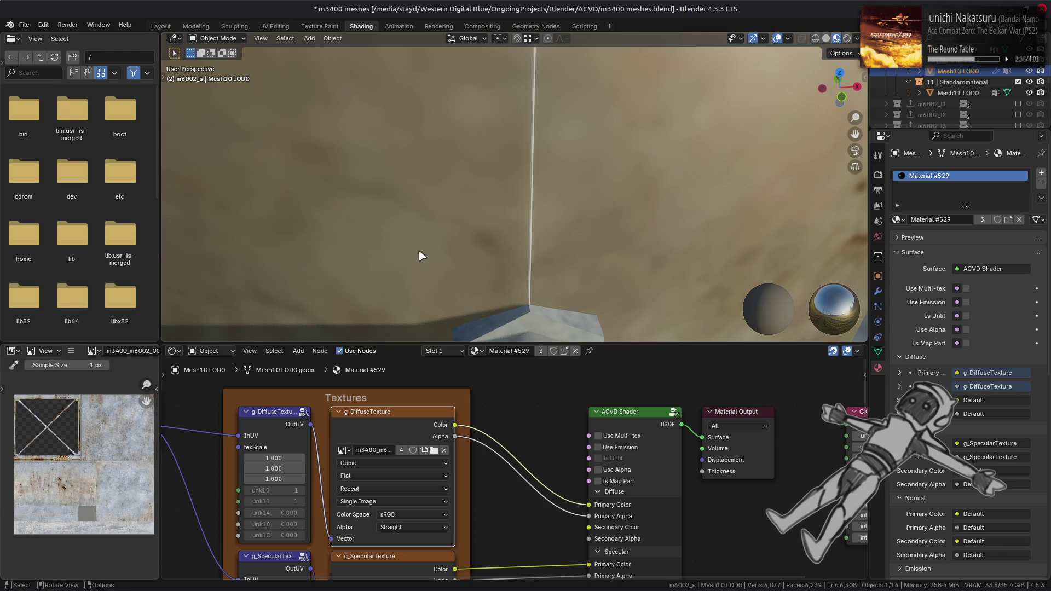
scroll(49, 448, up, 3)
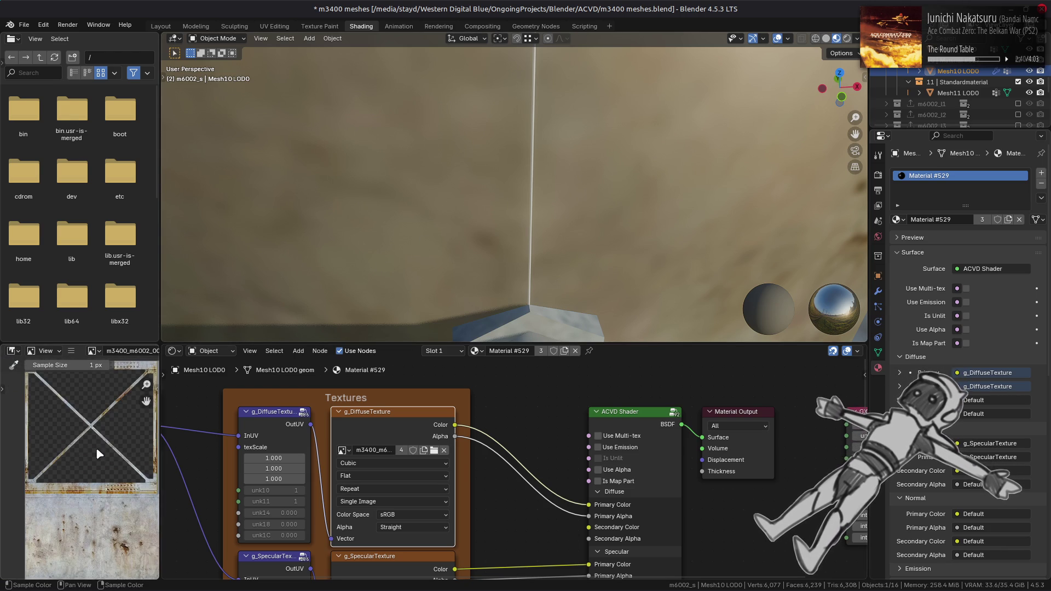
scroll(21, 504, up, 2)
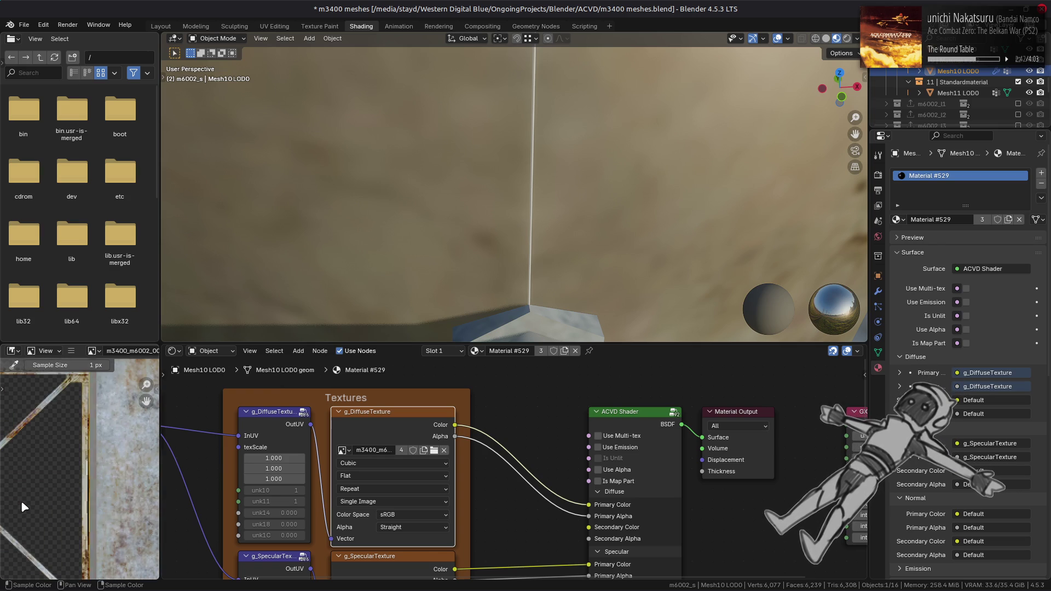
click(272, 27)
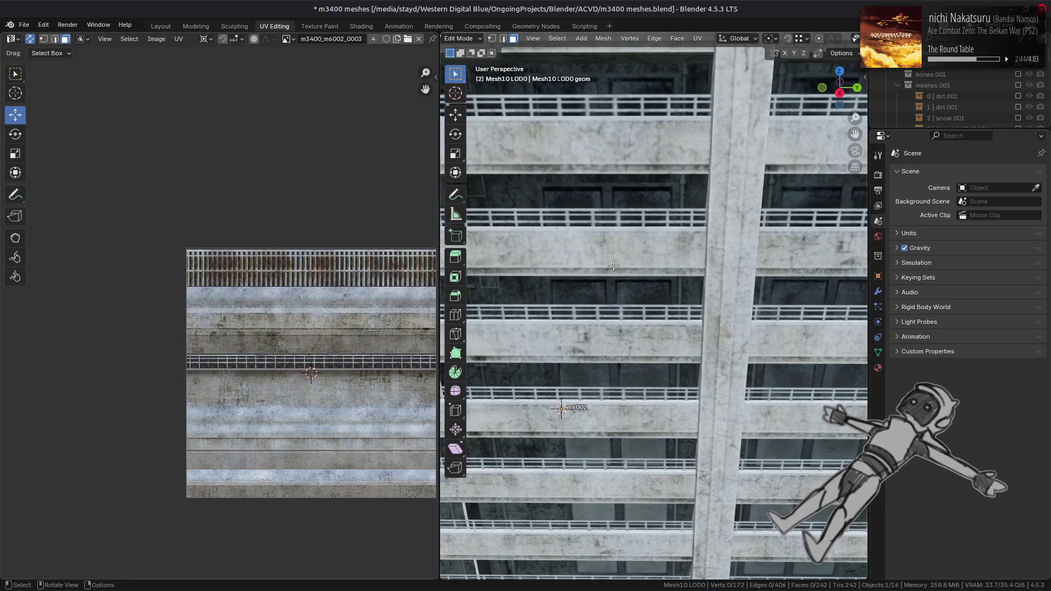
- Select the whole mesh, turn off UV sync selection and centre the UV islands with TexTools
key(a)
key(KP_Decimal)
scroll(641, 334, up, 3)
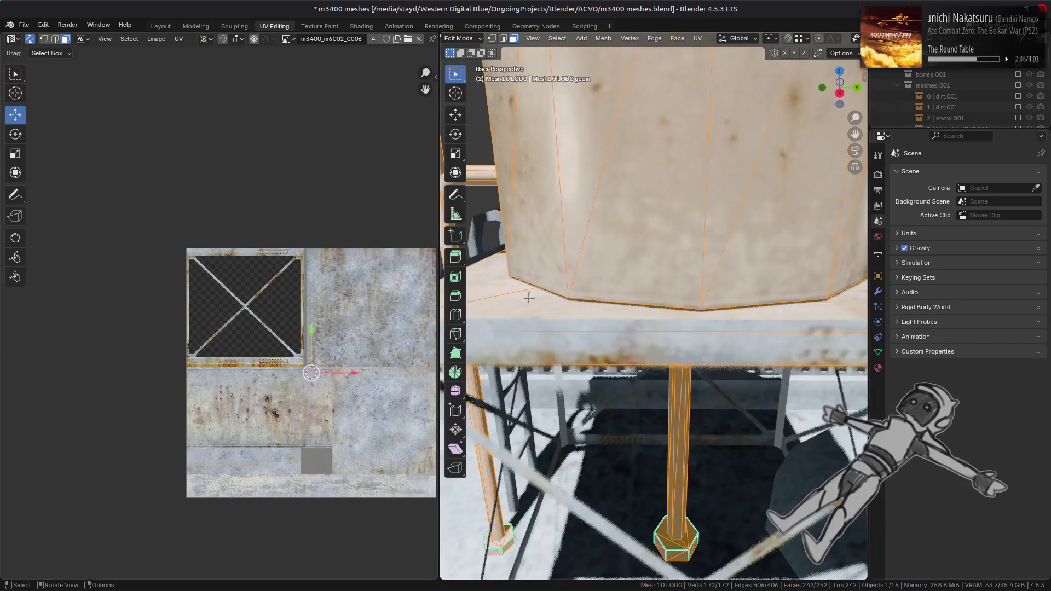
middle_drag(641, 335, 624, 374)
click(30, 39)
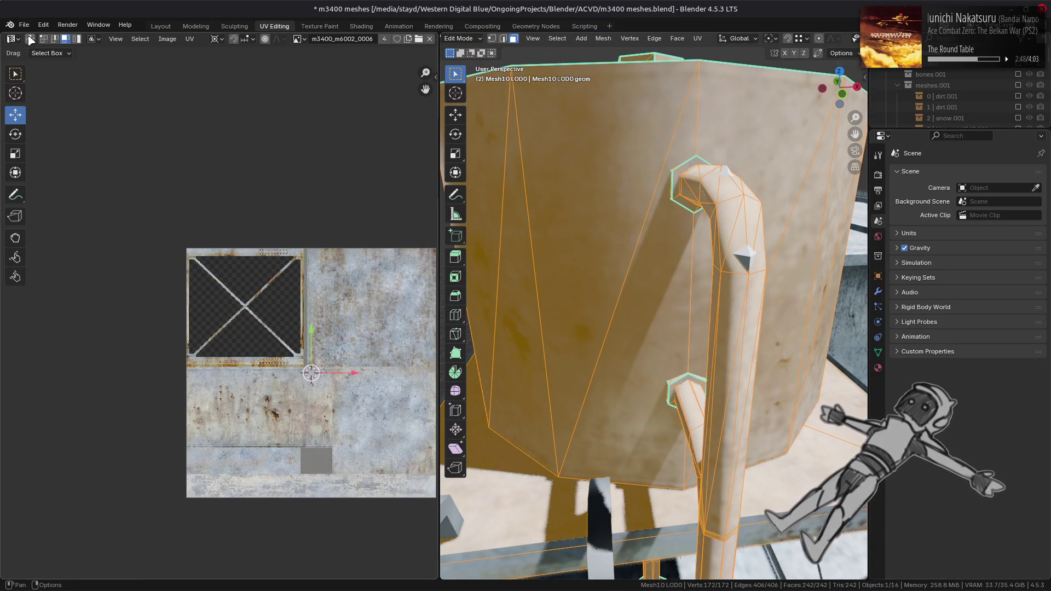
scroll(305, 297, down, 1)
key(n)
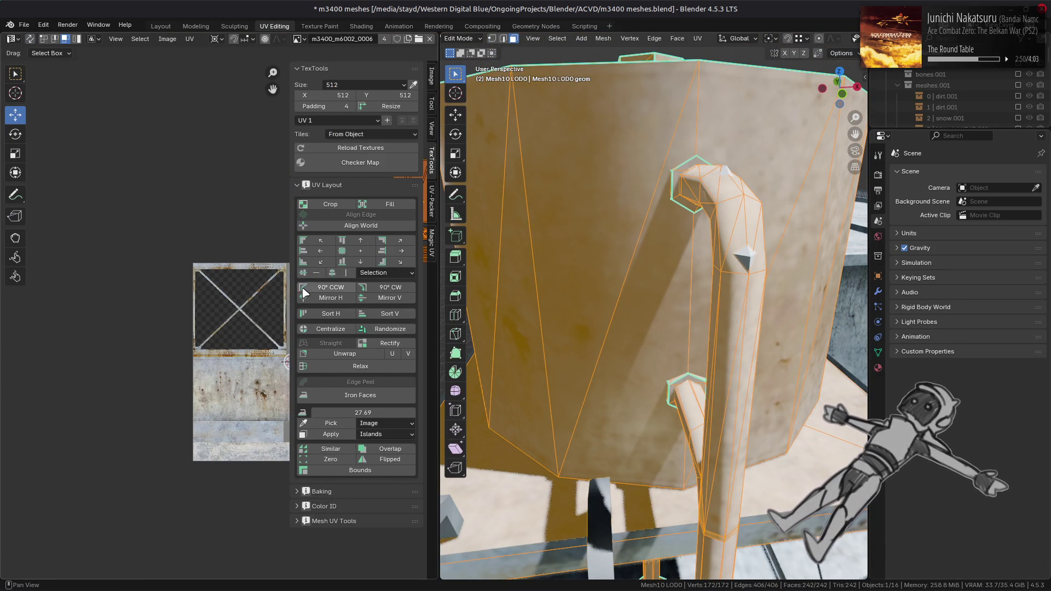
click(333, 330)
scroll(148, 312, up, 3)
key(n)
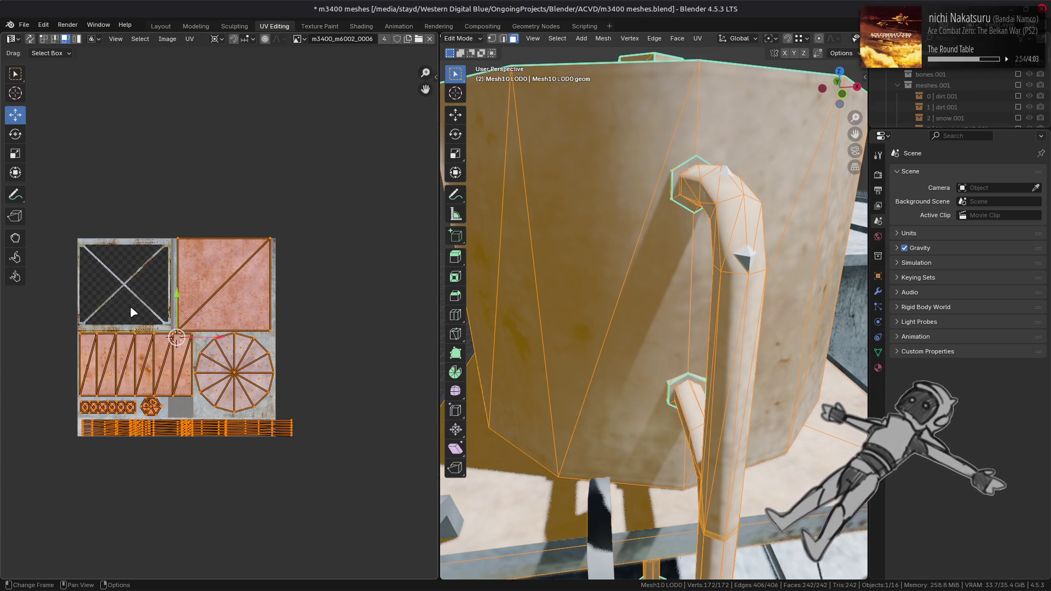
- Select two tank faces to see where their UVs sit, then clear the selection
click(669, 324)
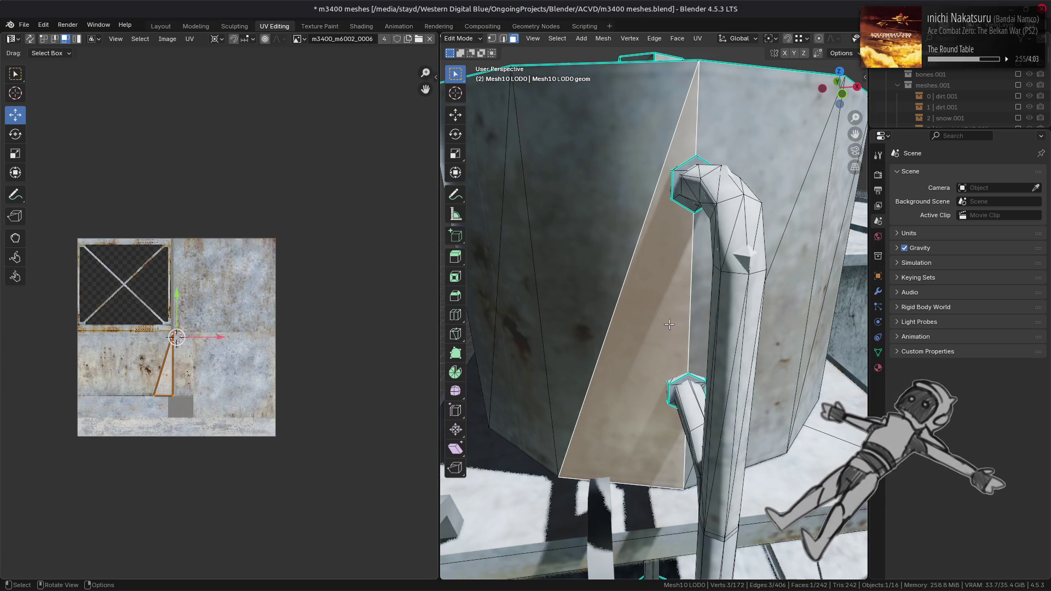
shift+click(698, 317)
mouse_move(697, 318)
middle_down()
mouse_move(634, 352)
mouse_move(665, 353)
mouse_move(660, 361)
middle_up()
key(alt+a)
key(Tab)
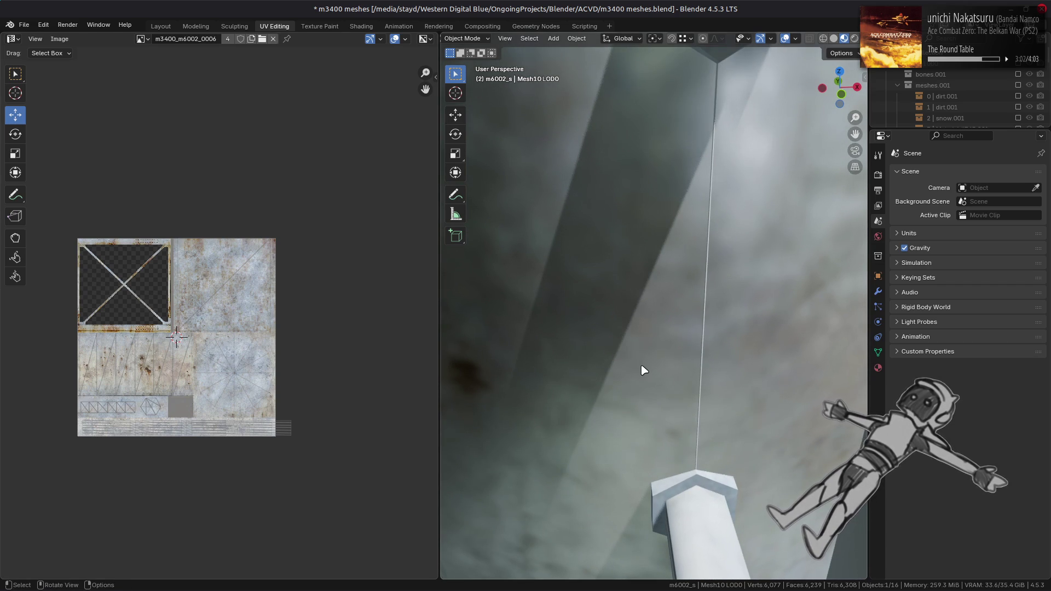
key(Tab)
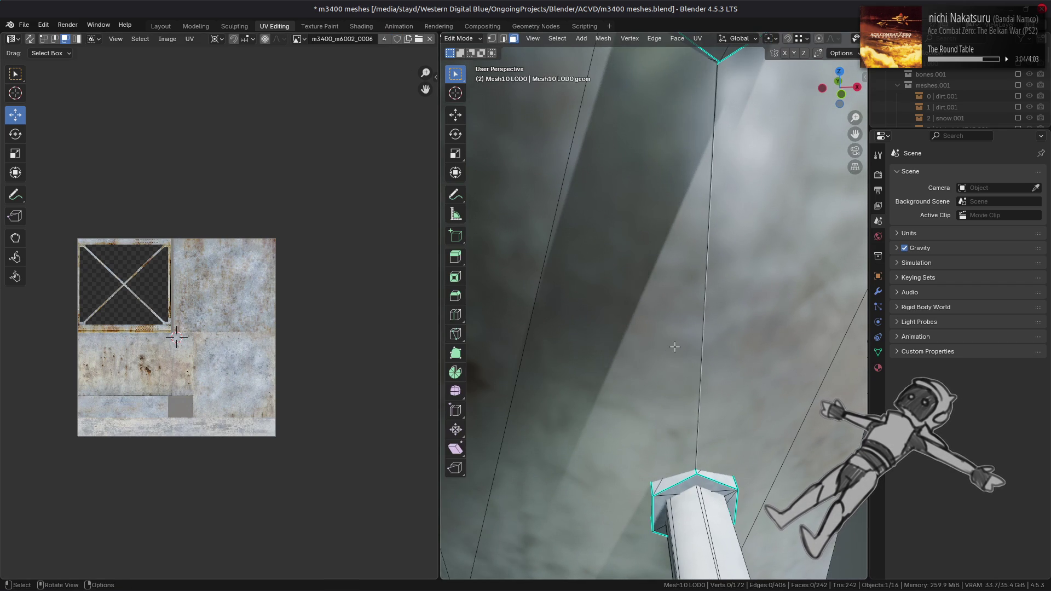
- Select four of the tank's side faces to view their UV placement
click(674, 346)
shift+click(752, 338)
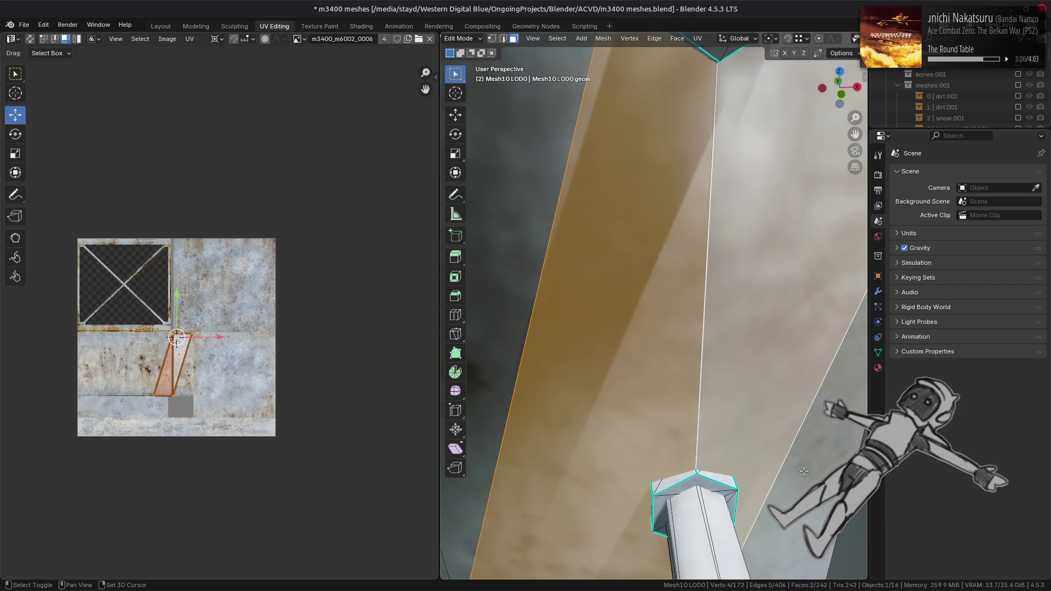
shift+click(802, 467)
shift+click(532, 283)
scroll(229, 363, up, 8)
scroll(110, 427, down, 3)
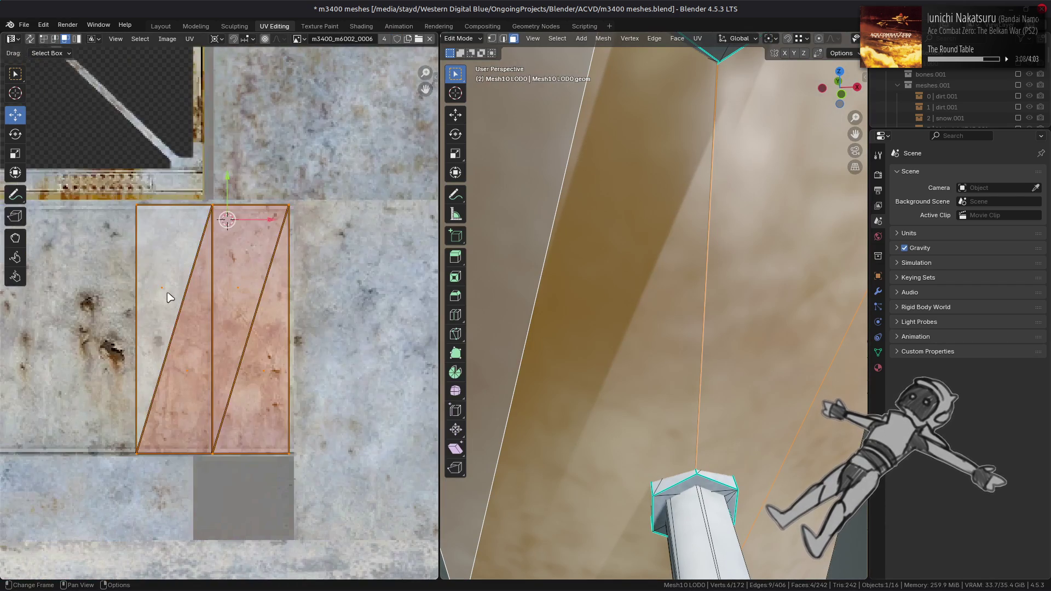
scroll(174, 290, up, 6)
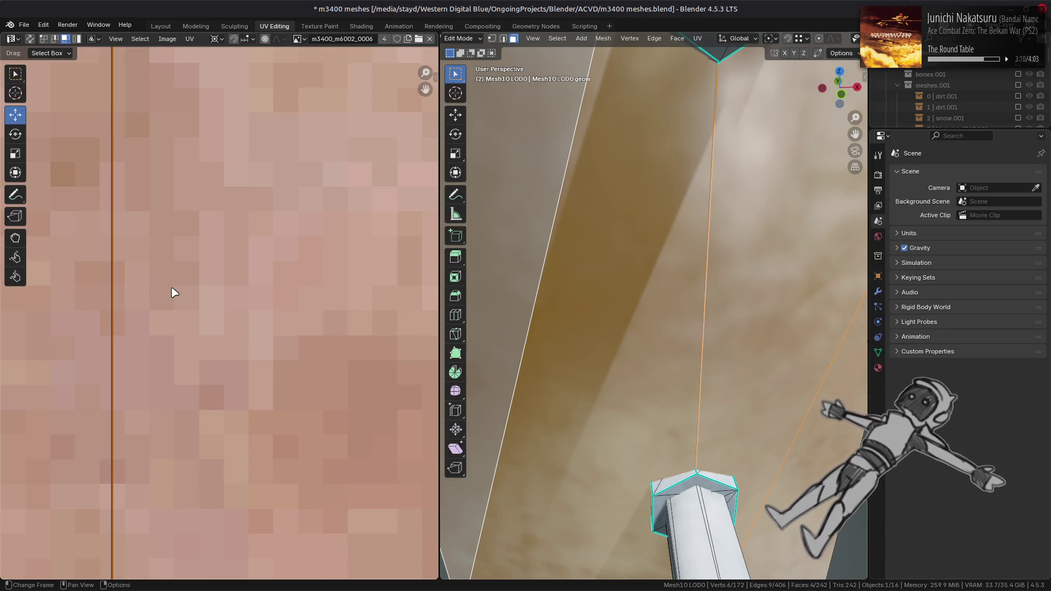
scroll(172, 292, down, 6)
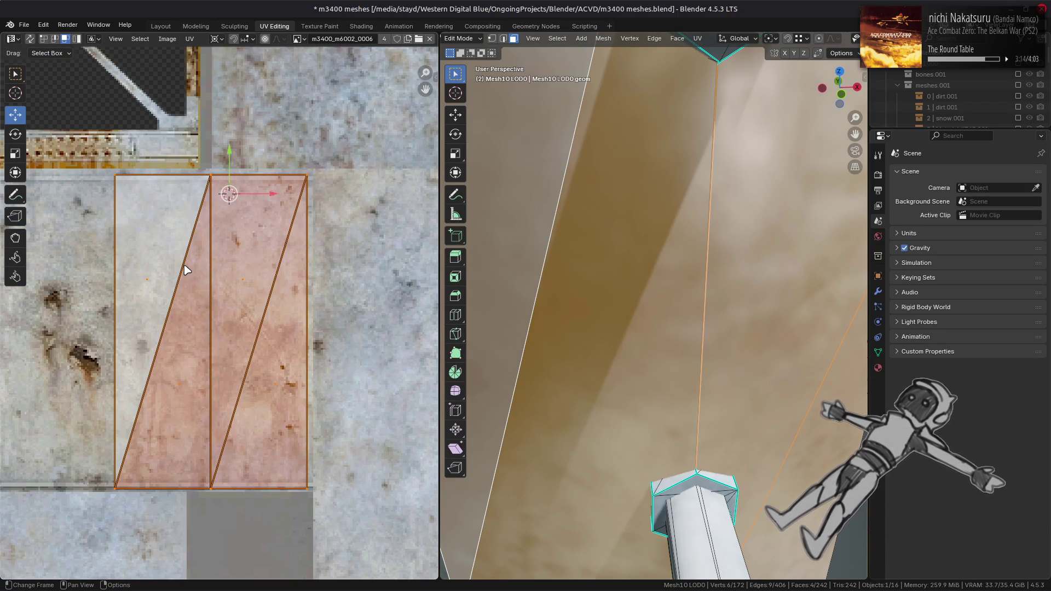
- Adjust the side-face selection to the right face, then return to Object Mode
key(ctrl+z)
shift+click(531, 245)
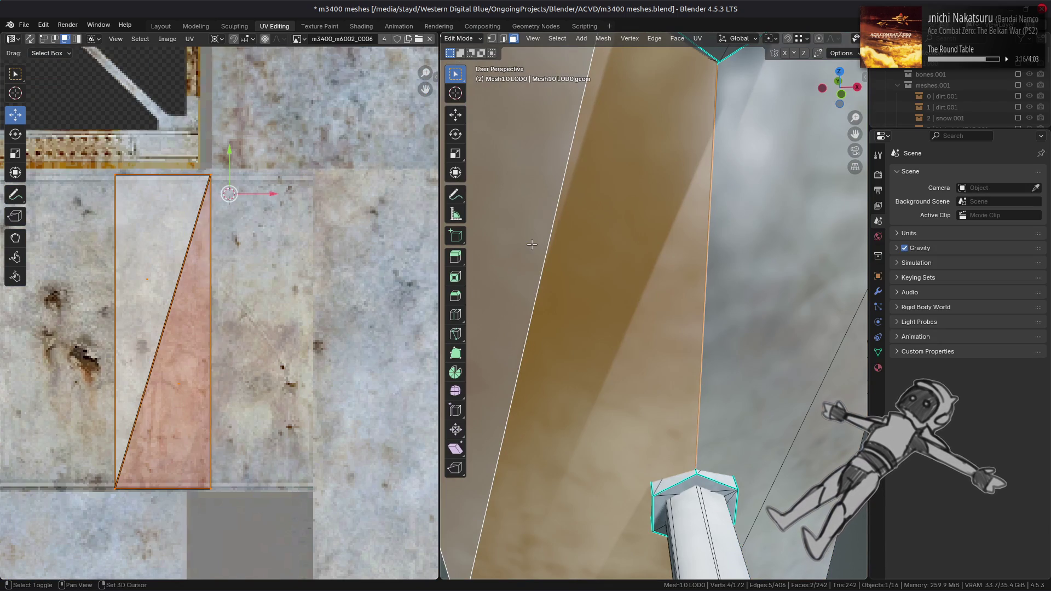
shift+click(755, 336)
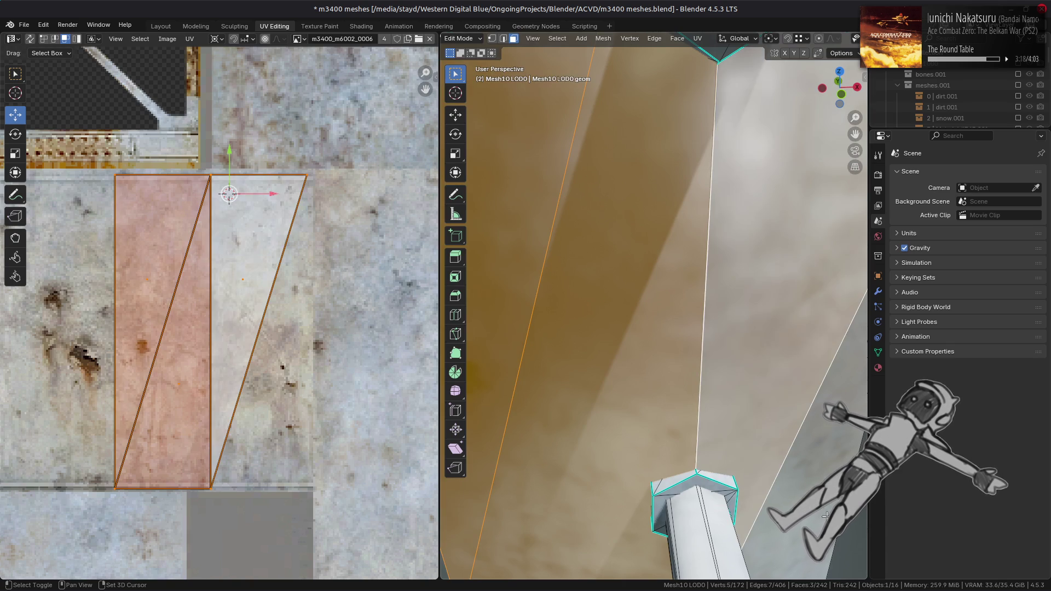
scroll(687, 382, down, 10)
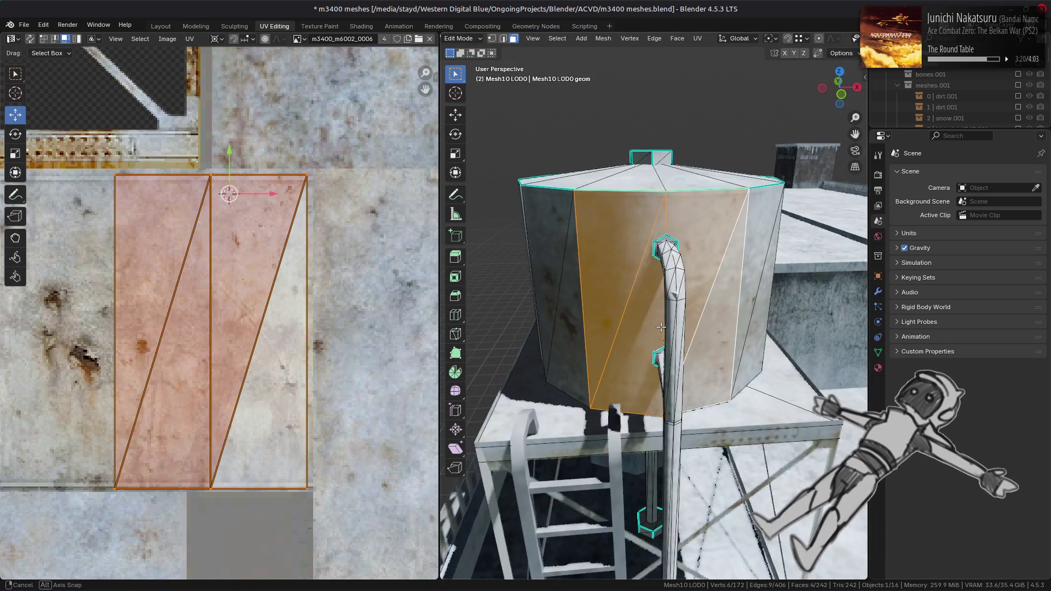
key(Tab)
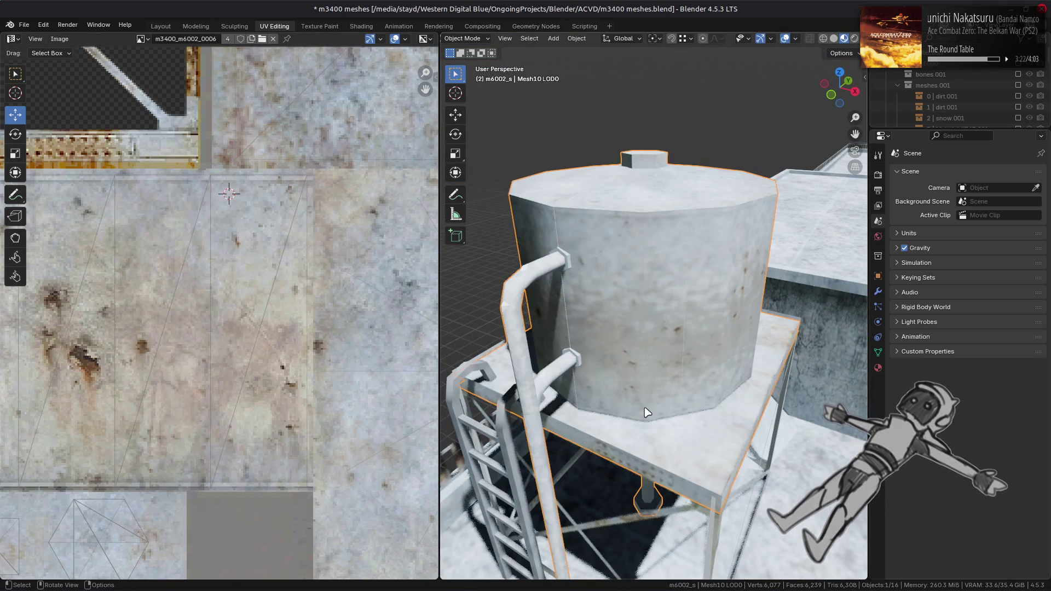
scroll(644, 405, up, 8)
scroll(652, 382, up, 3)
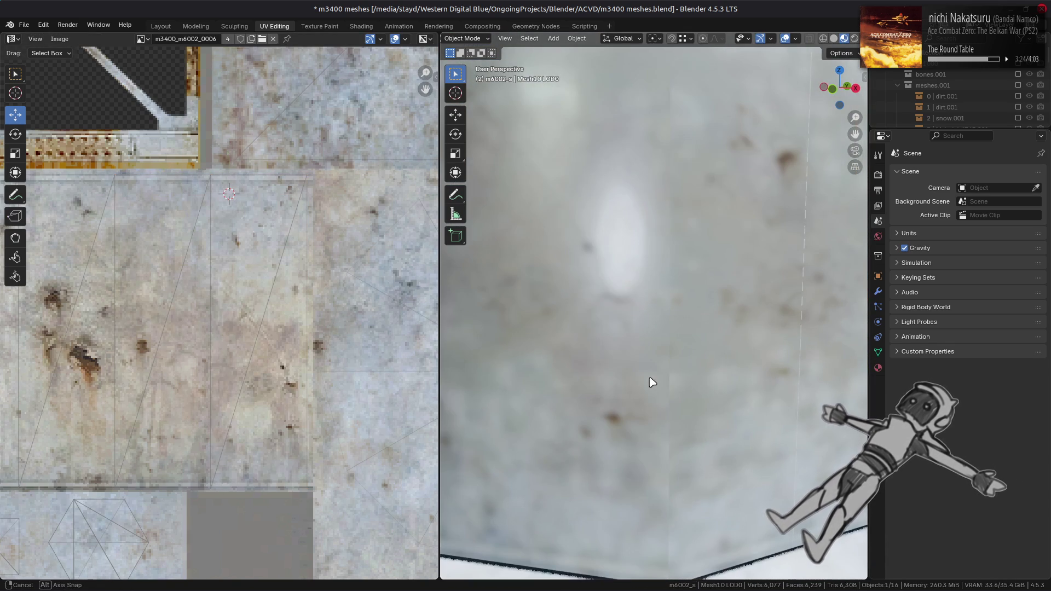
scroll(650, 348, down, 6)
mouse_move(651, 348)
middle_down()
mouse_move(647, 383)
mouse_move(640, 375)
middle_up()
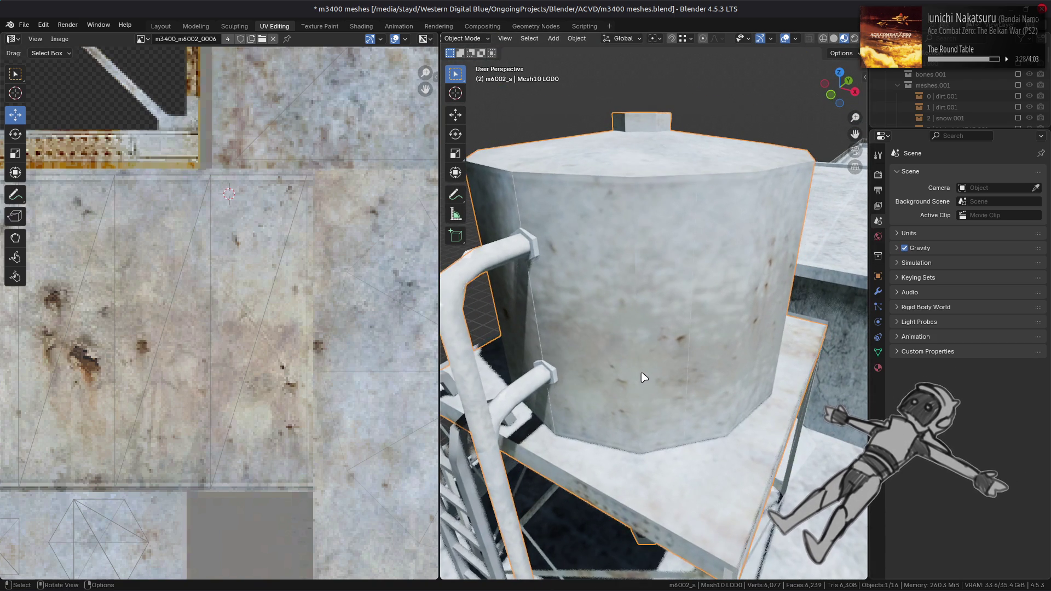
scroll(635, 219, up, 4)
key(Tab)
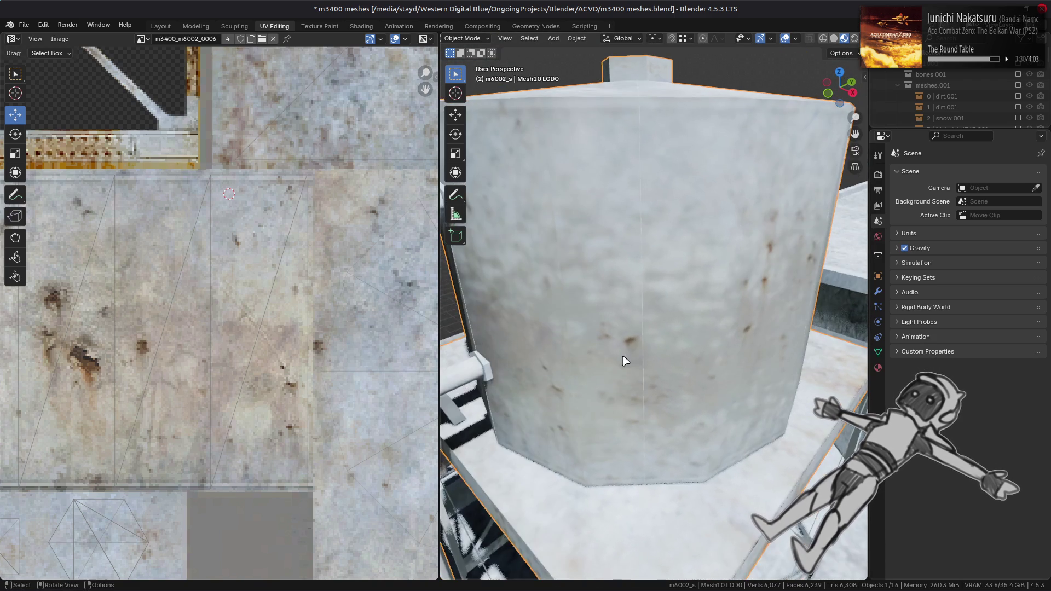
scroll(625, 359, up, 5)
click(634, 419)
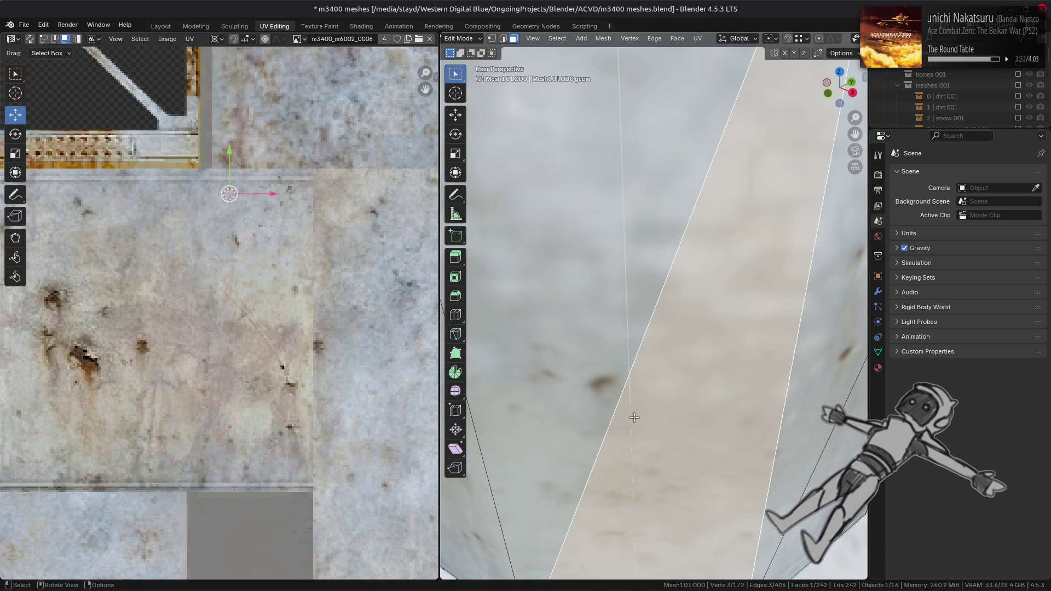
key(Tab)
click(629, 328)
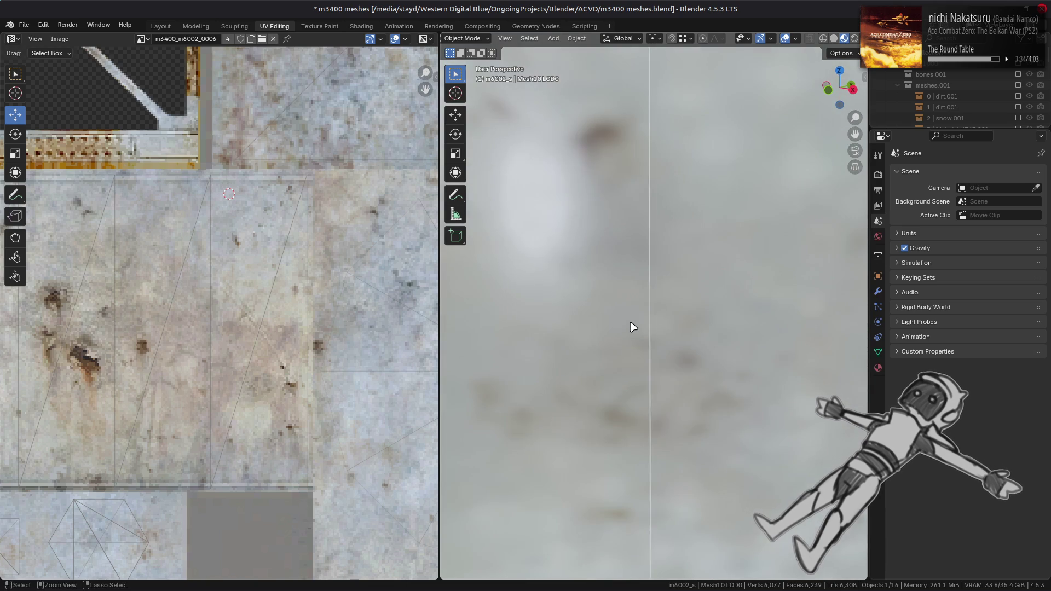
middle_drag(632, 296, 632, 289)
scroll(630, 279, down, 5)
scroll(635, 282, up, 5)
scroll(634, 283, down, 5)
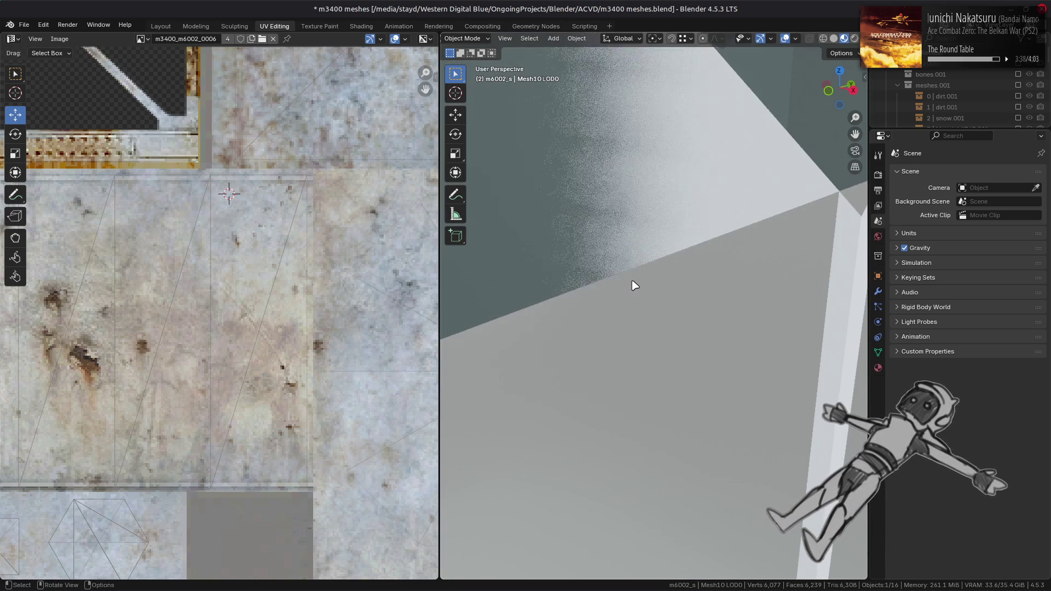
scroll(635, 285, up, 5)
scroll(633, 284, down, 3)
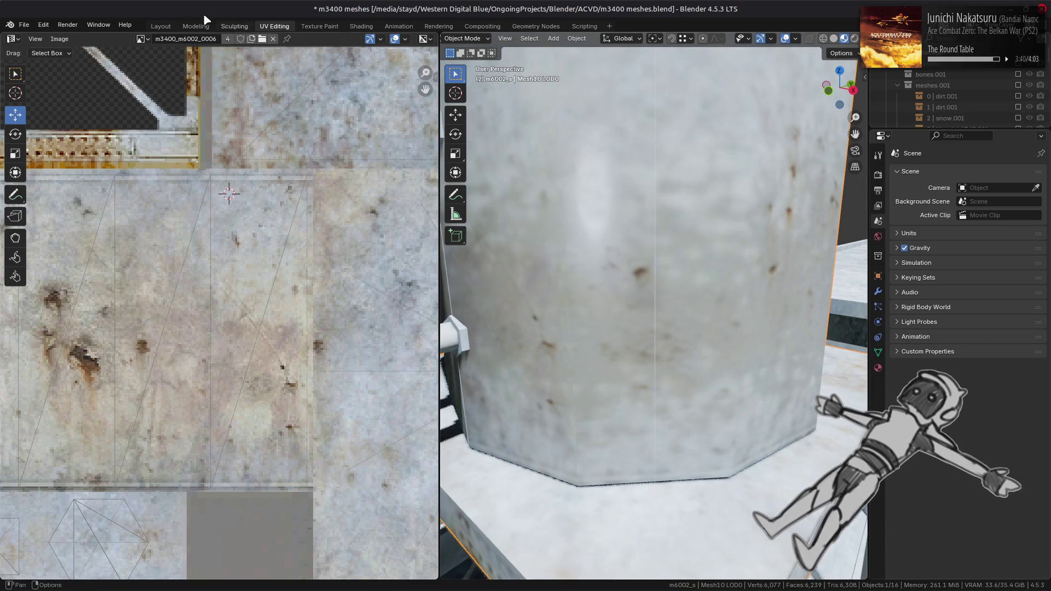
click(160, 27)
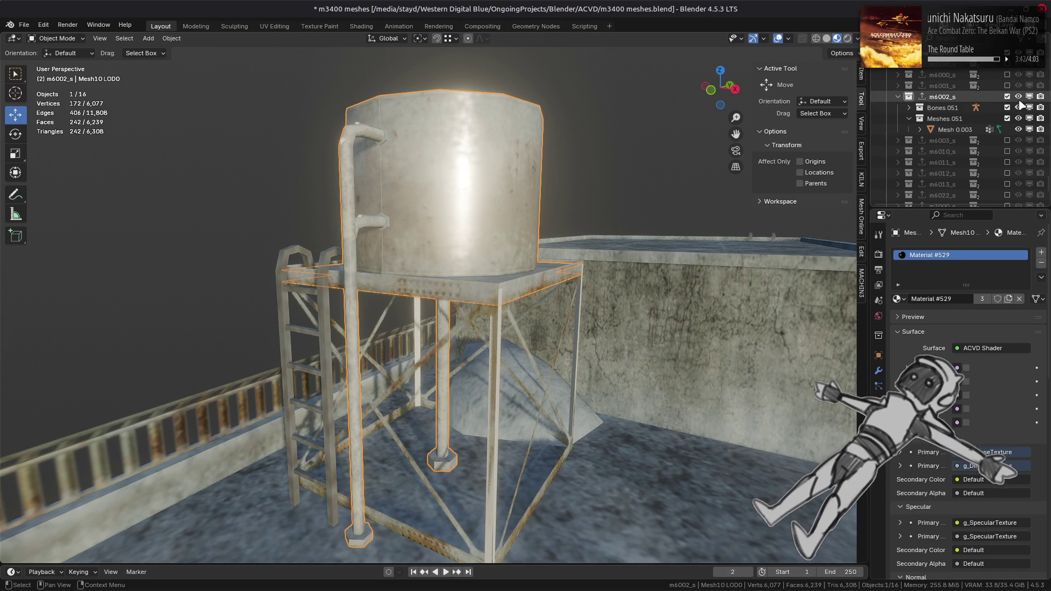
- Hide the Mesh 0.003 object and deselect everything to view beneath the tank
mouse_move(595, 216)
middle_down()
mouse_move(511, 187)
mouse_move(569, 215)
mouse_move(550, 218)
middle_up()
scroll(551, 218, down, 5)
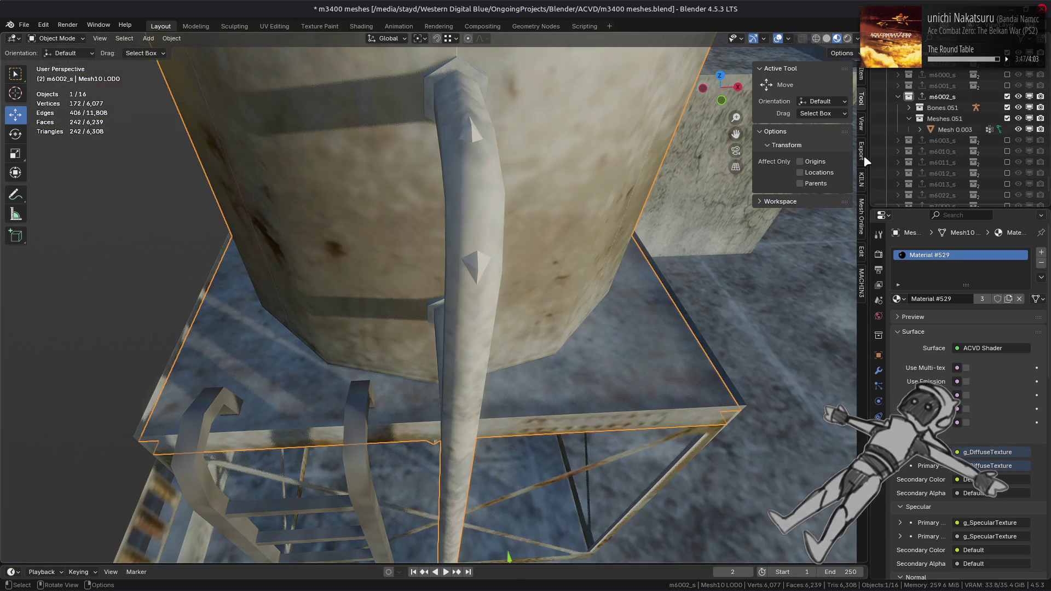
click(1019, 130)
middle_drag(602, 208, 629, 219)
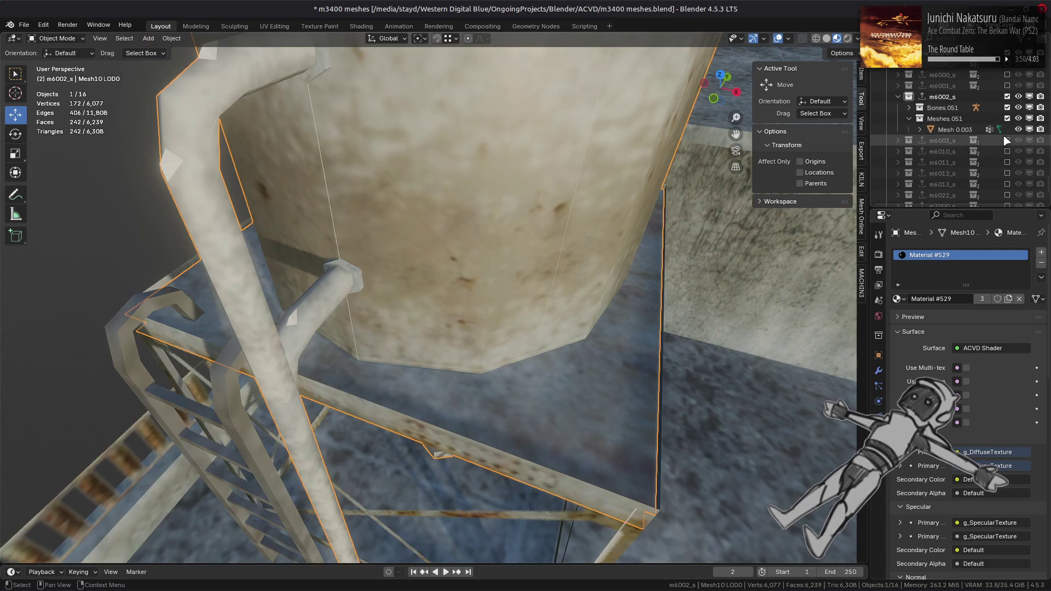
key(alt+a)
scroll(450, 220, down, 5)
middle_drag(451, 221, 445, 165)
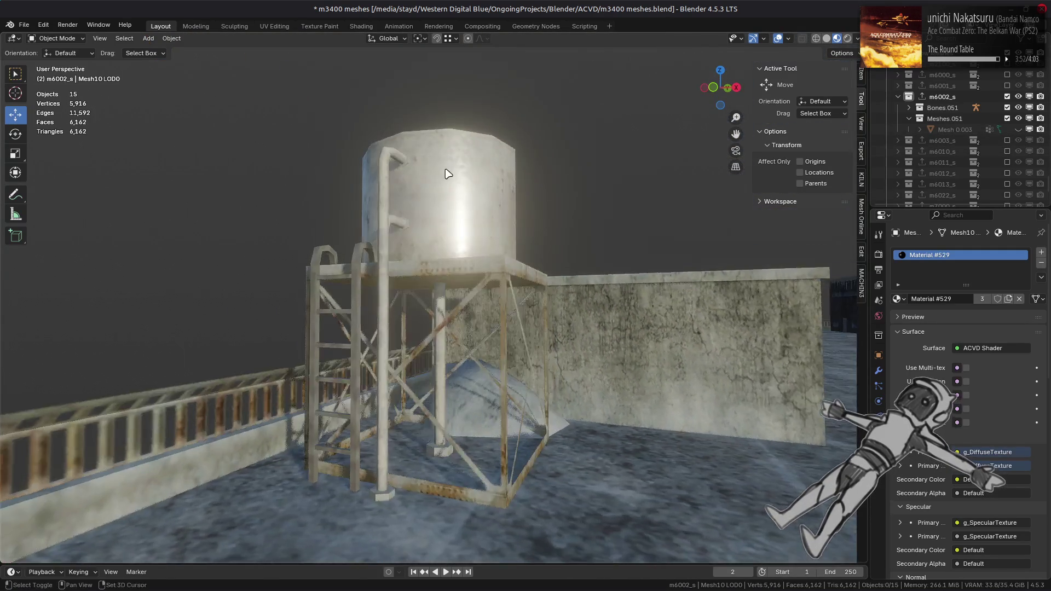
scroll(449, 250, up, 3)
- In the Shading workspace, compare the tank's diffuse and specular texture nodes, then return to Layout
click(361, 27)
middle_drag(432, 328, 531, 189)
click(411, 566)
click(371, 421)
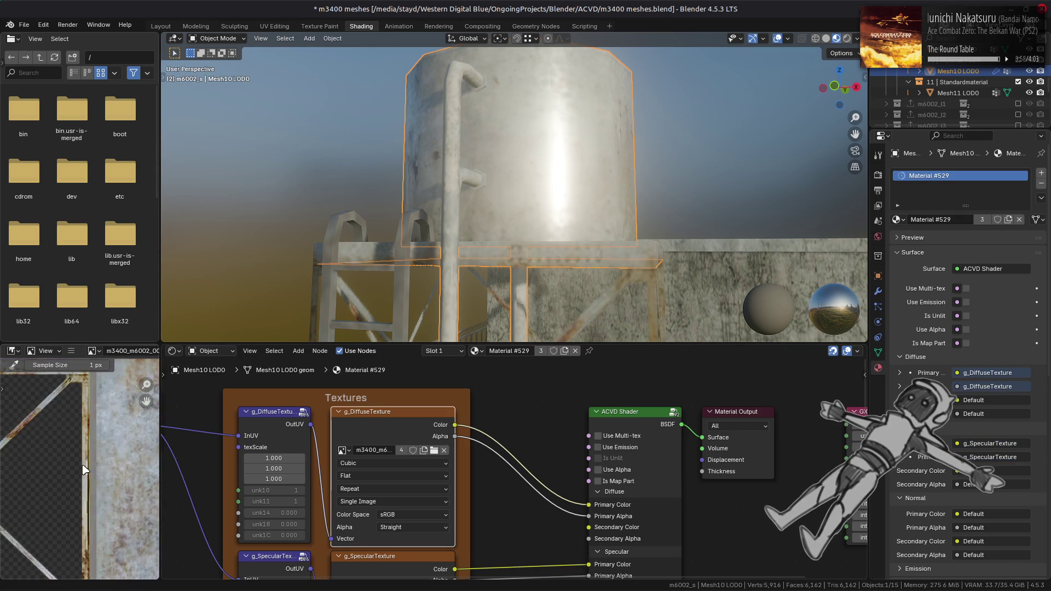
scroll(117, 511, down, 4)
click(383, 556)
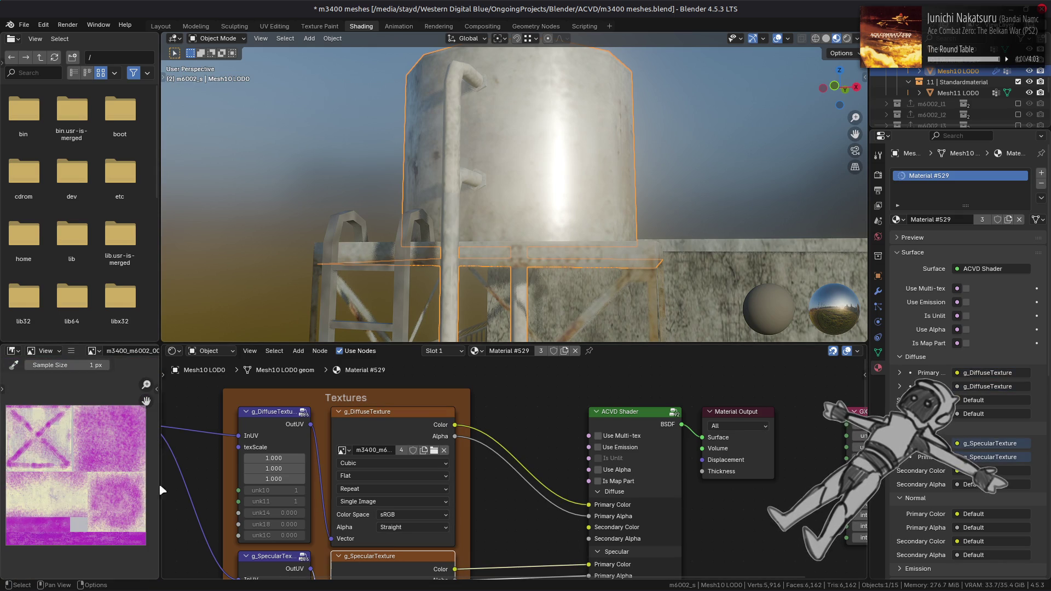
mouse_move(474, 236)
middle_down()
mouse_move(657, 186)
mouse_move(582, 200)
mouse_move(436, 192)
mouse_move(476, 197)
mouse_move(459, 224)
mouse_move(542, 211)
mouse_move(432, 219)
mouse_move(405, 183)
mouse_move(324, 185)
mouse_move(381, 172)
middle_up()
click(161, 25)
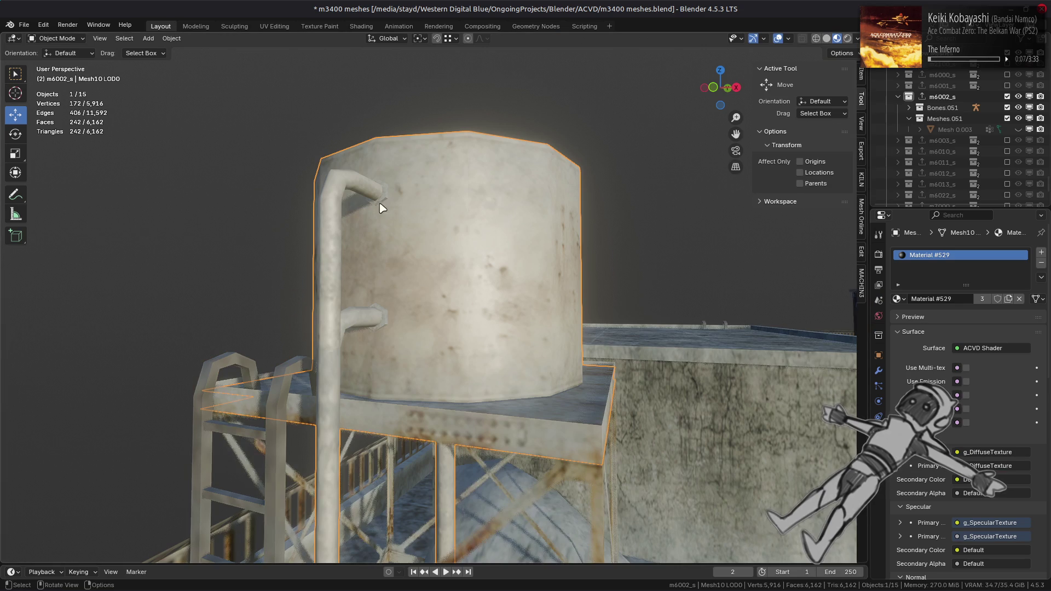
- Switch to Solid shading and enable Face Influence on the WeightedNormal modifier
click(827, 38)
middle_drag(586, 183, 574, 214)
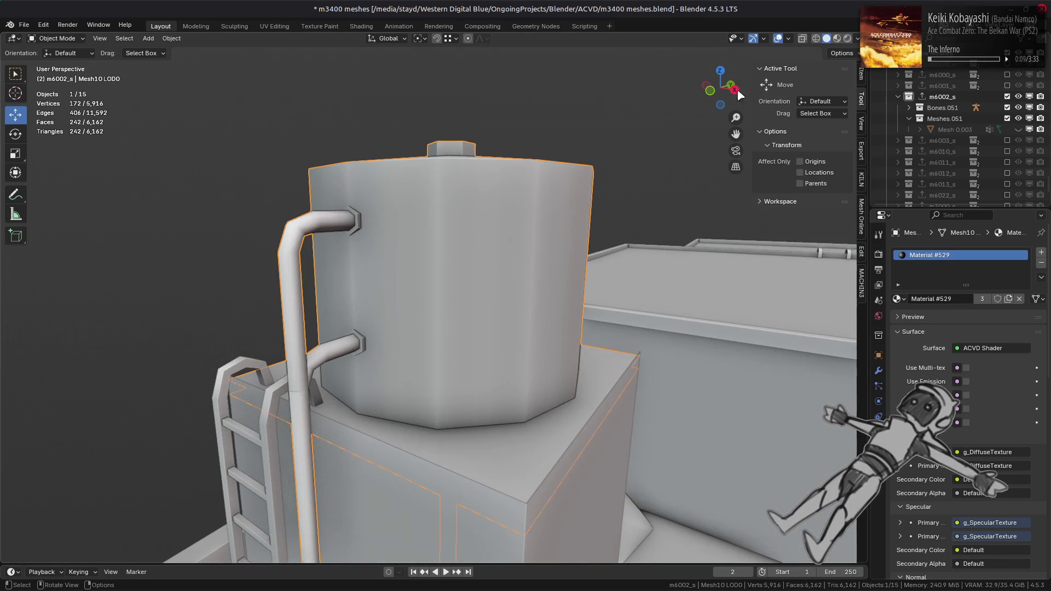
click(878, 371)
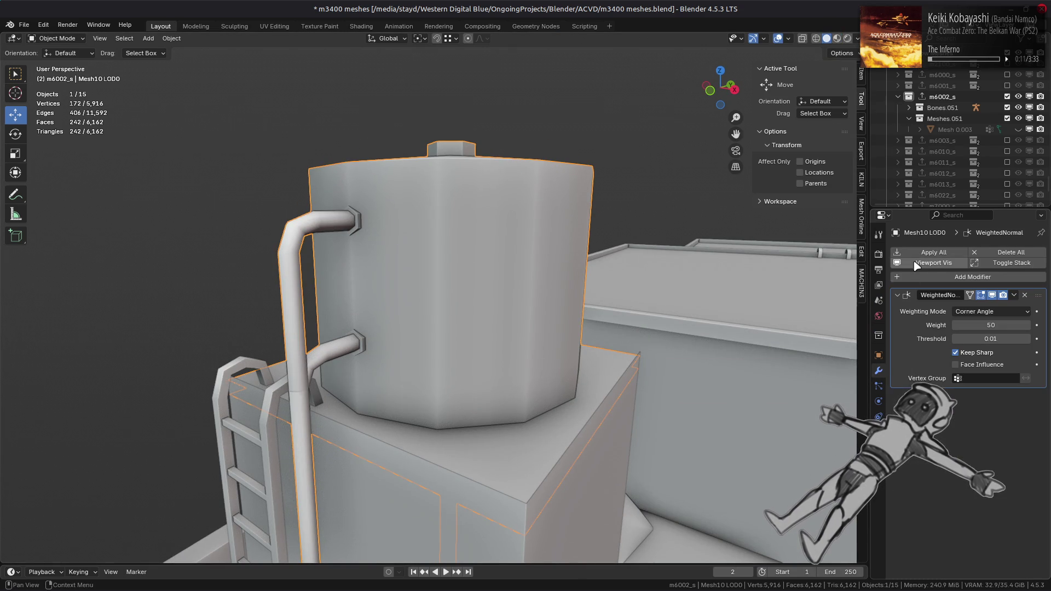
click(955, 365)
scroll(504, 304, up, 2)
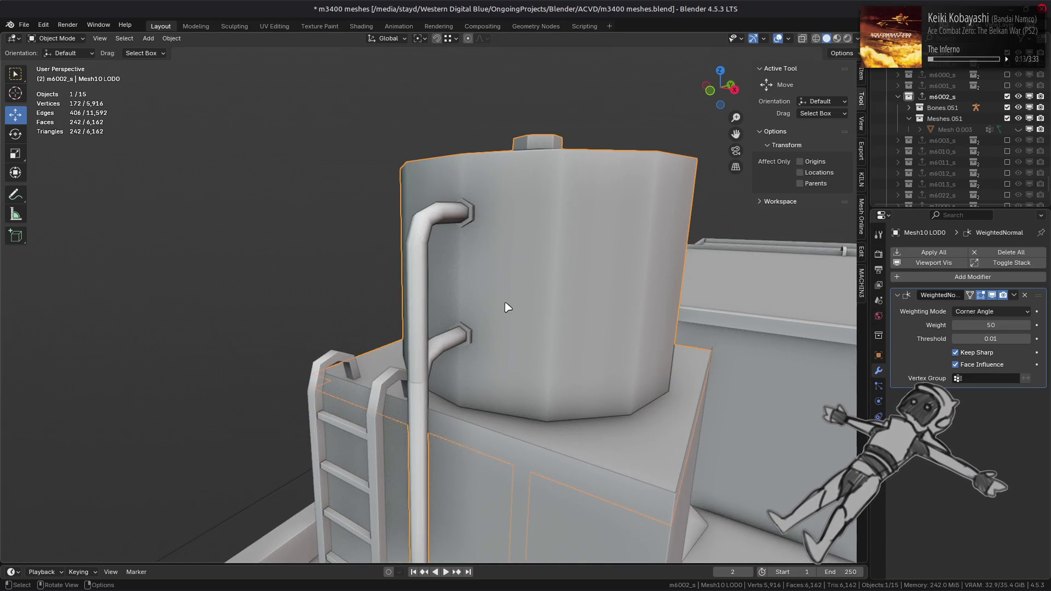
scroll(376, 272, up, 1)
scroll(399, 265, up, 4)
- In Edit Mode, select the vertical pipe segment and set its face strength to Strong
mouse_move(427, 293)
middle_down()
mouse_move(404, 287)
mouse_move(320, 342)
middle_up()
key(Tab)
shift+middle_drag(241, 423, 412, 393)
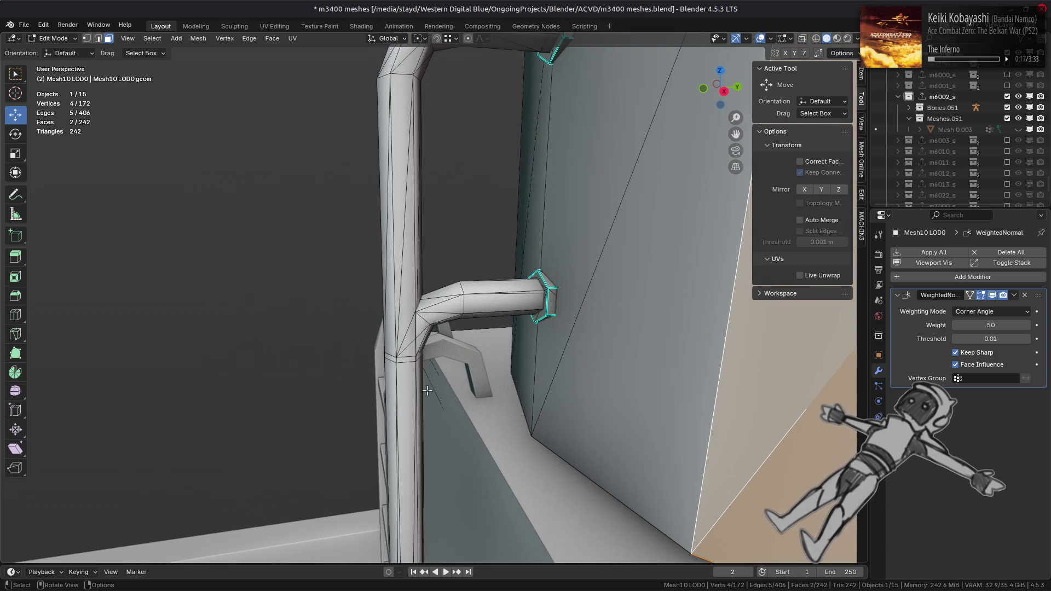
click(422, 330)
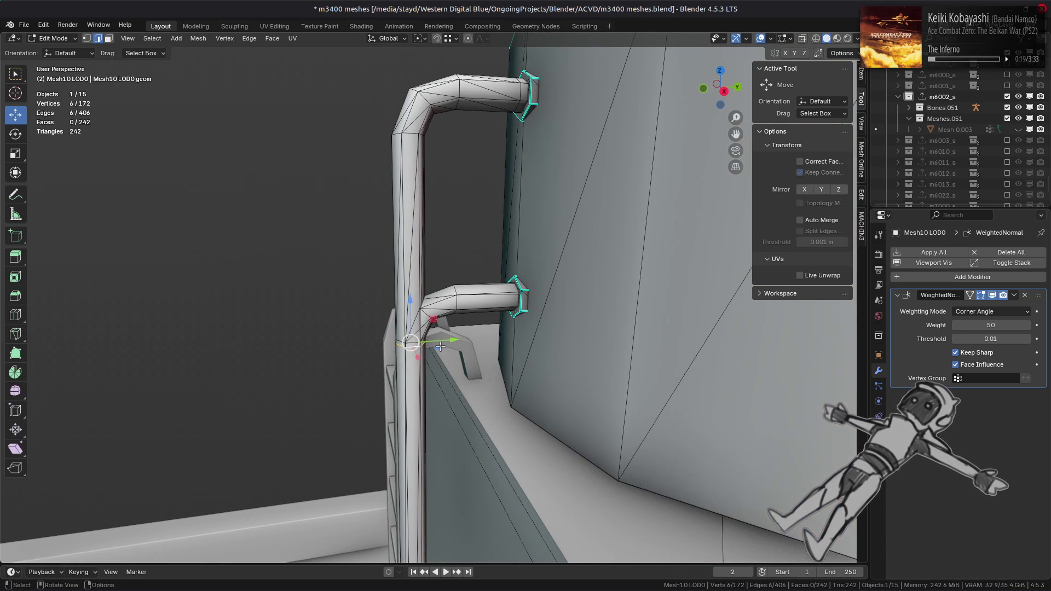
key(l)
mouse_move(438, 243)
middle_down()
mouse_move(462, 204)
mouse_move(506, 209)
mouse_move(454, 191)
middle_up()
click(197, 39)
mouse_move(230, 225)
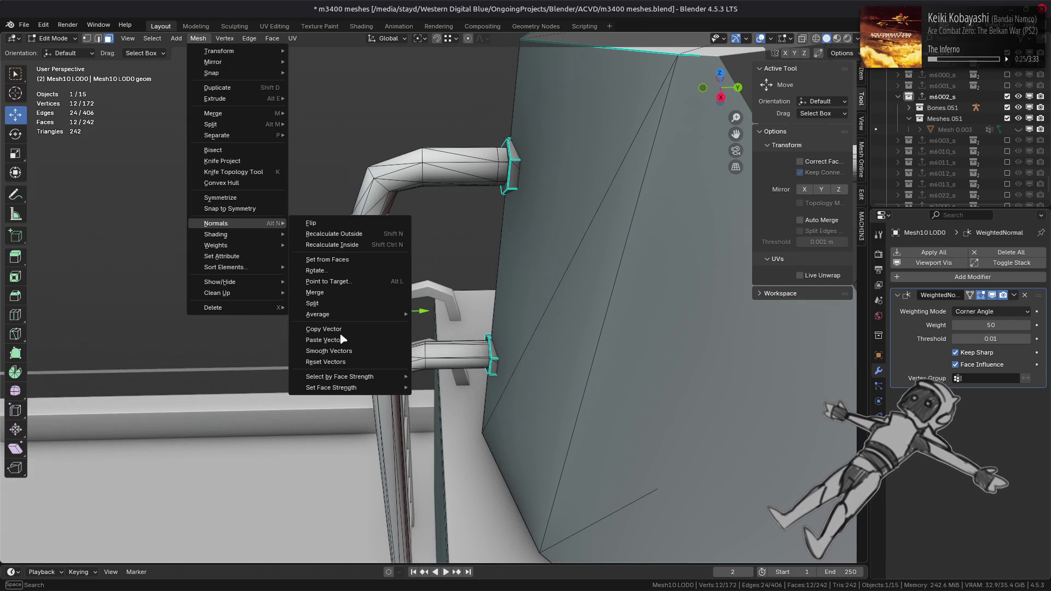
mouse_move(353, 392)
click(435, 411)
key(KP_Decimal)
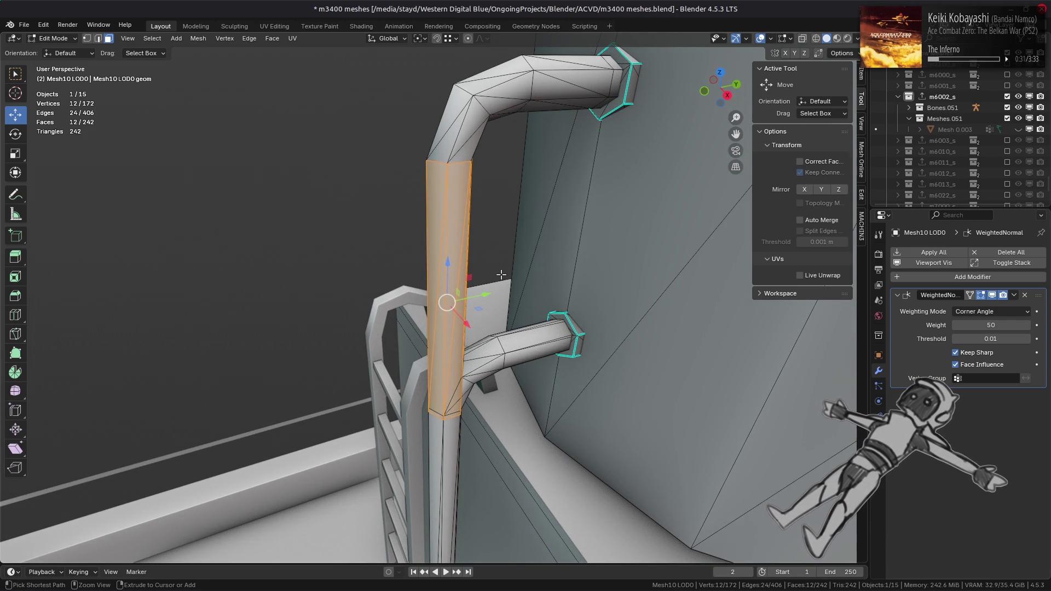
middle_drag(550, 256, 508, 260)
- Beautify the connected pipe's faces with a 15° maximum angle
key(ctrl+l)
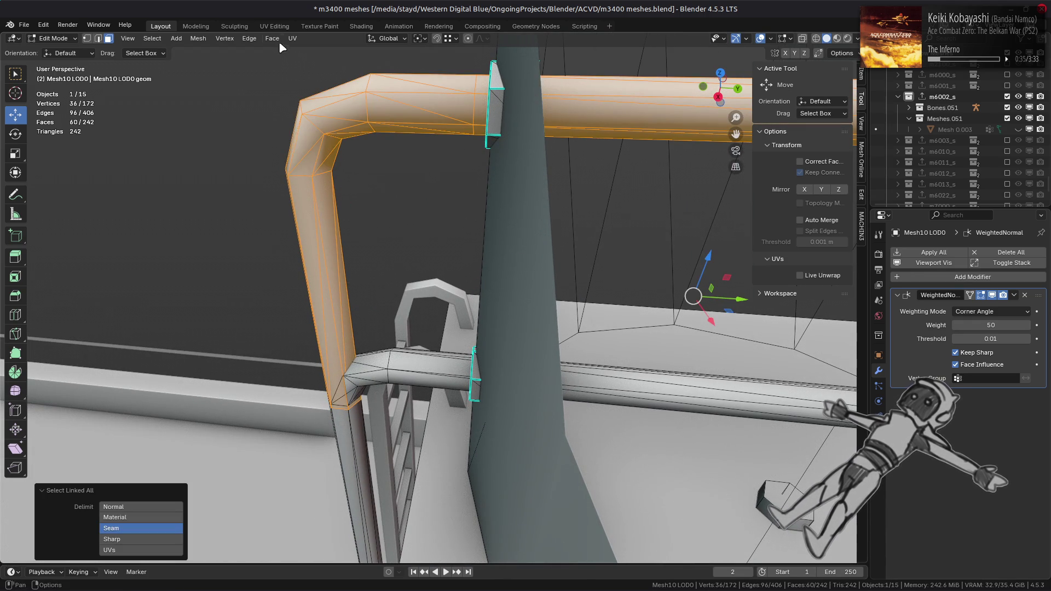
click(276, 39)
click(327, 175)
click(154, 550)
text(15)
key(Return)
middle_drag(319, 304, 345, 296)
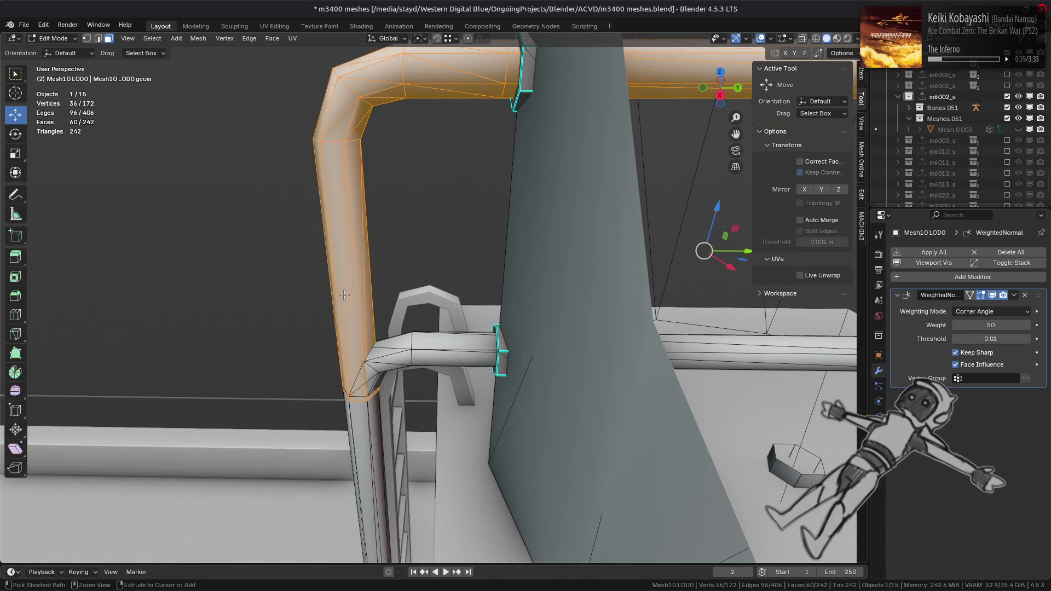
key(alt+a)
key(Tab)
key(Tab)
- Beautify the lower pipe's faces and rotate the elbow's diagonal edge
click(397, 341)
key(ctrl+l)
click(271, 39)
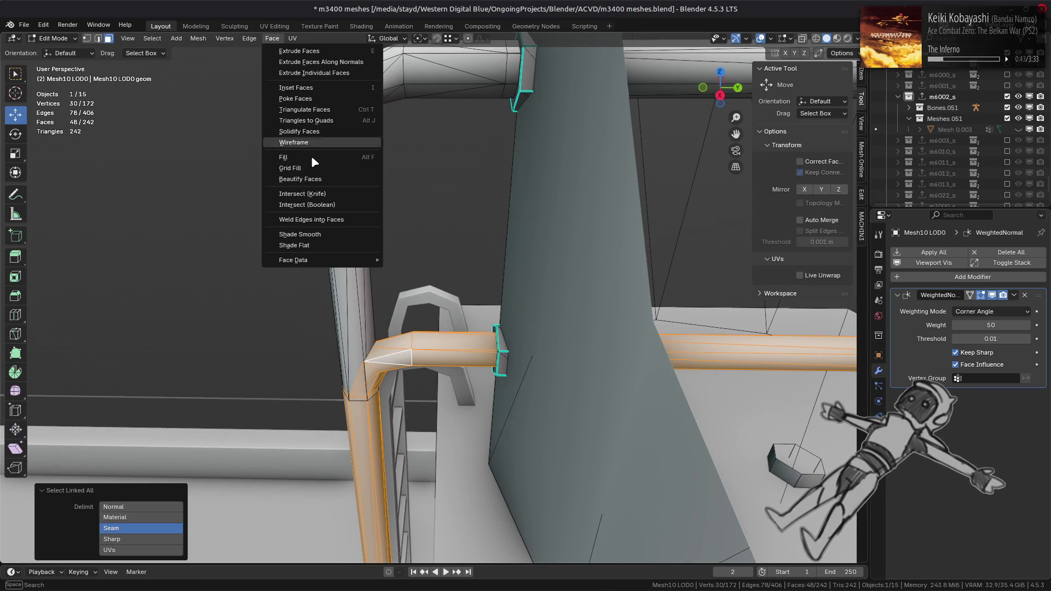
click(312, 179)
click(382, 319)
middle_drag(381, 320, 394, 319)
scroll(402, 319, up, 3)
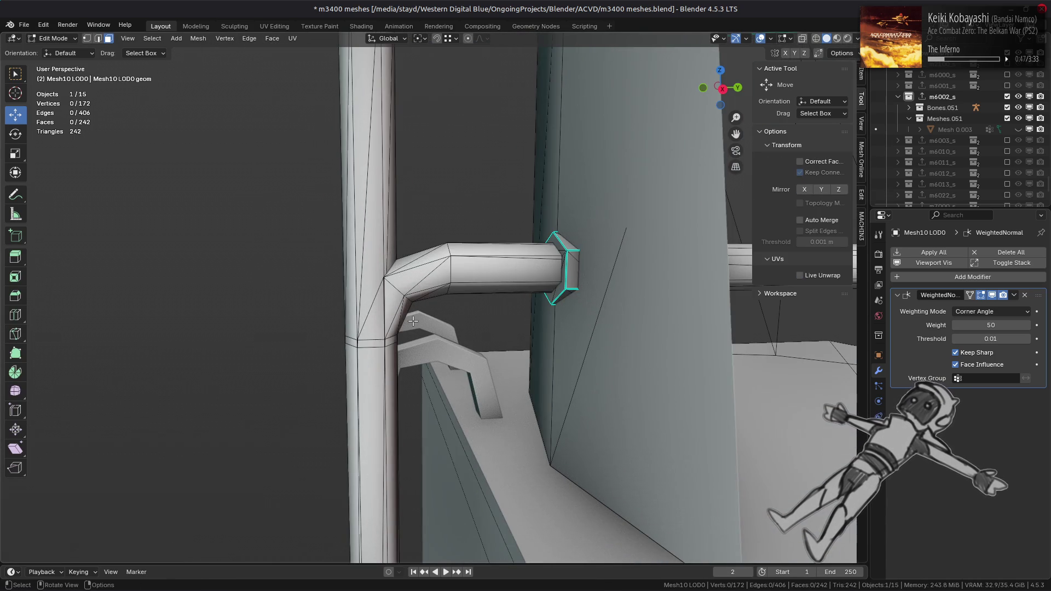
key(l)
key(ctrl+shift+z)
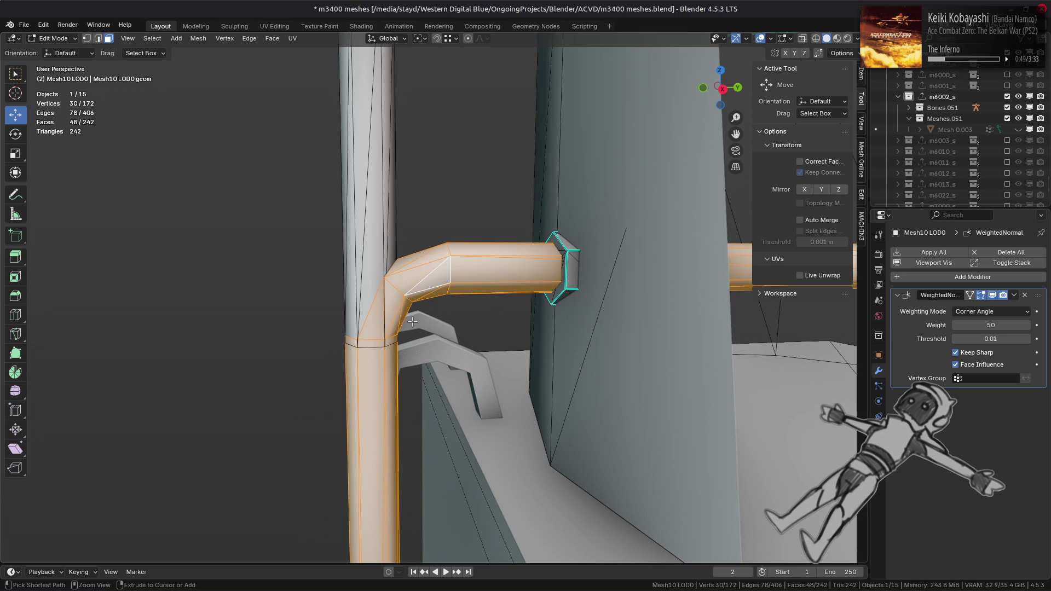
scroll(392, 258, down, 5)
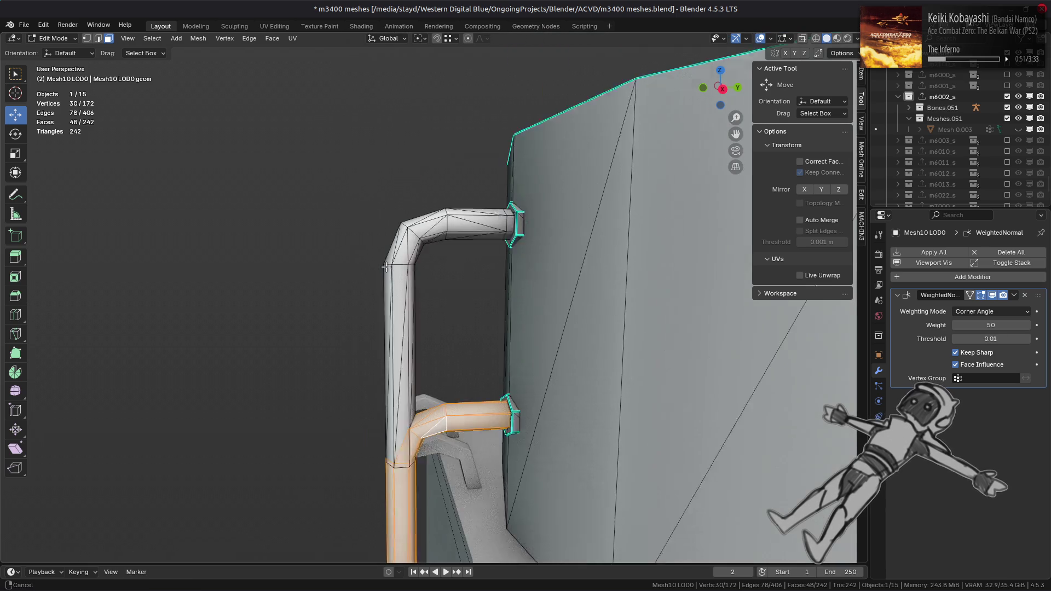
middle_drag(387, 267, 382, 299)
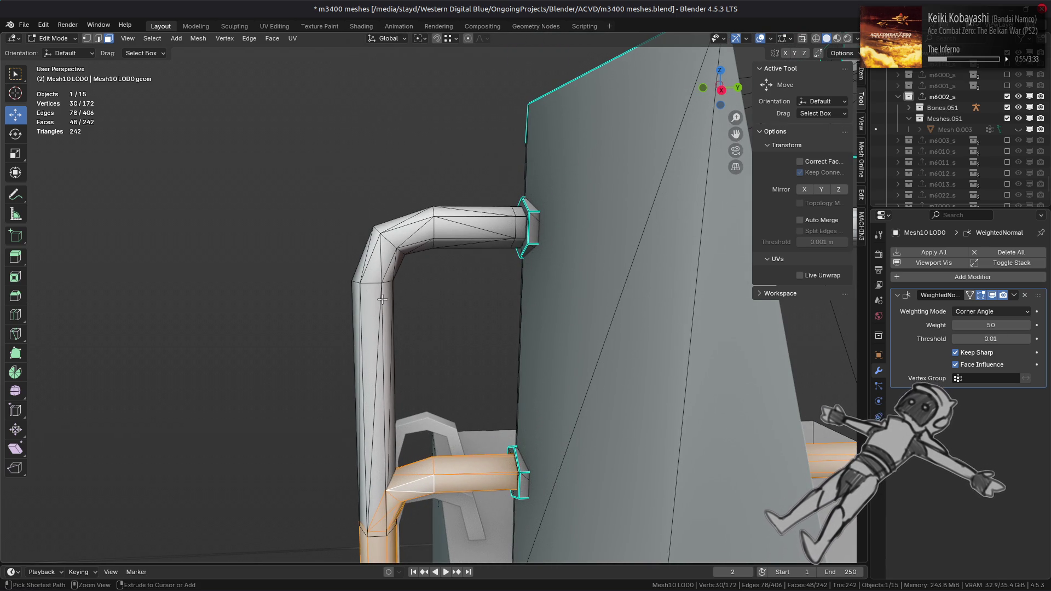
- Convert the upper pipe section's triangles to quads, then triangulate it again
key(ctrl+z)
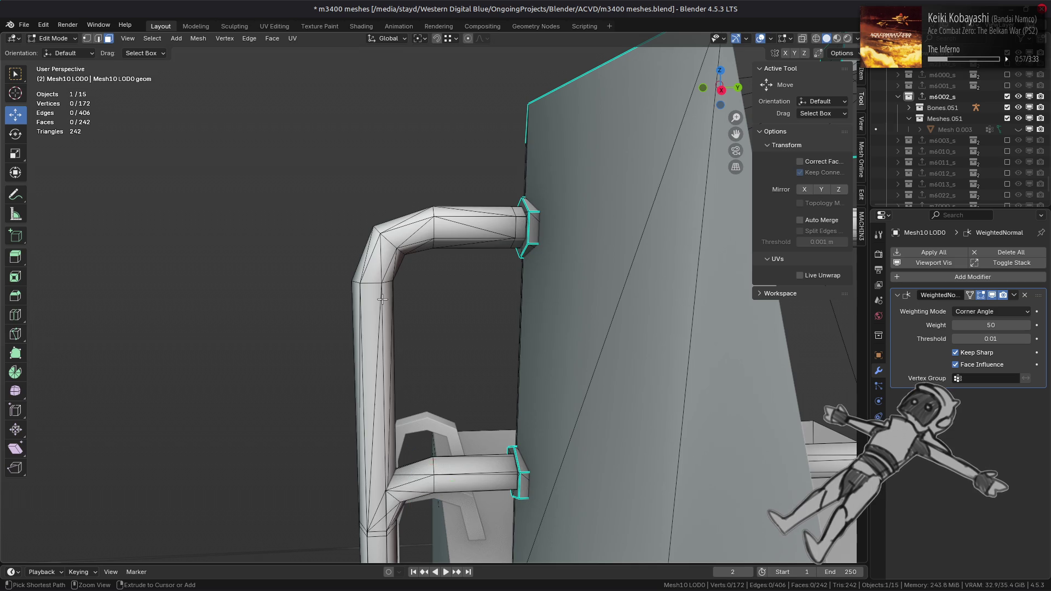
key(l)
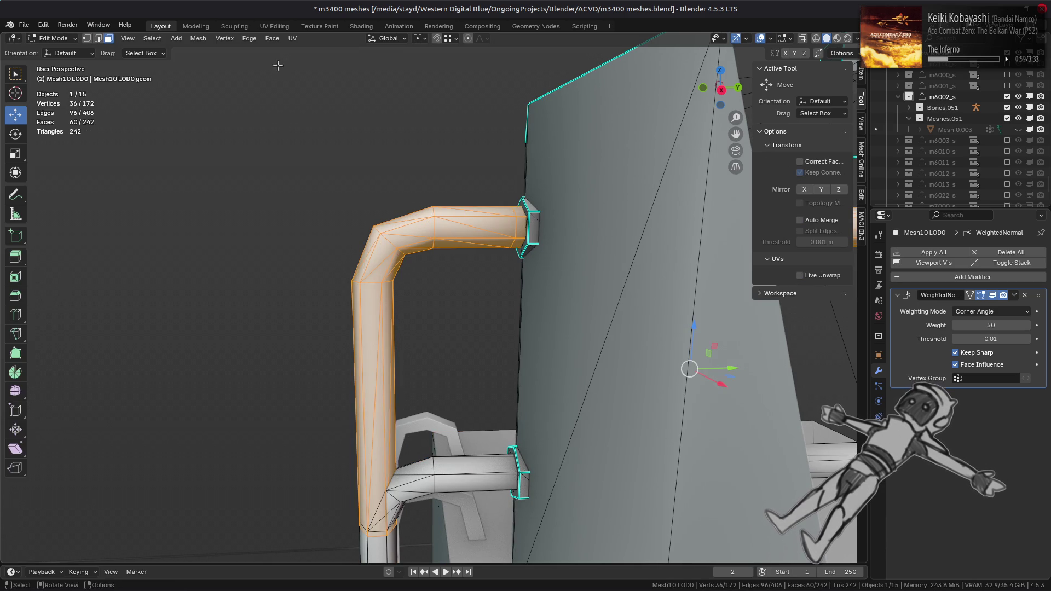
key(ctrl+f)
click(309, 122)
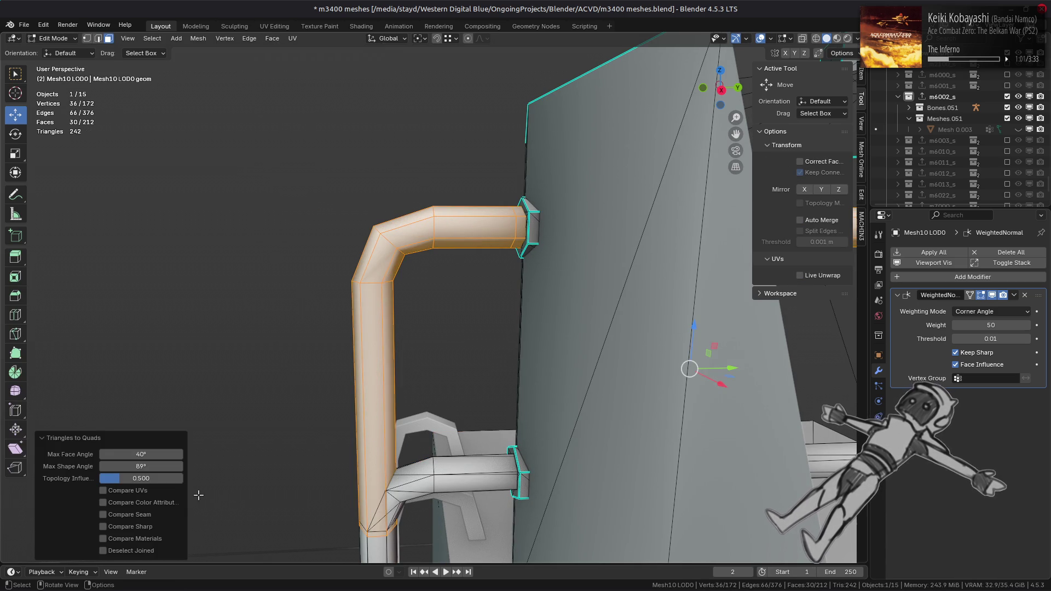
click(272, 39)
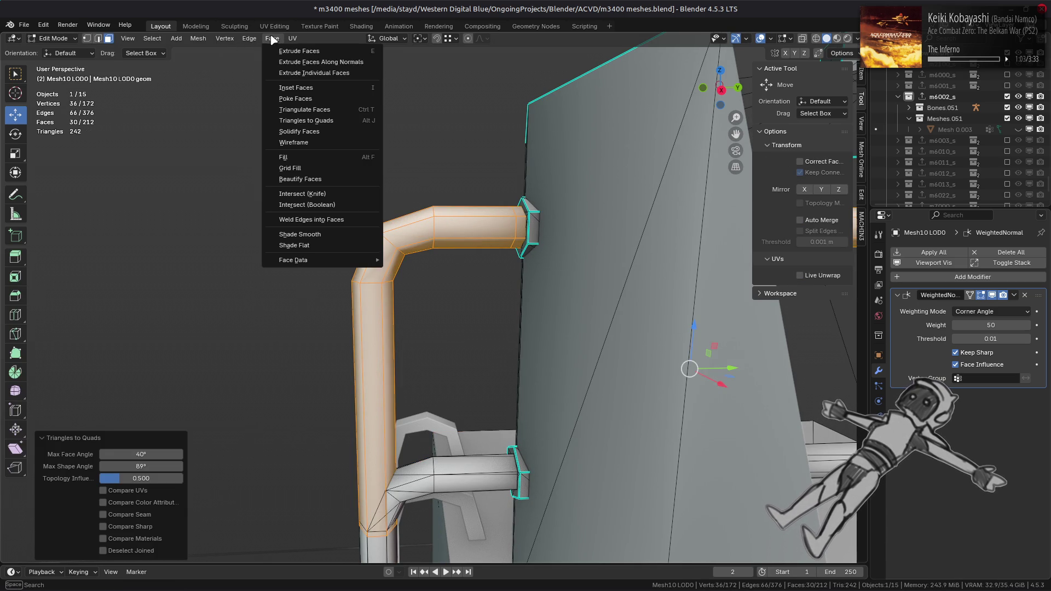
click(316, 111)
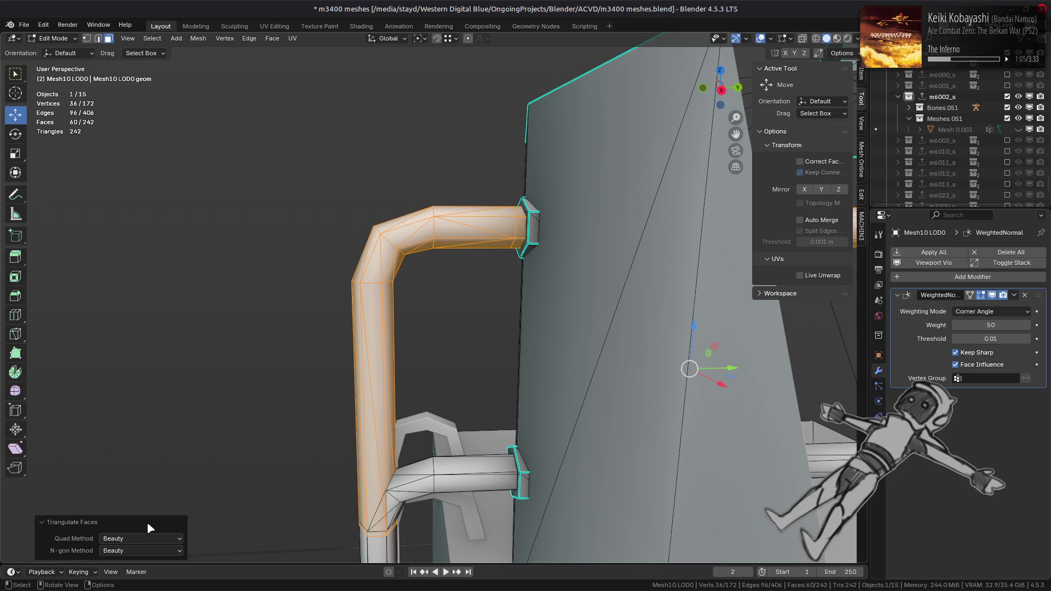
- Compare Shortest Diagonal, Longest Diagonal, Fixed, Fixed Alternate and Beauty quad methods for the triangulation
click(140, 539)
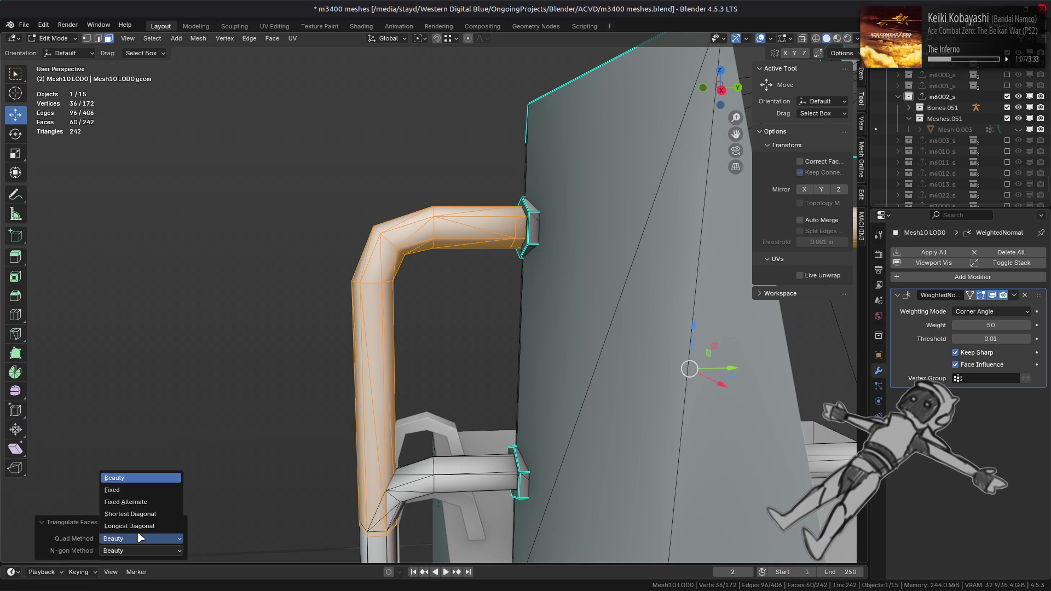
click(142, 514)
click(142, 539)
click(148, 529)
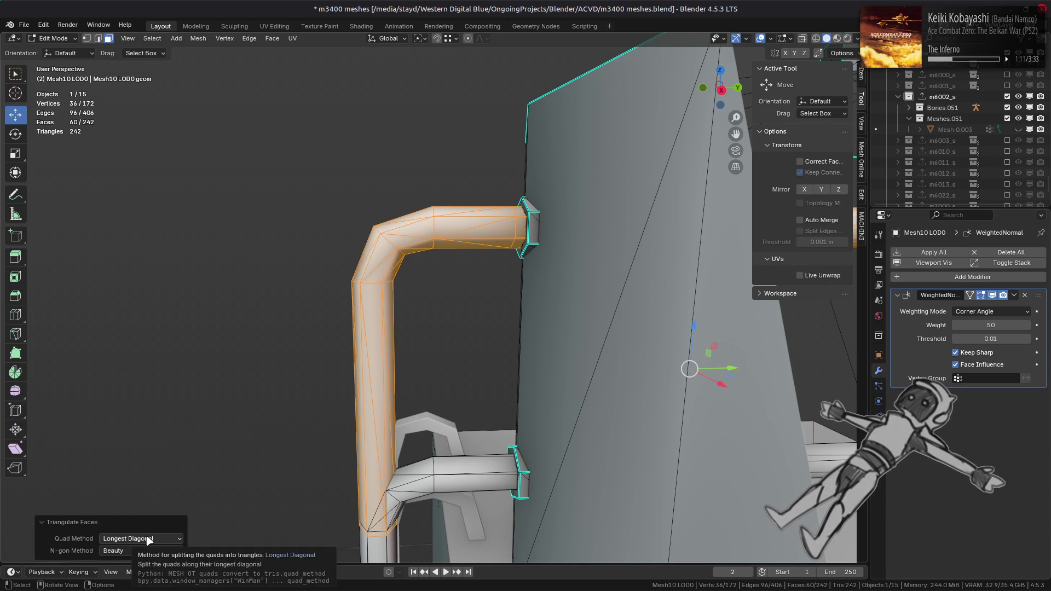
click(148, 540)
click(140, 502)
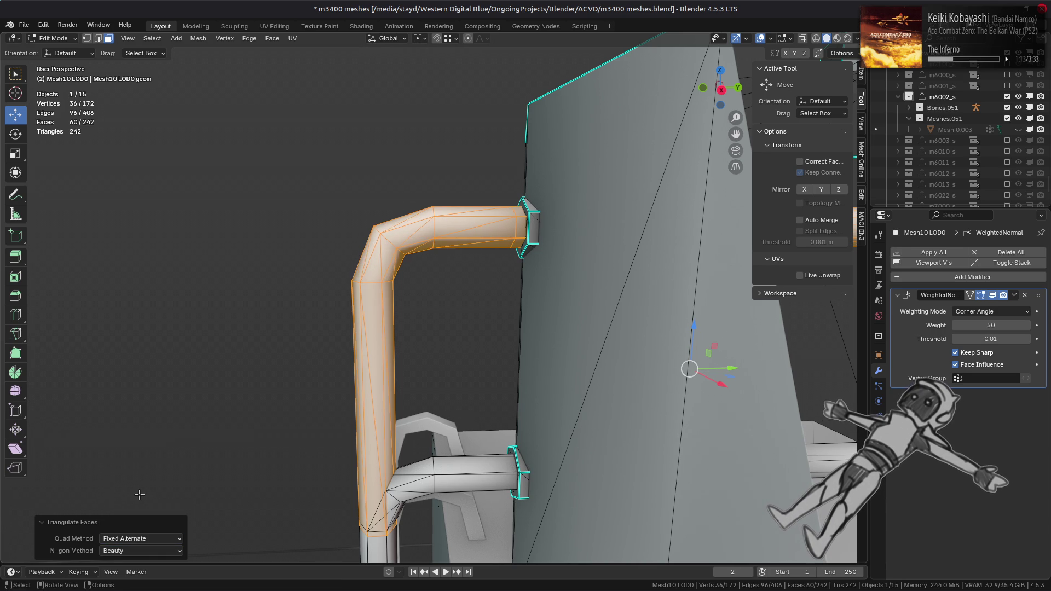
click(142, 540)
click(139, 489)
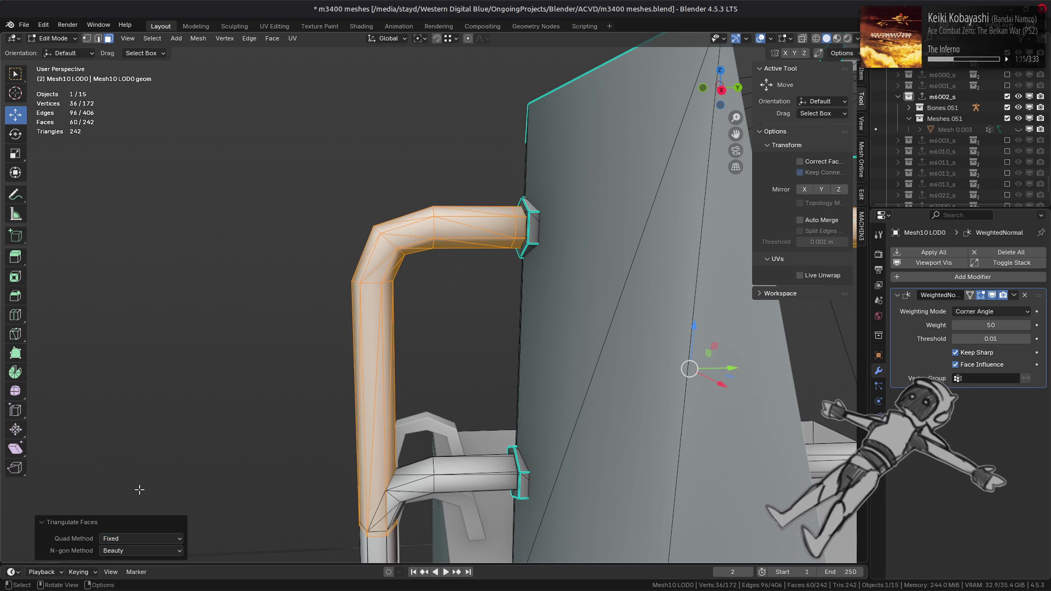
click(147, 539)
click(146, 518)
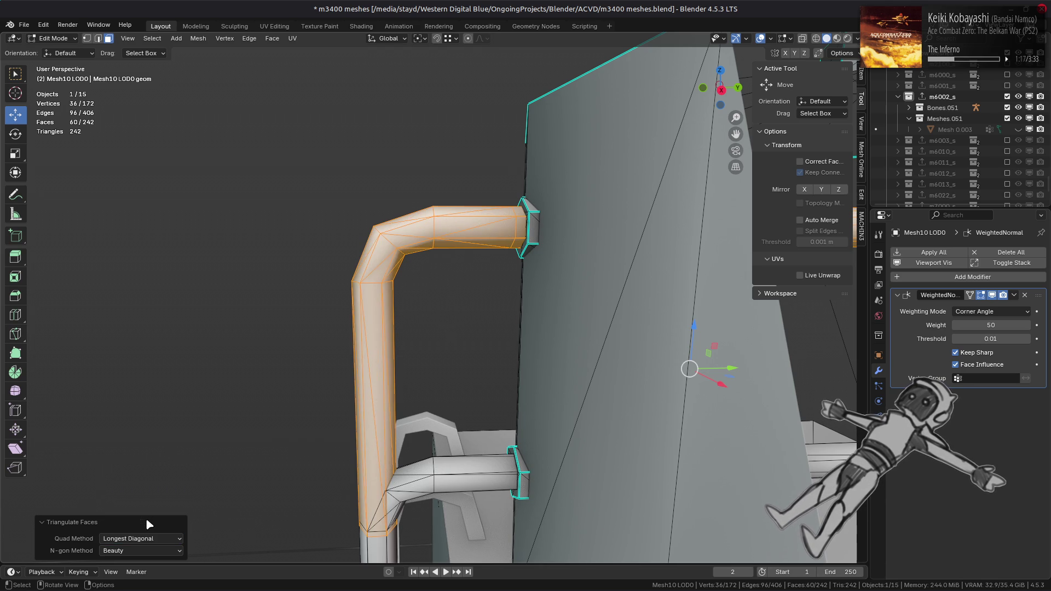
click(148, 539)
click(150, 478)
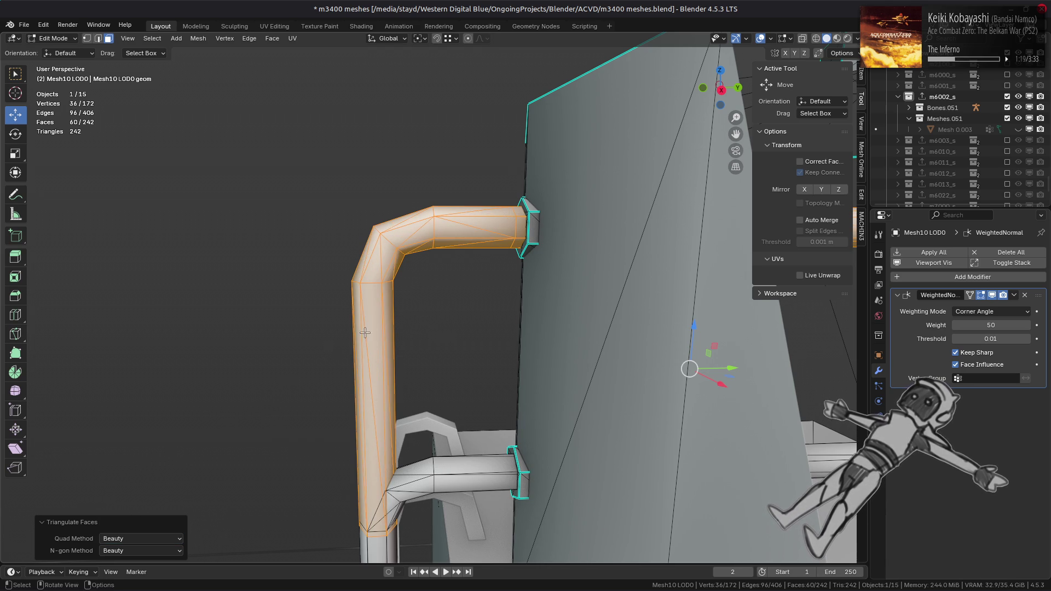
- Undo the triangulation, restore the vertical pipe selection and select the edge ring at the pipe's end
key(ctrl+z)
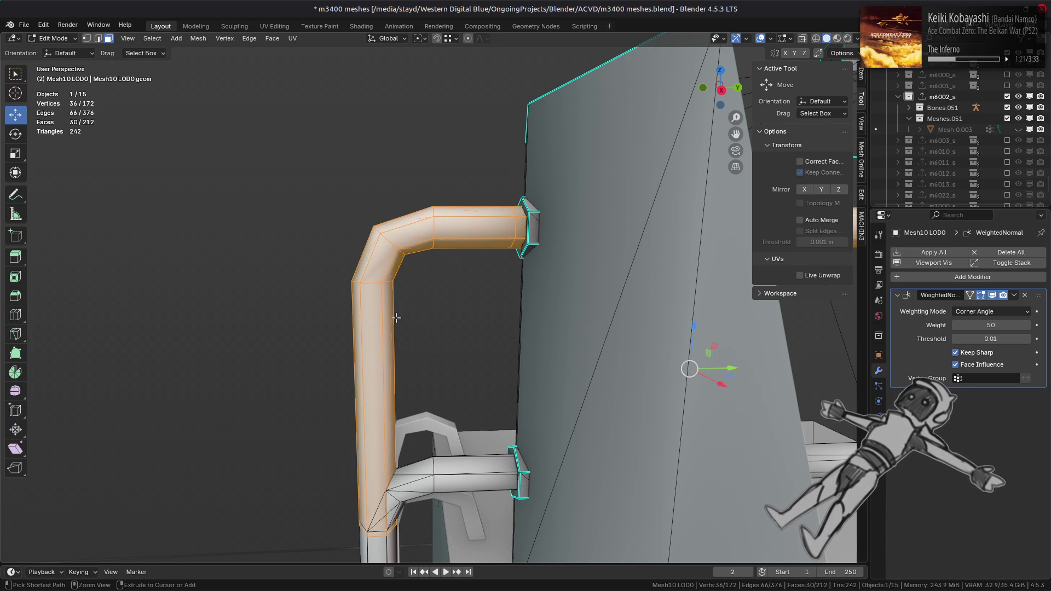
key(ctrl+z)
key(ctrl+z)
key(ctrl+z)
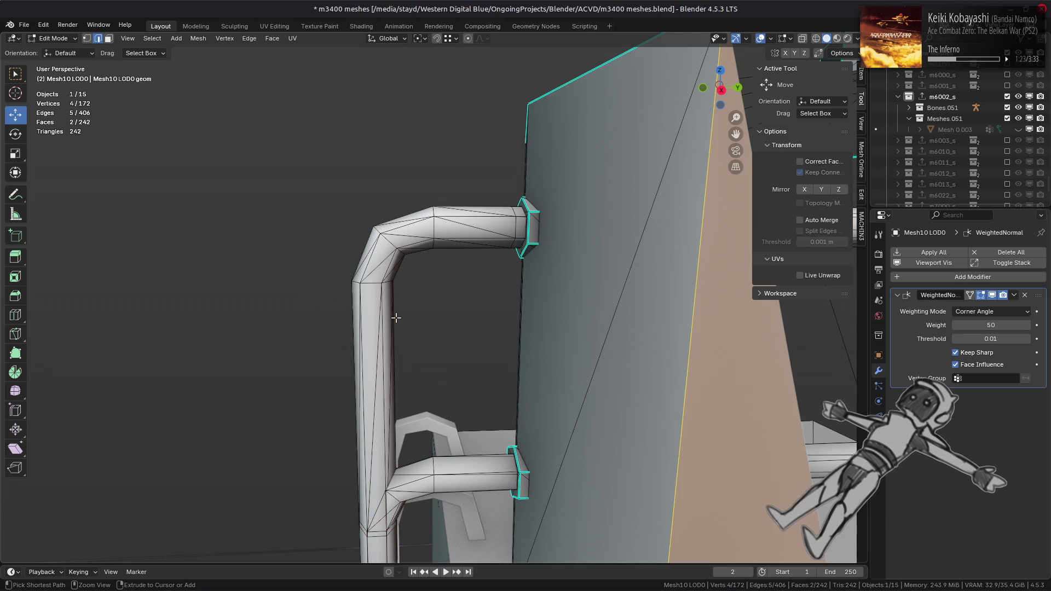
key(ctrl+shift+z)
mouse_move(395, 317)
middle_down()
mouse_move(464, 397)
mouse_move(462, 350)
mouse_move(457, 394)
mouse_move(470, 362)
middle_up()
key(2)
alt+click(474, 357)
- Set the vertical pipe's faces to Strong face strength
key(ctrl+z)
key(ctrl+z)
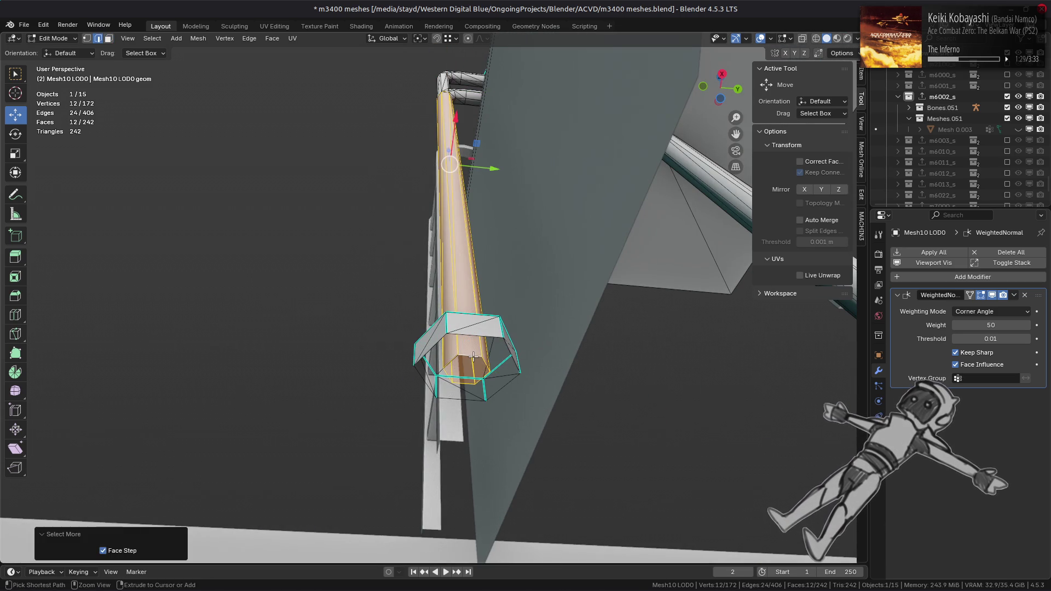
mouse_move(305, 123)
middle_down()
mouse_move(375, 321)
mouse_move(344, 268)
middle_up()
click(198, 38)
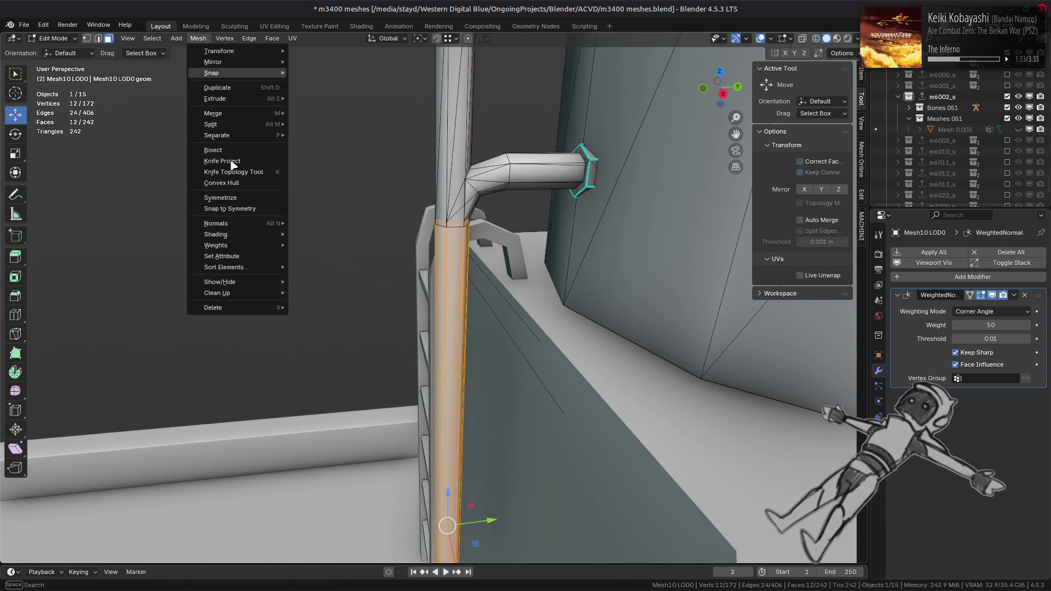
mouse_move(219, 223)
mouse_move(373, 387)
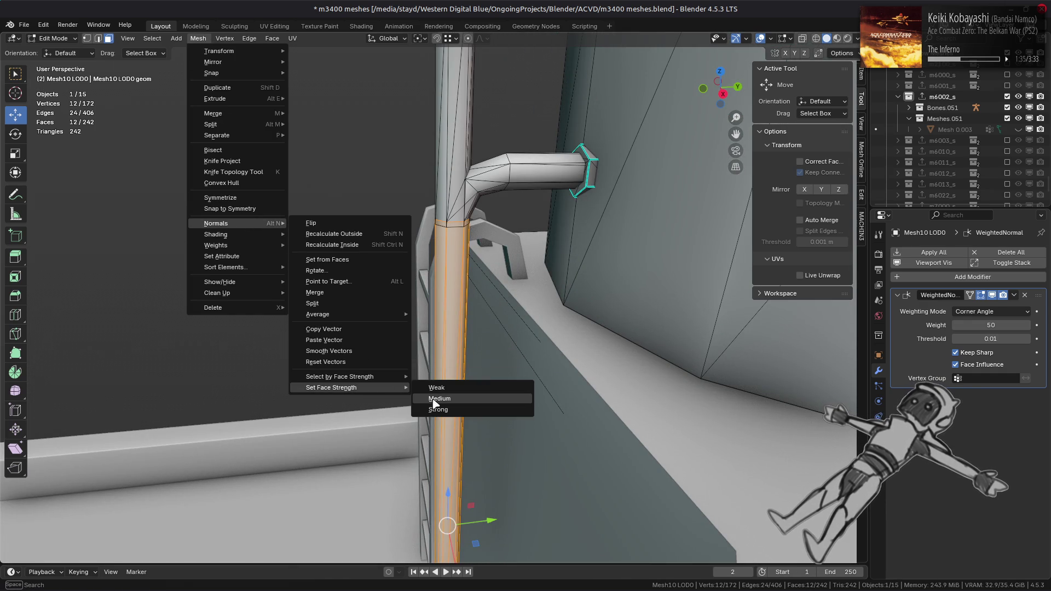
click(446, 409)
- Select the upper and lower horizontal pipe arms by growing edge rings from their ends
mouse_move(416, 254)
middle_down()
mouse_move(488, 237)
mouse_move(492, 251)
middle_up()
key(2)
alt+click(645, 453)
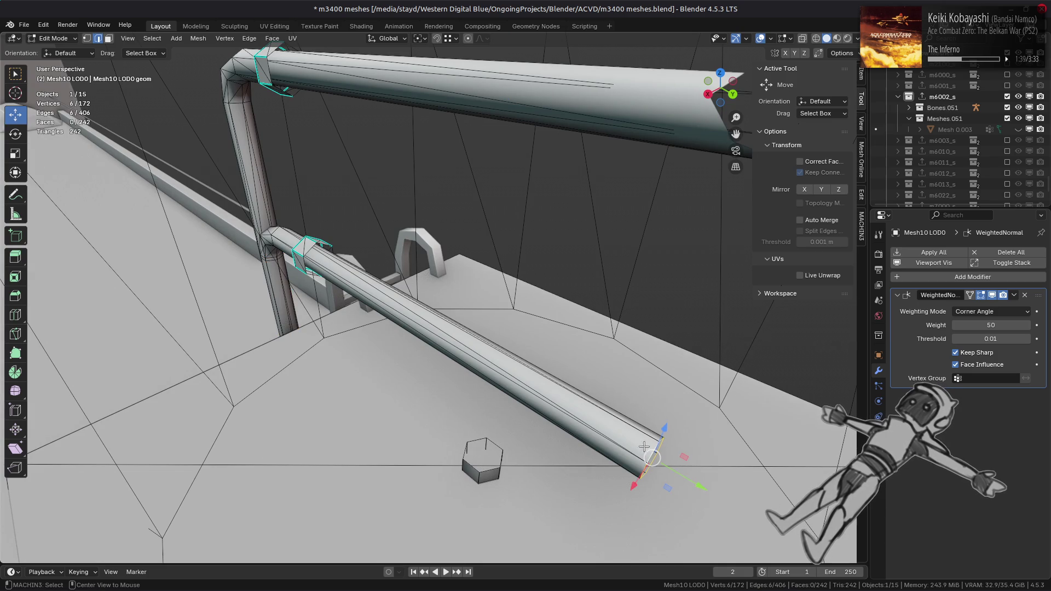
mouse_move(626, 286)
middle_down()
mouse_move(635, 181)
mouse_move(577, 225)
mouse_move(604, 212)
middle_up()
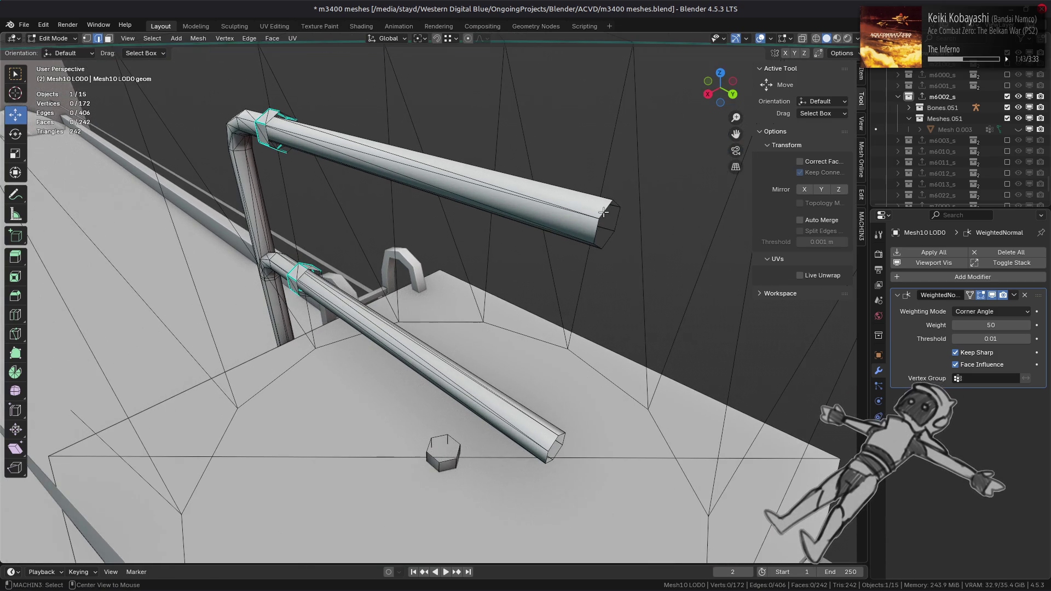
key(ctrl+KP_Add)
alt+shift+click(551, 443)
key(ctrl+KP_Add)
- Give both horizontal pipes Strong face strength, then clear the selection
middle_drag(552, 444, 405, 214)
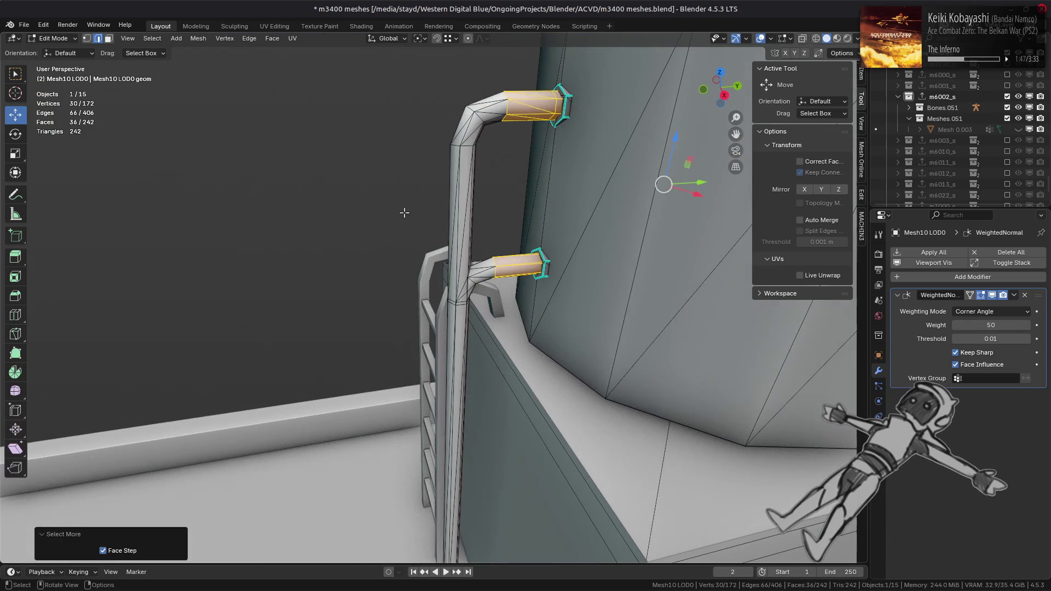
key(3)
click(197, 42)
mouse_move(257, 223)
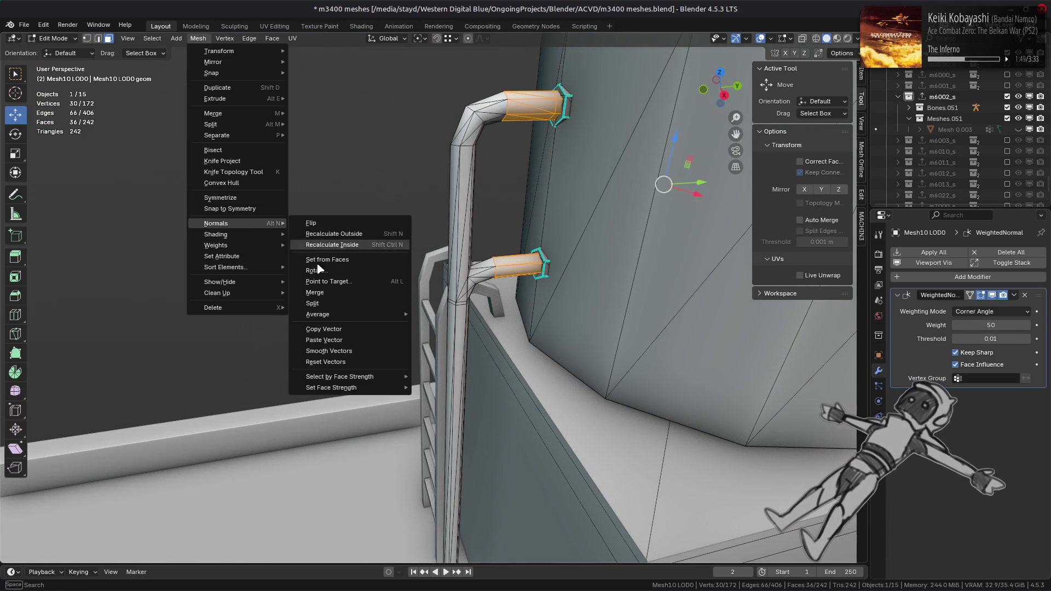
mouse_move(378, 388)
click(436, 410)
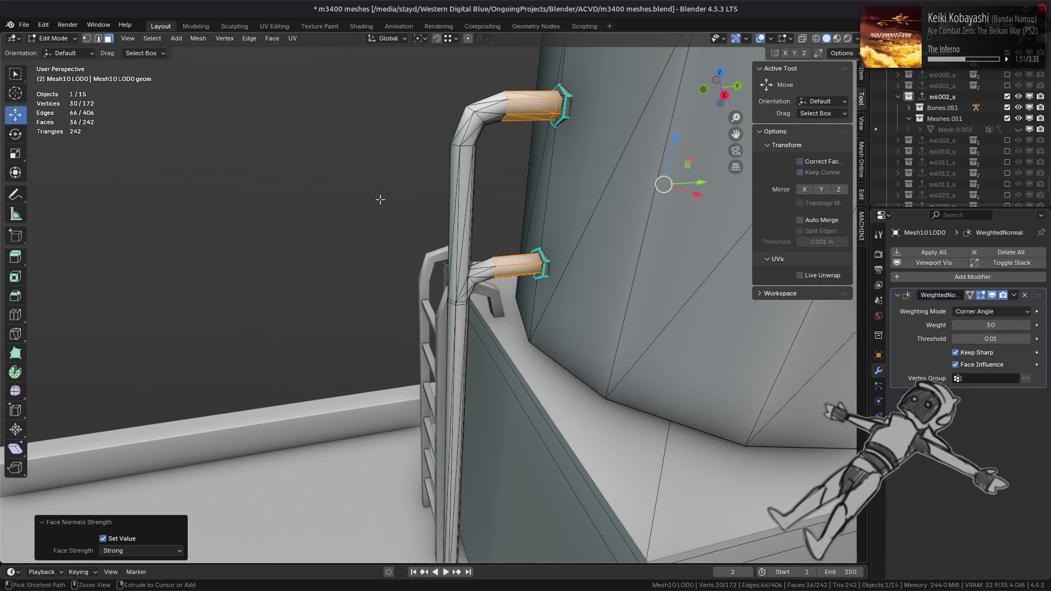
mouse_move(379, 200)
middle_down()
mouse_move(315, 205)
mouse_move(418, 251)
middle_up()
click(317, 205)
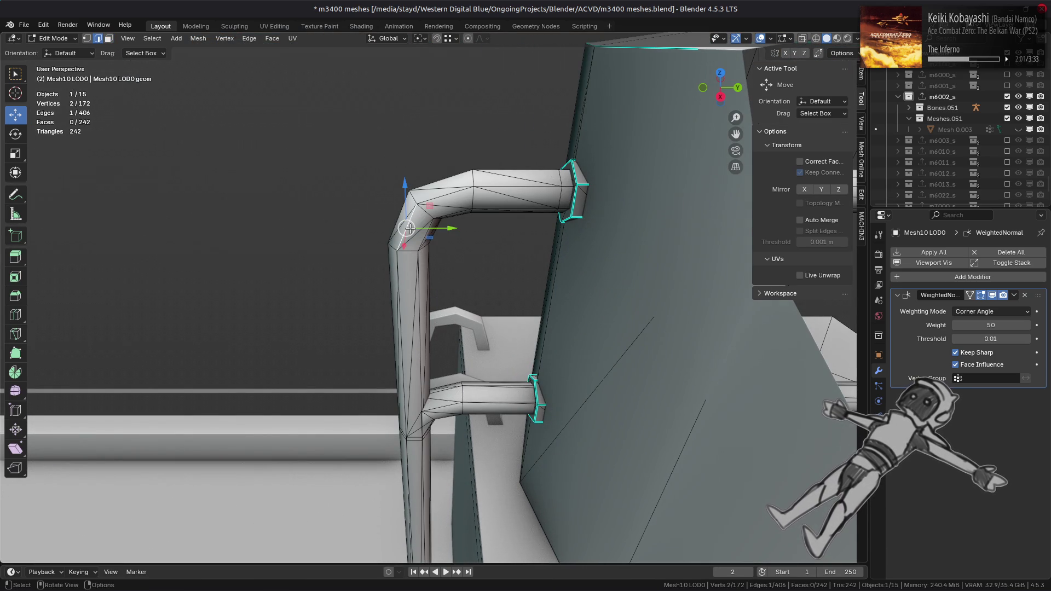
- Check the pipe shading and rotate the first bend edge clockwise
scroll(410, 228, up, 3)
key(Tab)
key(Tab)
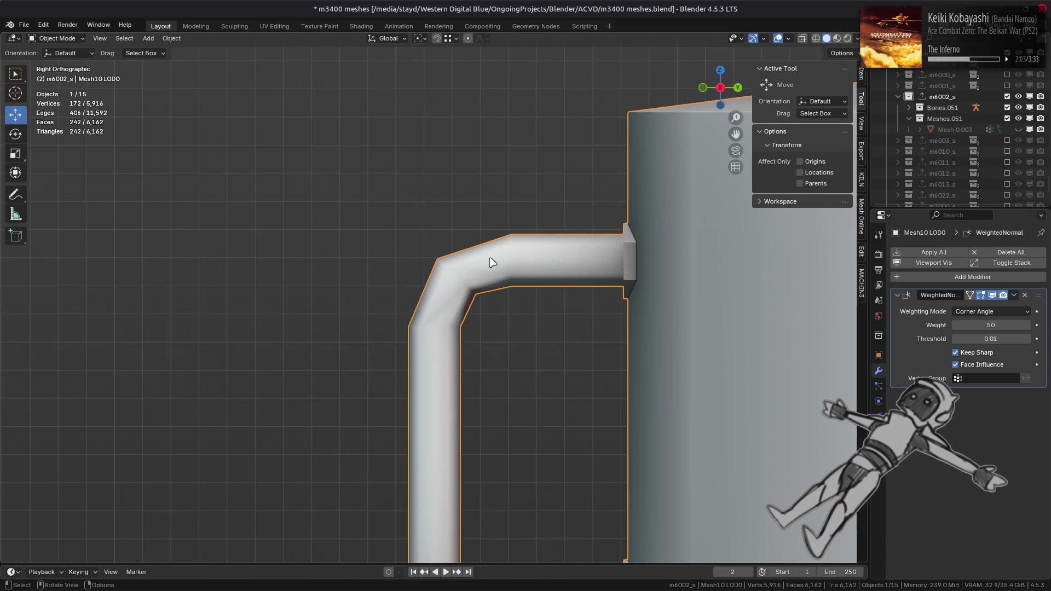
click(481, 296)
middle_drag(482, 297, 456, 311)
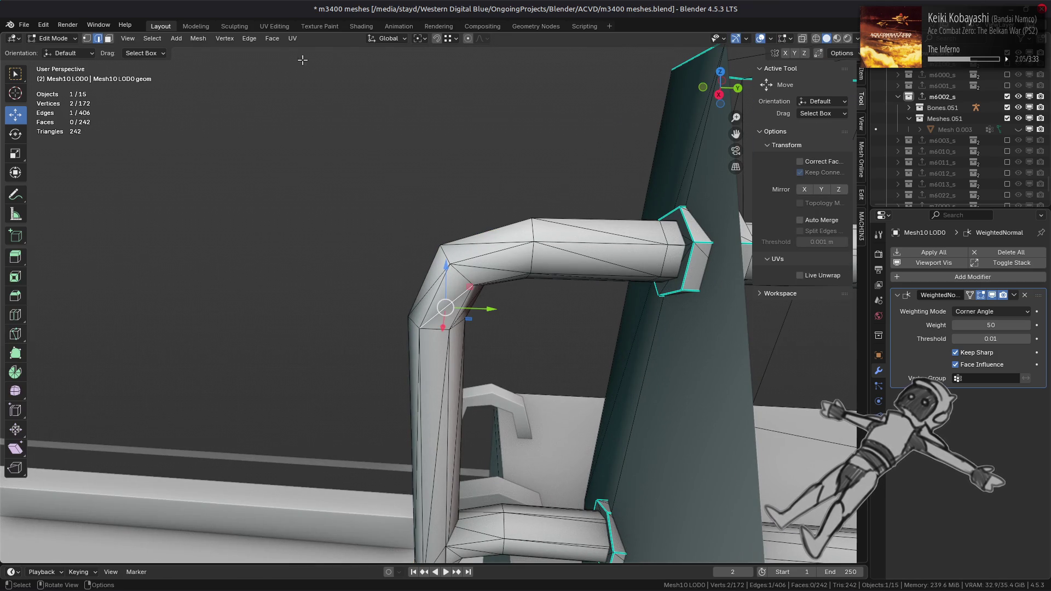
click(249, 39)
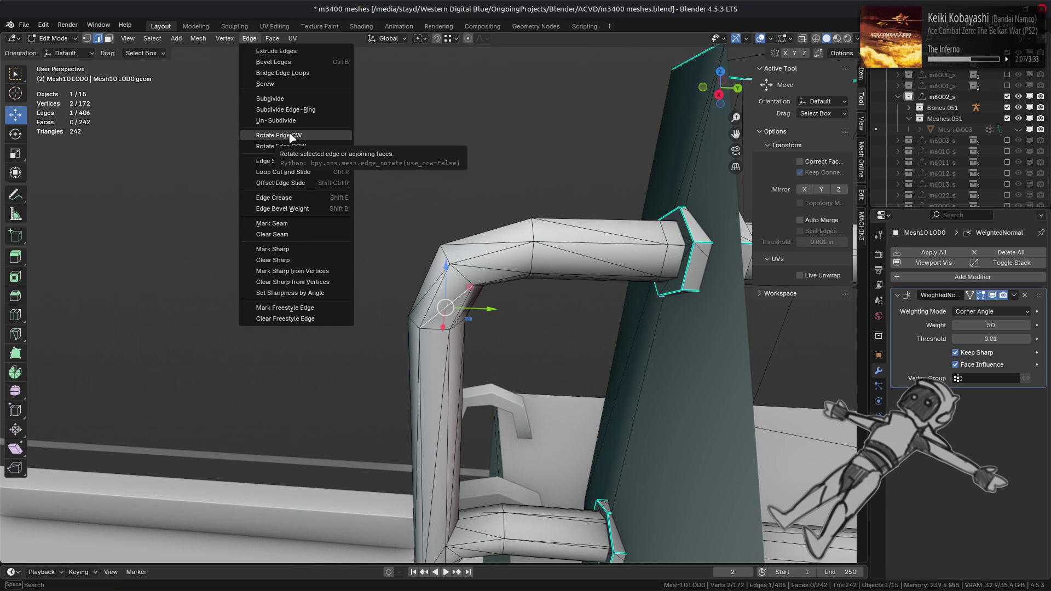
alt+middle_drag(462, 178, 470, 170)
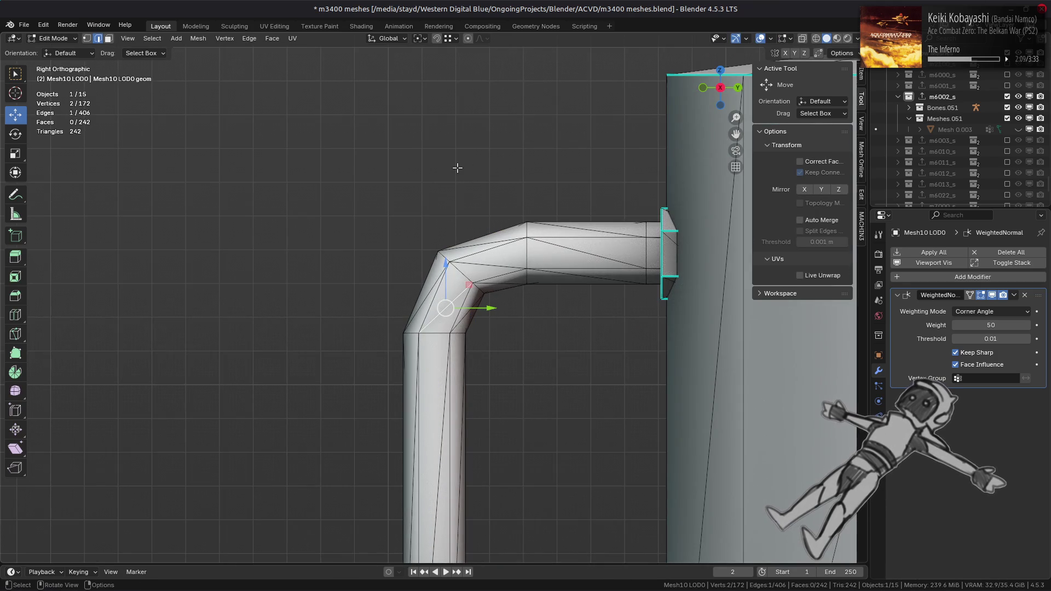
scroll(457, 168, down, 4)
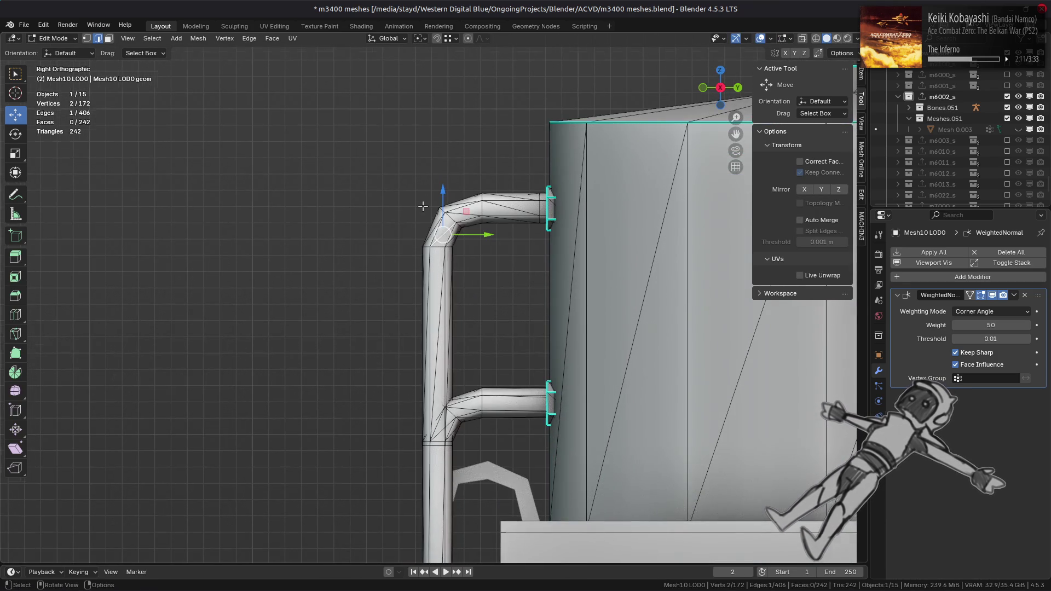
scroll(423, 206, up, 4)
click(249, 38)
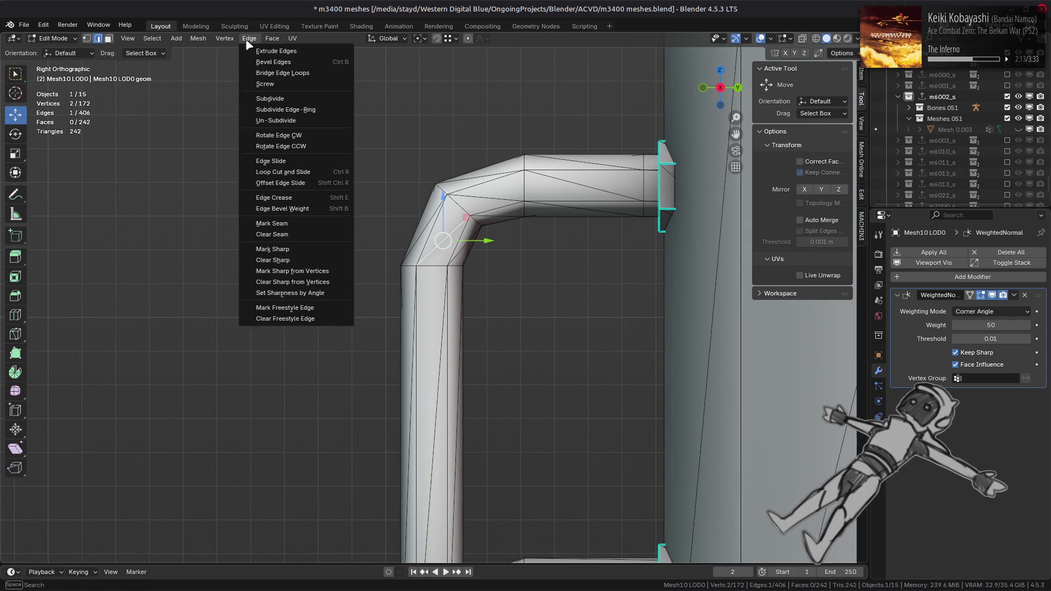
click(282, 138)
- Inspect the bend shading in object mode and rotate another bend edge
click(417, 221)
middle_drag(427, 219, 406, 212)
key(Tab)
mouse_move(476, 284)
middle_down()
mouse_move(497, 278)
mouse_move(485, 264)
middle_up()
key(Tab)
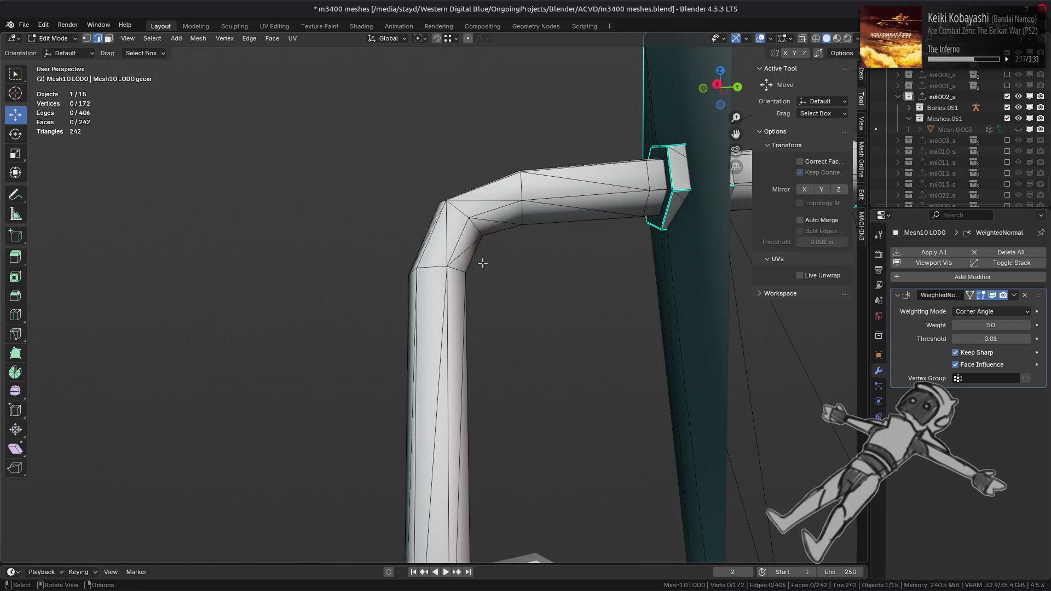
click(271, 38)
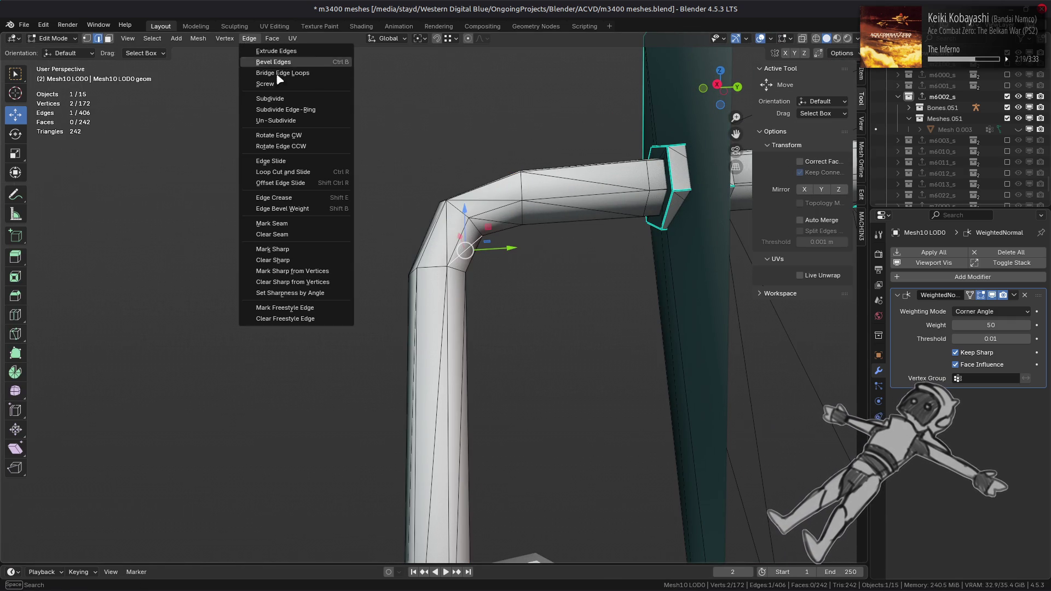
click(295, 137)
- Rotate two more diagonal bend edges clockwise after rechecking the shading
key(Tab)
mouse_move(382, 217)
middle_down()
mouse_move(309, 234)
mouse_move(425, 237)
mouse_move(421, 252)
mouse_move(478, 243)
mouse_move(345, 197)
mouse_move(496, 192)
middle_up()
key(Tab)
key(alt+a)
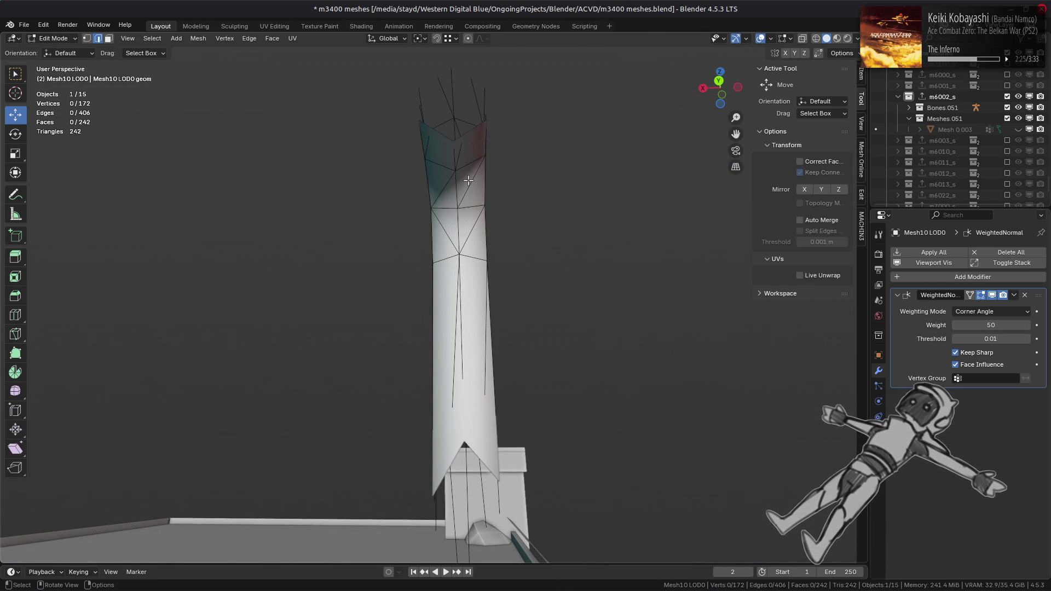
click(249, 38)
click(285, 136)
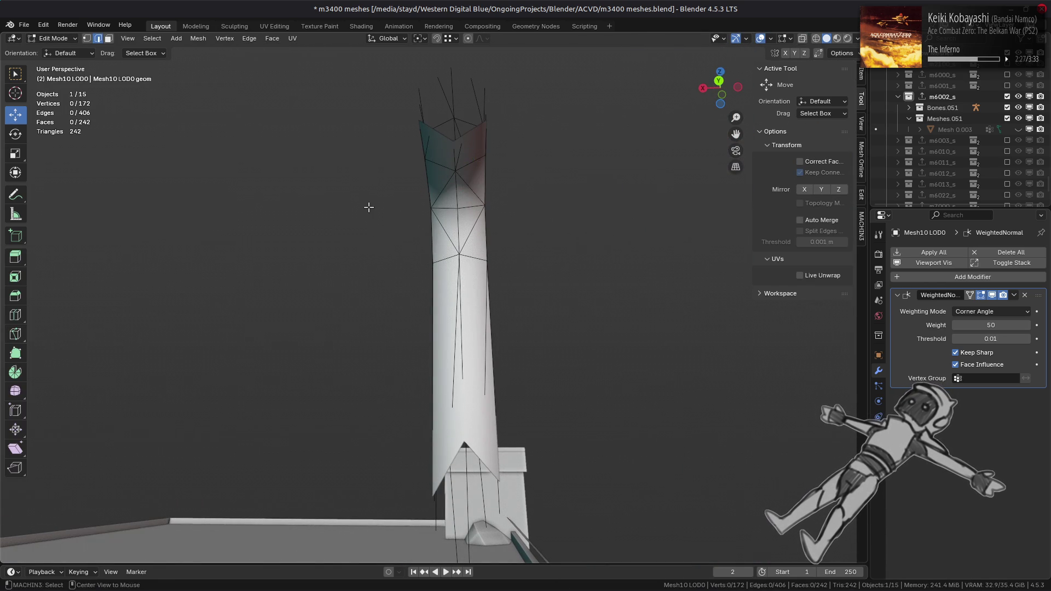
mouse_move(359, 208)
middle_down()
mouse_move(274, 237)
mouse_move(487, 248)
mouse_move(496, 220)
middle_up()
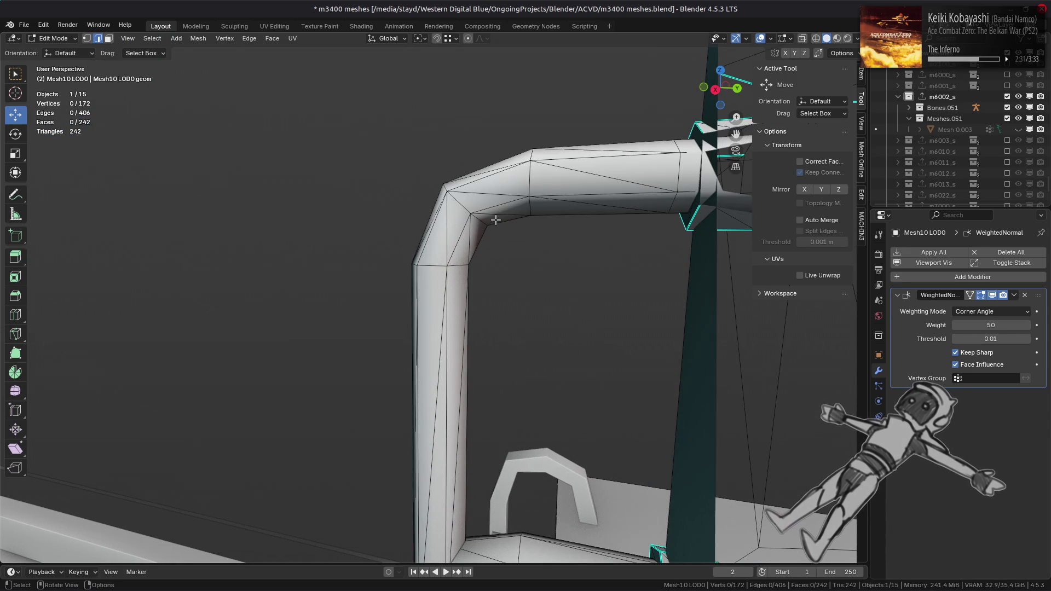
click(250, 40)
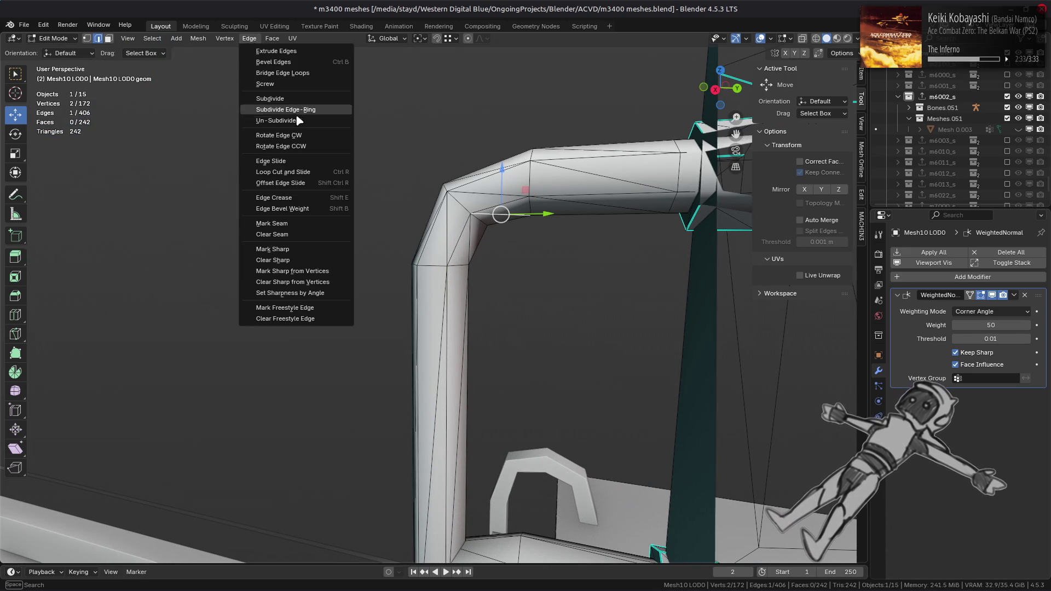
click(297, 131)
- Rotate the remaining bend edges clockwise, verify the smooth shading, and return to object mode
mouse_move(402, 164)
middle_down()
mouse_move(455, 169)
mouse_move(471, 231)
mouse_move(379, 223)
mouse_move(394, 211)
mouse_move(392, 222)
mouse_move(361, 188)
mouse_move(466, 203)
middle_up()
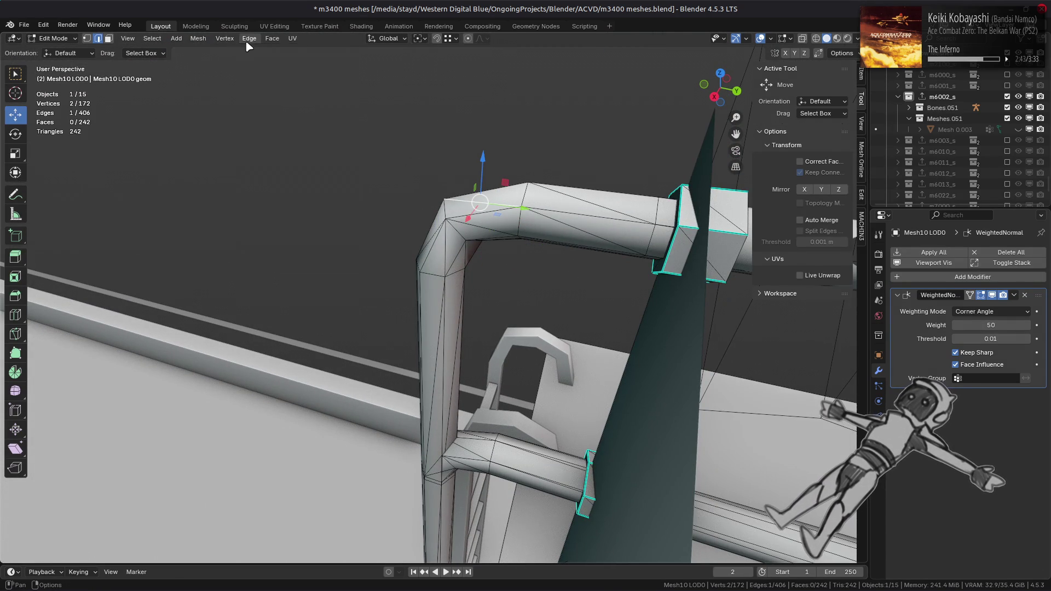
click(274, 125)
mouse_move(493, 298)
middle_down()
mouse_move(502, 302)
mouse_move(364, 346)
mouse_move(393, 305)
mouse_move(487, 288)
middle_up()
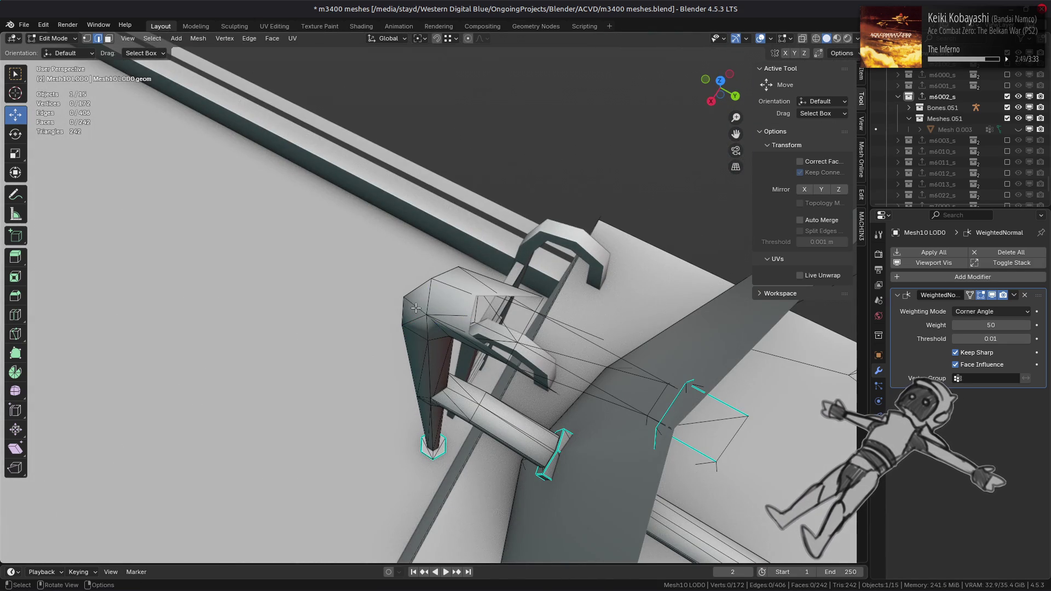
right_click(240, 62)
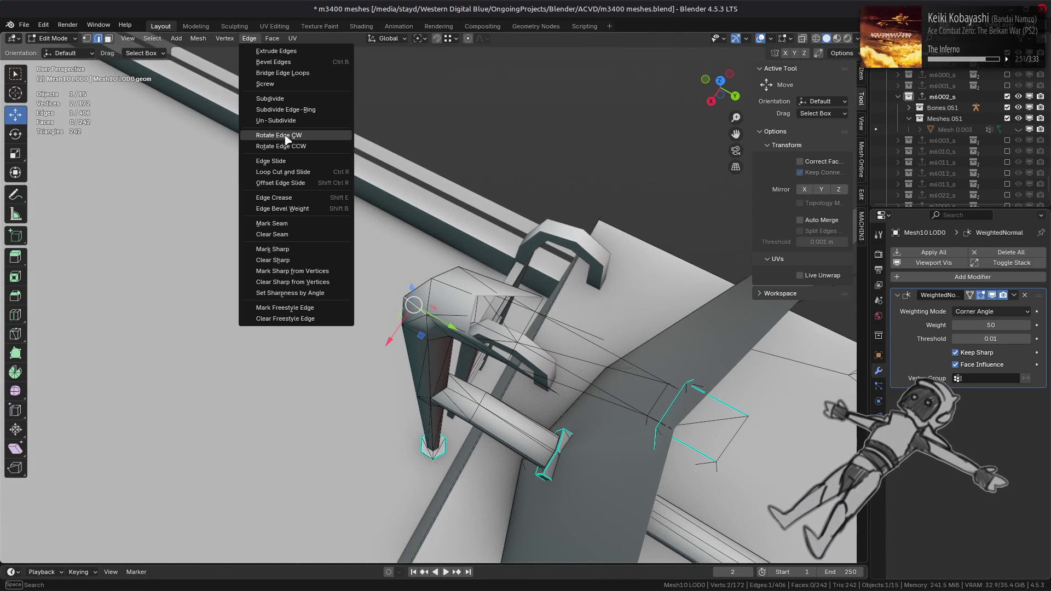
click(532, 269)
mouse_move(532, 270)
middle_down()
mouse_move(558, 212)
mouse_move(521, 274)
mouse_move(520, 251)
mouse_move(553, 268)
mouse_move(509, 264)
mouse_move(508, 284)
middle_up()
key(Tab)
key(Tab)
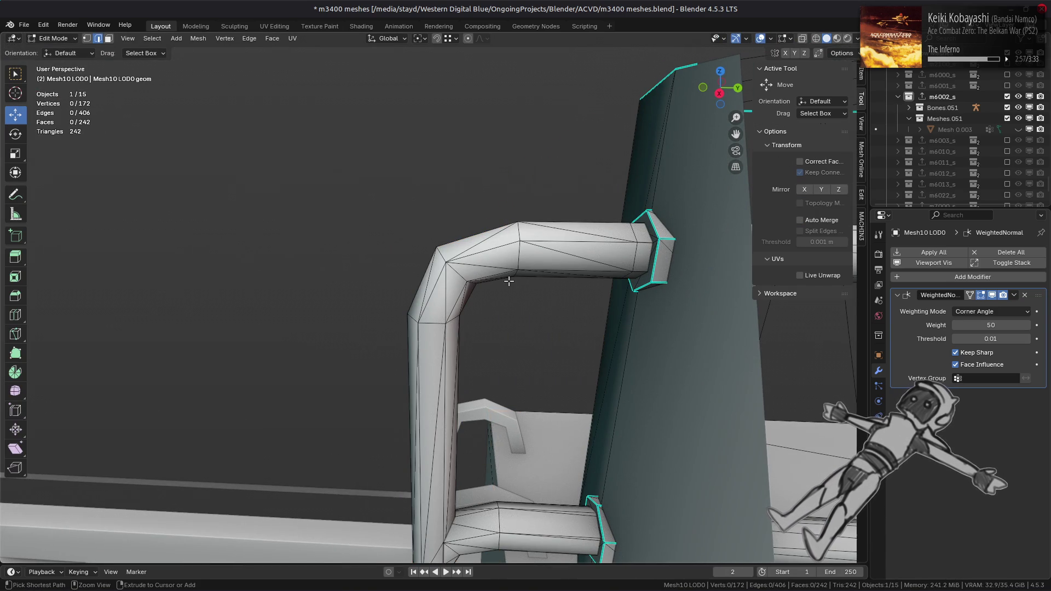
middle_drag(565, 328, 562, 300)
key(Tab)
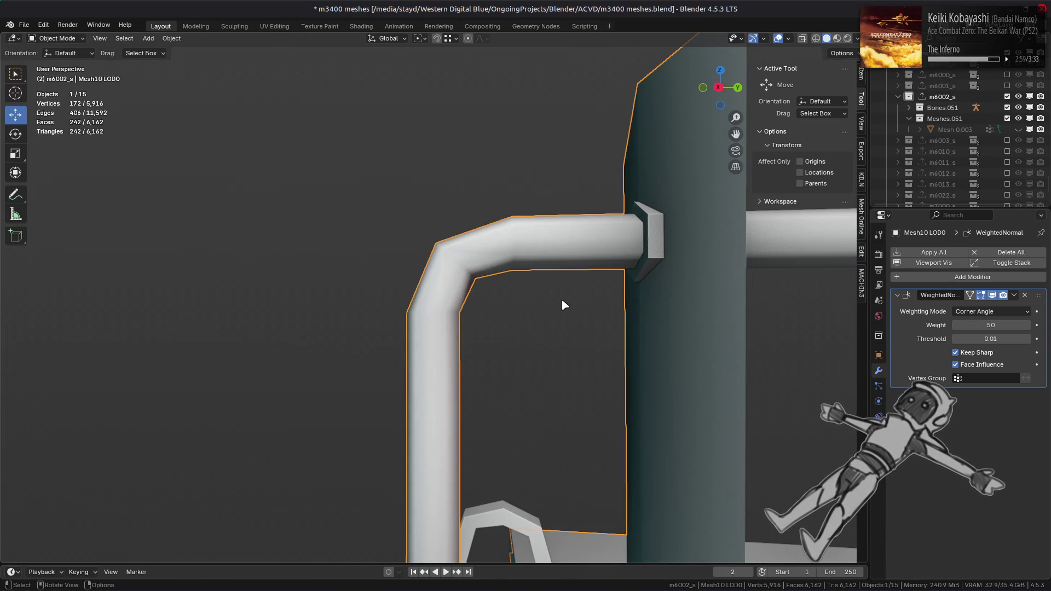
key(Tab)
- Run Beautify Faces on the whole pipe mesh's triangulation
key(a)
click(283, 41)
click(312, 181)
key(alt+a)
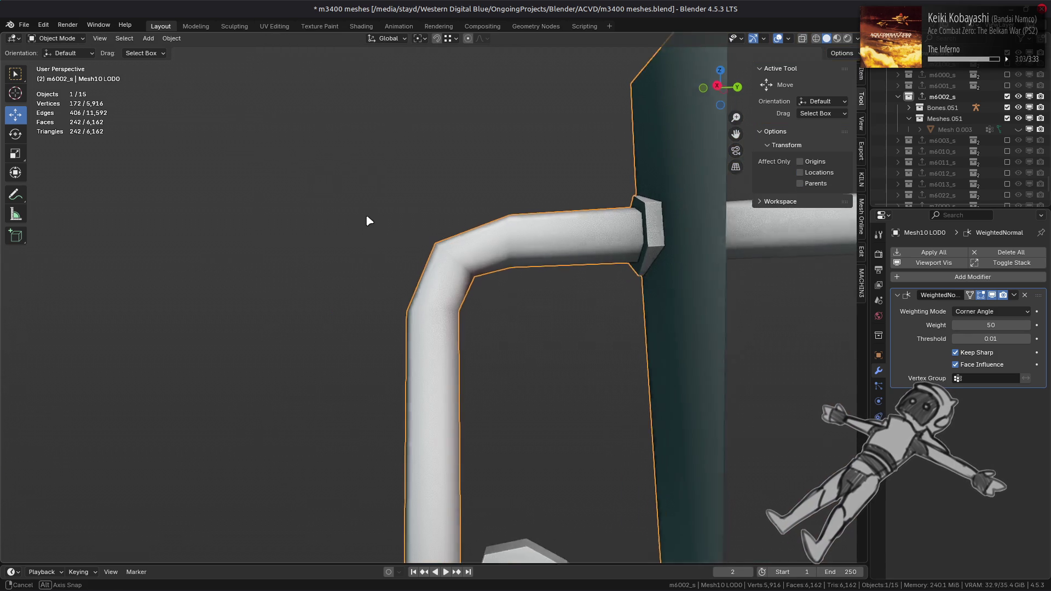
middle_drag(366, 219, 345, 205)
key(ctrl+z)
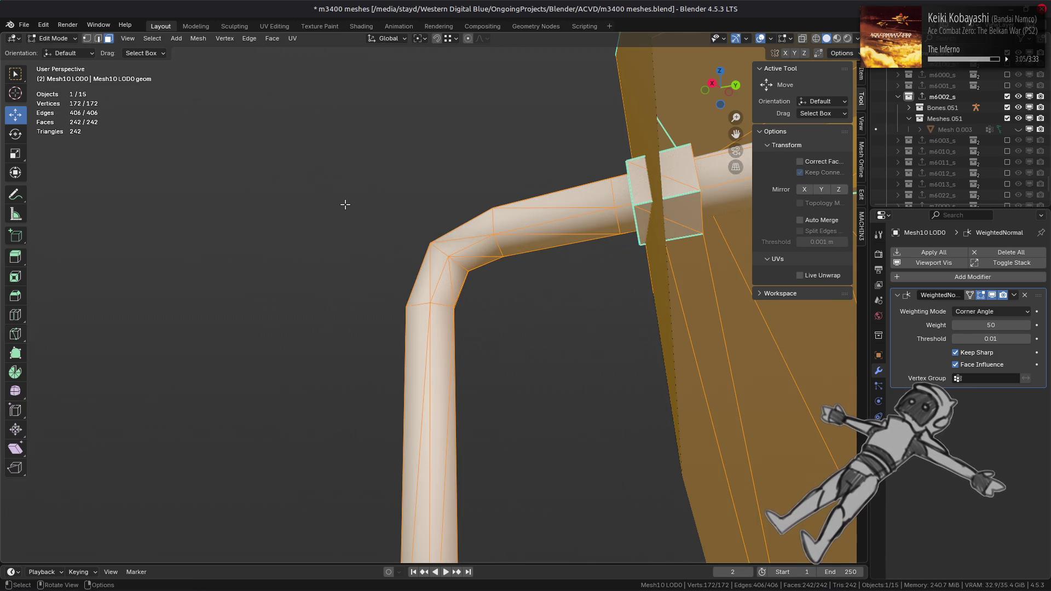
key(ctrl+z)
key(ctrl+z)
key(ctrl+z)
mouse_move(386, 234)
middle_down()
mouse_move(418, 265)
mouse_move(422, 295)
mouse_move(392, 276)
mouse_move(480, 283)
mouse_move(383, 242)
mouse_move(495, 234)
middle_up()
- Rotate diagonal edges clockwise on one side of the pipe bend
key(Tab)
key(alt+a)
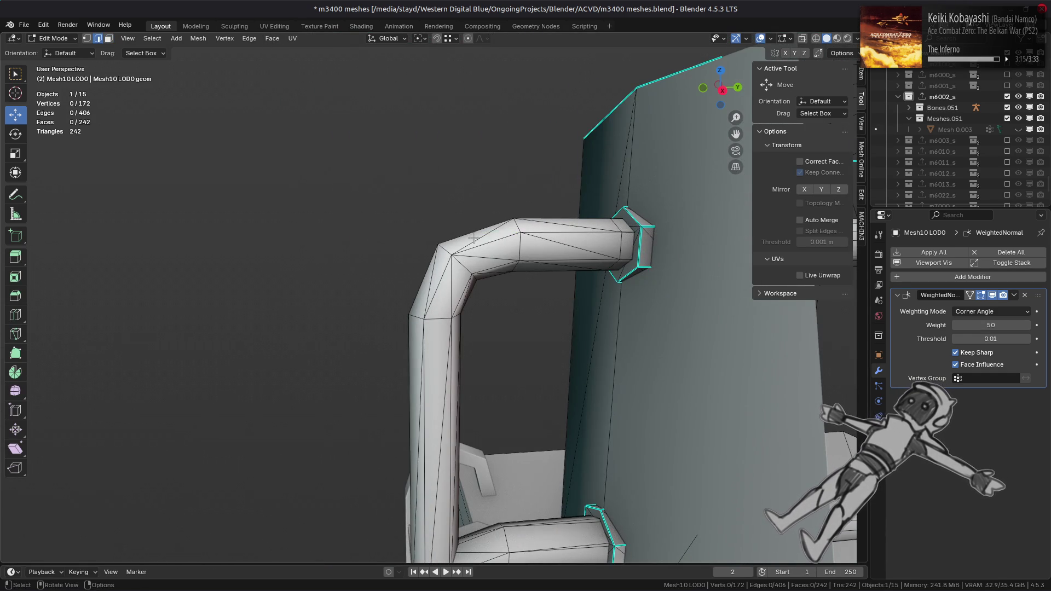
click(246, 41)
click(347, 134)
click(376, 211)
mouse_move(376, 211)
middle_down()
mouse_move(594, 270)
mouse_move(444, 293)
mouse_move(404, 246)
middle_up()
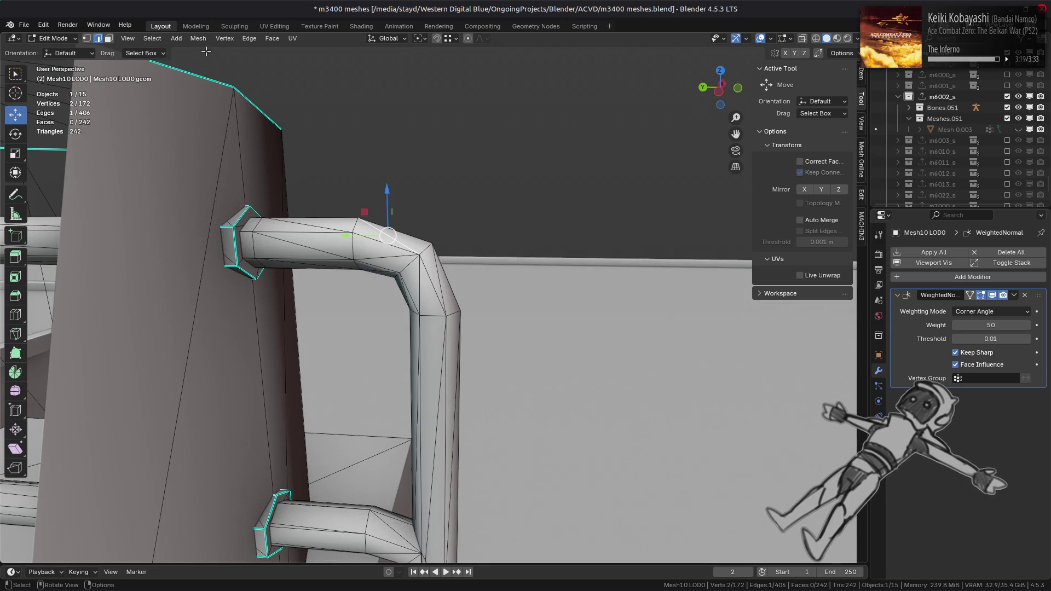
click(224, 39)
mouse_move(249, 38)
click(274, 146)
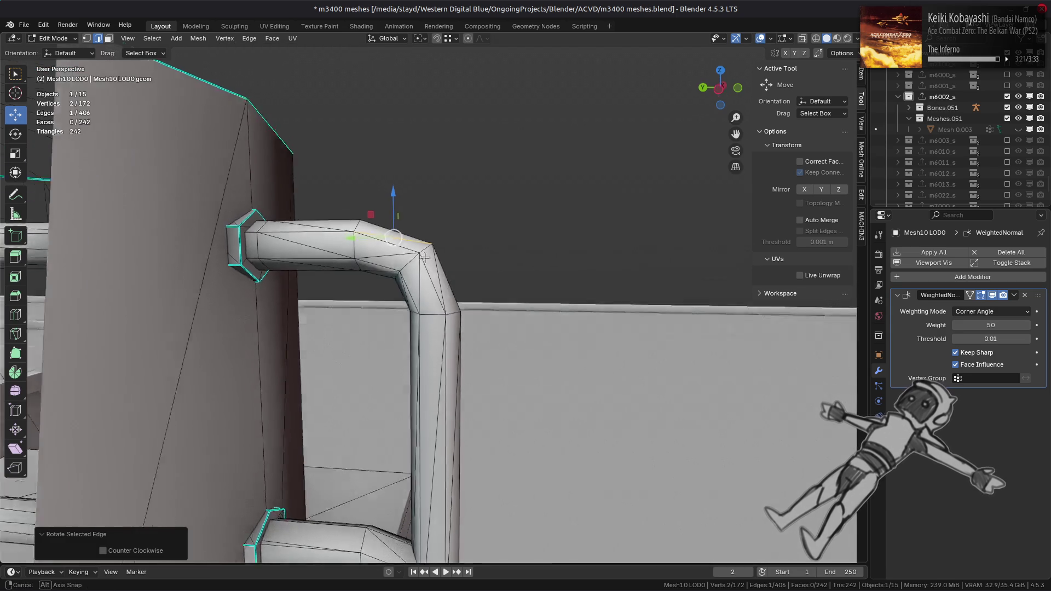
middle_drag(424, 260, 394, 236)
click(516, 258)
mouse_move(516, 258)
middle_down()
mouse_move(482, 299)
mouse_move(416, 285)
mouse_move(284, 300)
mouse_move(462, 327)
mouse_move(469, 222)
middle_up()
- Rotate the diagonal edges at the pipe corner clockwise
key(3)
click(499, 280)
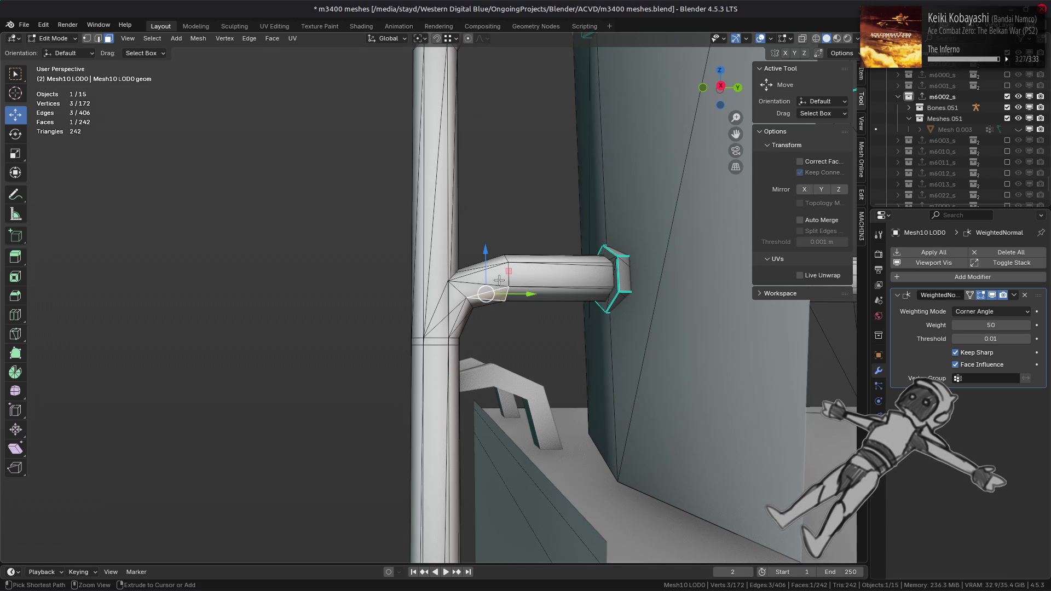
key(ctrl+l)
middle_drag(499, 280, 470, 328)
key(alt+a)
key(2)
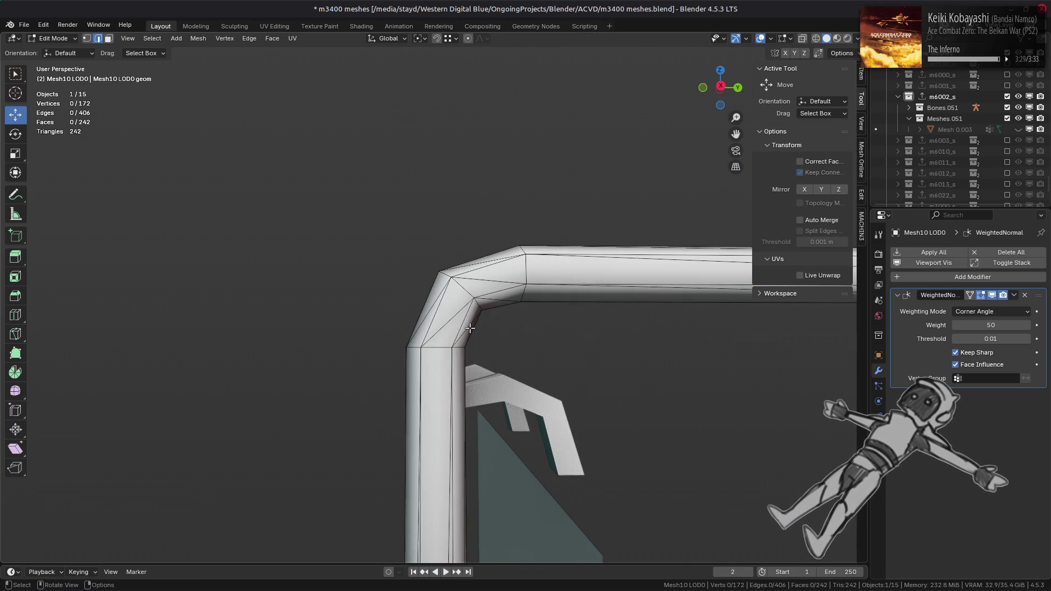
key(alt+a)
click(249, 38)
click(296, 138)
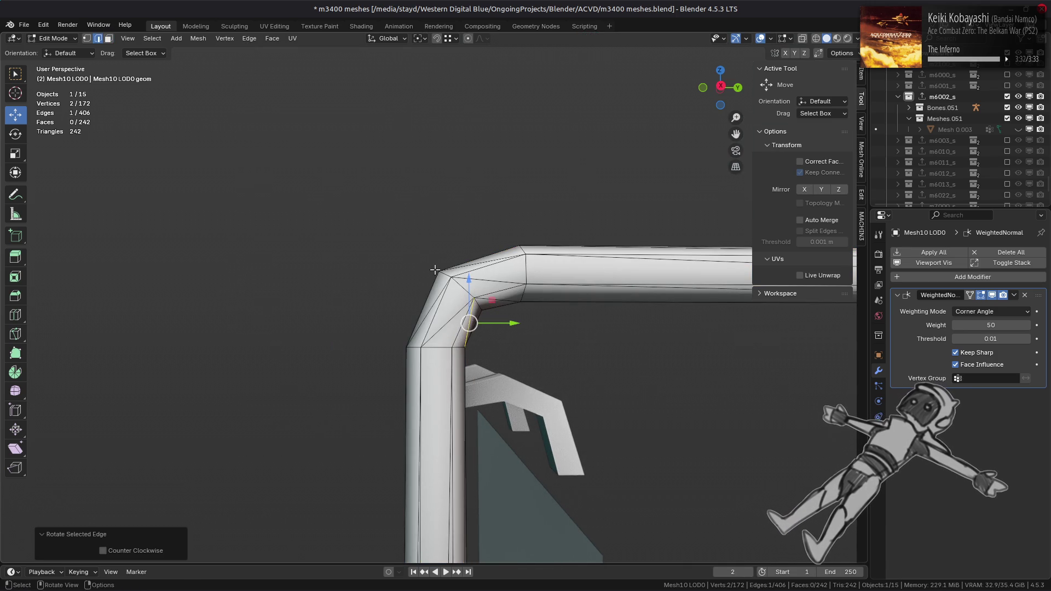
click(252, 39)
click(306, 138)
middle_drag(432, 288, 448, 294)
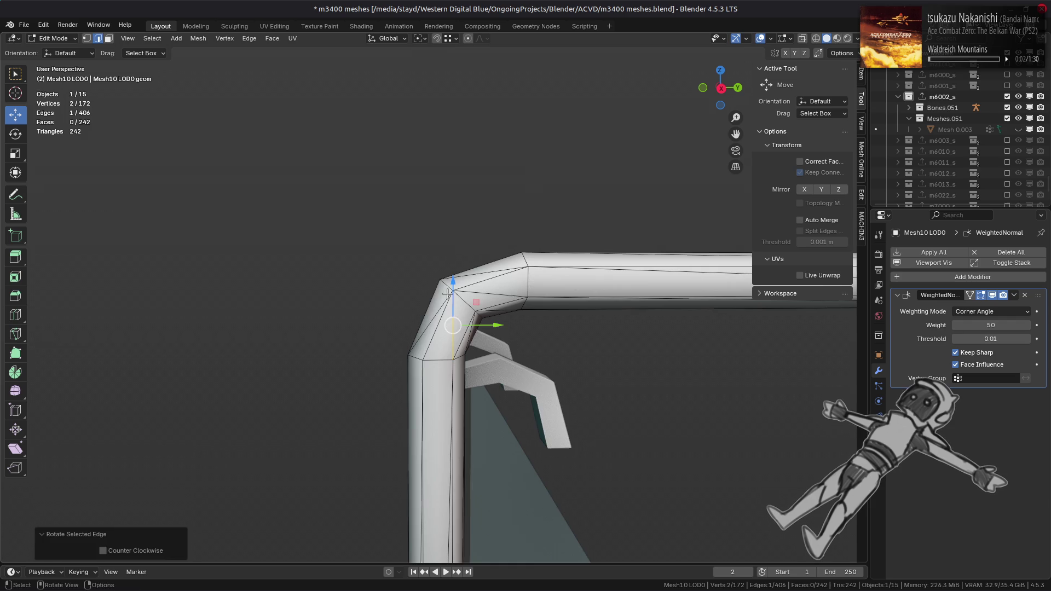
- Rotate further diagonal bend edges using the Q quick edge menu
key(alt+a)
click(246, 39)
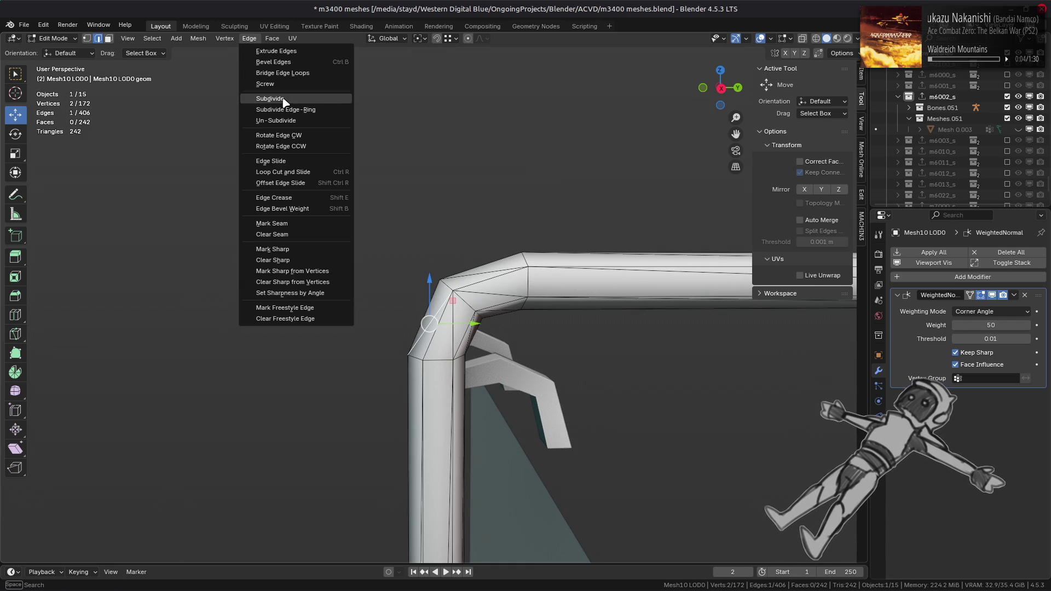
click(283, 136)
mouse_move(383, 247)
middle_down()
mouse_move(465, 305)
mouse_move(445, 267)
mouse_move(508, 283)
mouse_move(420, 274)
middle_up()
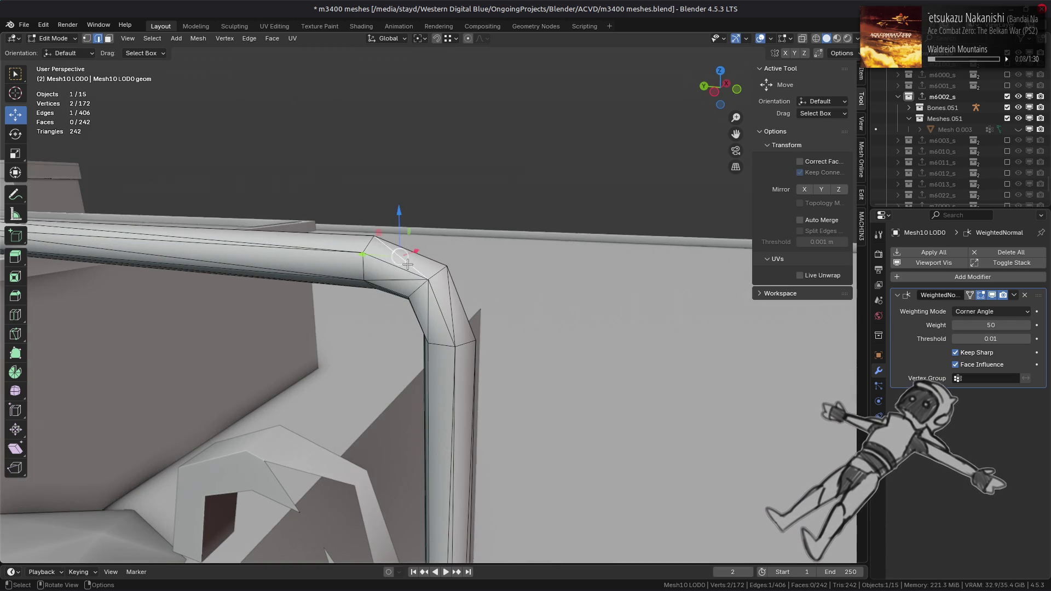
click(407, 264)
key(q)
click(434, 263)
middle_drag(420, 301, 358, 319)
key(q)
click(357, 306)
key(alt+a)
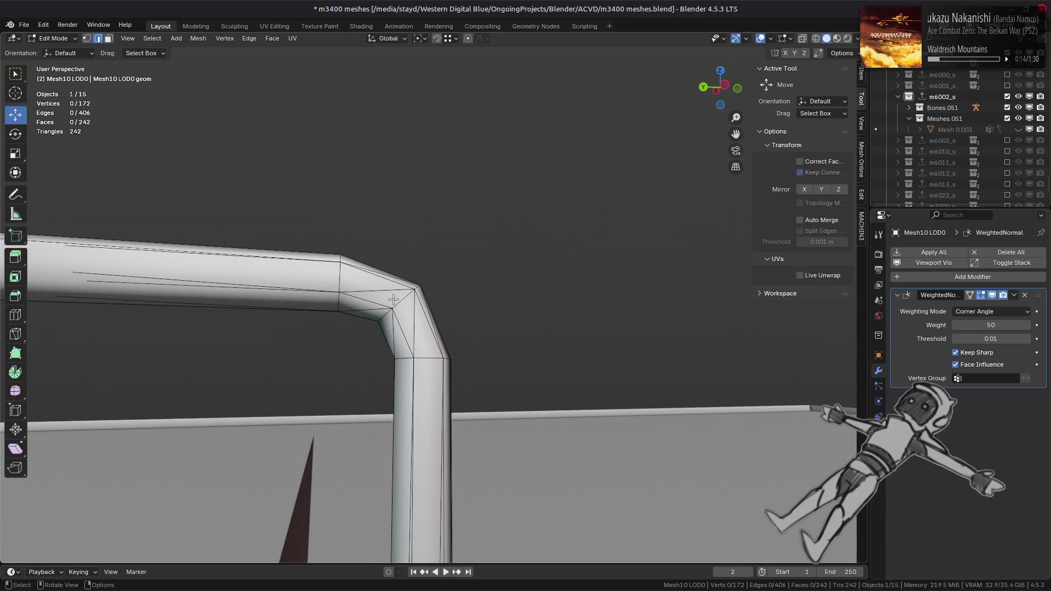
- Frame the tank, save the blend file, and preview it with textures in object mode
middle_drag(469, 308, 360, 315)
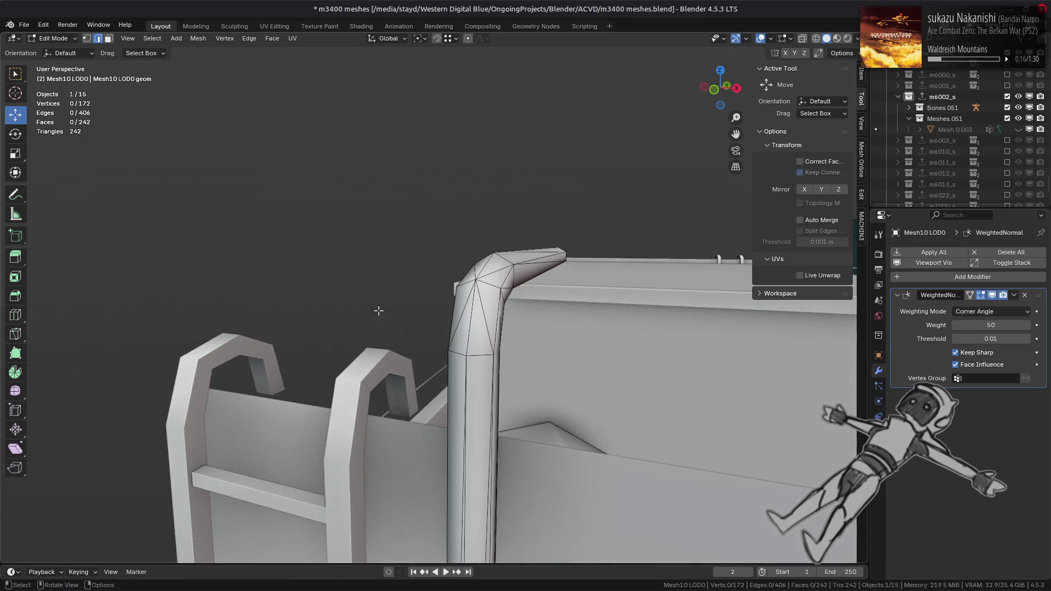
scroll(401, 301, down, 5)
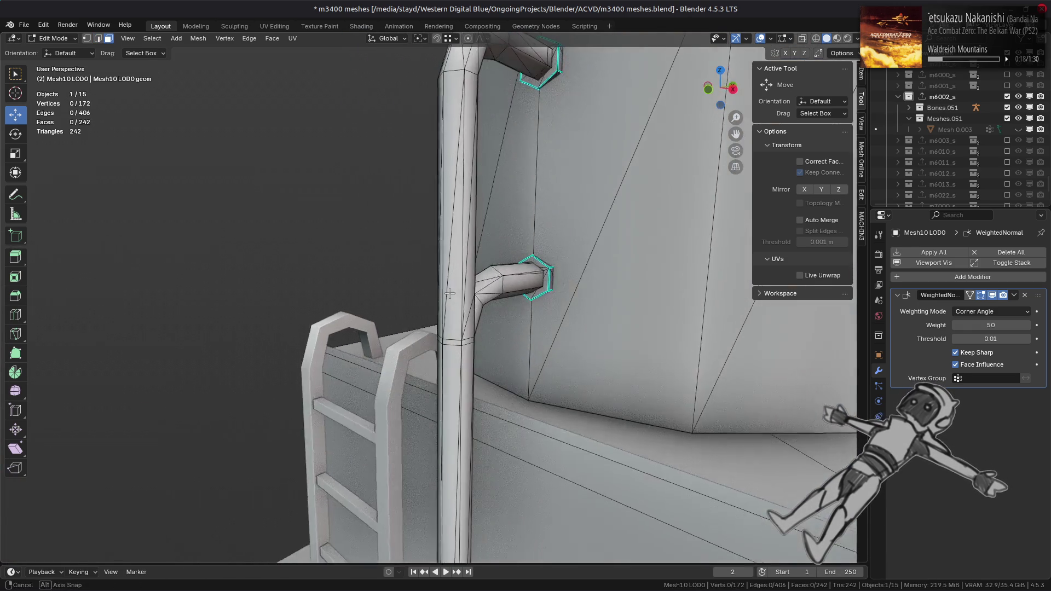
shift+middle_drag(470, 266, 450, 292)
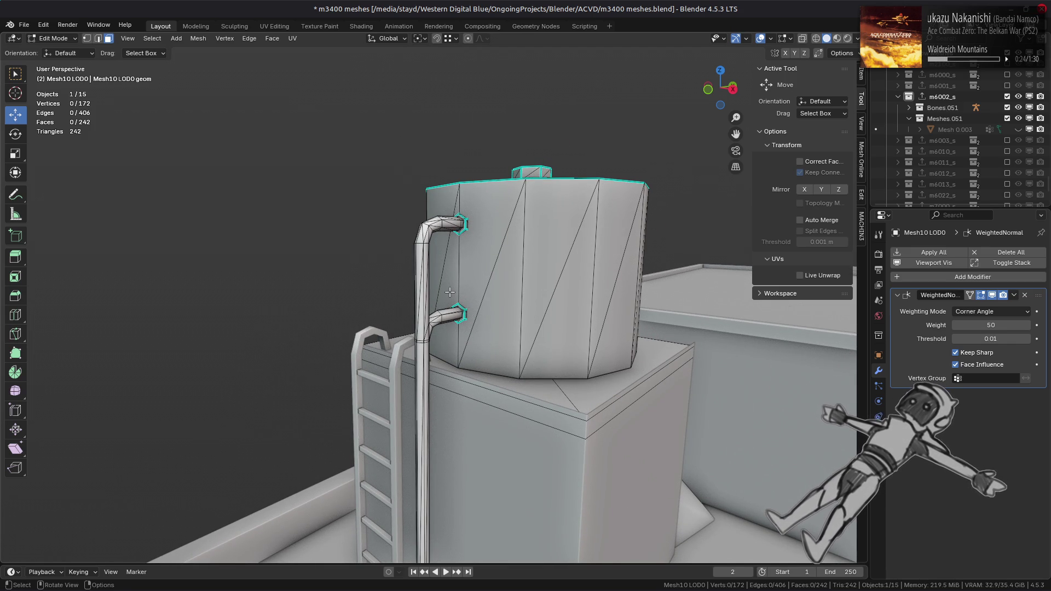
middle_drag(551, 264, 499, 297)
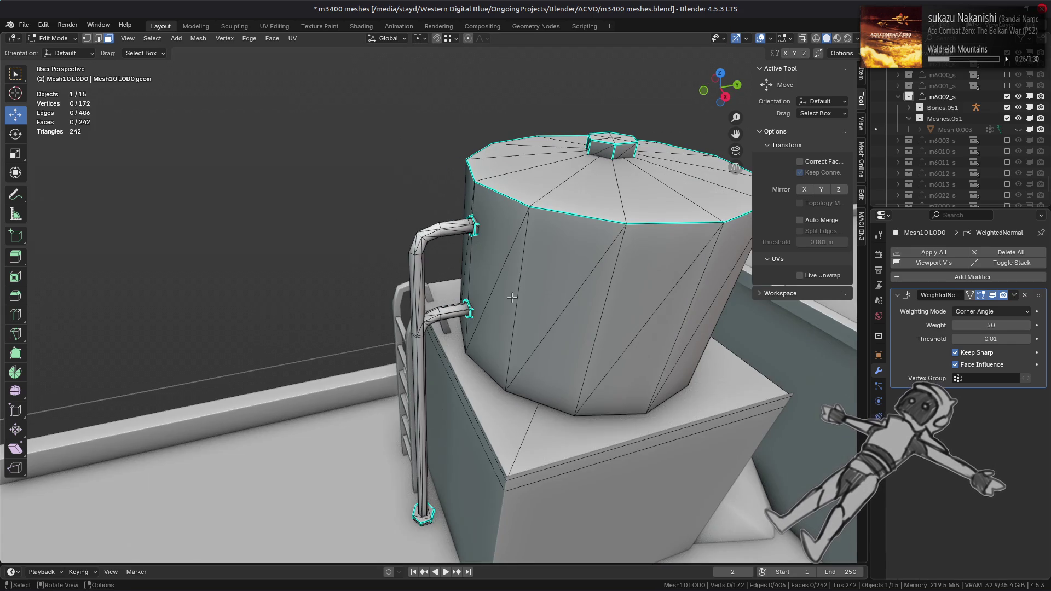
key(ctrl+s)
scroll(511, 298, up, 3)
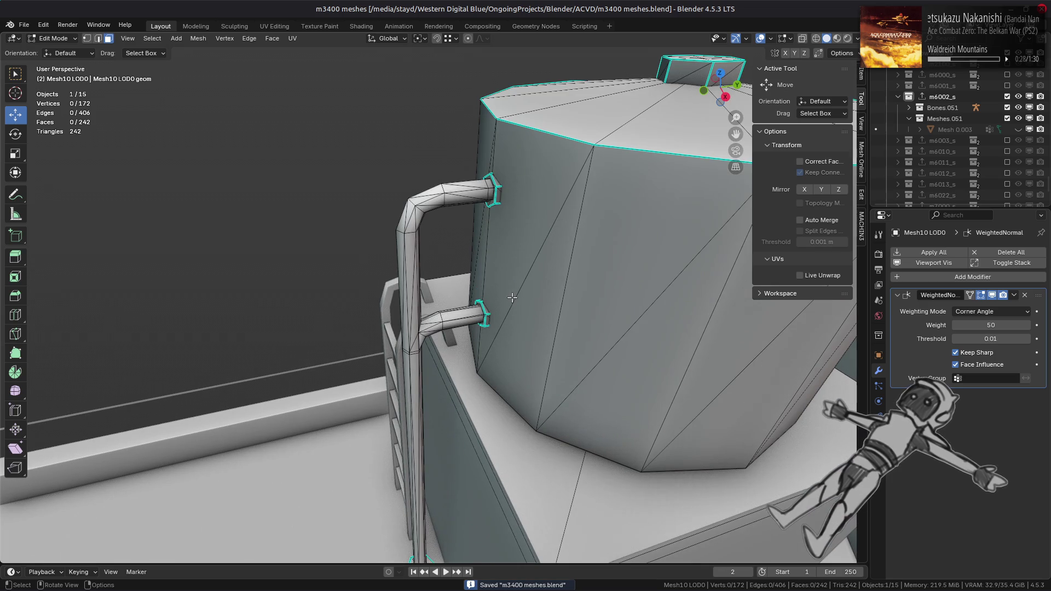
click(836, 38)
key(Tab)
mouse_move(412, 229)
middle_down()
mouse_move(578, 193)
mouse_move(613, 208)
middle_up()
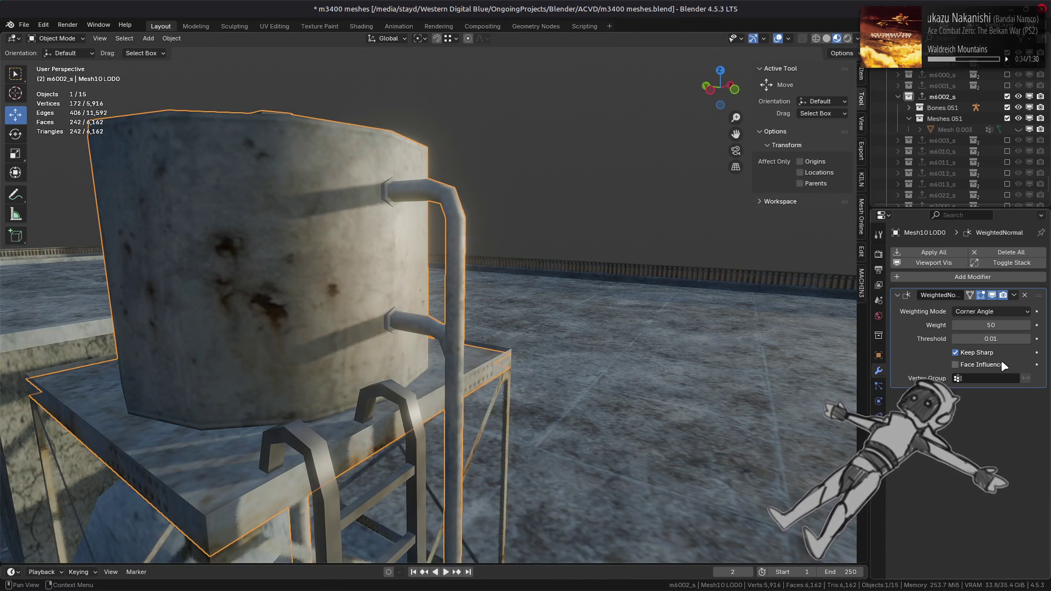
- Deselect the tank and orbit to review the textured water tower
click(511, 313)
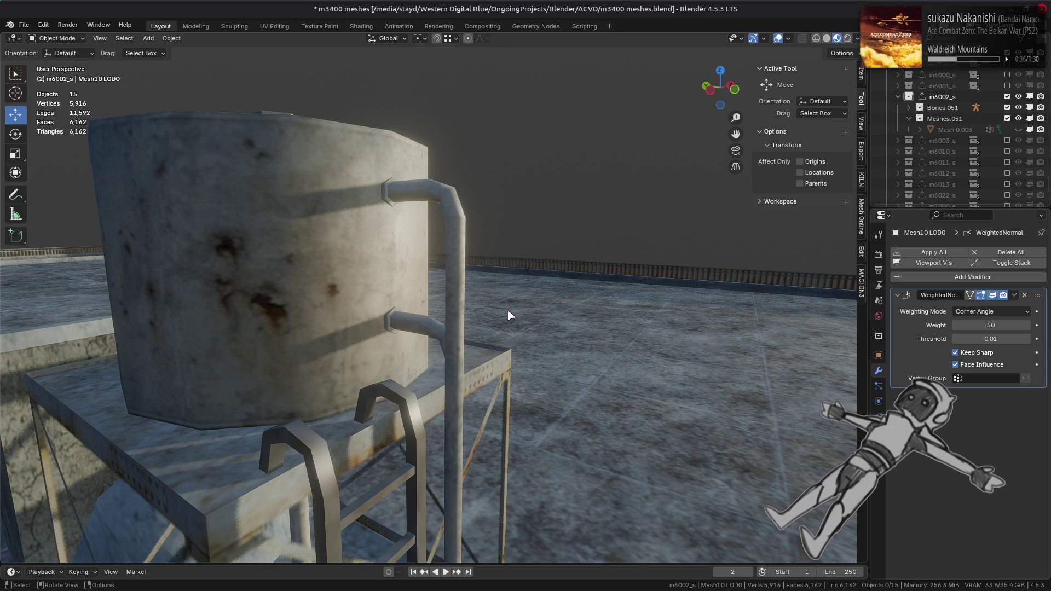
mouse_move(509, 312)
middle_down()
mouse_move(586, 305)
mouse_move(429, 290)
mouse_move(563, 352)
mouse_move(542, 286)
mouse_move(537, 293)
mouse_move(487, 256)
mouse_move(441, 258)
mouse_move(439, 270)
mouse_move(565, 261)
mouse_move(466, 313)
mouse_move(418, 312)
mouse_move(410, 298)
mouse_move(477, 297)
mouse_move(389, 295)
mouse_move(570, 277)
mouse_move(556, 277)
middle_up()
key(alt+Tab)
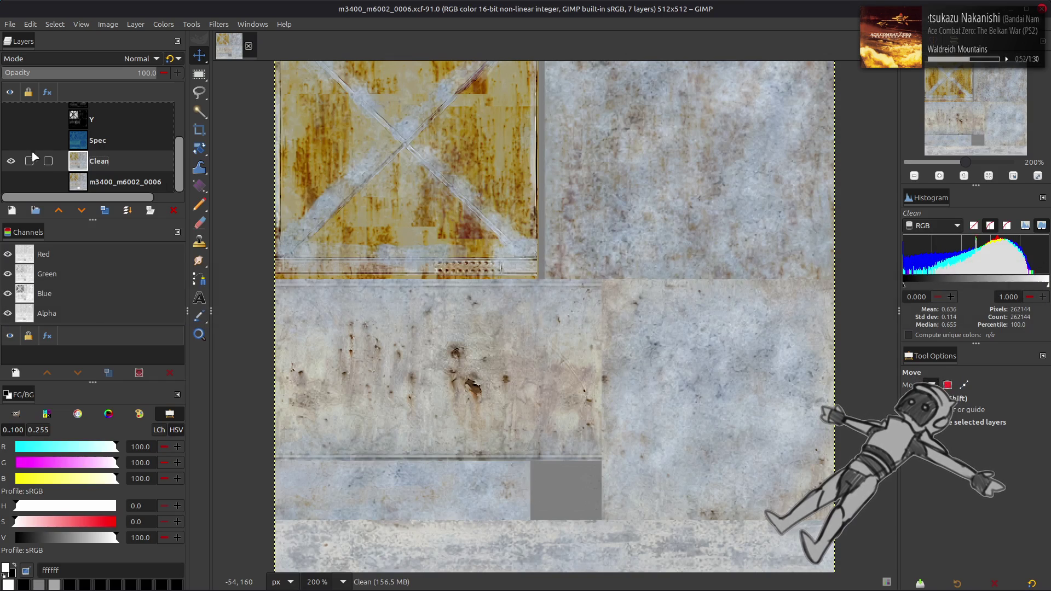
- Show the Spec layer and apply a Red-channel Levels adjustment to it
click(11, 140)
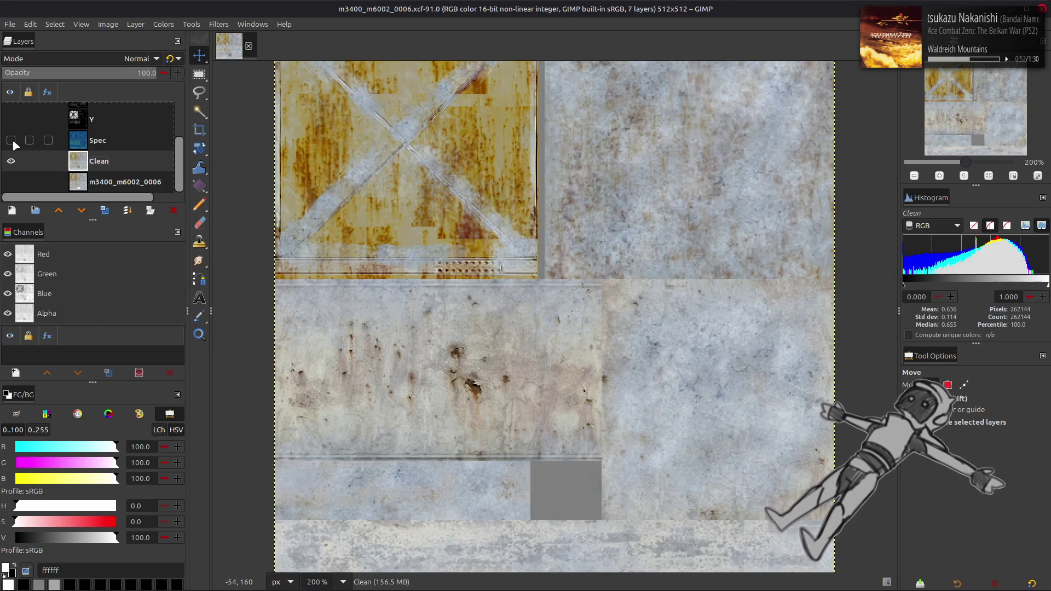
click(119, 141)
click(163, 25)
click(181, 145)
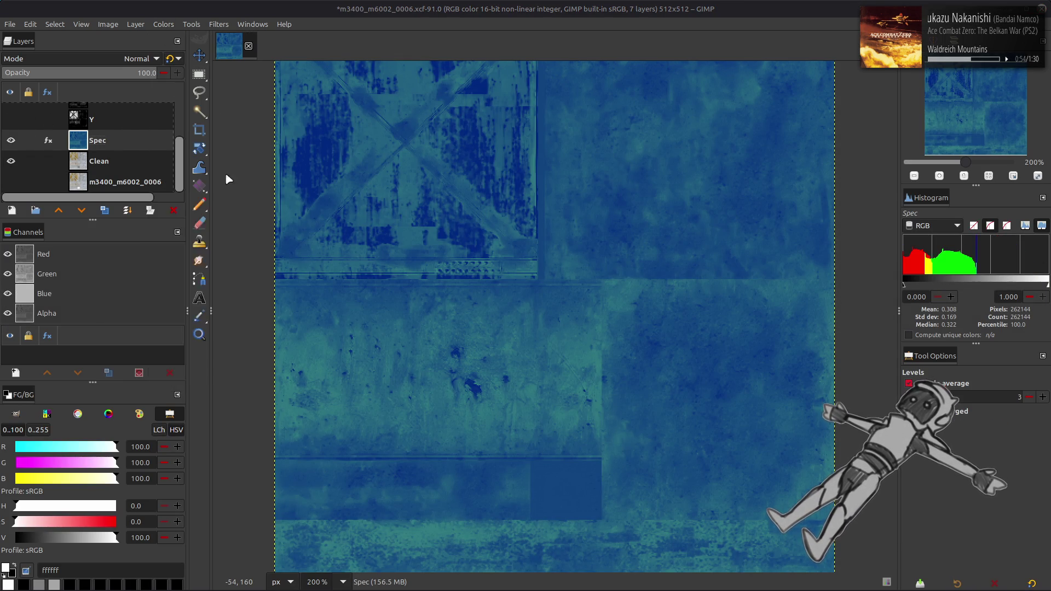
scroll(71, 273, down, 1)
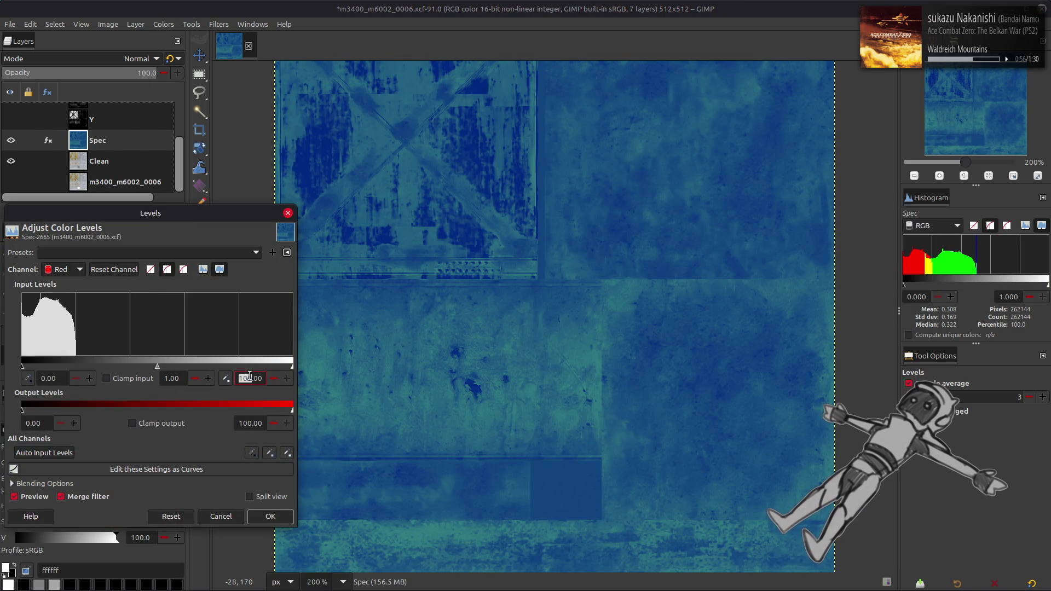
click(271, 516)
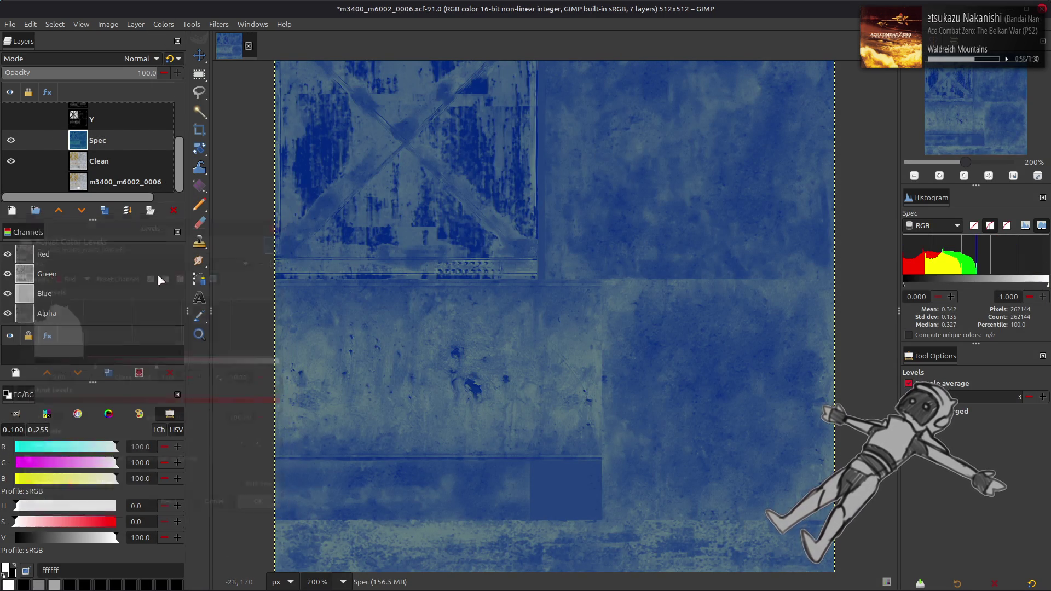
- Export the texture as m3400_m6002_0006_s.dds and view it in Blender's Shading workspace
click(10, 25)
click(76, 199)
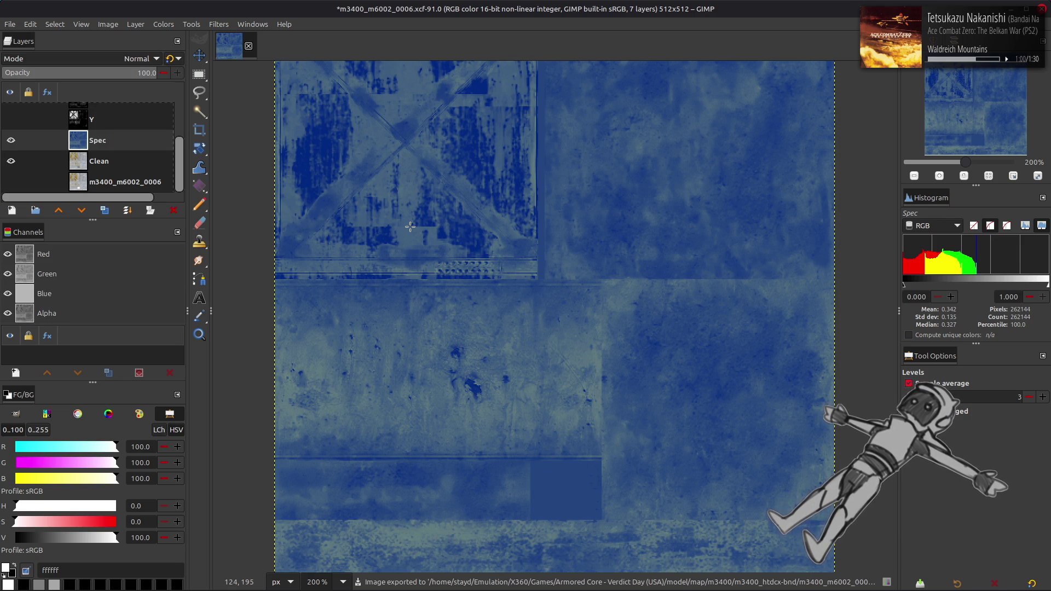
key(alt+Tab)
click(359, 26)
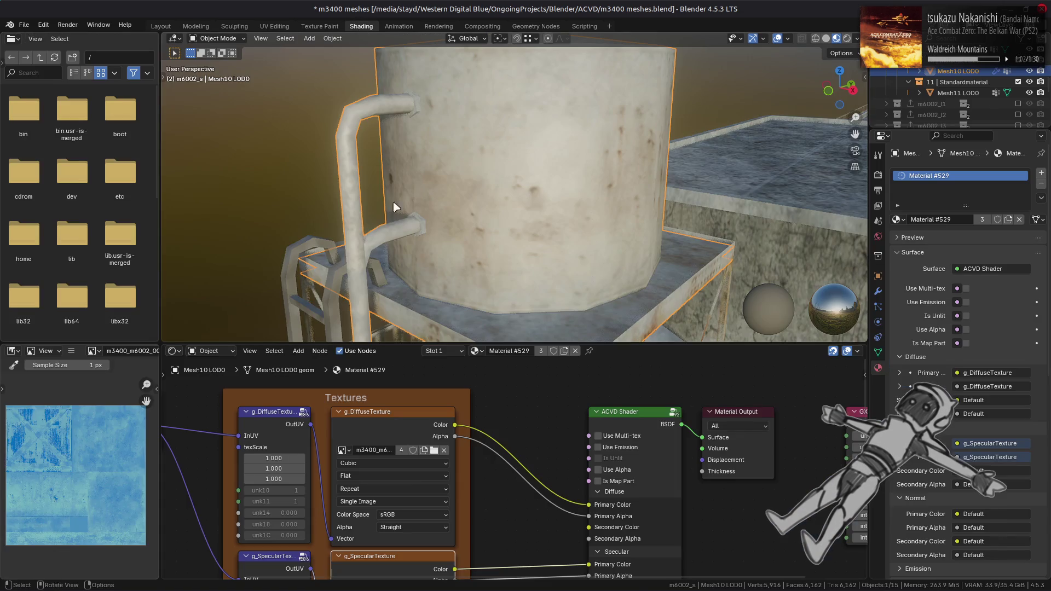
- Return to the Layout workspace and orbit around the water tower and rooftop
mouse_move(332, 258)
middle_down()
mouse_move(412, 232)
mouse_move(378, 204)
mouse_move(509, 201)
mouse_move(162, 31)
middle_up()
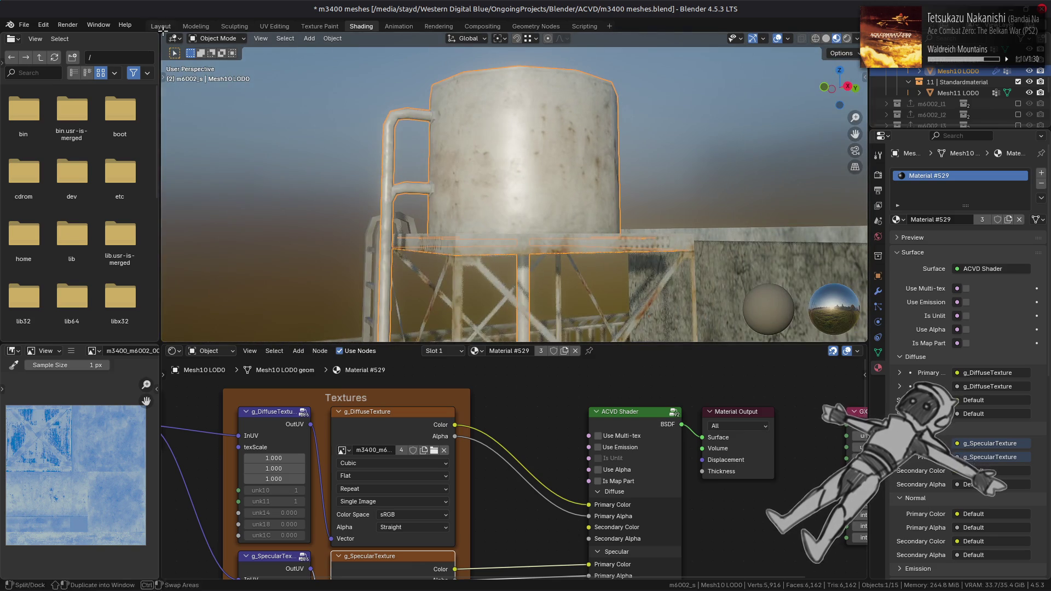
click(160, 26)
mouse_move(258, 88)
middle_down()
mouse_move(453, 305)
mouse_move(403, 291)
mouse_move(328, 298)
mouse_move(523, 297)
mouse_move(544, 282)
mouse_move(502, 299)
mouse_move(351, 298)
mouse_move(493, 287)
mouse_move(565, 314)
middle_up()
scroll(504, 281, up, 3)
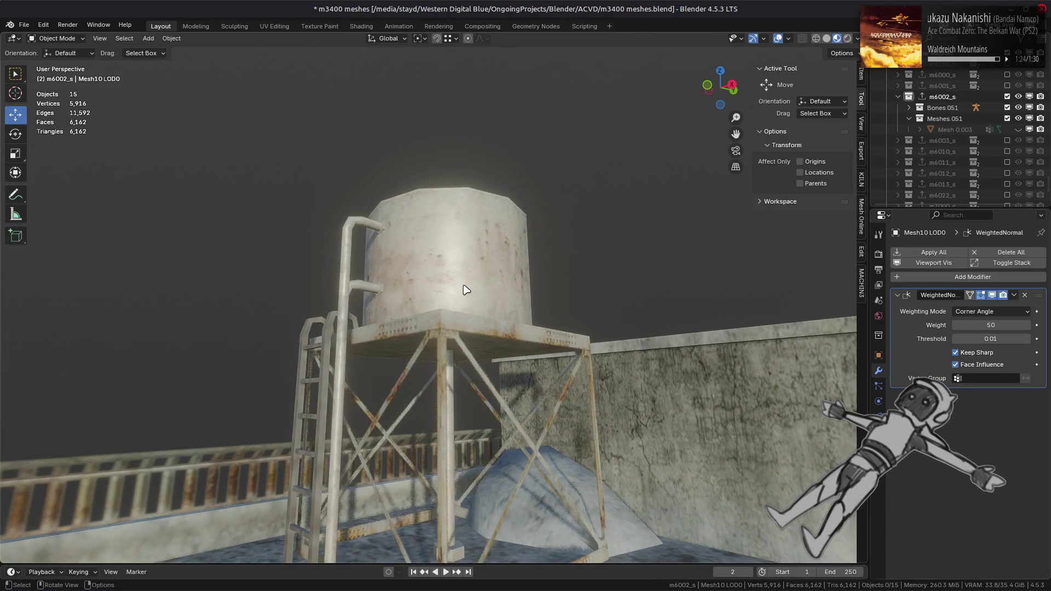
scroll(466, 290, up, 1)
middle_drag(466, 290, 538, 321)
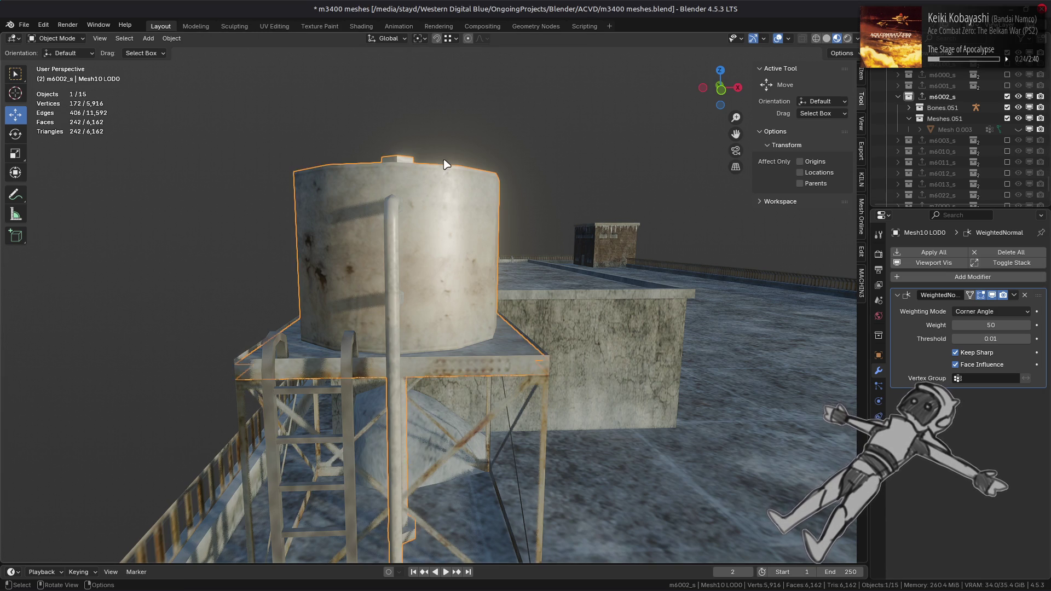
- Save the blend file after a closer look at the water tank
key(ctrl+s)
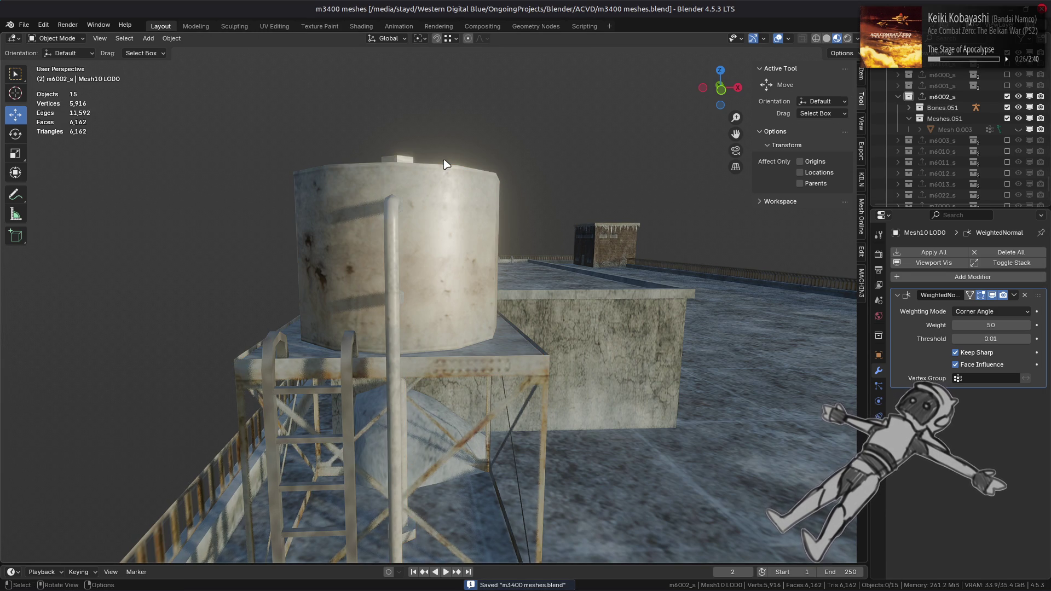
mouse_move(445, 164)
middle_down()
mouse_move(457, 199)
mouse_move(427, 237)
mouse_move(377, 232)
mouse_move(375, 204)
mouse_move(409, 211)
mouse_move(392, 249)
mouse_move(530, 244)
mouse_move(370, 272)
middle_up()
scroll(408, 212, down, 5)
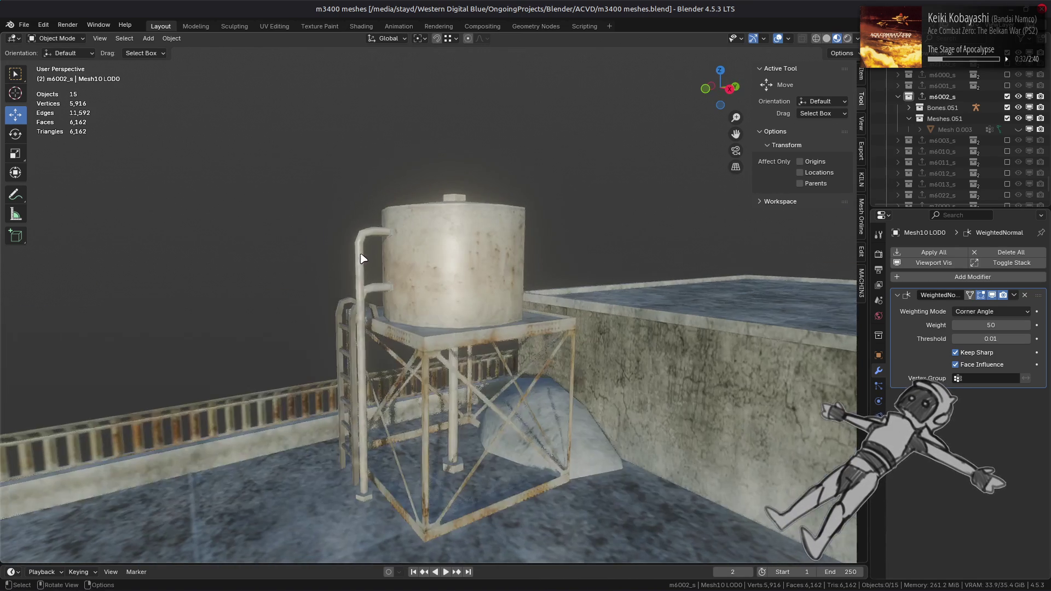
key(ctrl+s)
key(alt+Tab)
key(alt+Tab)
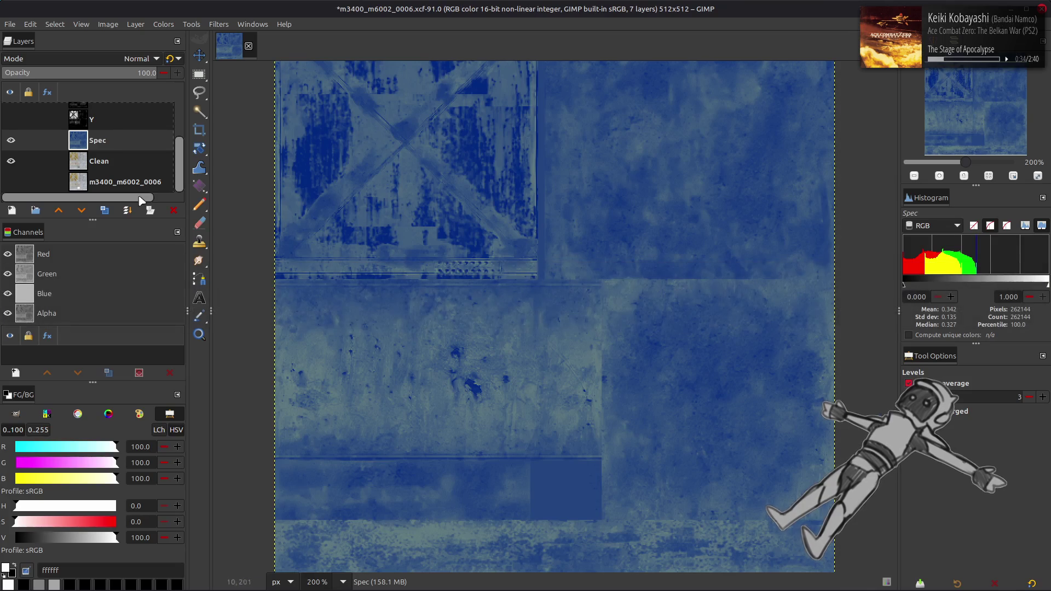
- Hide Spec, duplicate the C and Y layers with Y copy raised above C, and show both copies
click(100, 166)
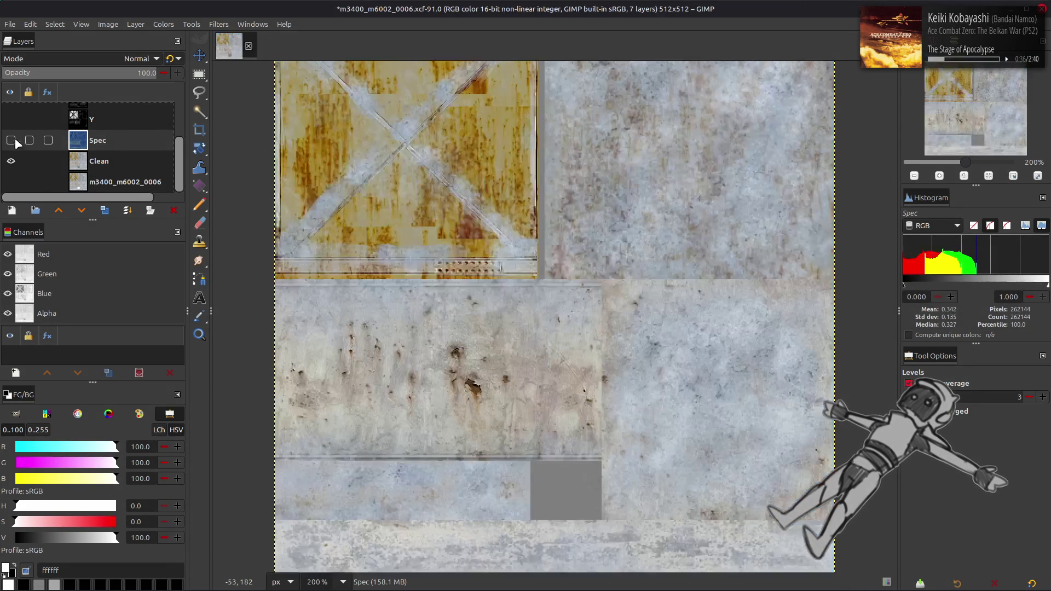
scroll(99, 166, up, 3)
click(100, 145)
click(104, 210)
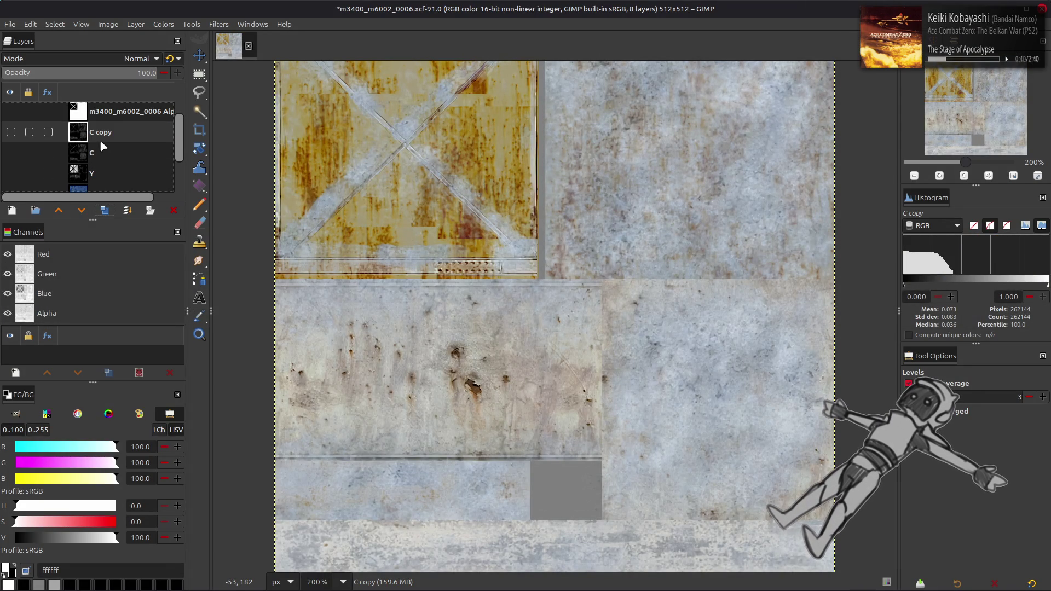
click(130, 173)
click(104, 210)
click(58, 210)
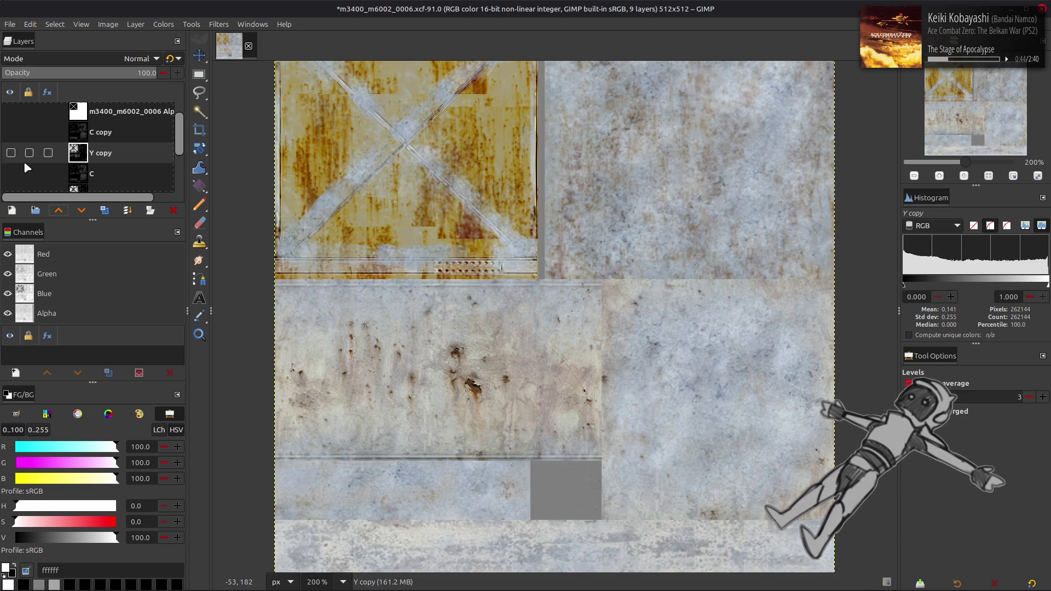
click(10, 153)
click(11, 132)
- Invert C copy, set it to 50% opacity in legacy Normal mode, and merge it into Y copy
click(102, 132)
click(163, 24)
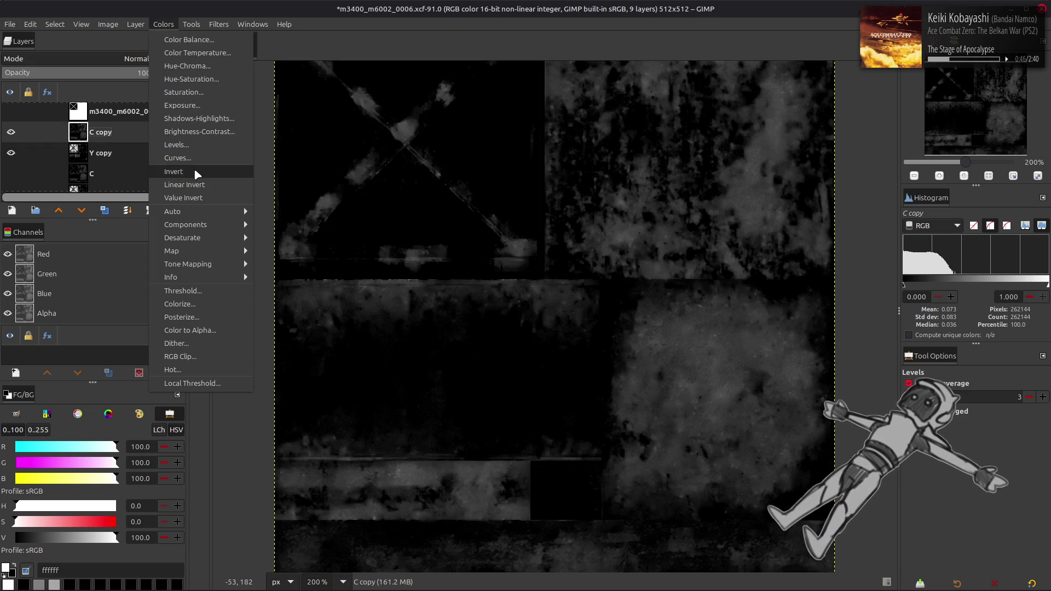
click(174, 171)
click(143, 72)
text(50)
key(Return)
click(171, 59)
key(ctrl+m)
mouse_move(107, 138)
mouse_down()
mouse_move(110, 189)
mouse_move(111, 150)
mouse_move(63, 148)
mouse_up()
- Invert Y copy and blend it in Multiply mode, toggling it to compare
click(158, 24)
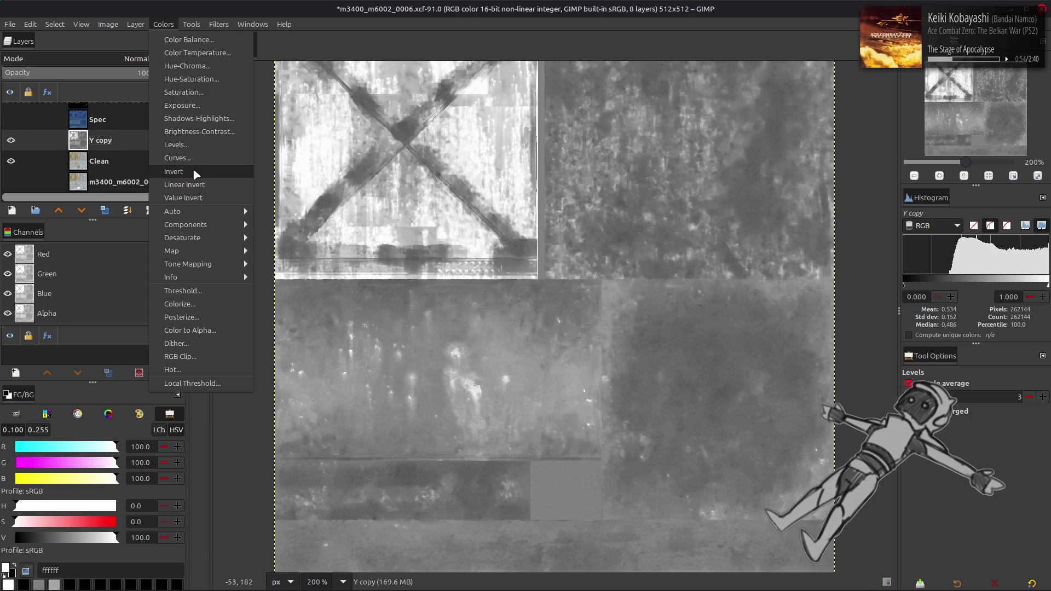
click(189, 168)
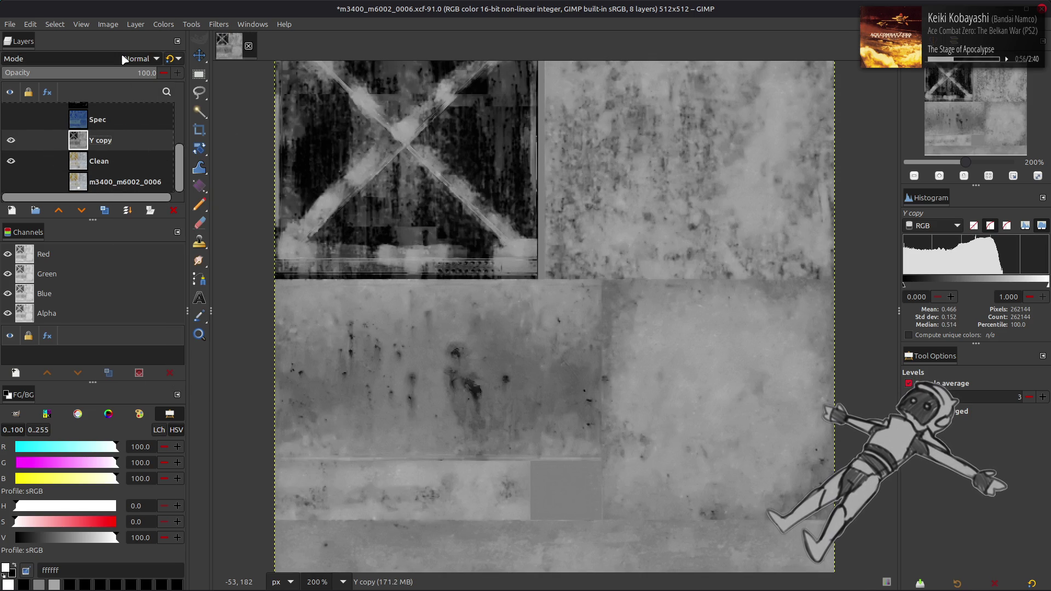
click(131, 59)
click(77, 259)
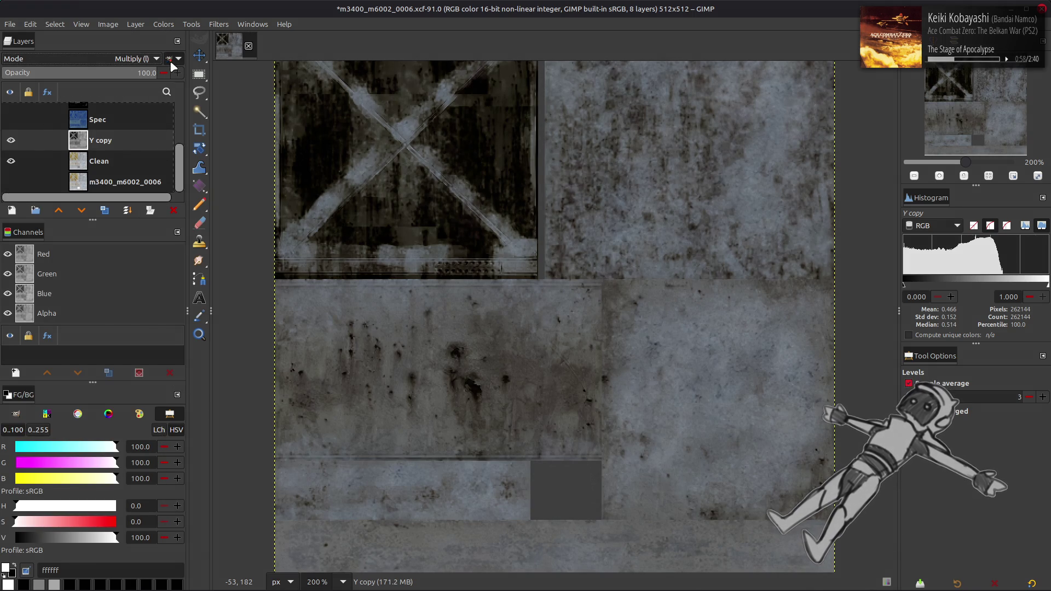
click(14, 140)
click(11, 141)
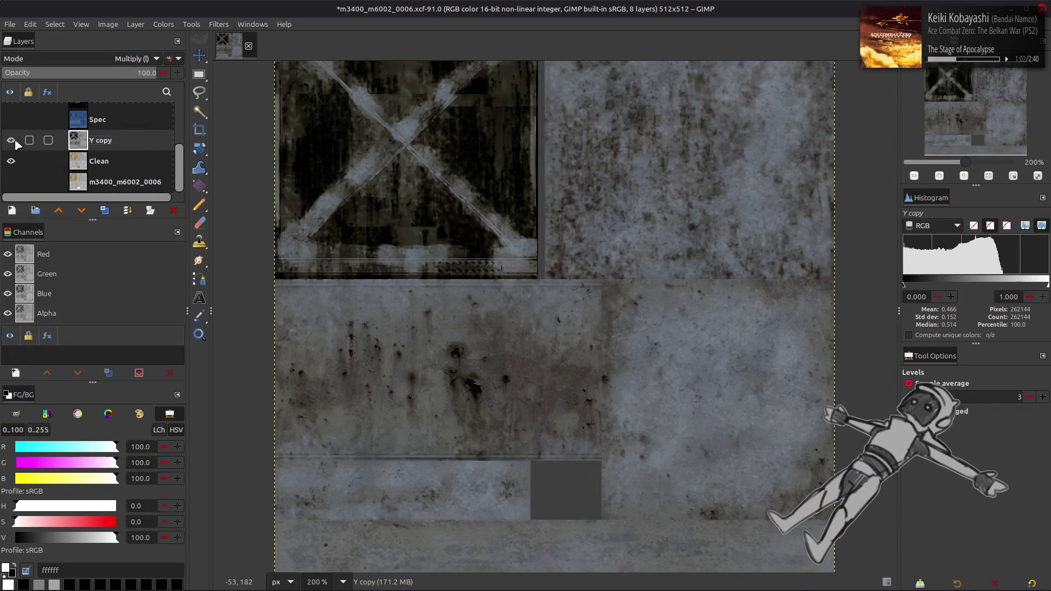
- Apply Stretch Contrast to Y copy, then hide the layer
click(163, 25)
mouse_move(197, 215)
click(279, 237)
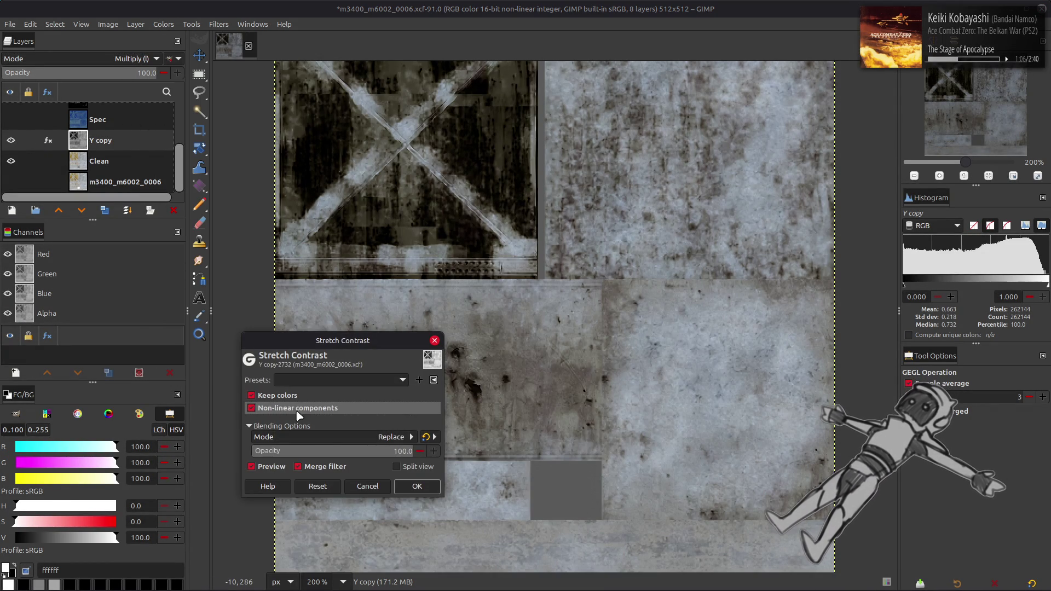
click(416, 486)
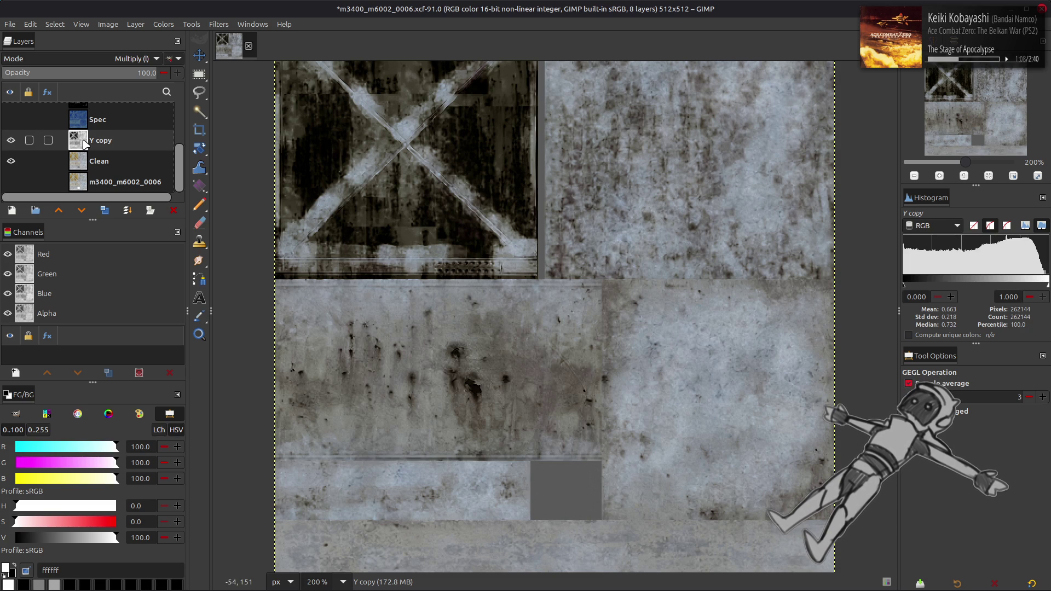
click(11, 141)
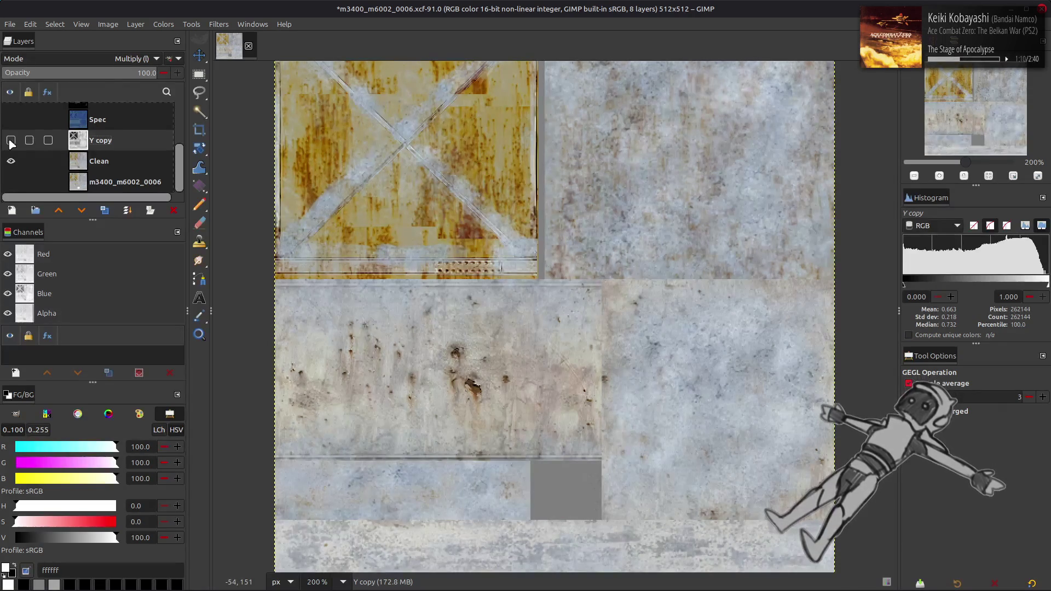
- Delete Y copy, duplicate C, and place the visible C copy just above Clean
click(174, 211)
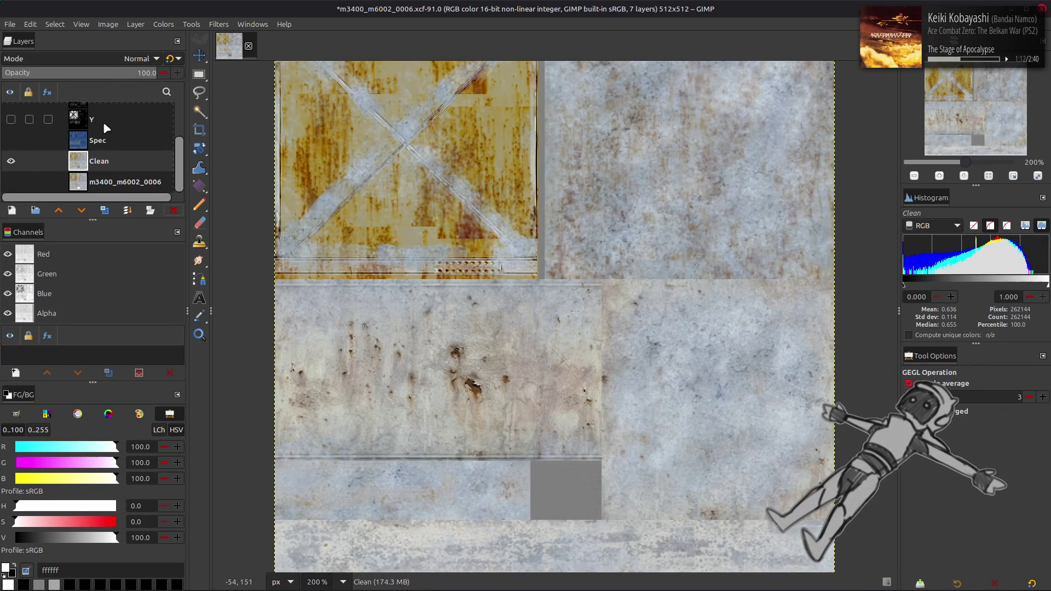
scroll(103, 123, up, 2)
click(103, 123)
click(104, 210)
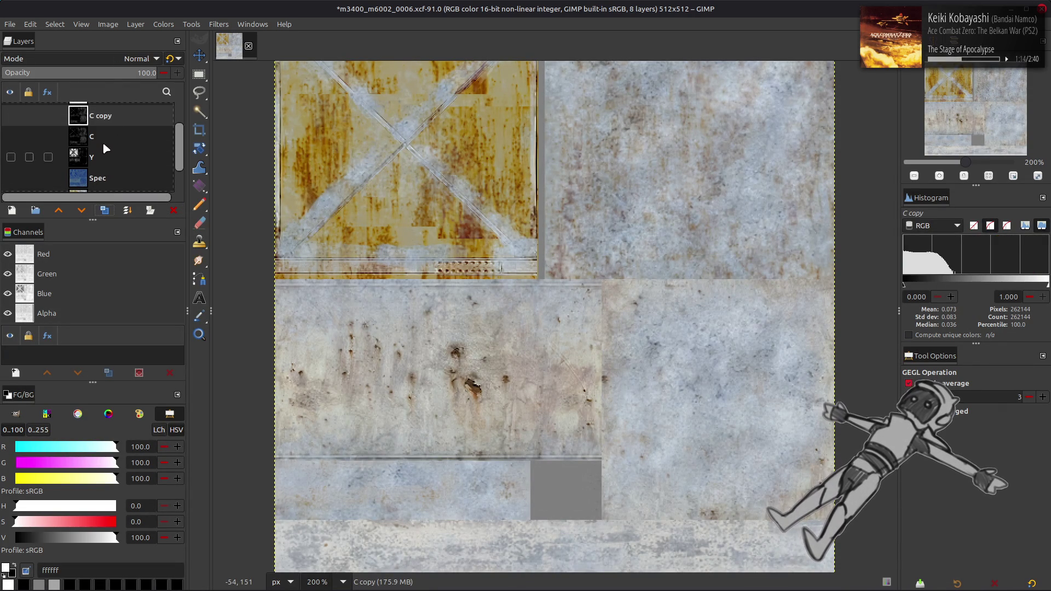
mouse_move(112, 125)
mouse_down()
mouse_move(109, 189)
mouse_move(104, 156)
mouse_up()
click(11, 150)
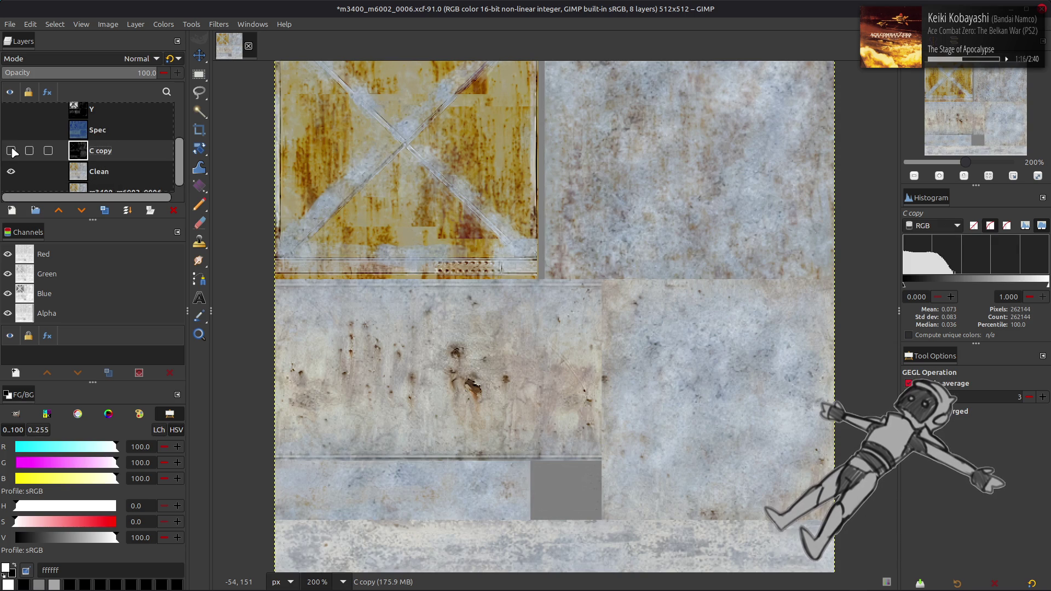
- Undo a trial inversion, then apply Stretch Contrast with non-linear components to C copy
click(158, 25)
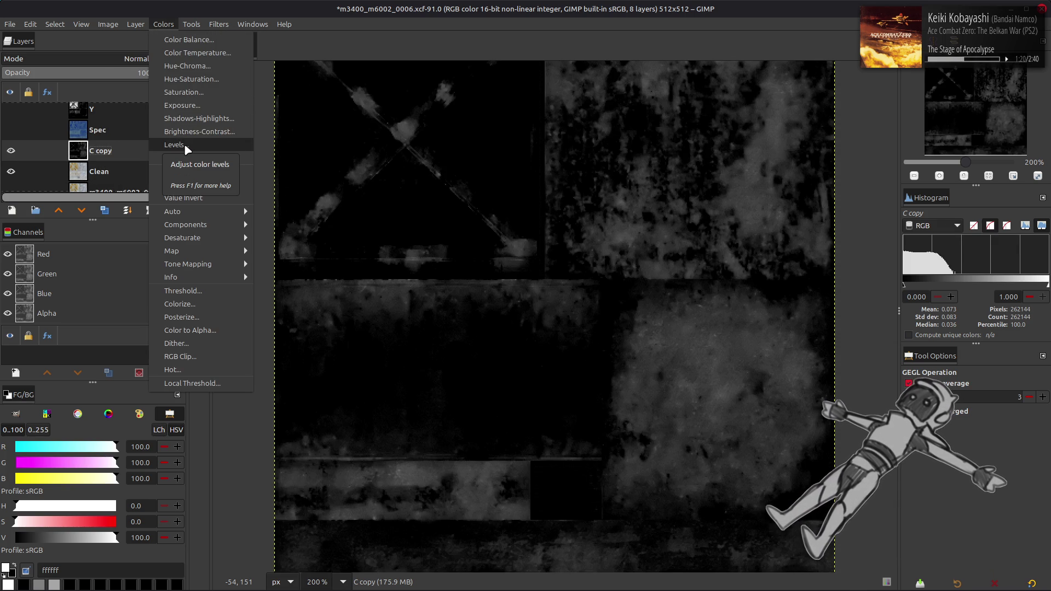
click(186, 169)
click(93, 59)
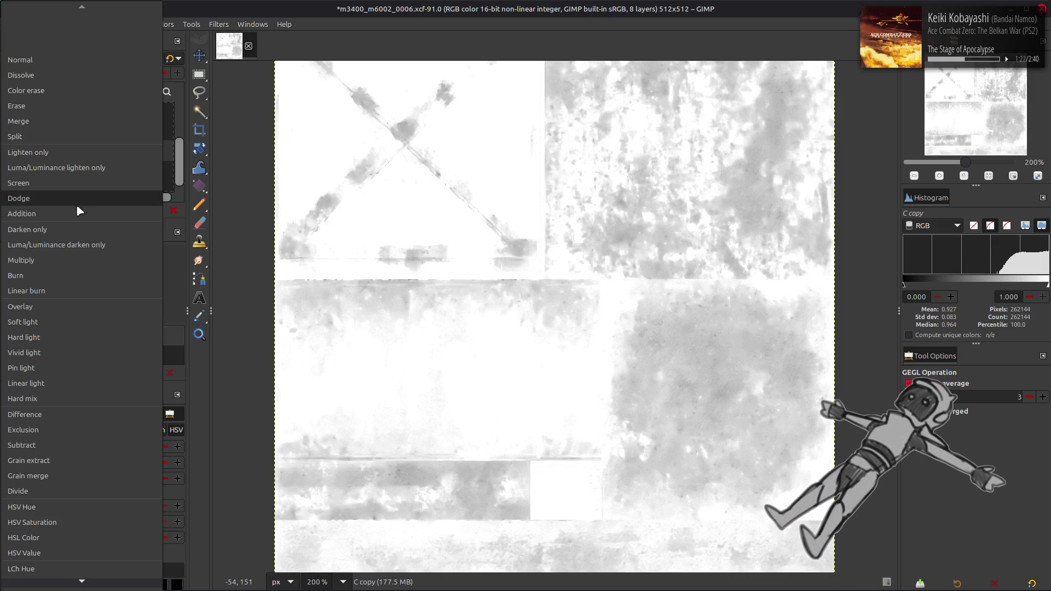
key(Escape)
key(ctrl+z)
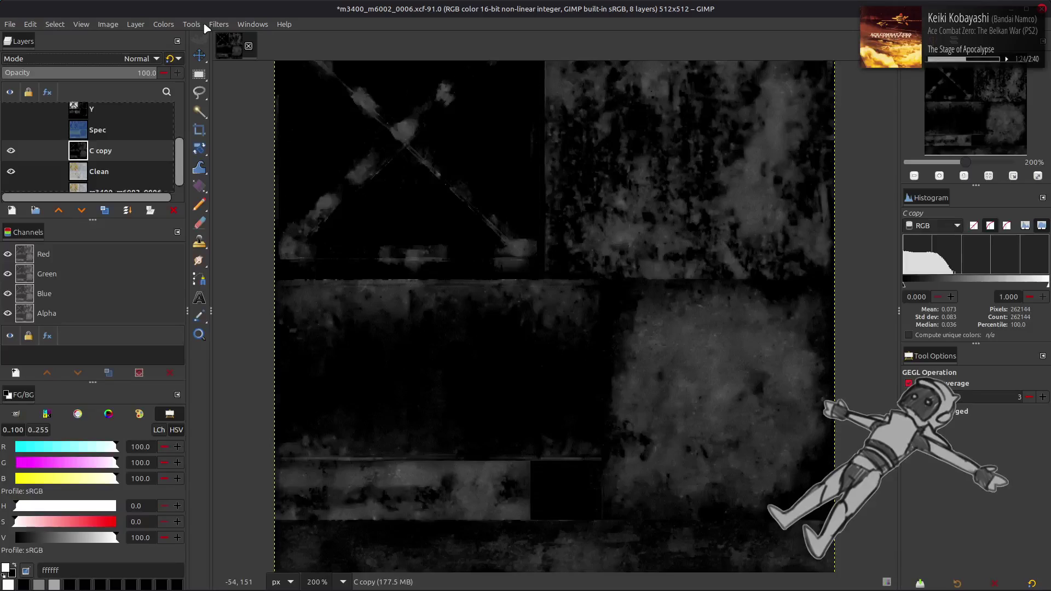
click(164, 24)
mouse_move(208, 215)
click(282, 247)
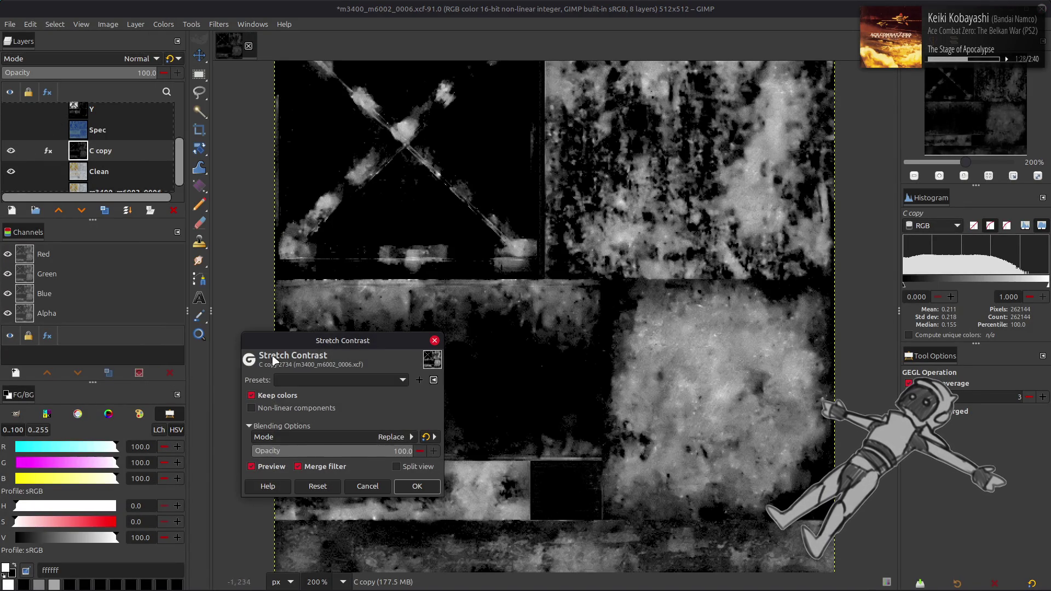
click(296, 408)
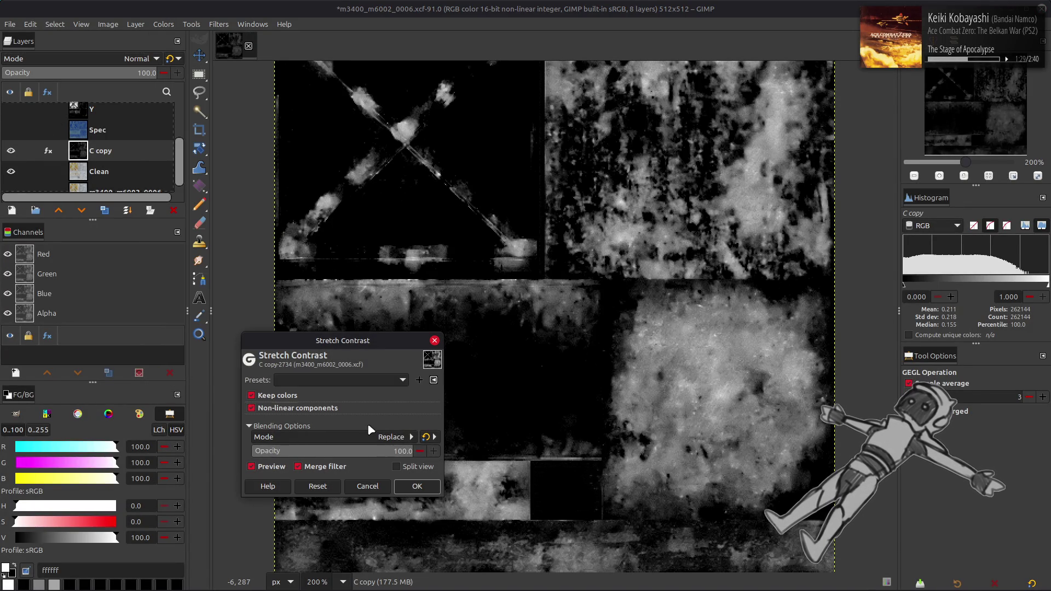
click(416, 487)
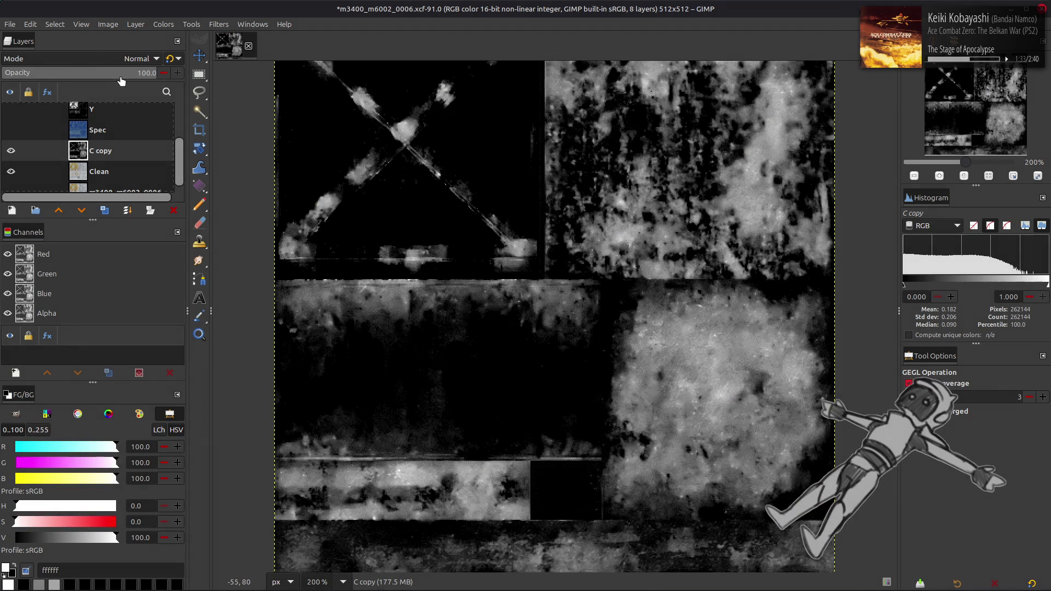
- Try C copy in Multiply mode at 80% and 50% opacity, ending at 80%
click(136, 59)
click(87, 257)
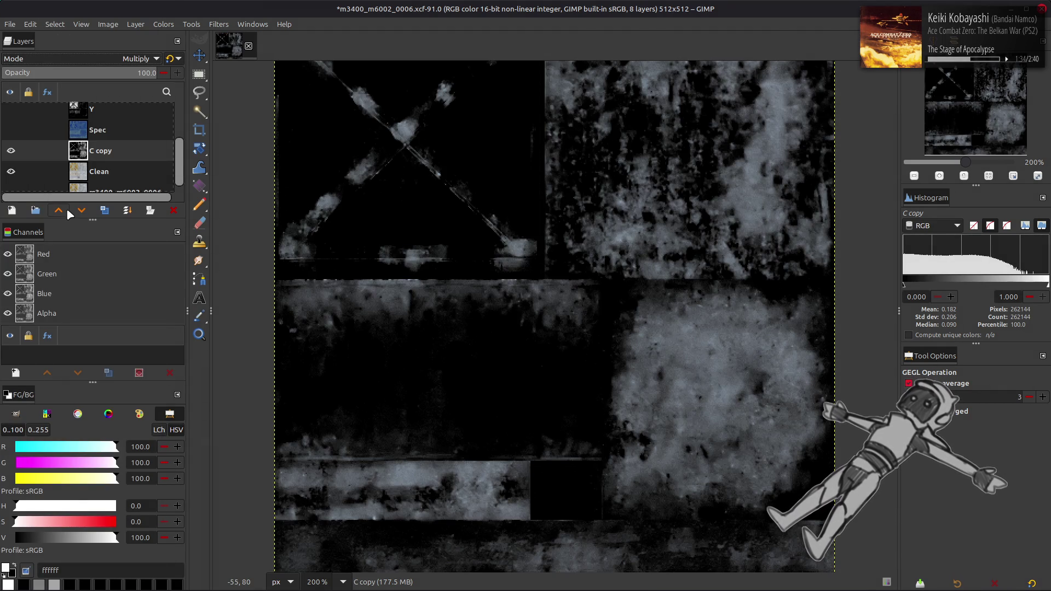
click(167, 62)
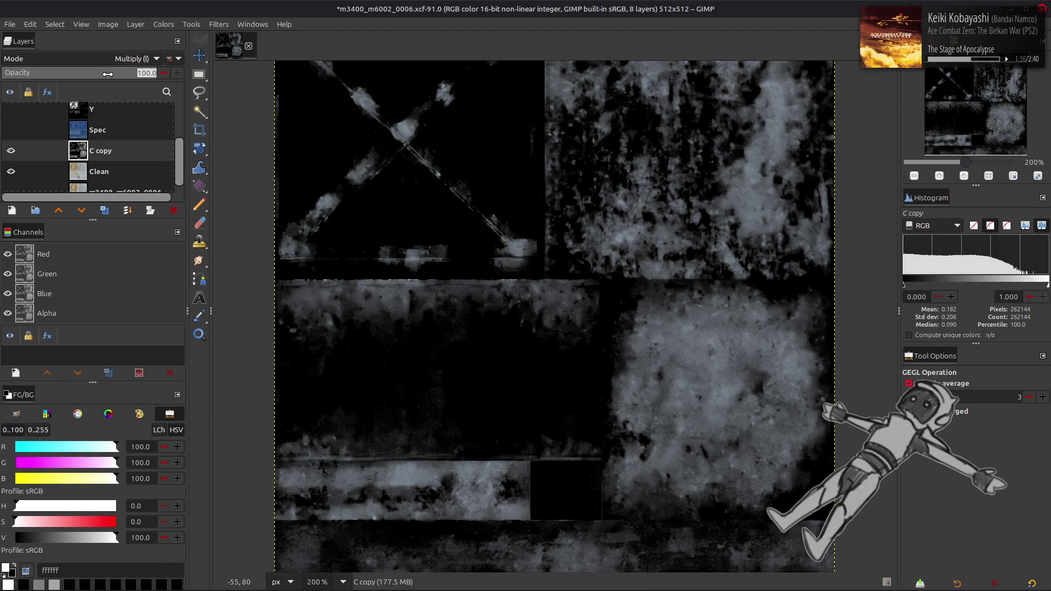
text(50)
key(Return)
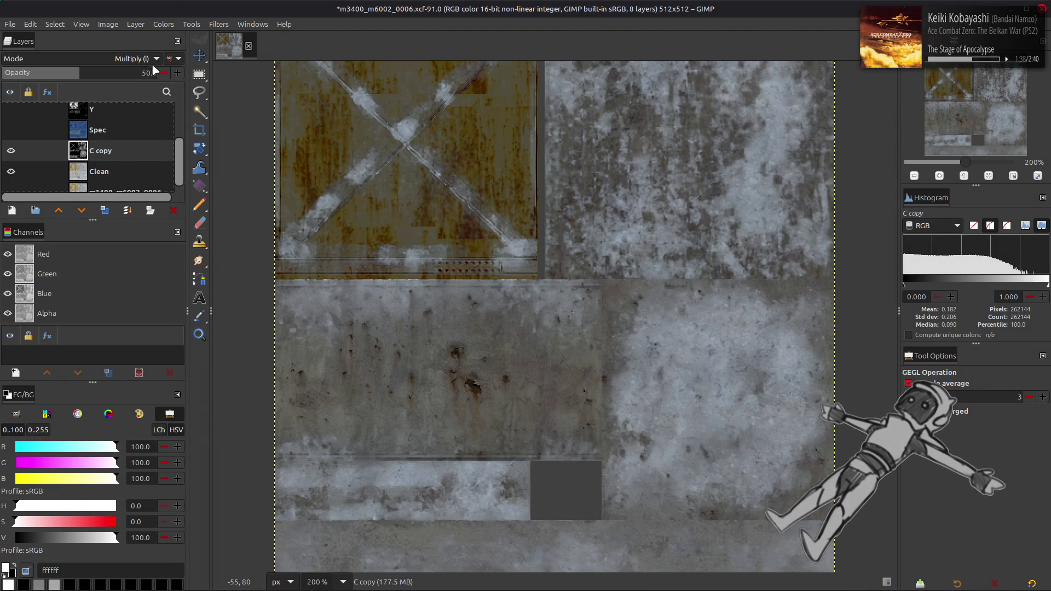
click(171, 59)
click(171, 58)
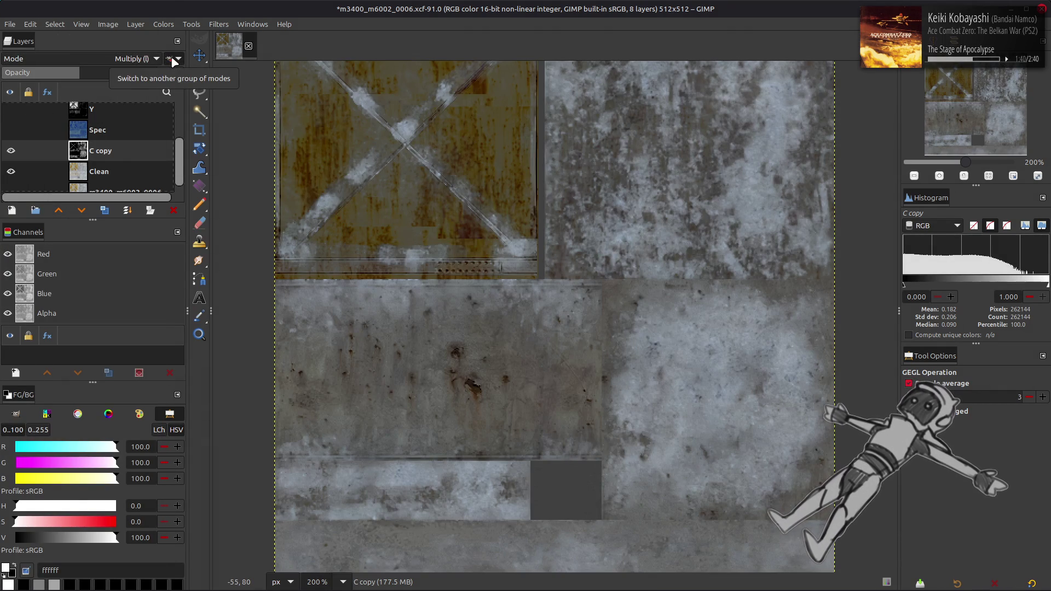
click(173, 60)
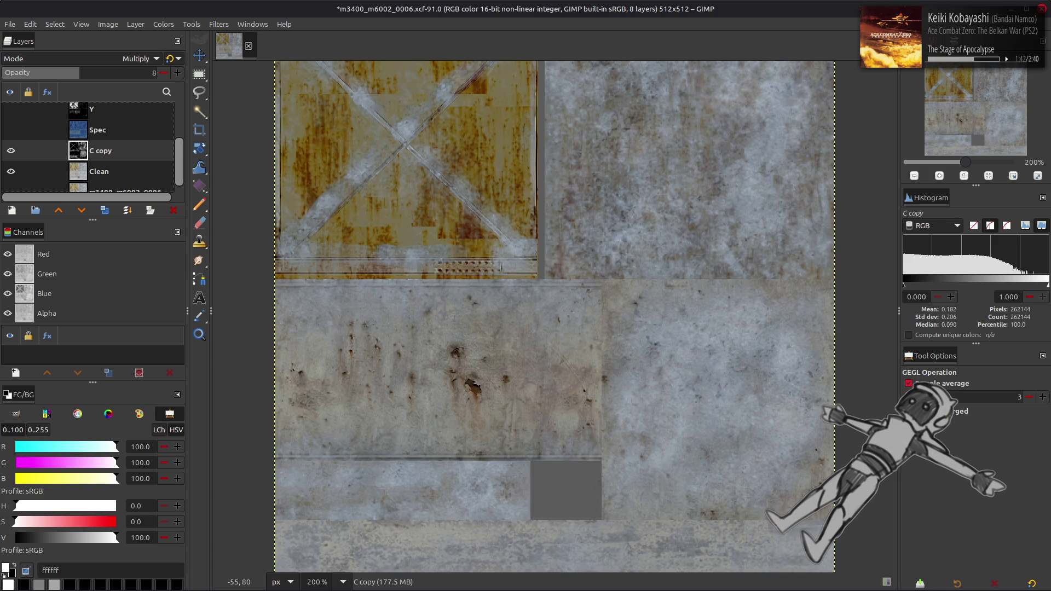
text(80)
key(Return)
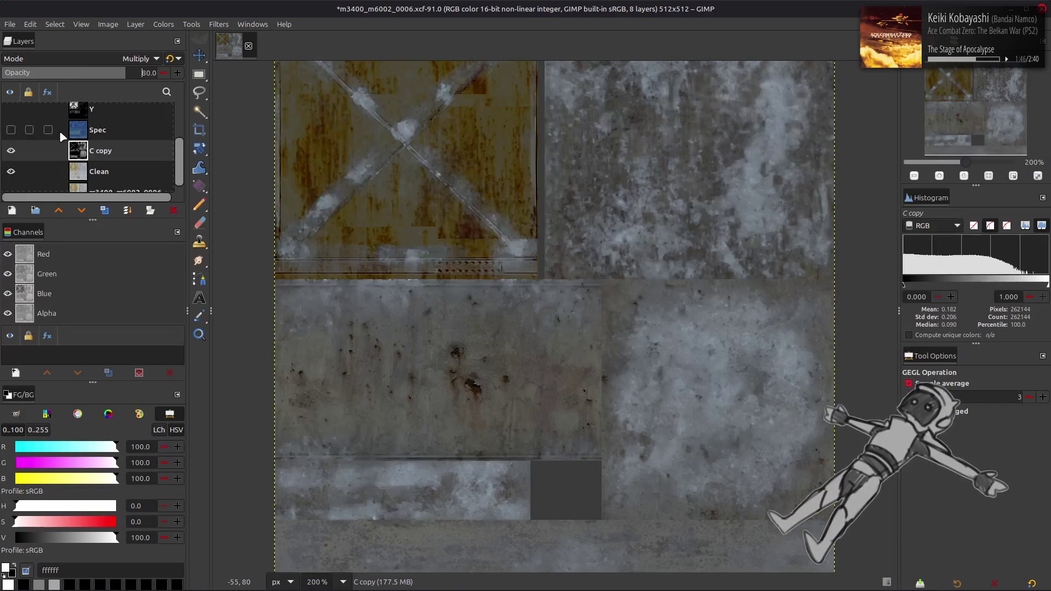
text(50)
key(Return)
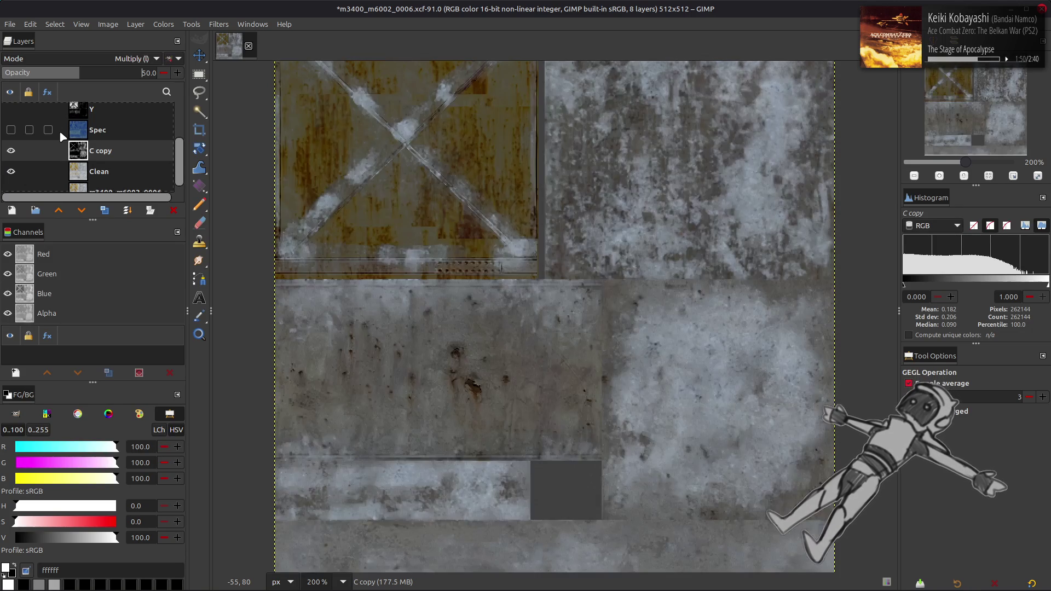
key(ctrl+z)
- Switch C copy's blend mode to Soft light
click(32, 150)
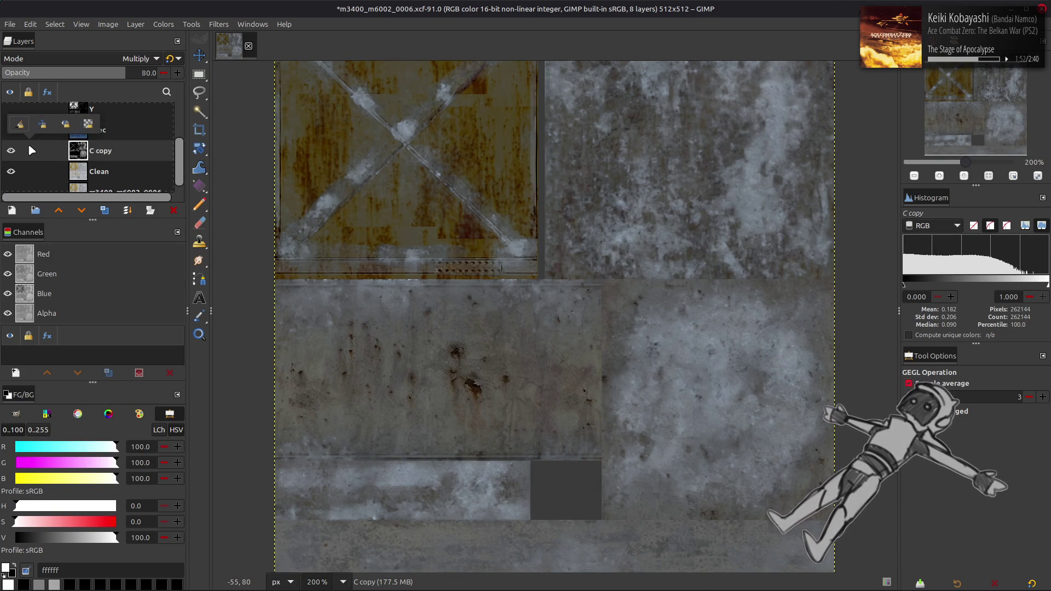
click(24, 150)
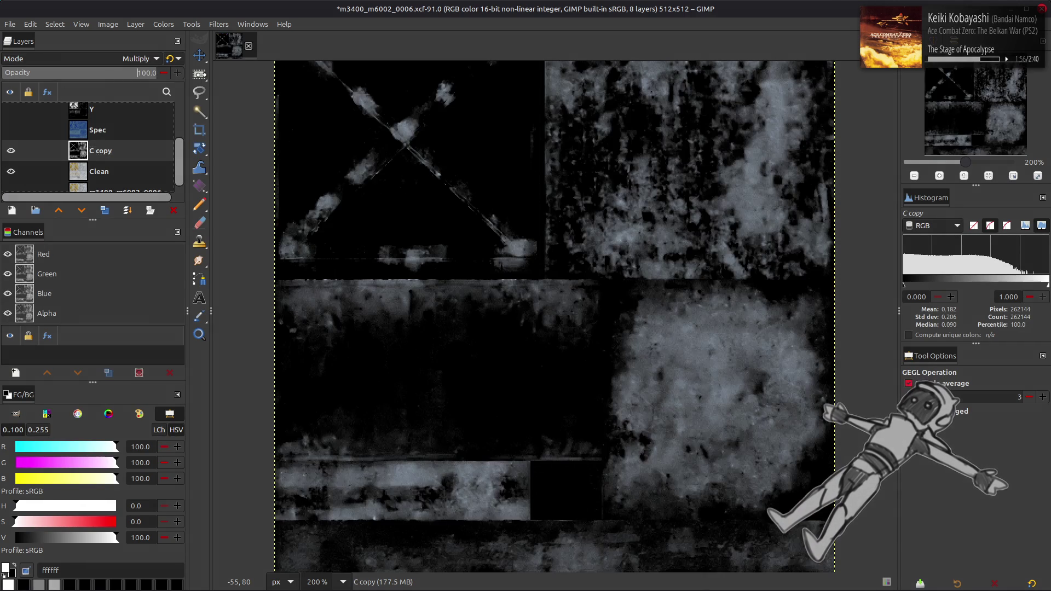
click(113, 58)
click(59, 122)
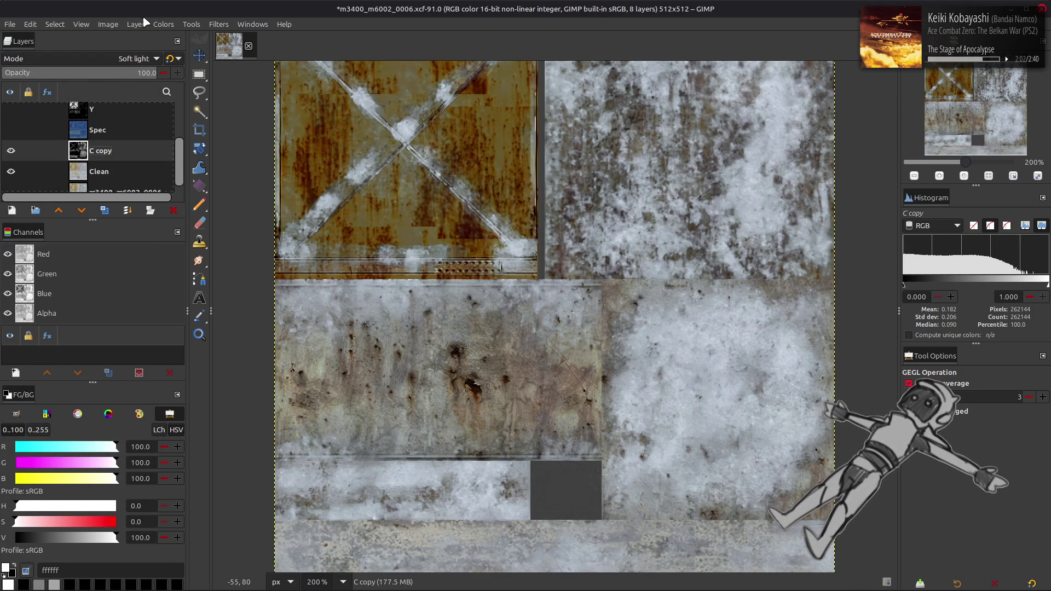
click(164, 25)
- Apply a Levels highlight reduction to C copy, then undo it
click(182, 172)
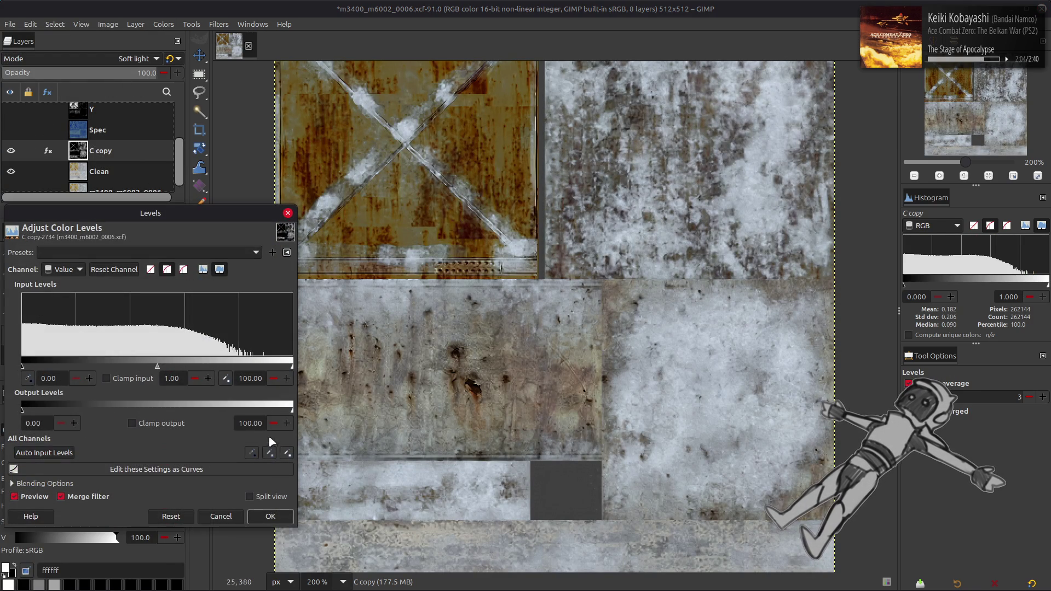
text(0)
key(Return)
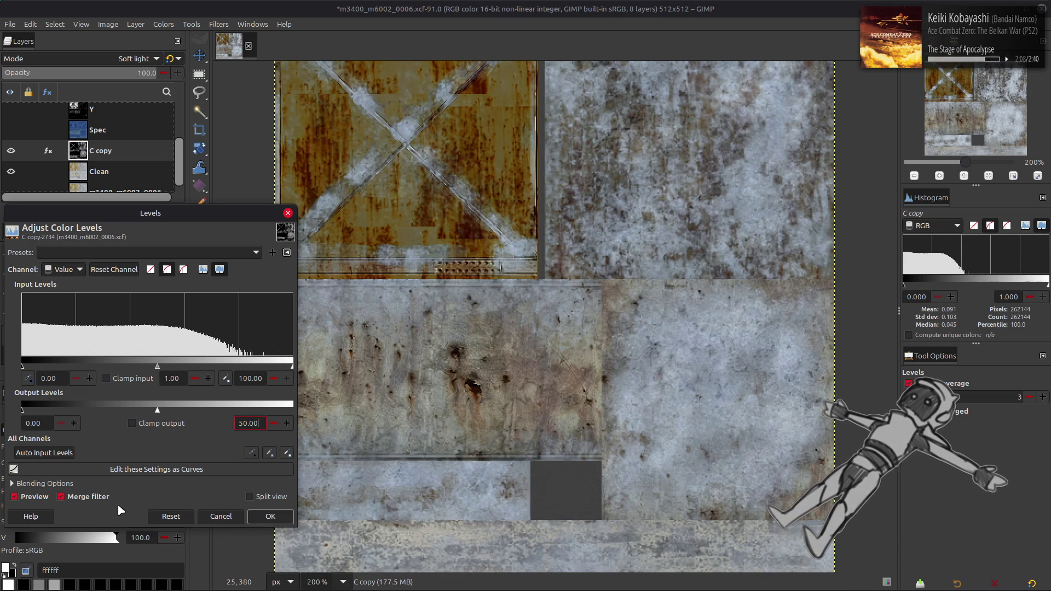
click(271, 516)
click(112, 171)
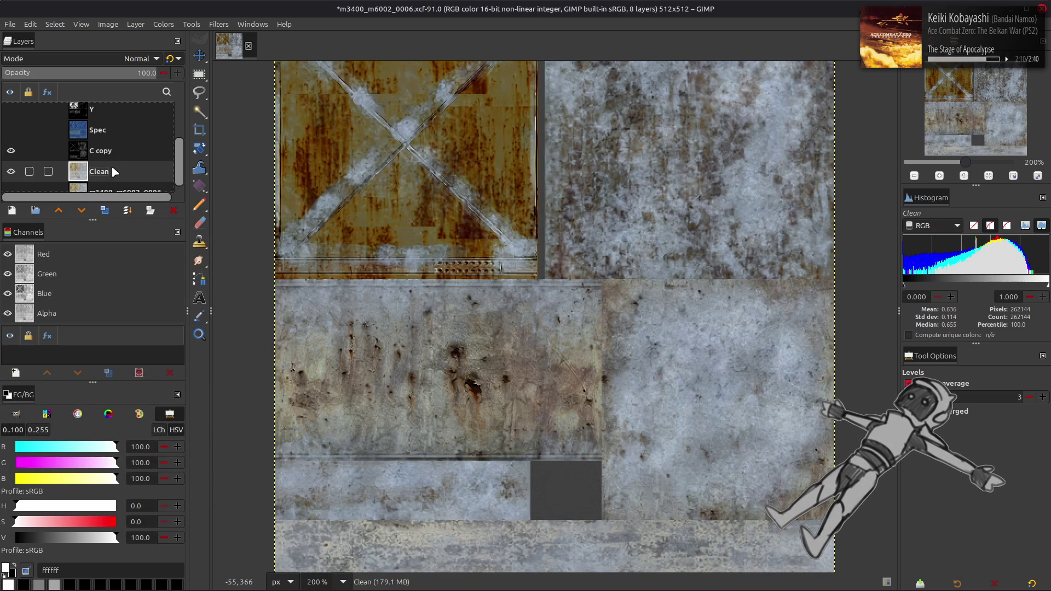
click(119, 153)
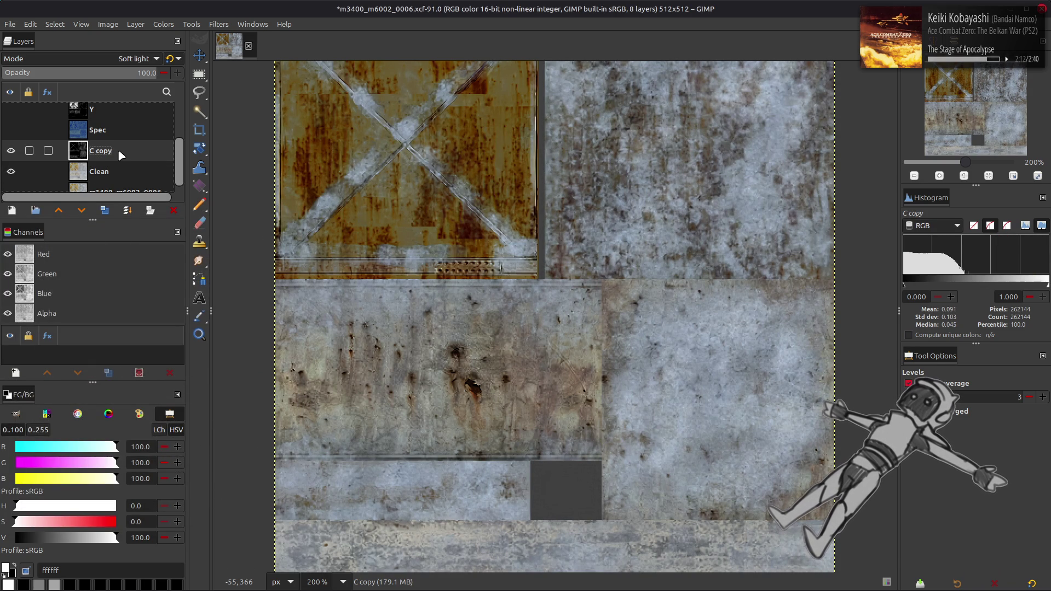
key(ctrl+z)
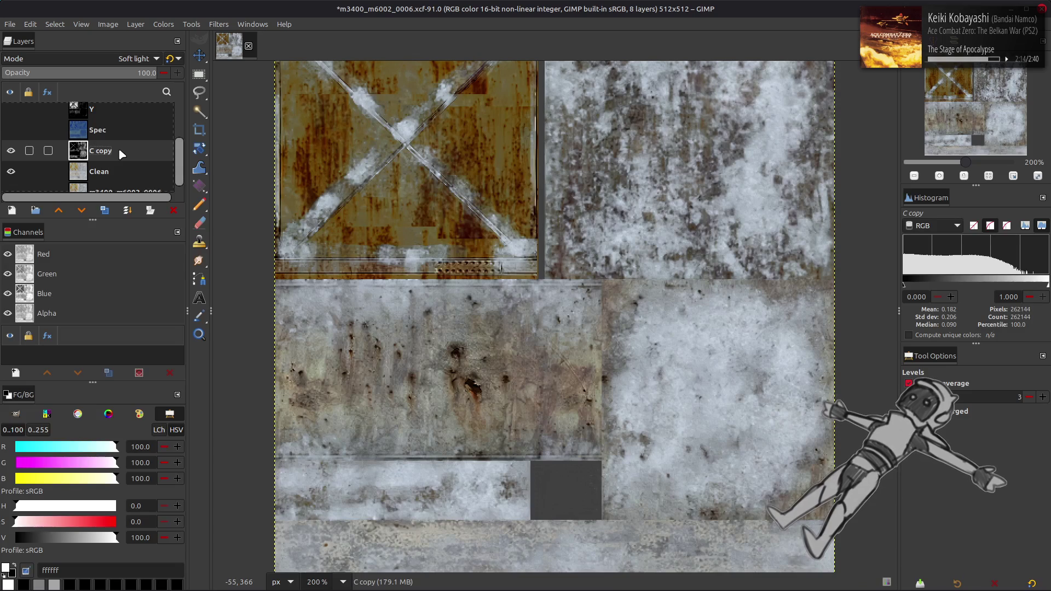
key(ctrl+z)
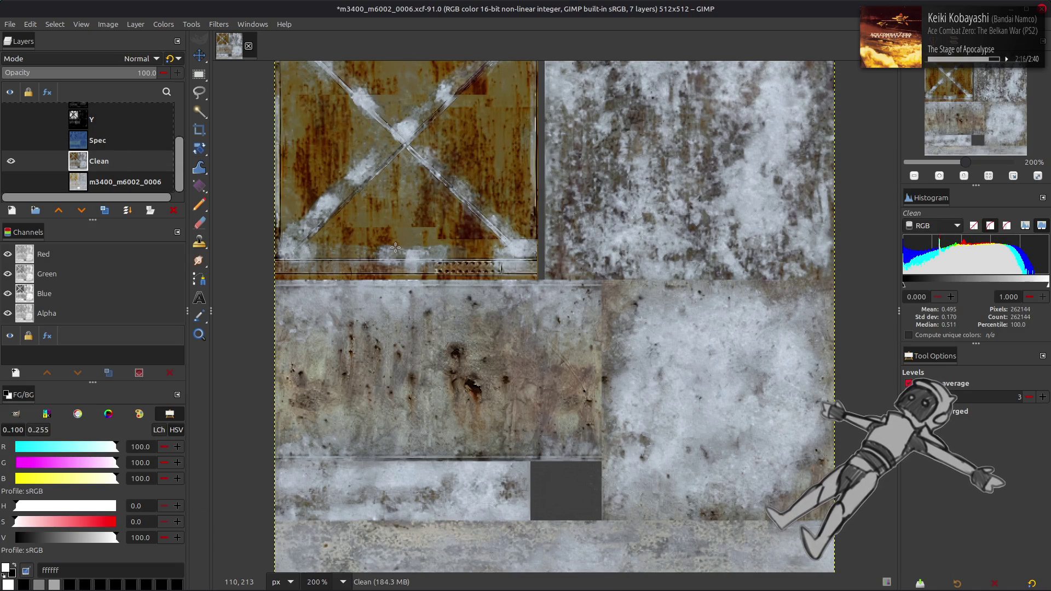
- Zoom the texture to 200% and toggle C copy on and off to compare the Soft light blend
key(1)
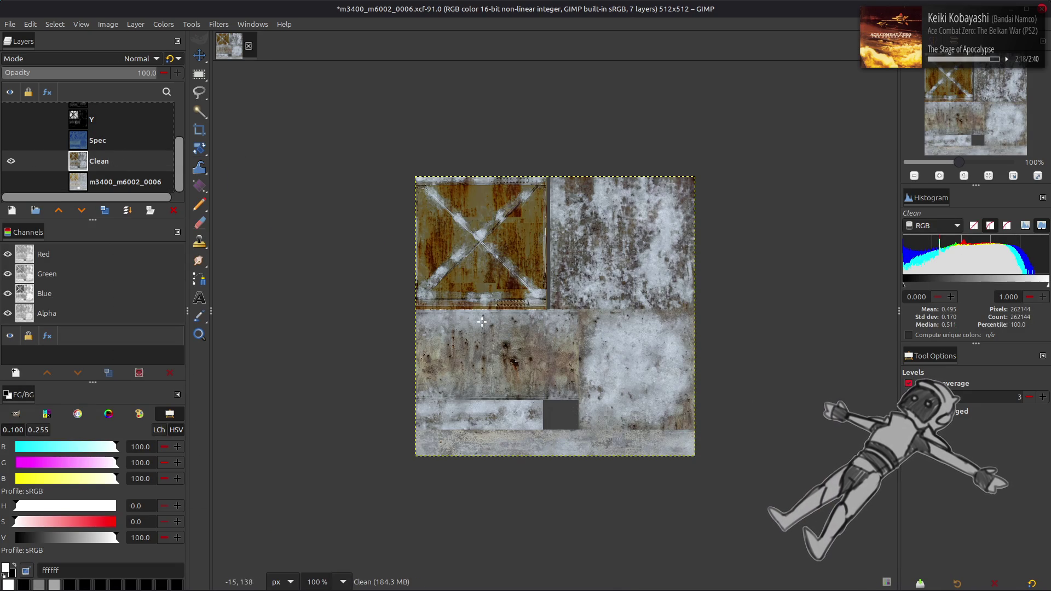
key(3)
key(2)
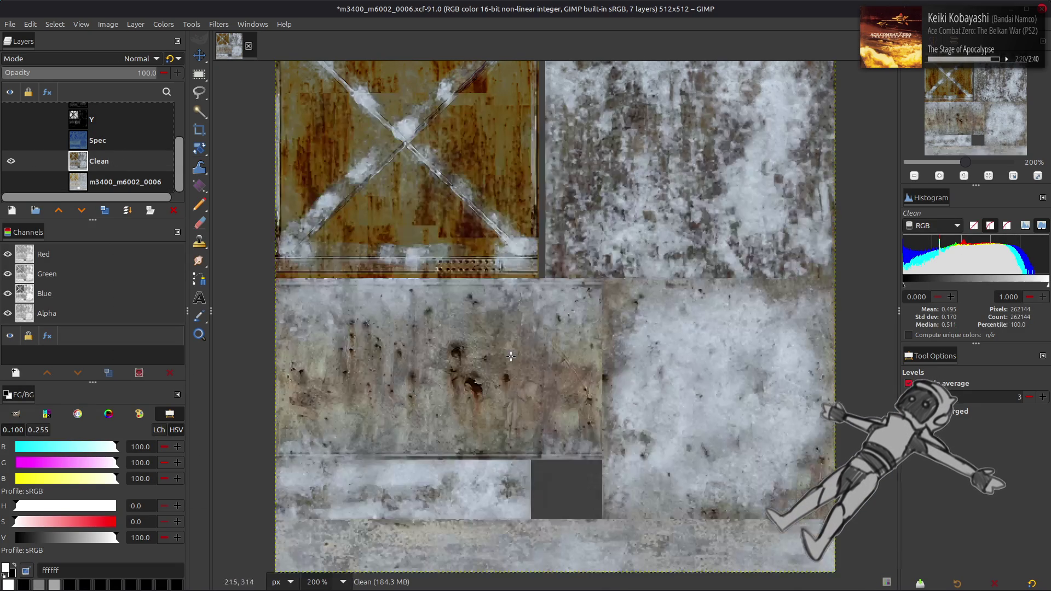
drag(82, 164, 58, 149)
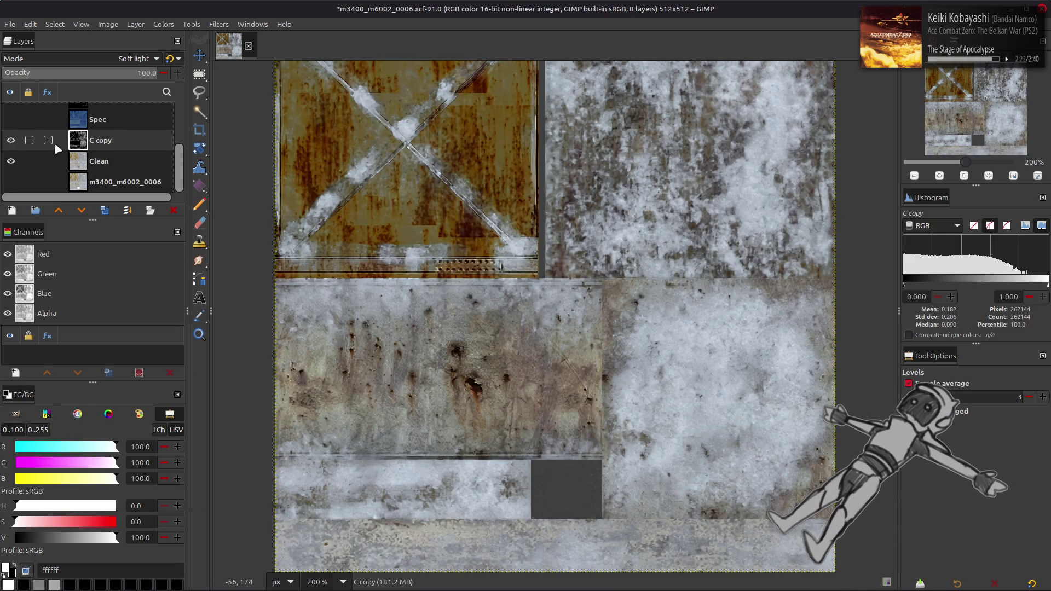
click(10, 141)
click(11, 141)
click(10, 140)
click(10, 140)
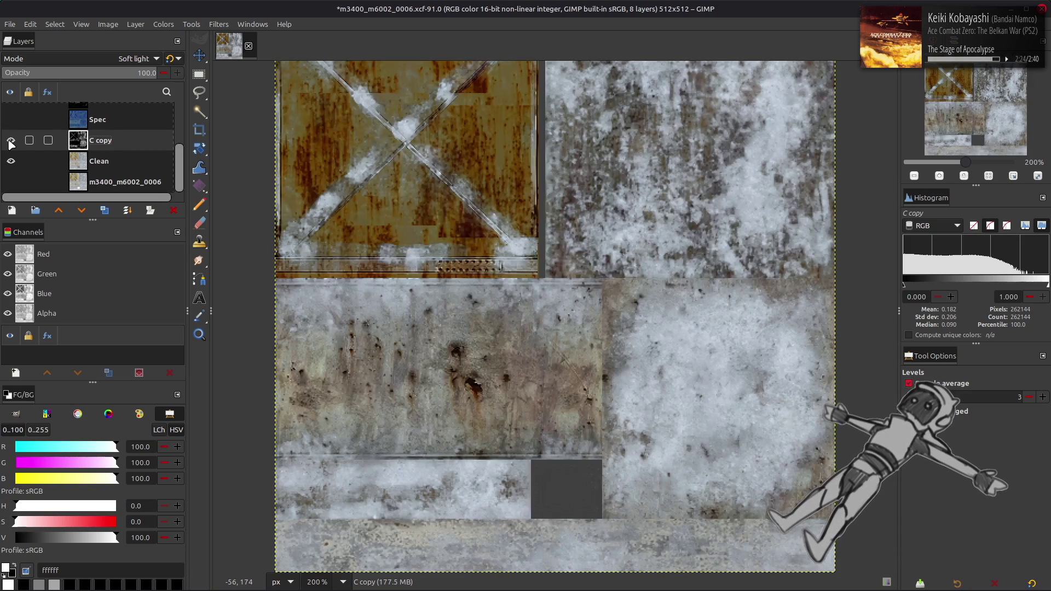
click(10, 140)
click(11, 141)
click(11, 141)
click(11, 140)
click(10, 140)
click(10, 140)
click(10, 141)
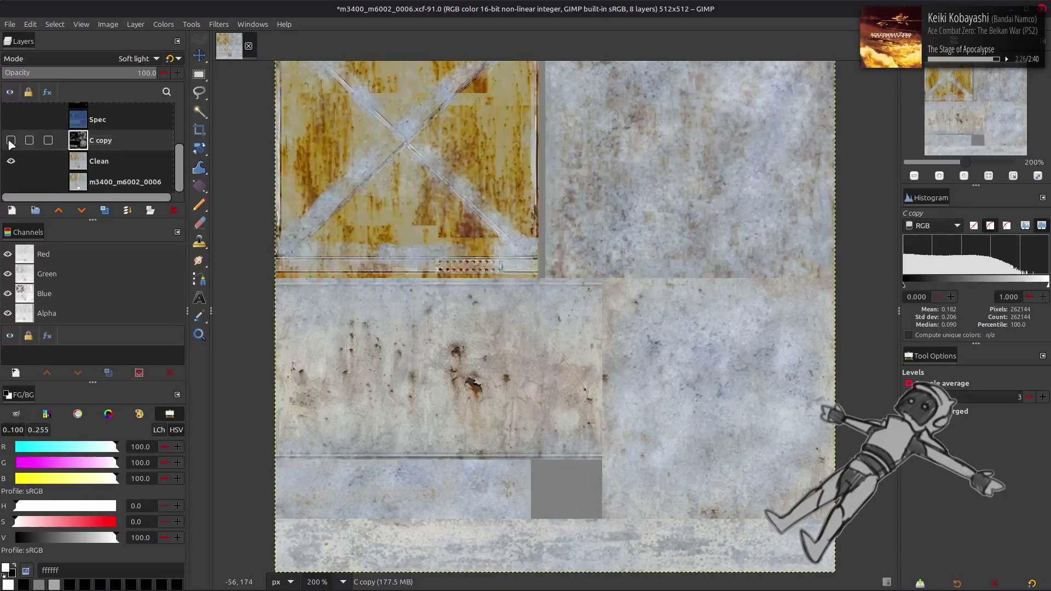
click(11, 141)
click(91, 165)
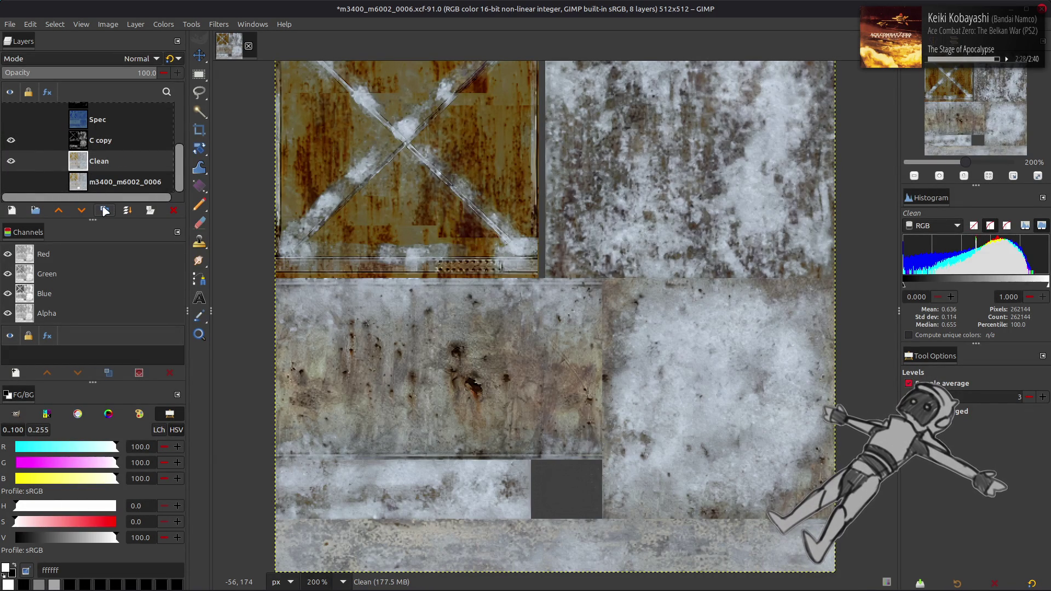
- Duplicate Clean, invert the copy, and blend it in Soft light, comparing it on and off
click(105, 211)
click(163, 24)
click(178, 175)
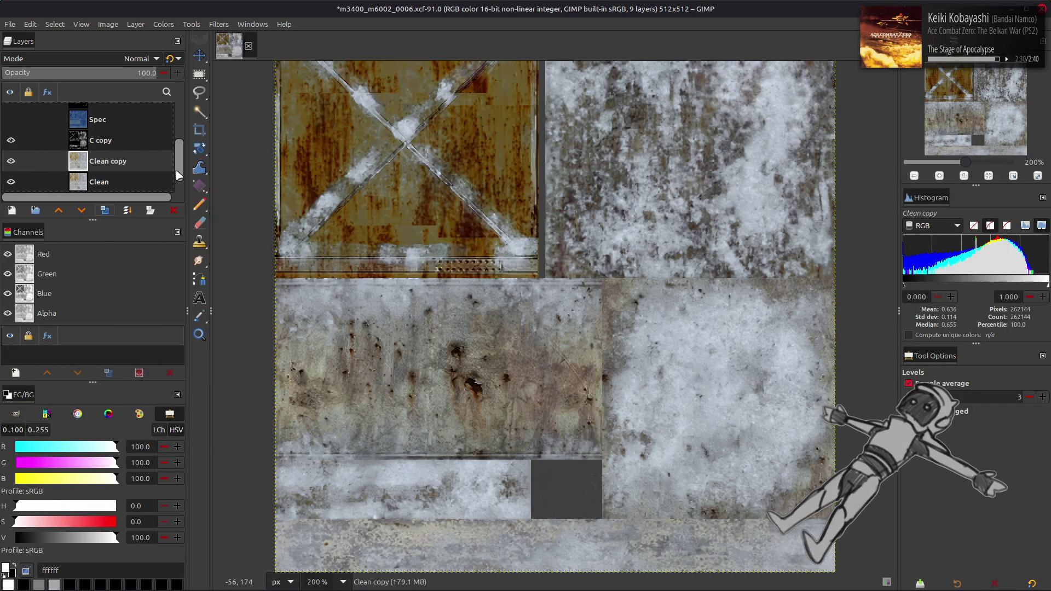
click(100, 60)
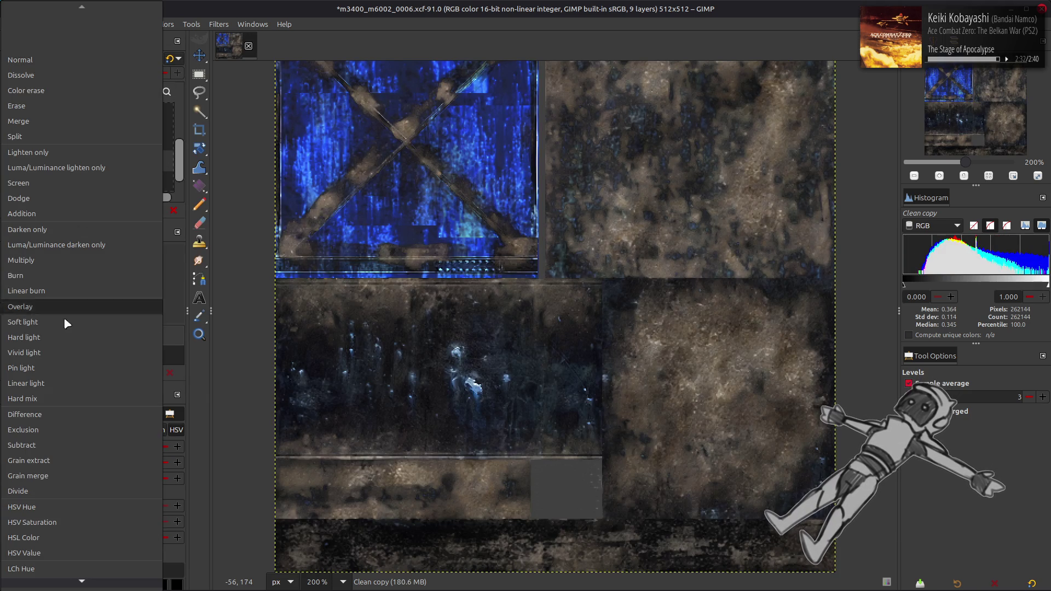
click(59, 321)
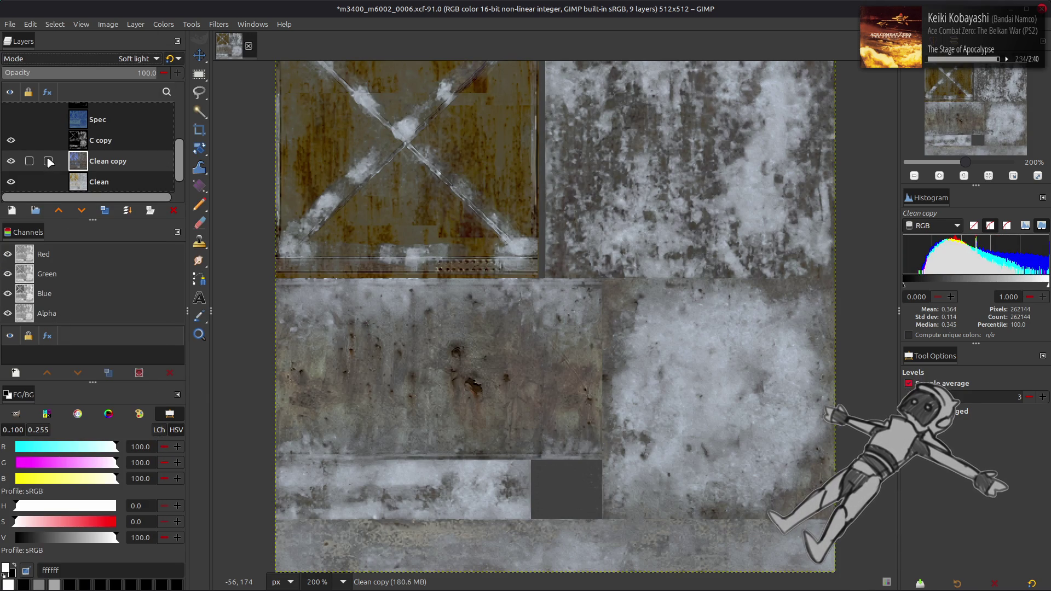
click(11, 161)
click(11, 161)
click(11, 160)
click(11, 161)
click(11, 161)
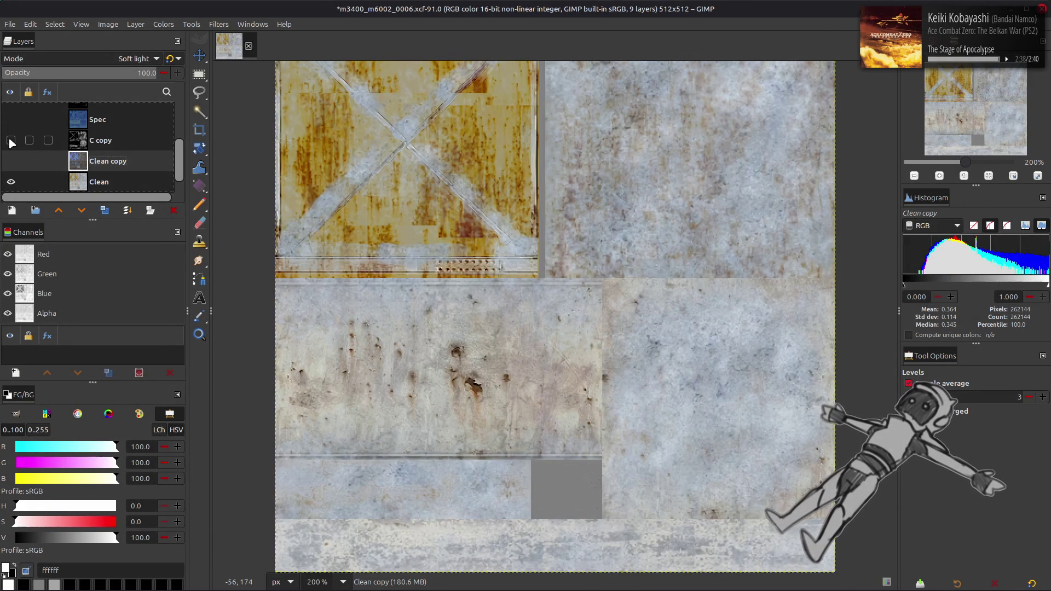
scroll(11, 143, down, 1)
click(11, 144)
click(11, 144)
click(11, 144)
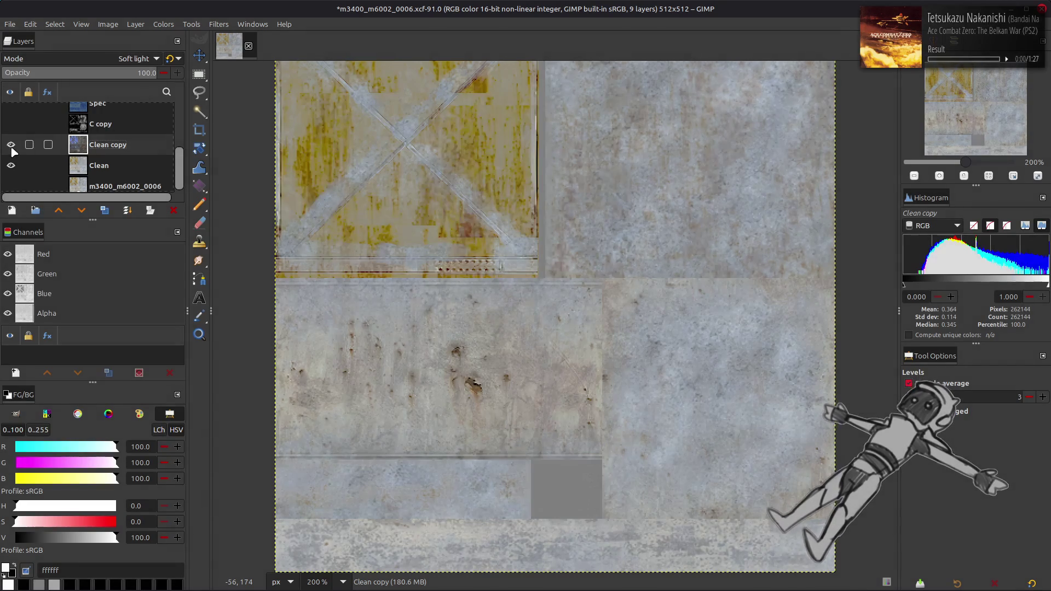
click(11, 124)
- Make another duplicate of Clean, compare the Soft light copy on and off, and hide C copy
click(104, 165)
key(shift+ctrl+d)
click(101, 126)
scroll(99, 62, up, 1)
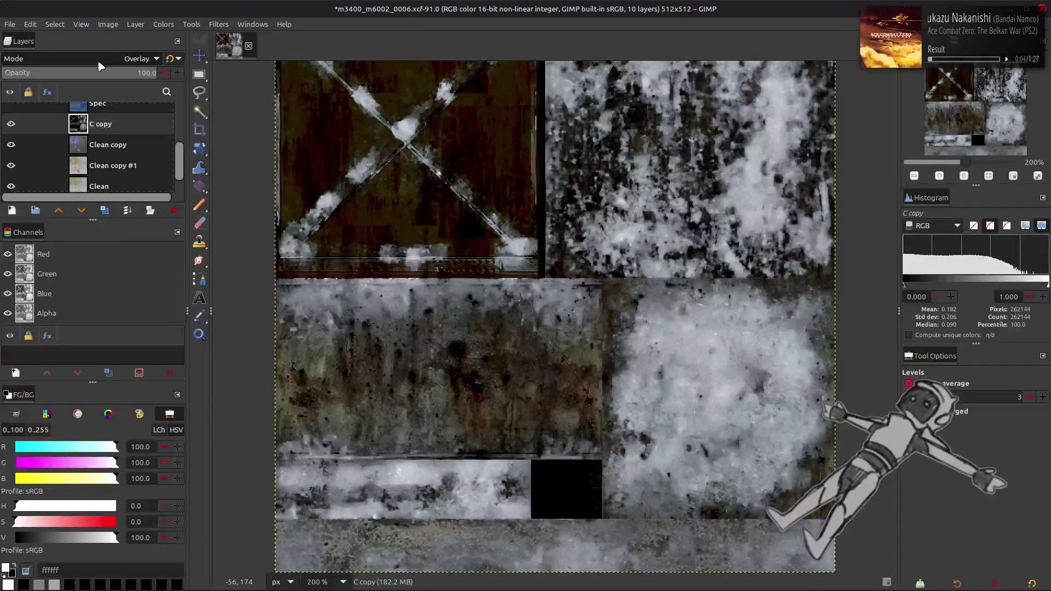
scroll(99, 65, down, 1)
click(104, 145)
scroll(106, 65, down, 2)
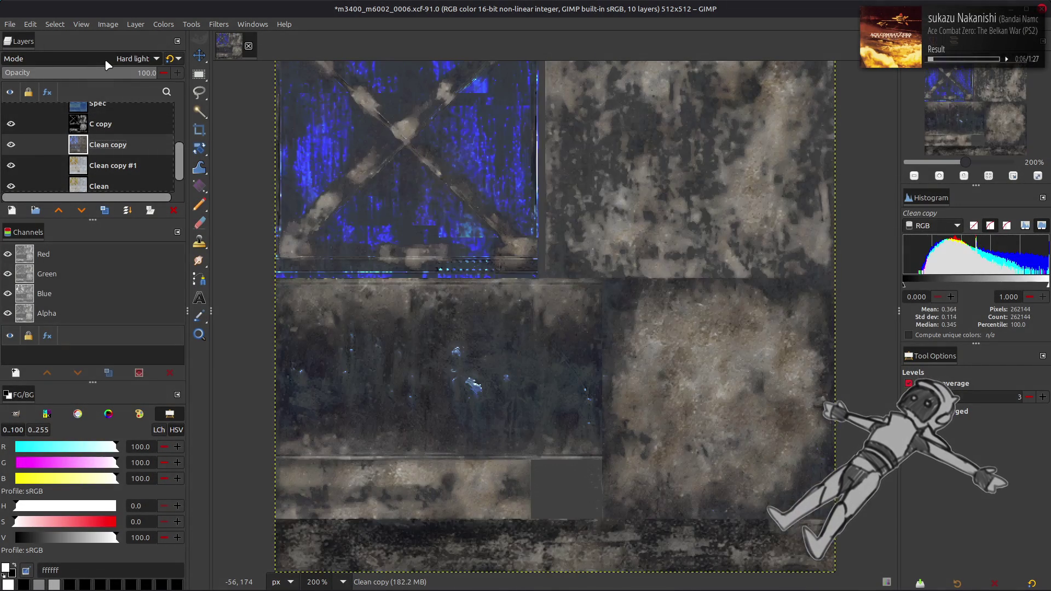
scroll(106, 65, up, 1)
click(11, 145)
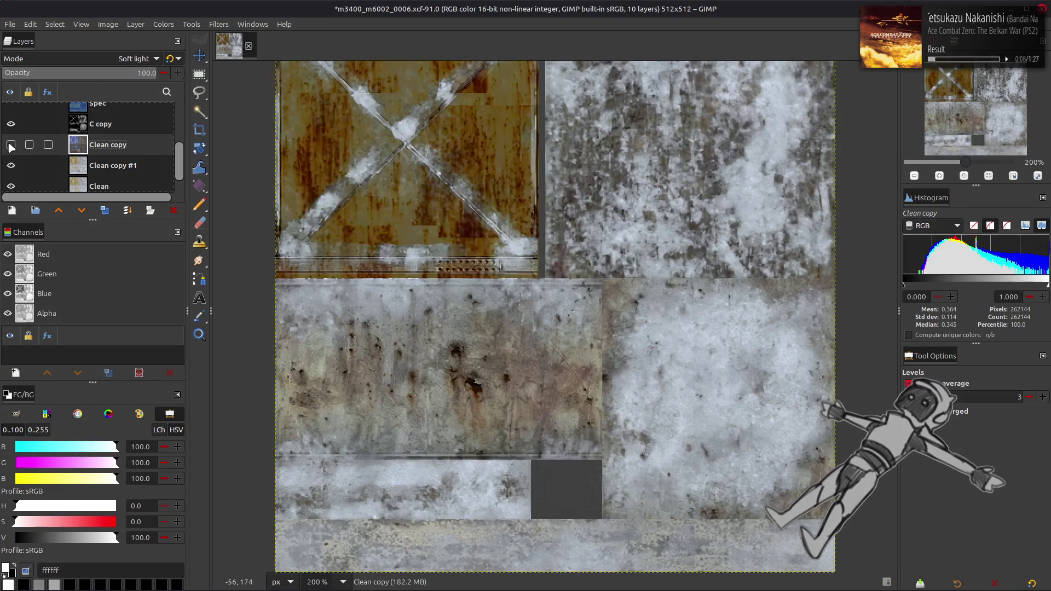
click(11, 145)
click(10, 145)
click(11, 145)
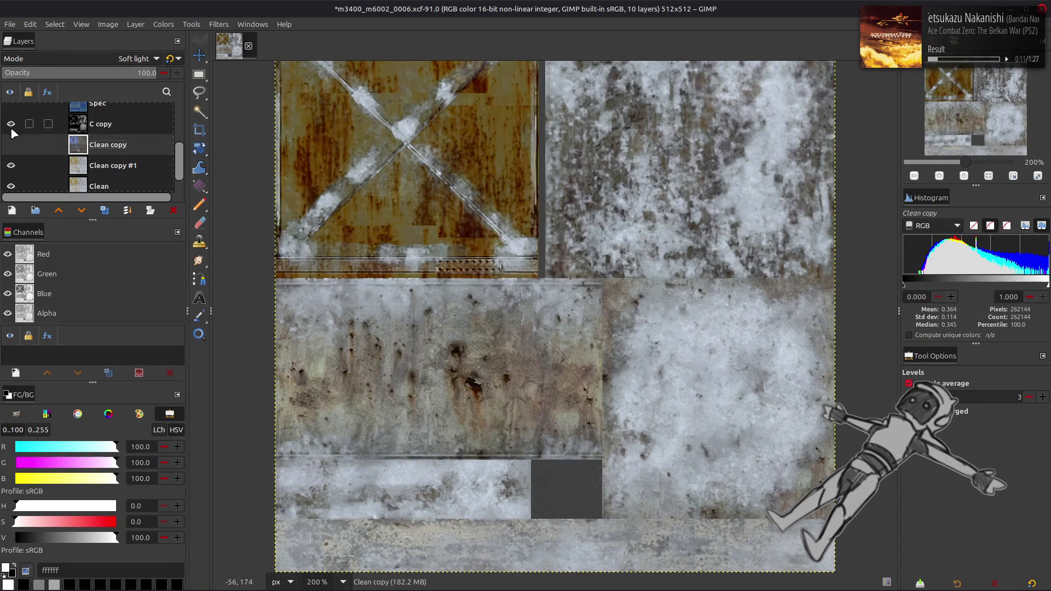
click(11, 123)
- Duplicate Clean copy #1, blend Clean copy #2 in LCh Color, and move it above C copy
click(118, 172)
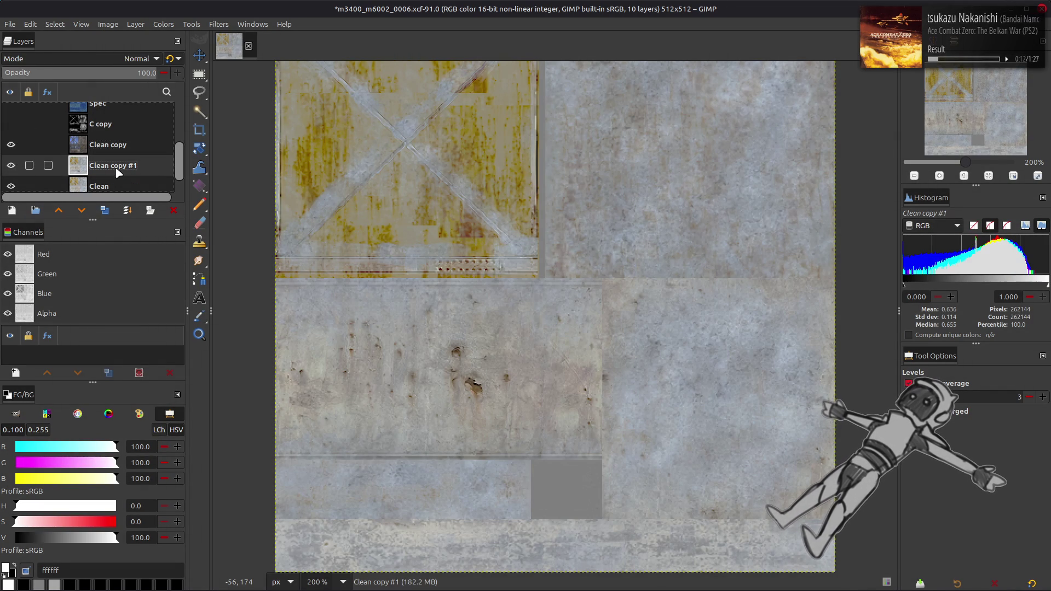
click(105, 210)
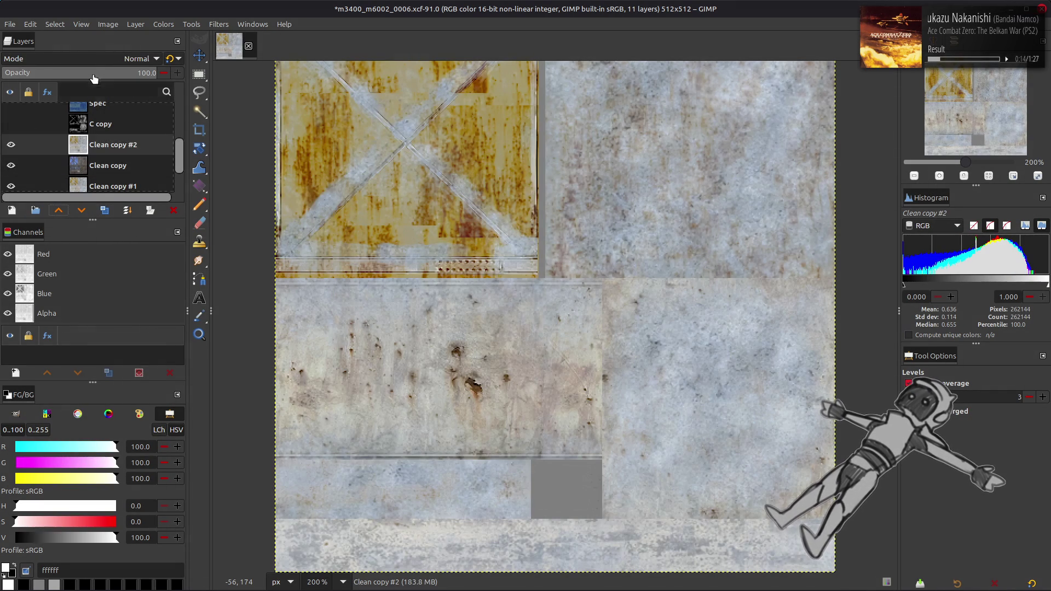
click(97, 60)
click(59, 549)
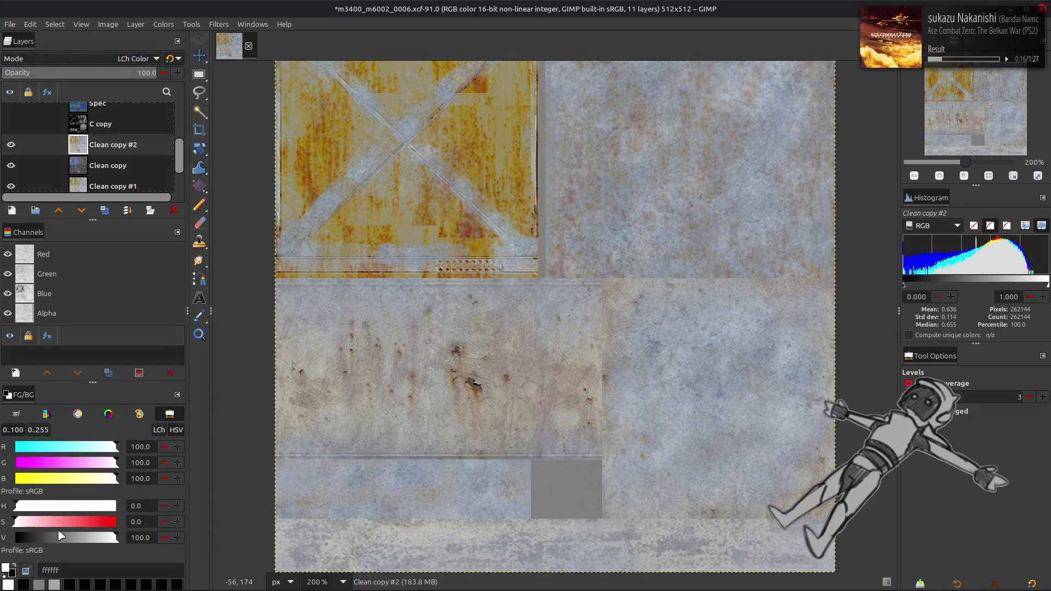
click(11, 140)
click(11, 140)
click(11, 139)
drag(10, 139, 11, 126)
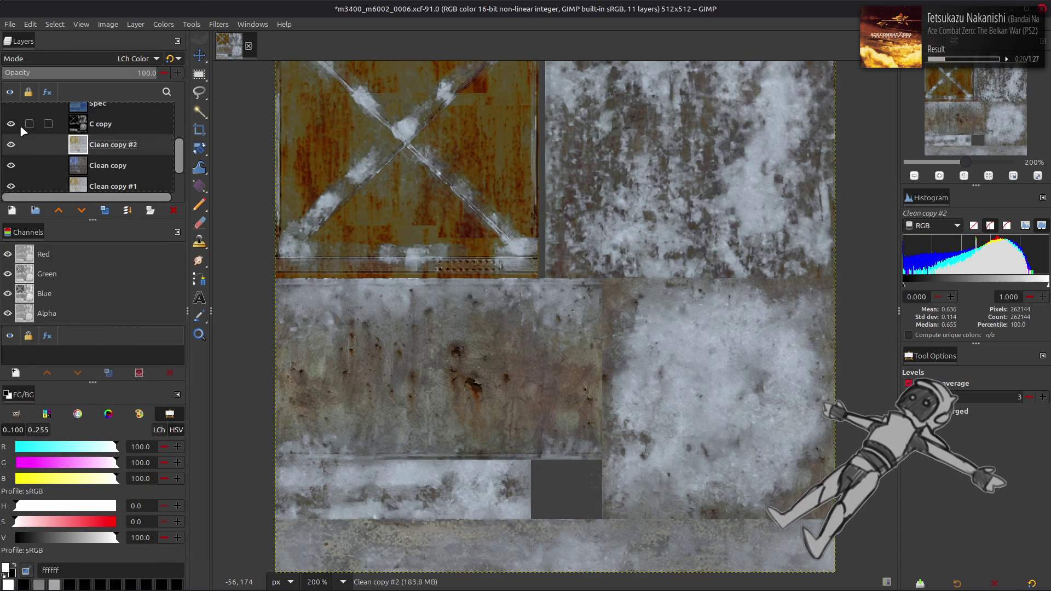
click(11, 145)
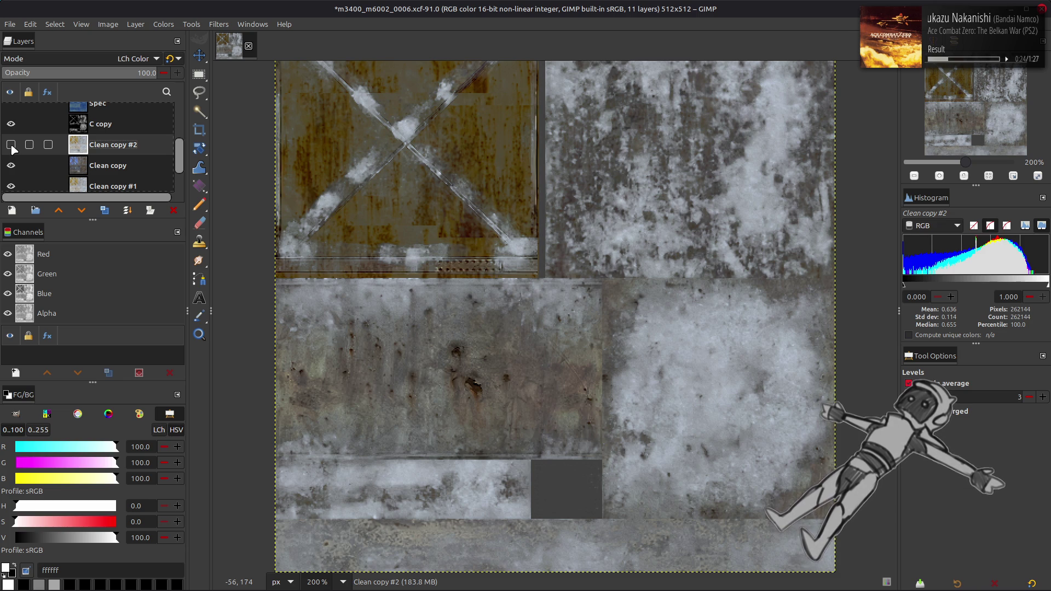
click(11, 144)
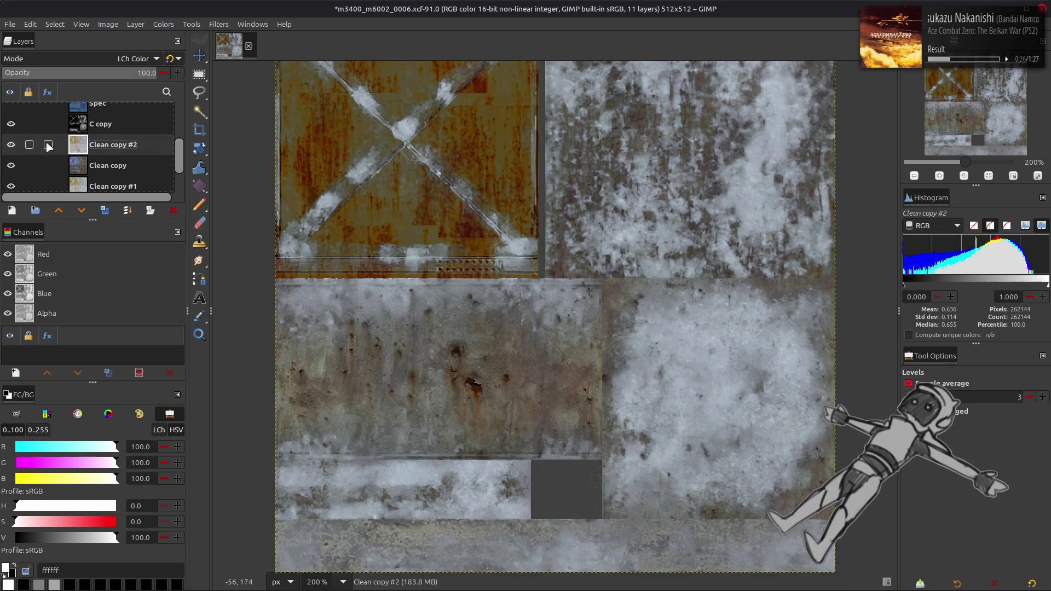
drag(110, 146, 114, 122)
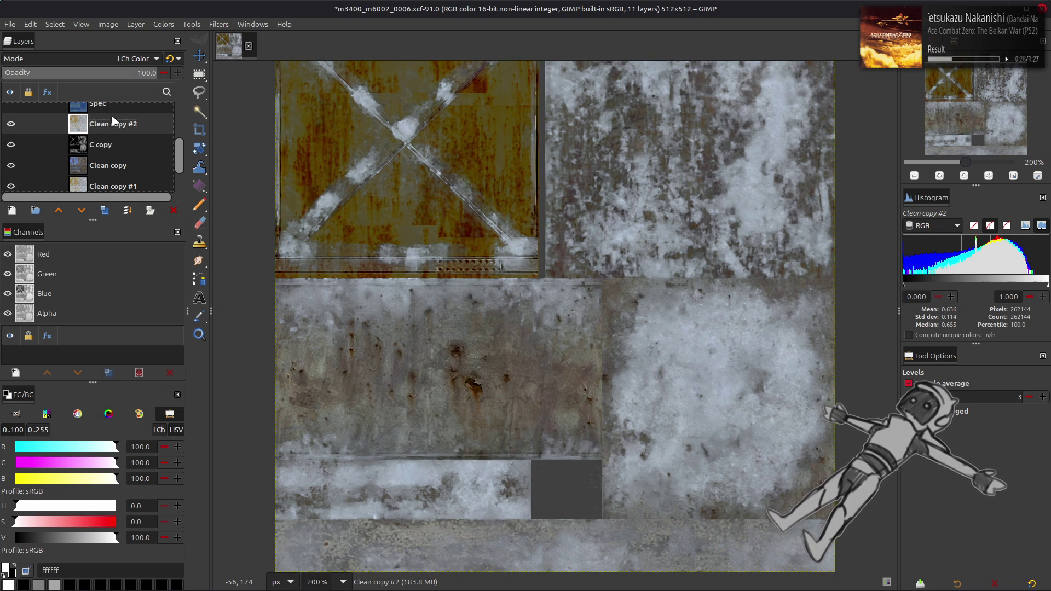
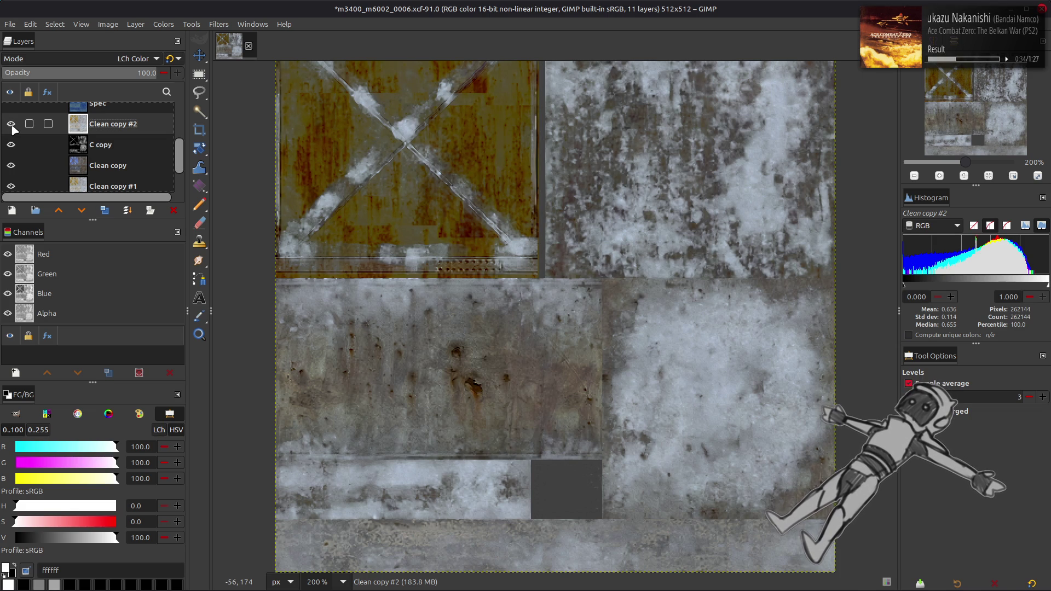
- Set the Clean copy #2 layer's blending mode to LCh Hue
click(171, 210)
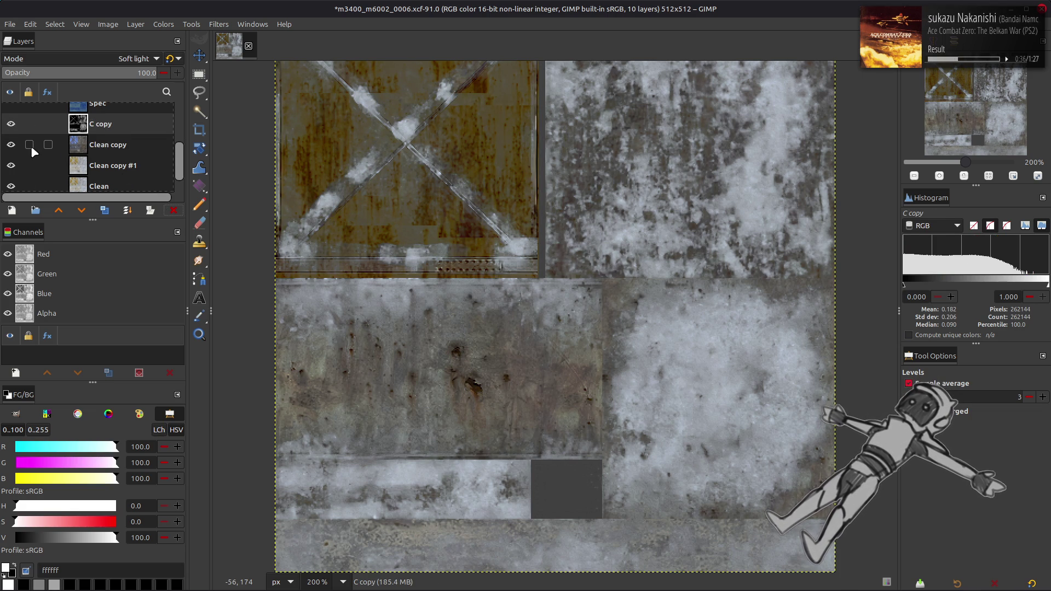
key(ctrl+z)
click(84, 58)
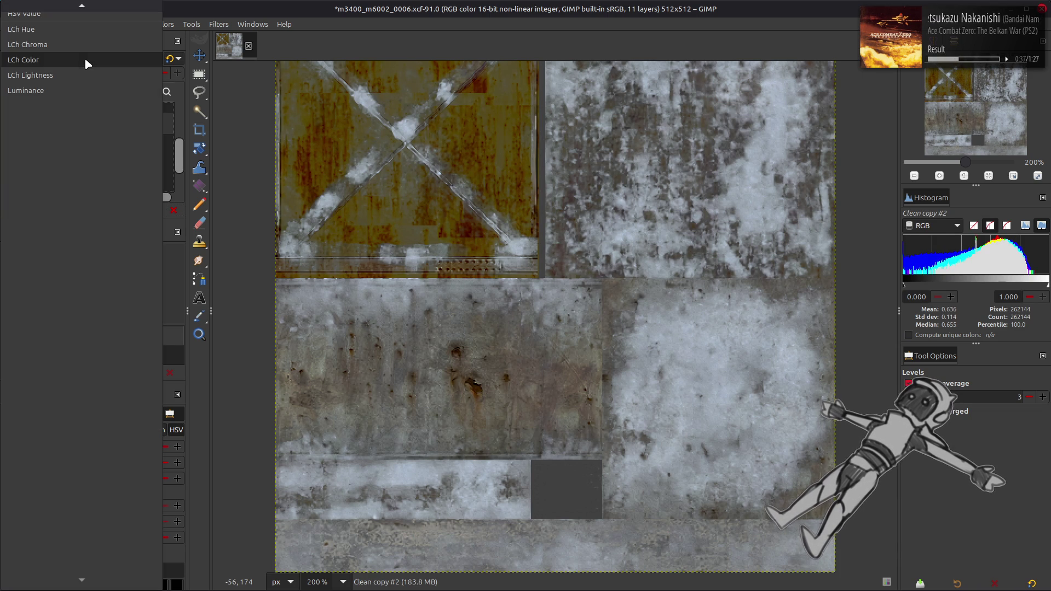
click(61, 31)
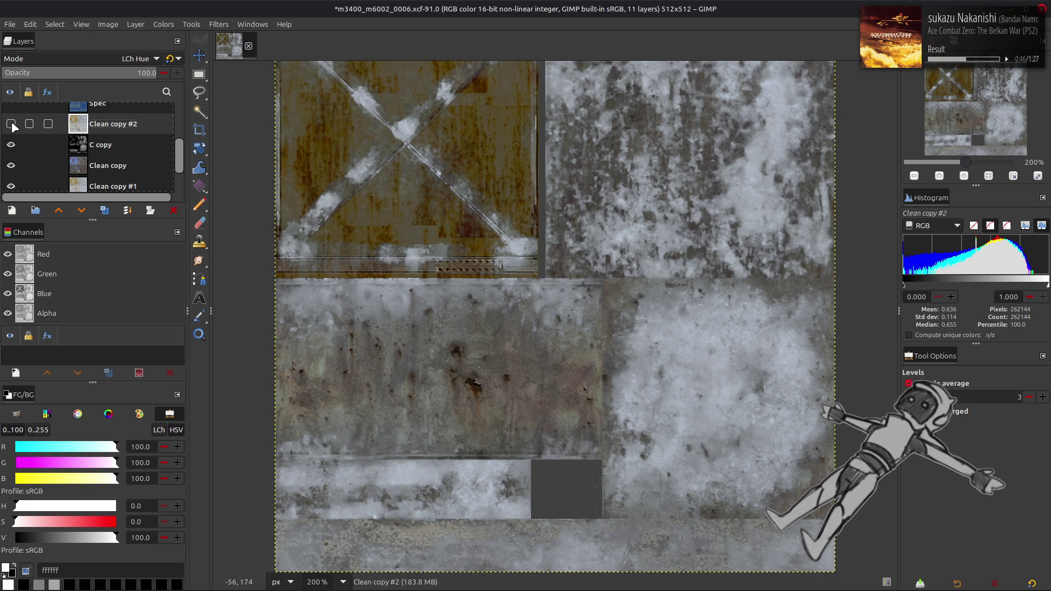
- Delete the Clean copy #1 layer from the stack
scroll(71, 145, down, 1)
click(93, 159)
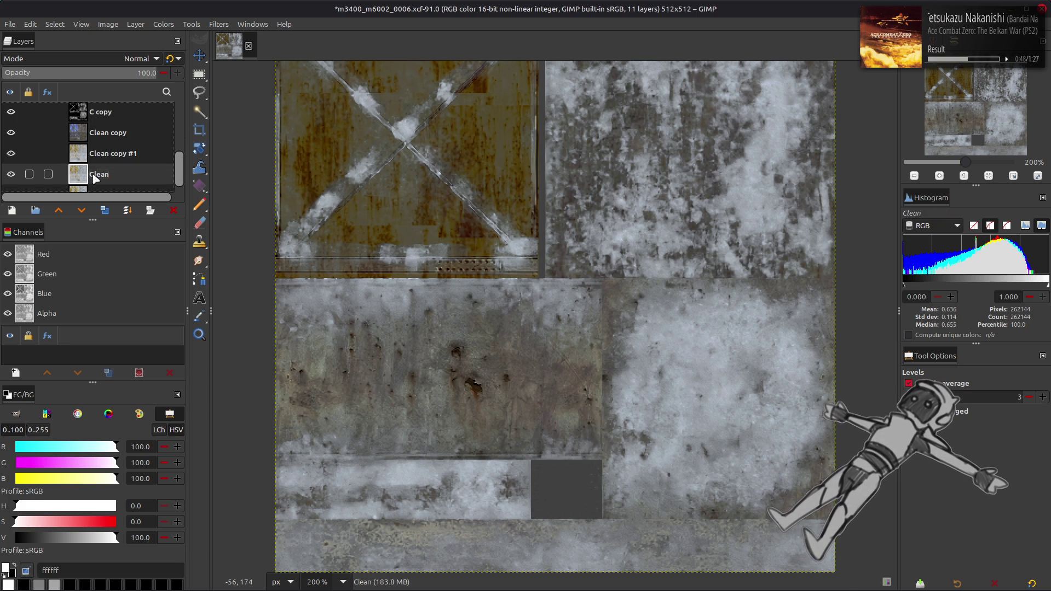
click(95, 135)
key(Delete)
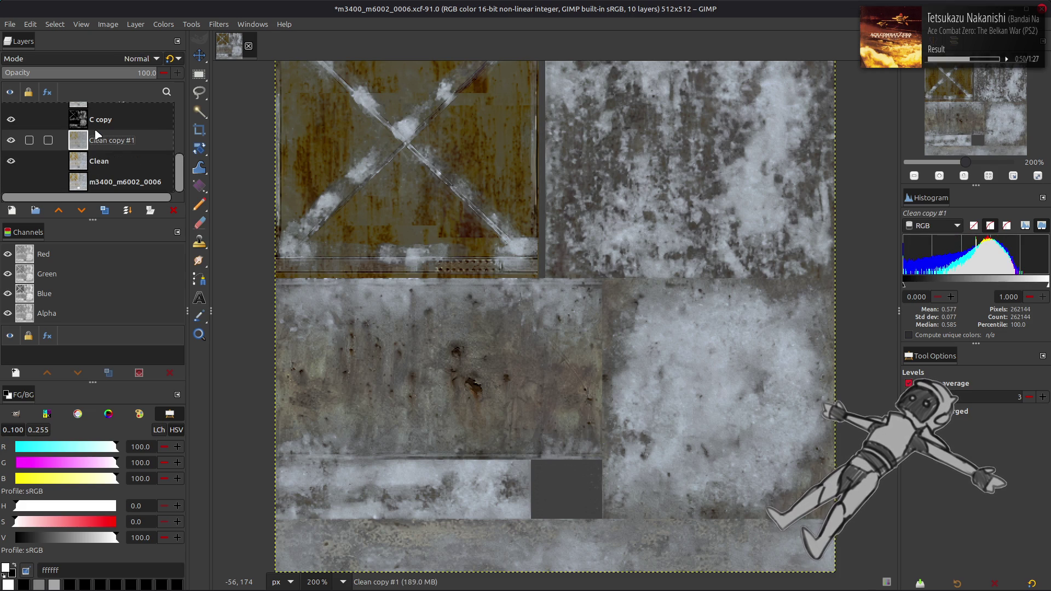
key(ctrl+z)
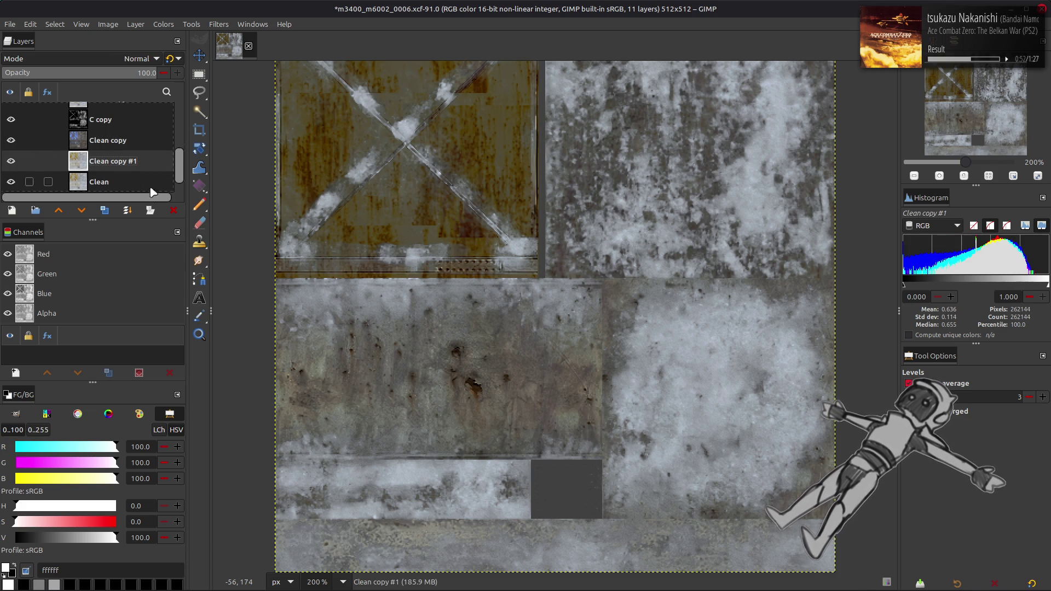
click(171, 211)
- Hide the Clean copy #2 and C copy layers, making C copy the active layer
scroll(21, 137, up, 1)
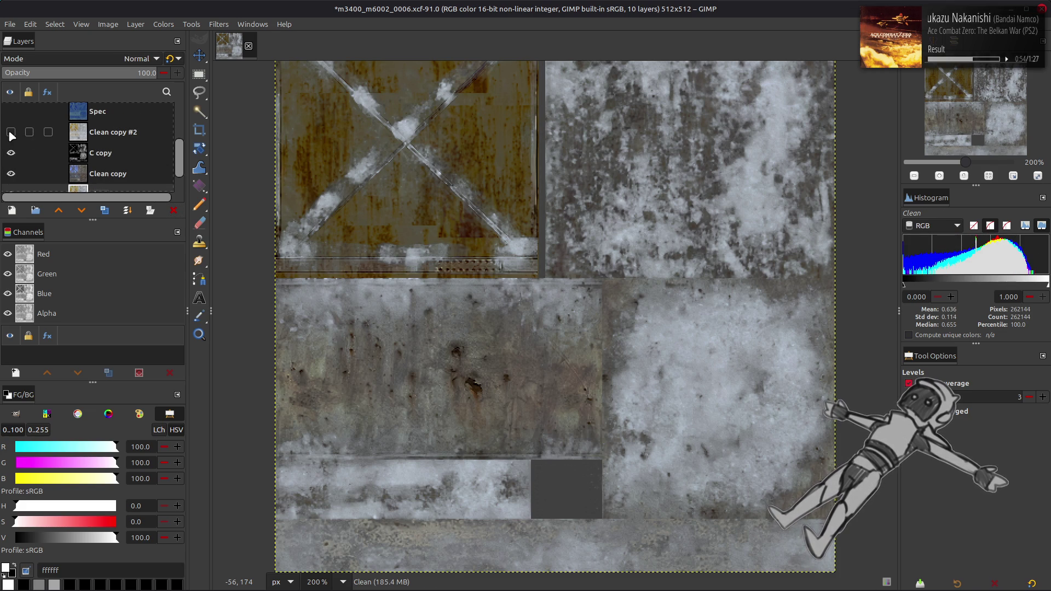
click(99, 135)
click(11, 152)
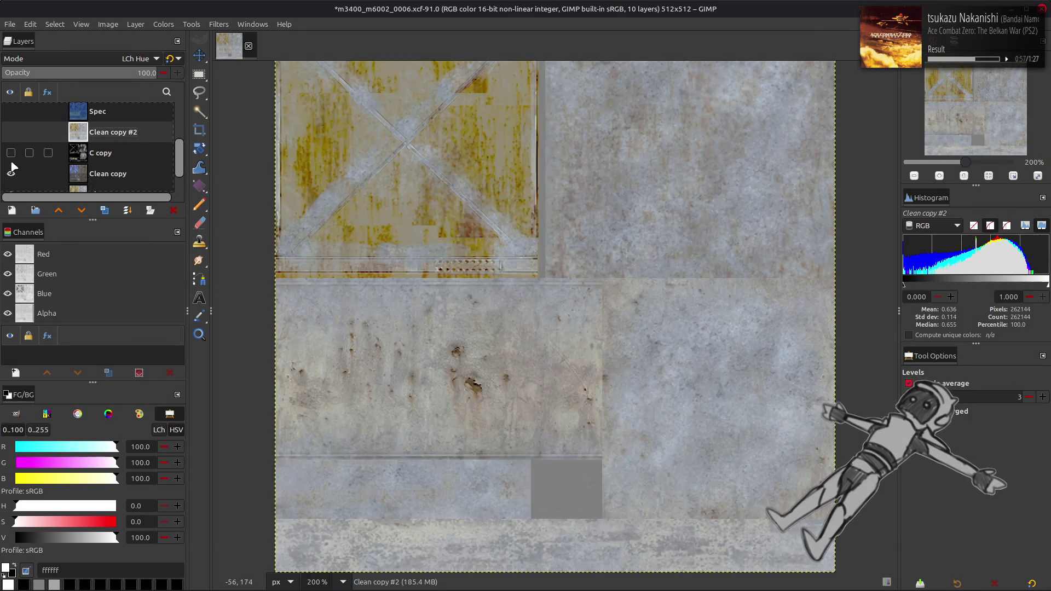
click(10, 153)
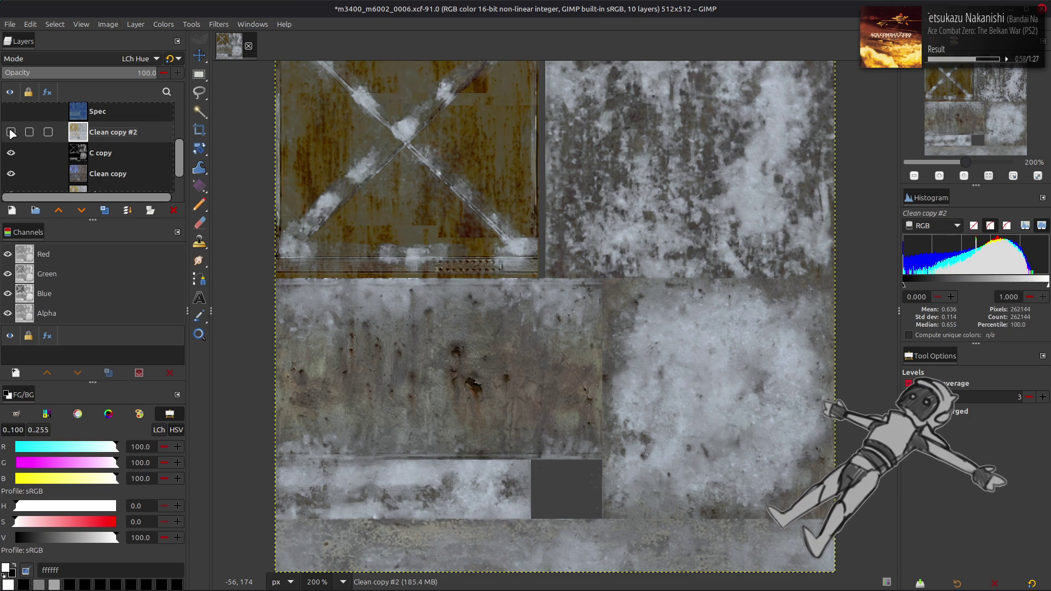
click(11, 132)
click(11, 153)
click(22, 153)
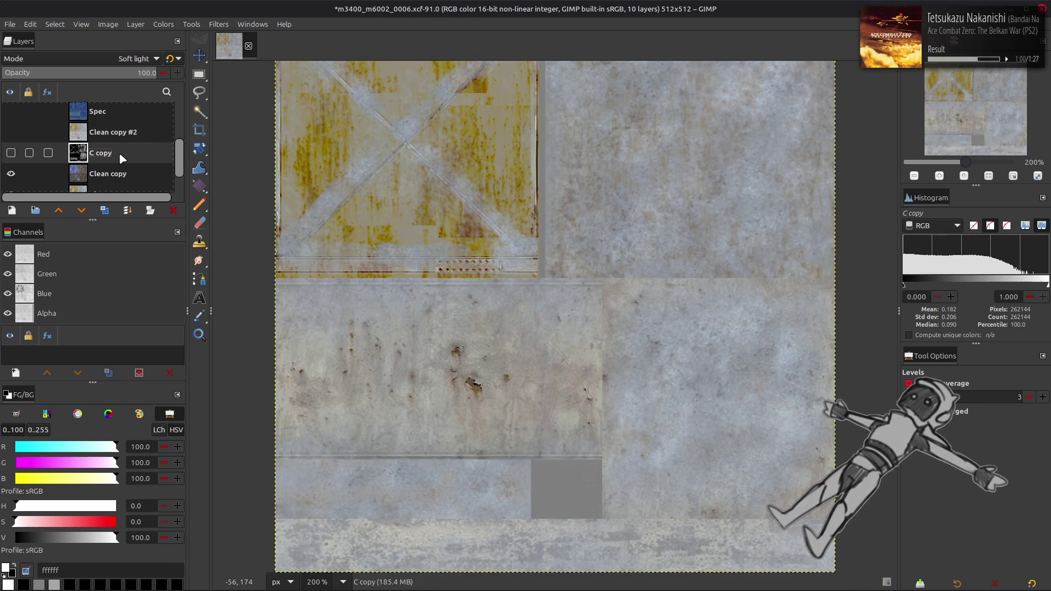
- Toggle the C copy and Clean copy layers on and off to compare the texture's look
scroll(50, 138, down, 1)
click(11, 137)
click(11, 137)
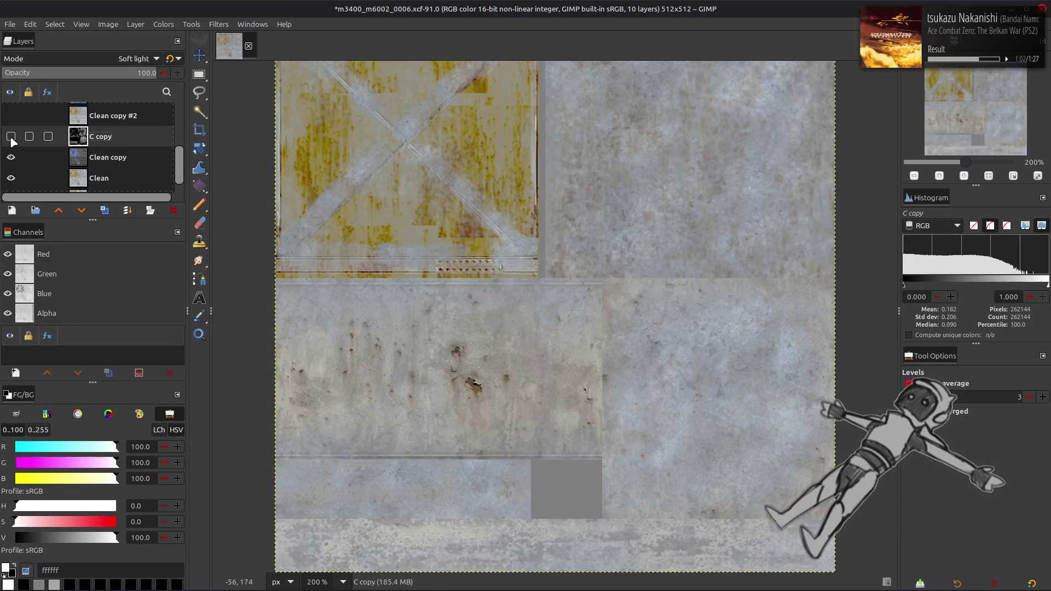
click(12, 157)
click(11, 158)
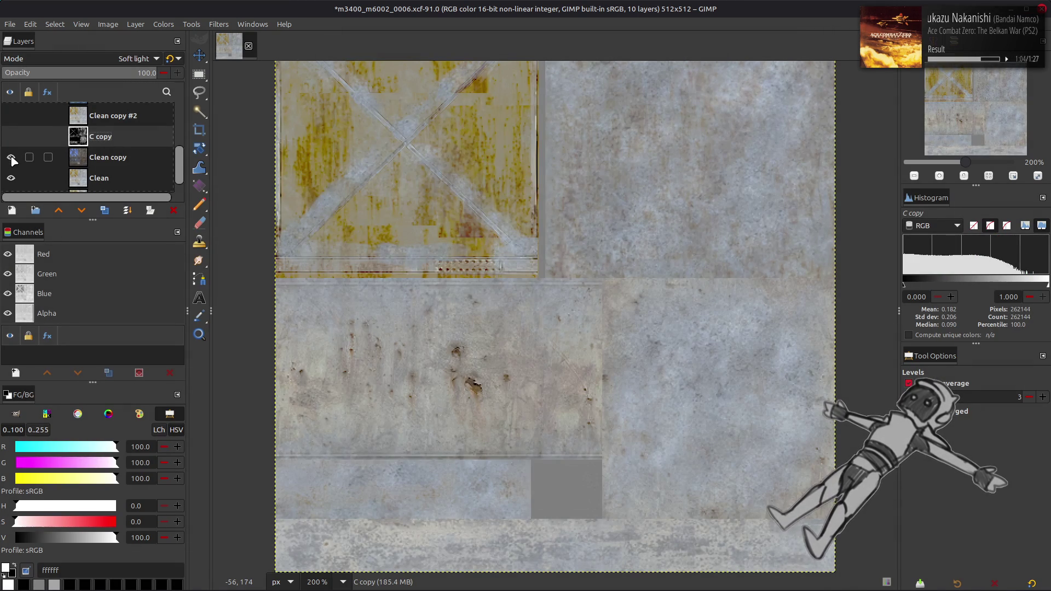
click(11, 136)
click(11, 157)
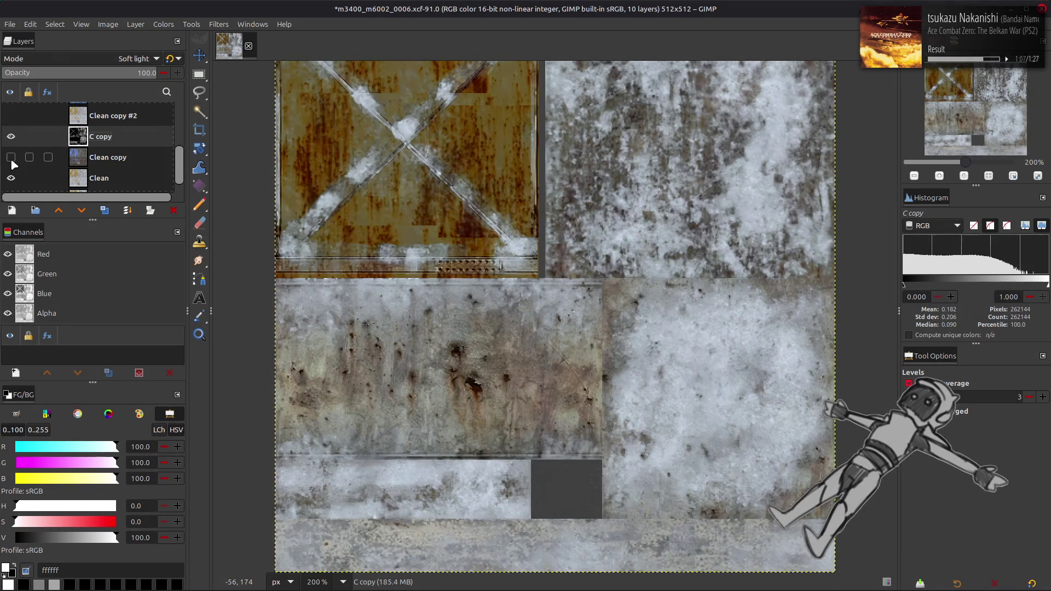
click(10, 157)
click(115, 77)
- Set C copy's opacity to 50 and move the Clean layer above the copies
text(50)
key(Return)
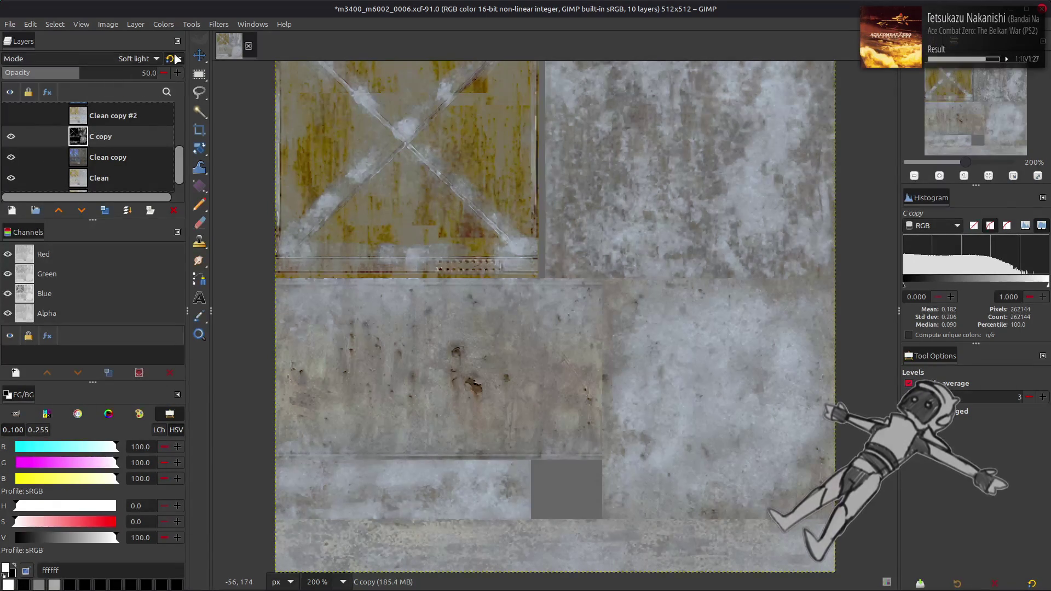
click(107, 178)
drag(109, 181, 111, 134)
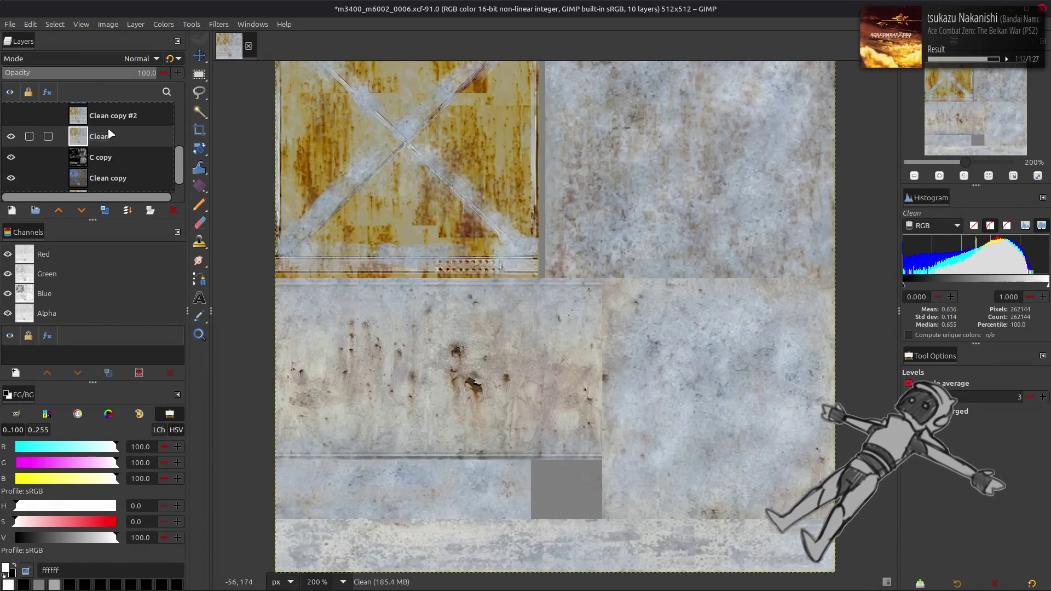
- Undo and redo the Clean layer move to compare, finally keeping Clean at the bottom
key(ctrl+z)
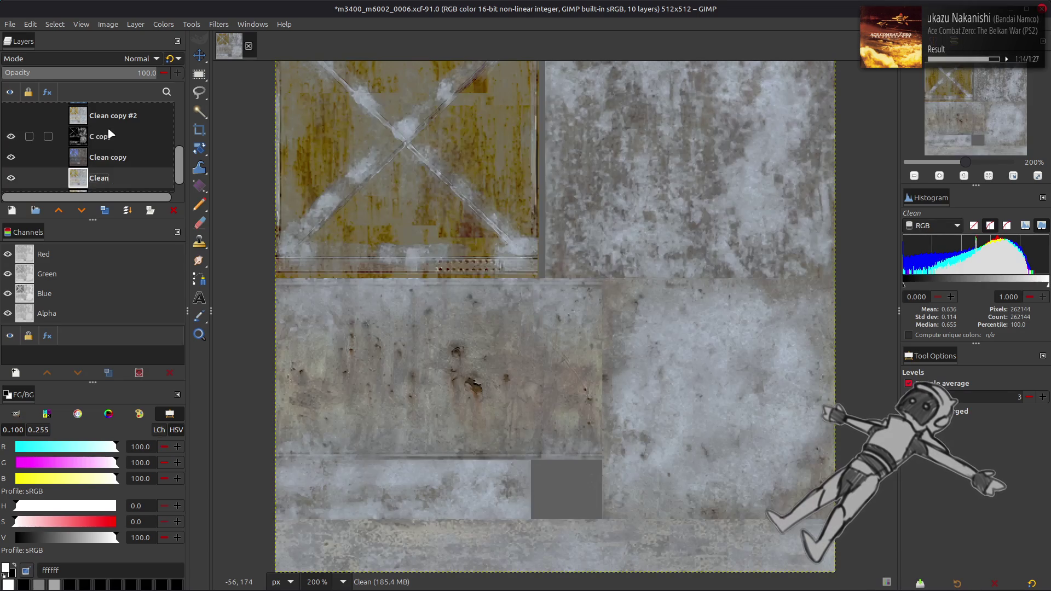
key(ctrl+y)
key(ctrl+z)
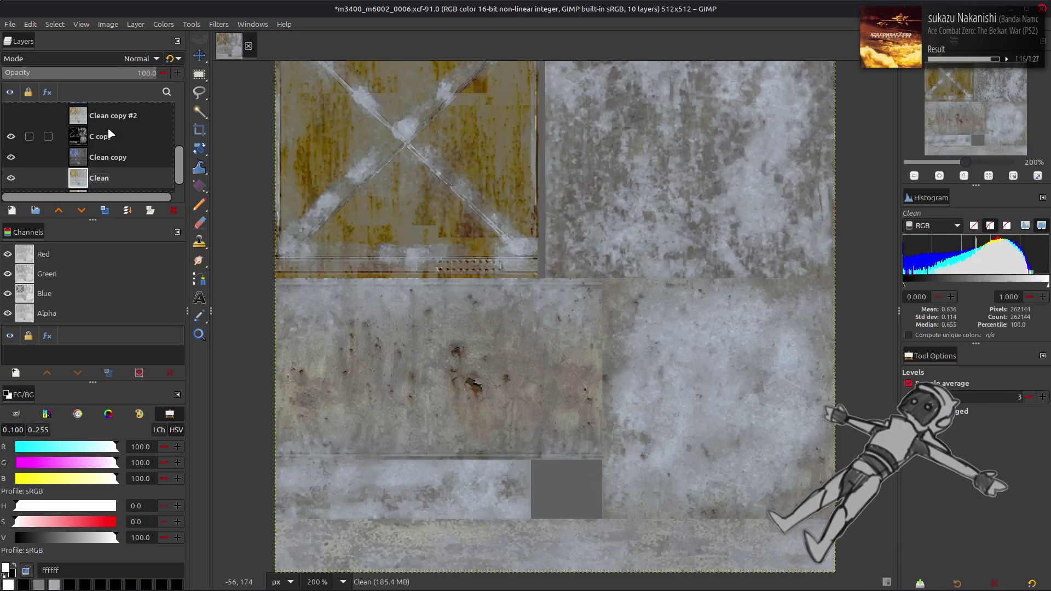
key(ctrl+y)
key(ctrl+z)
key(ctrl+y)
key(ctrl+z)
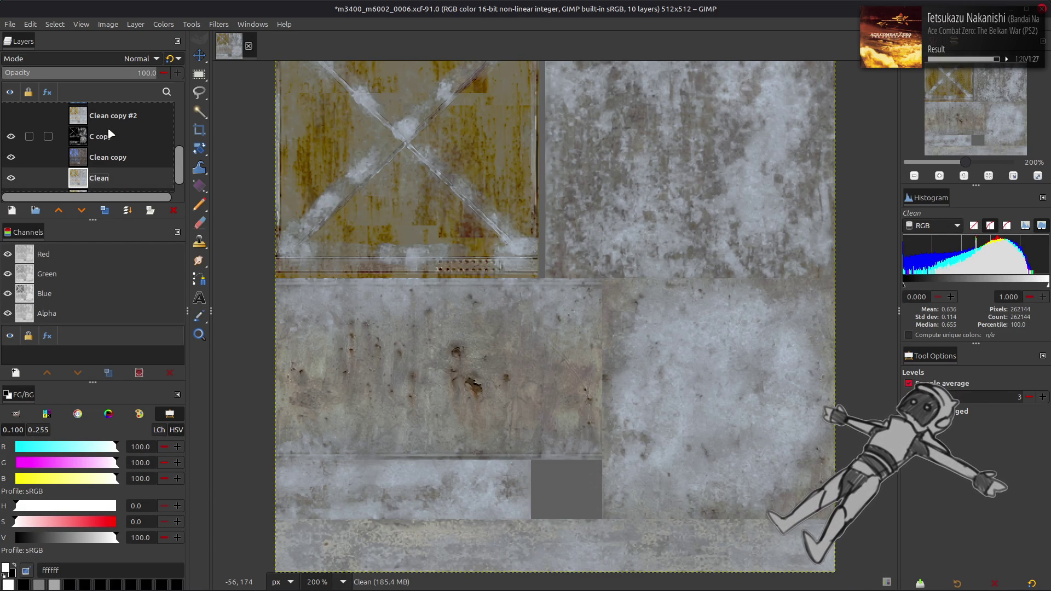
key(ctrl+y)
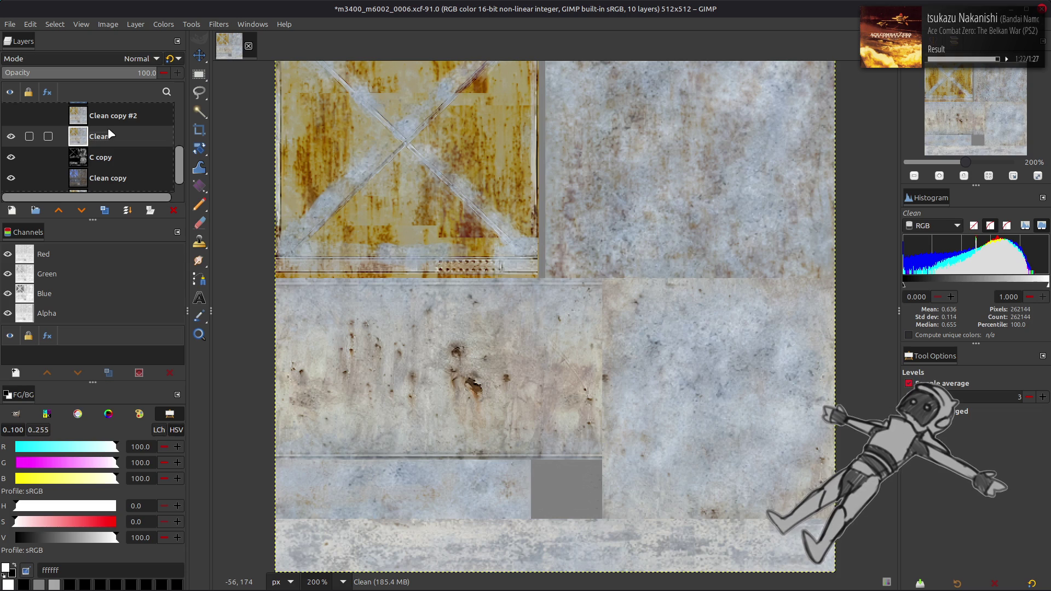
key(ctrl+z)
key(ctrl+y)
key(ctrl+z)
key(ctrl+y)
key(ctrl+z)
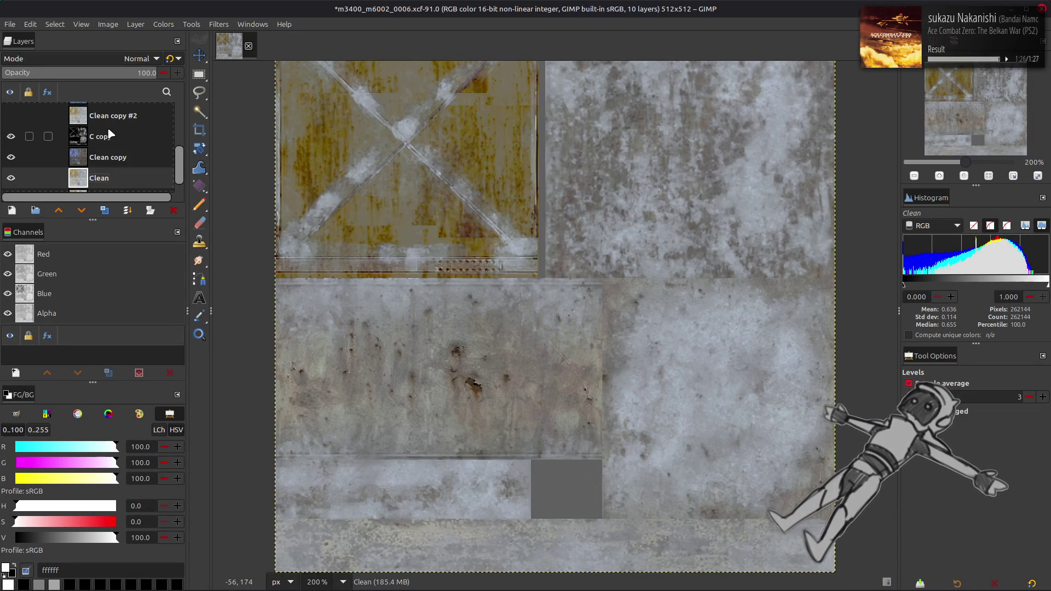
- Show Clean copy #2 and hide Clean copy, with C copy at full opacity
click(19, 117)
click(18, 117)
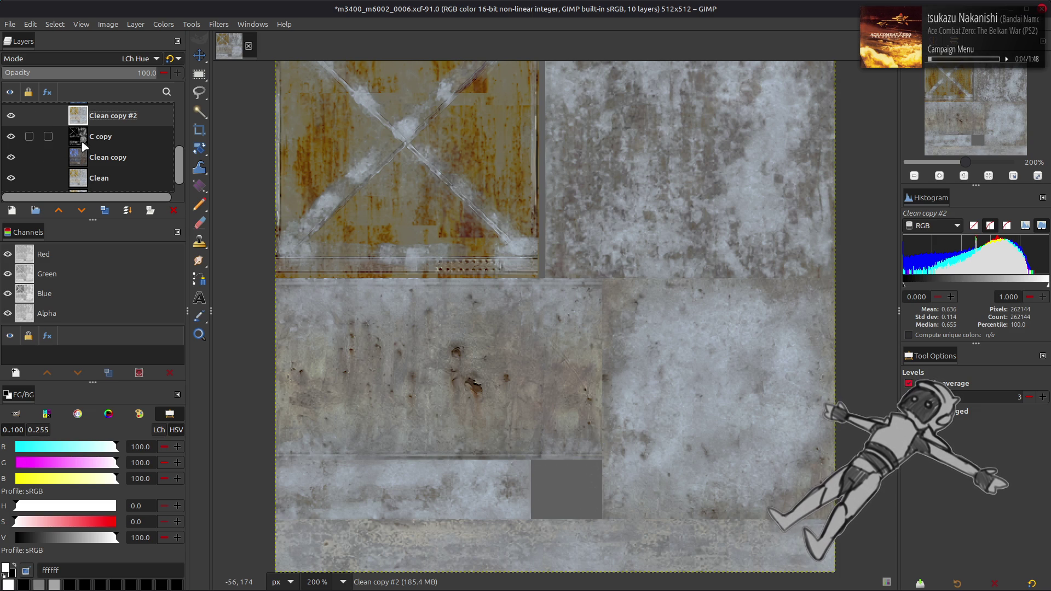
click(11, 157)
click(104, 138)
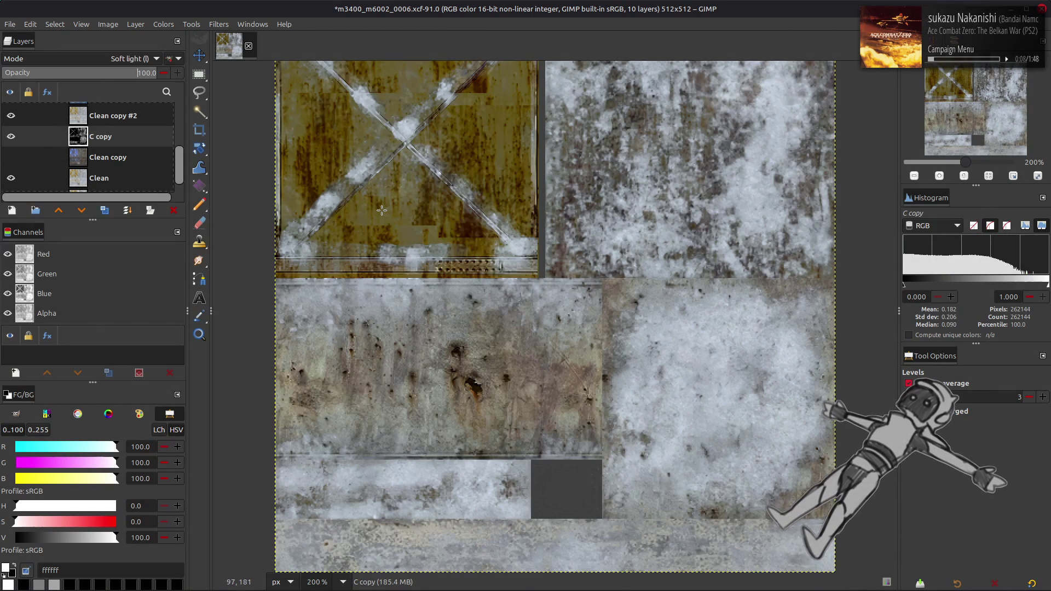
key(ctrl+z)
key(ctrl+z)
key(ctrl+y)
key(ctrl+y)
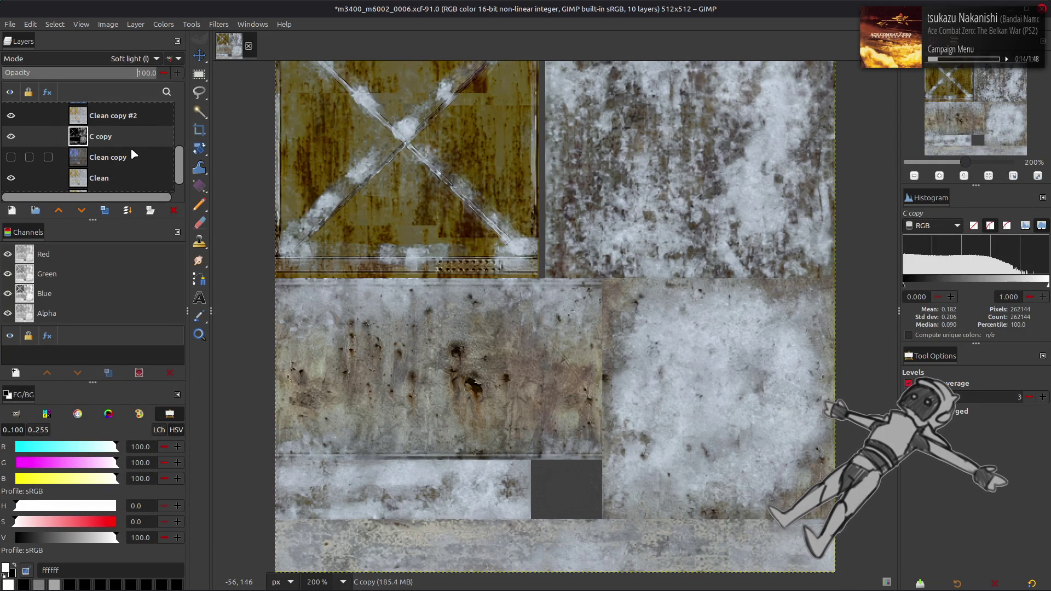
- Create a new layer from the visible result and name it Recolor
click(105, 117)
right_click(105, 117)
click(131, 192)
double_click(107, 117)
text(Recolor)
key(Return)
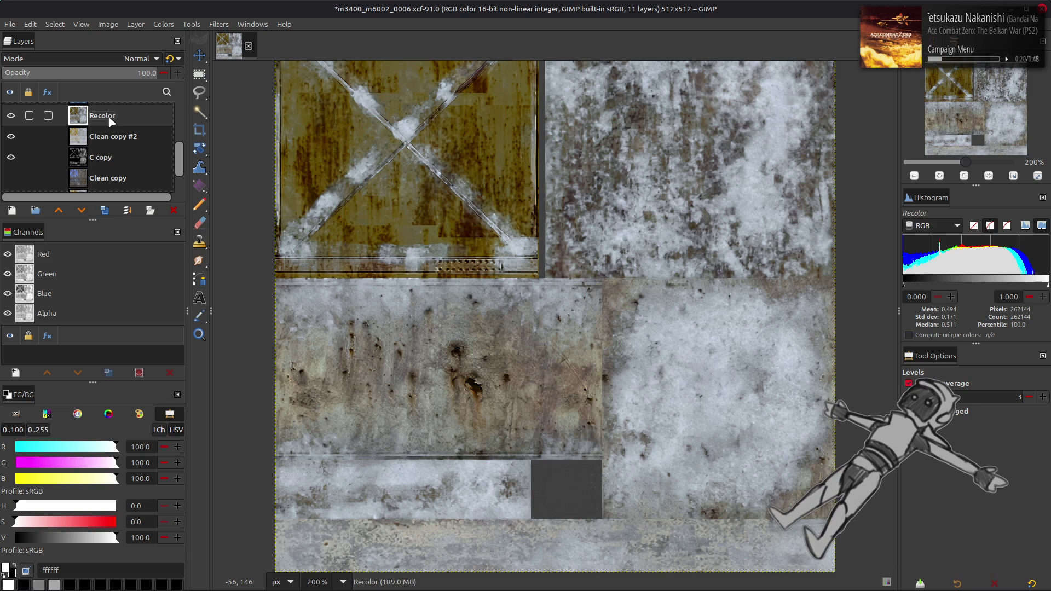
- Hide Recolor, show Clean copy, and set C copy's opacity to 50
click(11, 116)
click(70, 164)
click(46, 178)
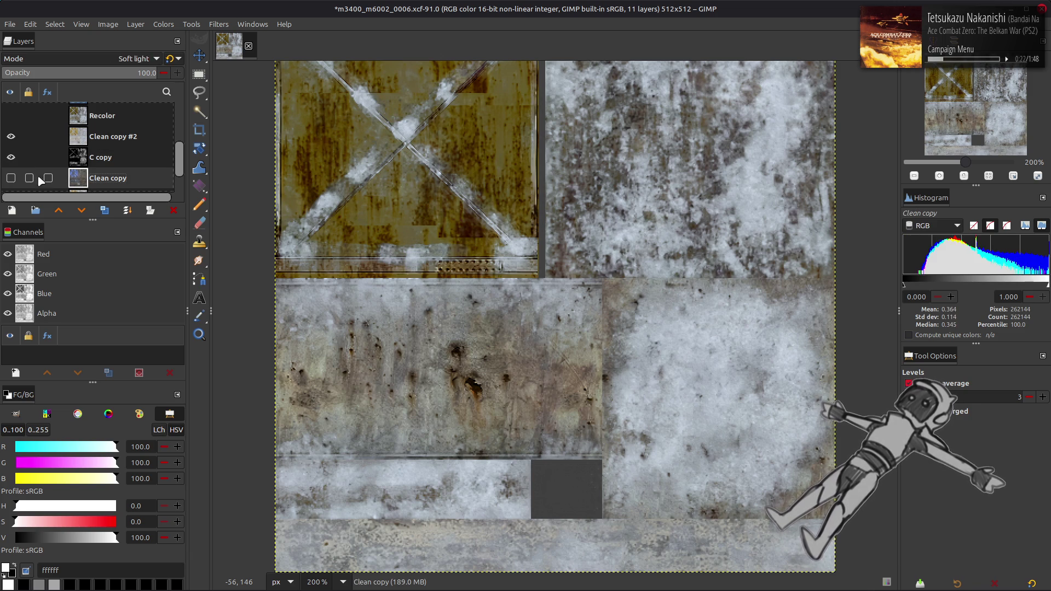
click(11, 178)
click(47, 157)
click(115, 73)
text(50)
key(Return)
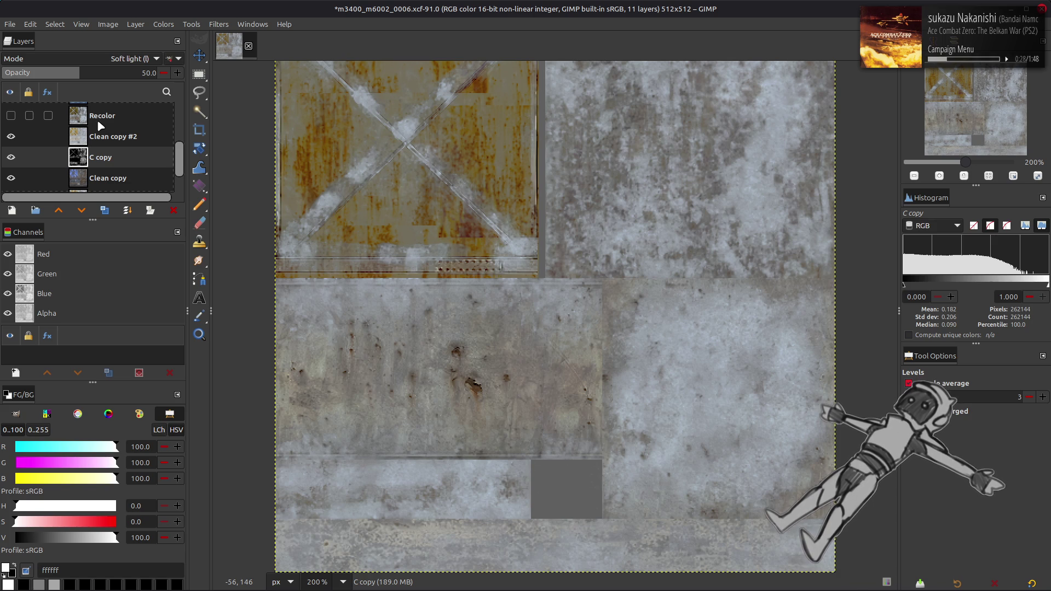
- Create a second layer from the visible result and hide Clean copy and C copy
click(102, 135)
right_click(109, 141)
click(152, 231)
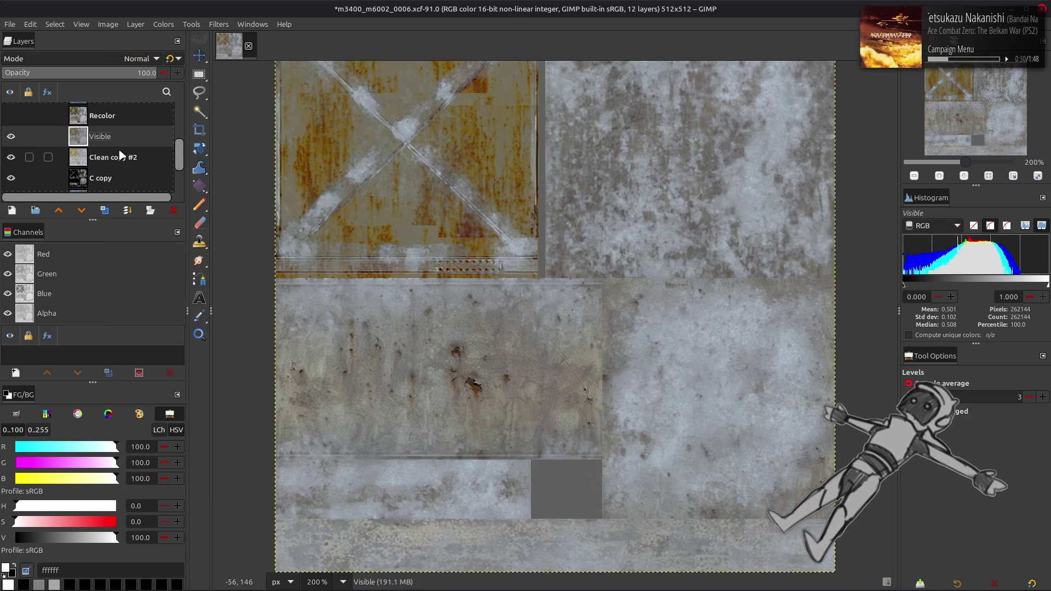
click(16, 181)
click(15, 163)
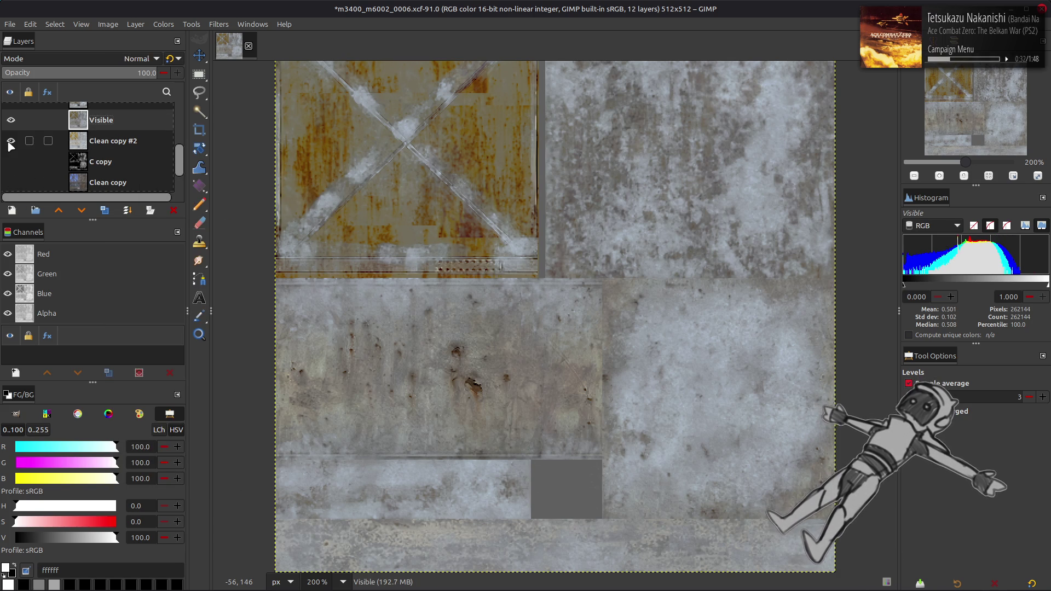
- Rename the new Visible layer to Recolor Alt
scroll(31, 144, down, 1)
scroll(46, 166, up, 2)
double_click(82, 137)
click(628, 445)
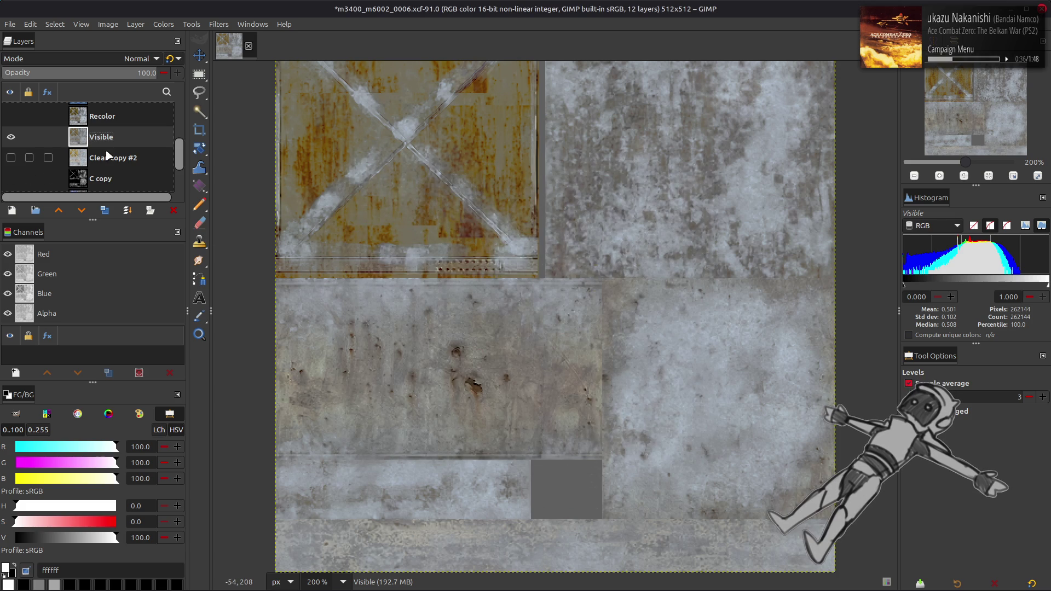
double_click(104, 137)
text(Recolo)
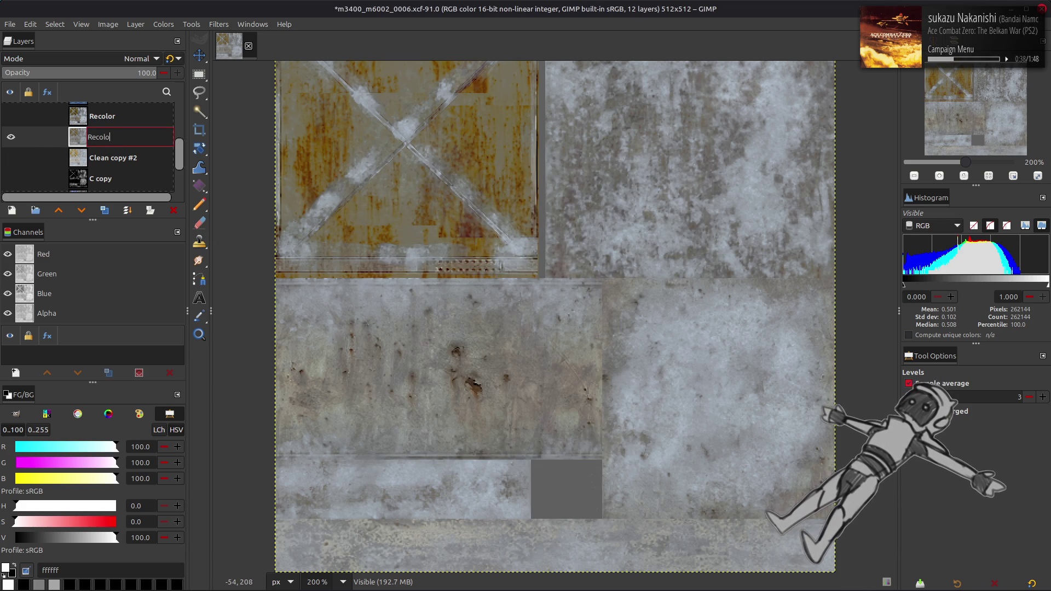
text(lt)
key(Return)
- Move Recolor Alt above Recolor and toggle it on and off to compare
drag(105, 144, 104, 112)
click(11, 137)
click(11, 116)
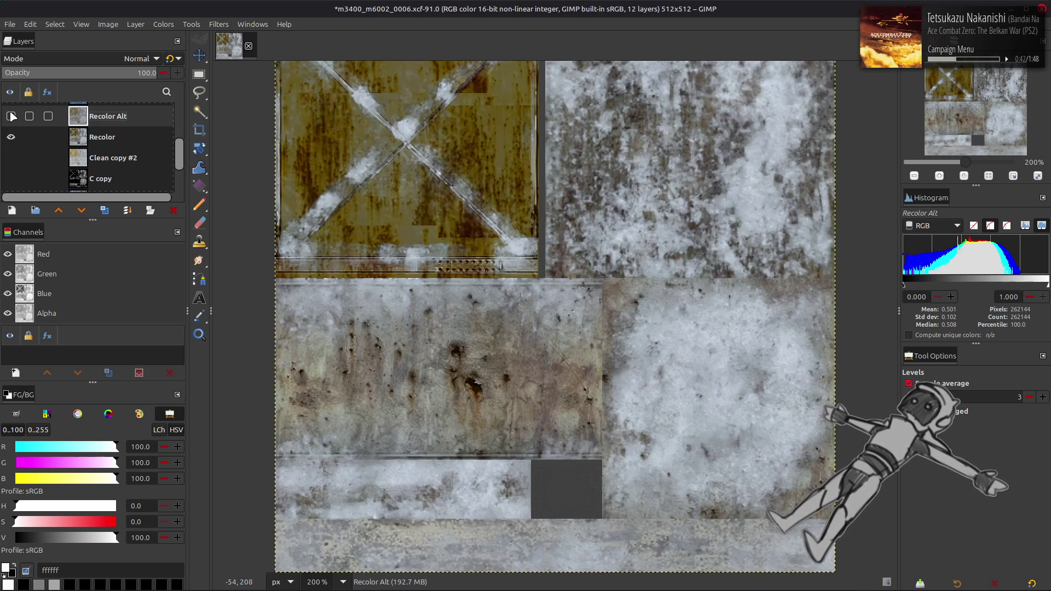
click(11, 116)
click(11, 115)
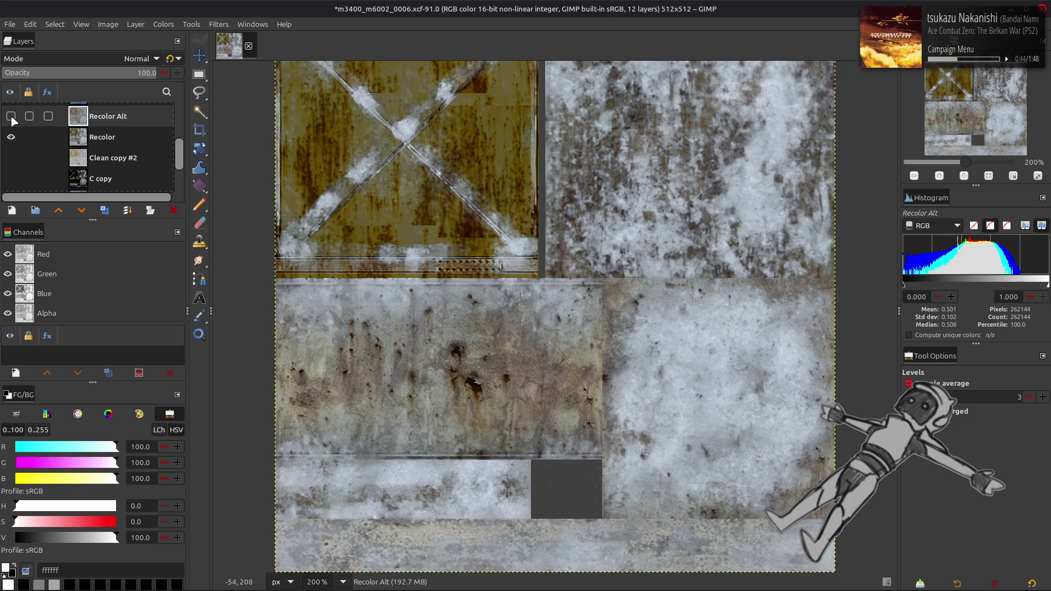
click(10, 116)
click(11, 116)
click(11, 116)
click(11, 116)
click(11, 117)
click(11, 116)
click(11, 116)
click(11, 116)
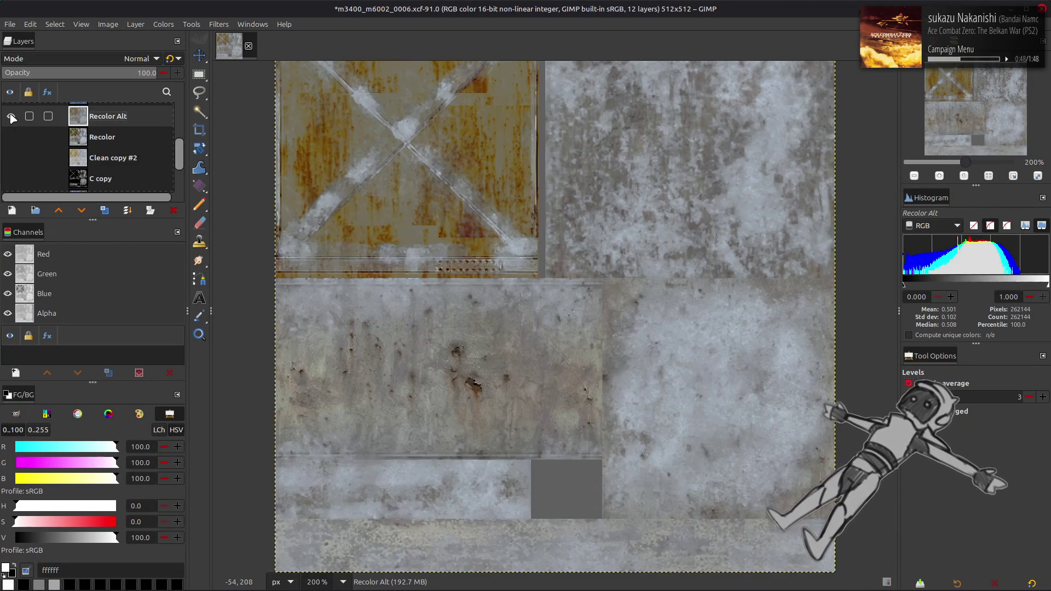
click(11, 116)
- Hide Recolor Alt, make Recolor active, and save m3400_m6002_0006.xcf
click(11, 136)
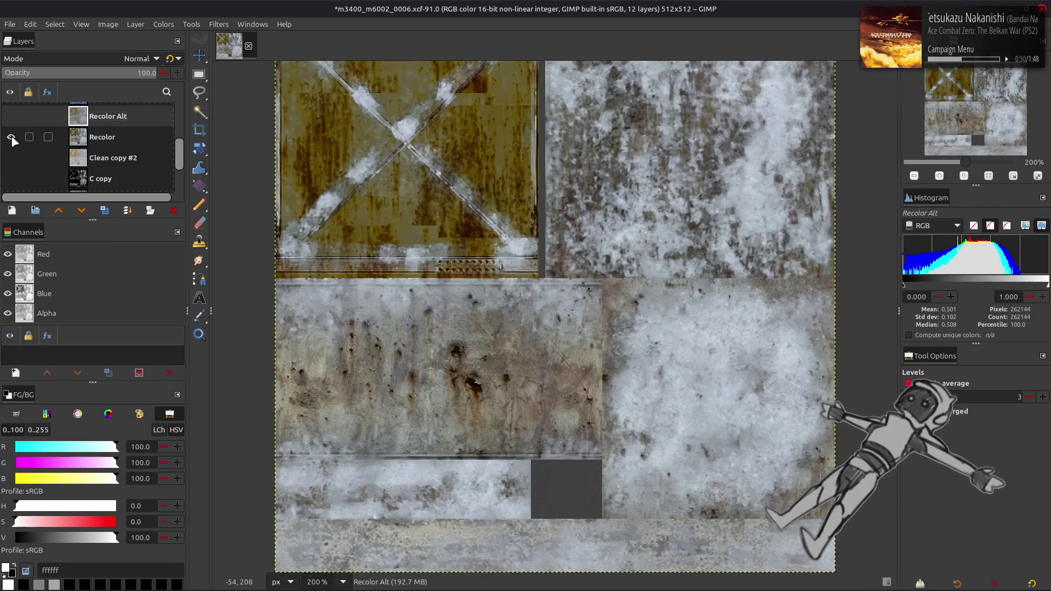
click(82, 141)
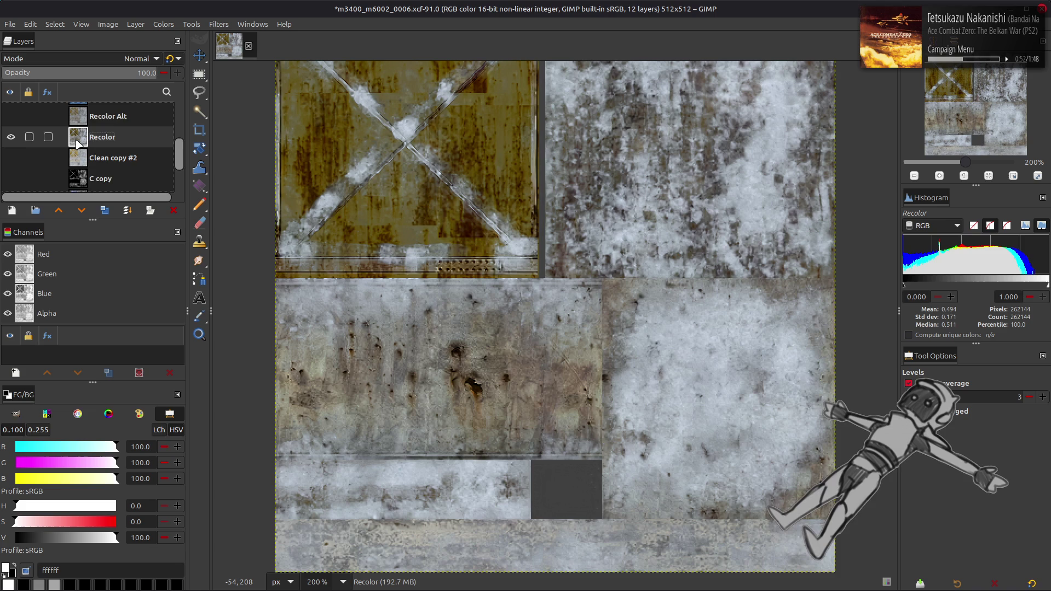
scroll(82, 145, down, 3)
scroll(23, 152, up, 3)
key(ctrl+s)
scroll(34, 156, up, 5)
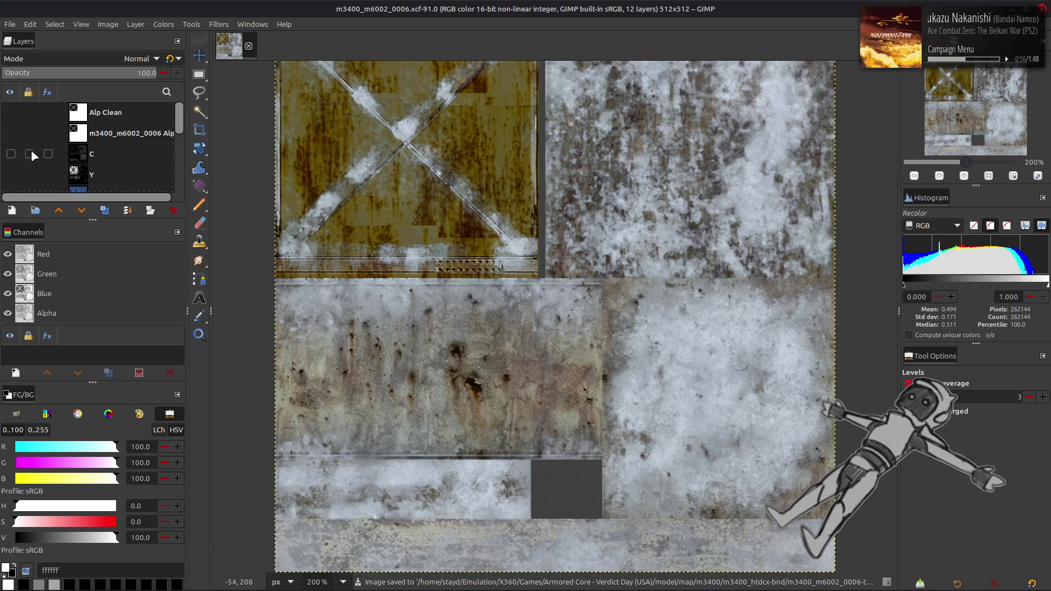
- Turn the Alp Clean channel's crossed shape into a selection, then hide Alp Clean
click(13, 111)
right_click(58, 280)
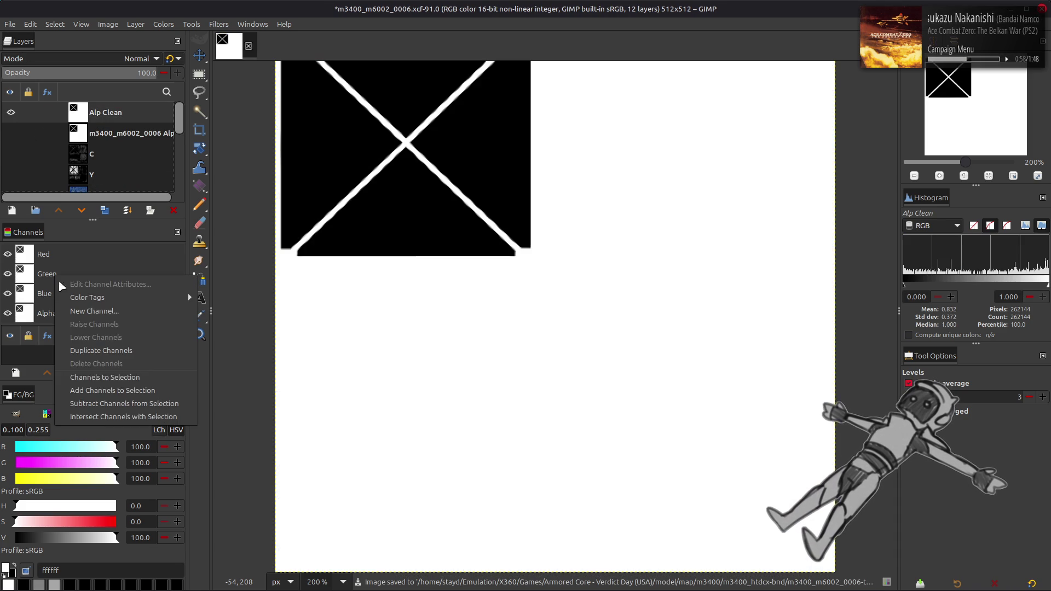
click(104, 377)
click(11, 112)
scroll(88, 149, down, 3)
scroll(92, 151, down, 1)
- Add selection-based layer masks to both Recolor and Recolor Alt
right_click(92, 143)
click(178, 339)
click(575, 405)
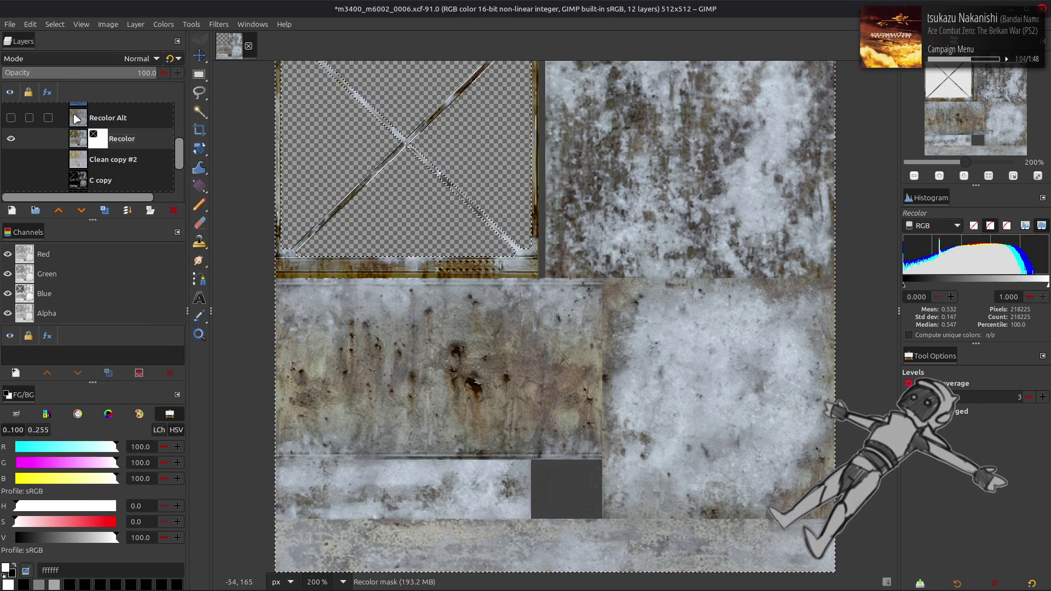
right_click(96, 116)
click(180, 310)
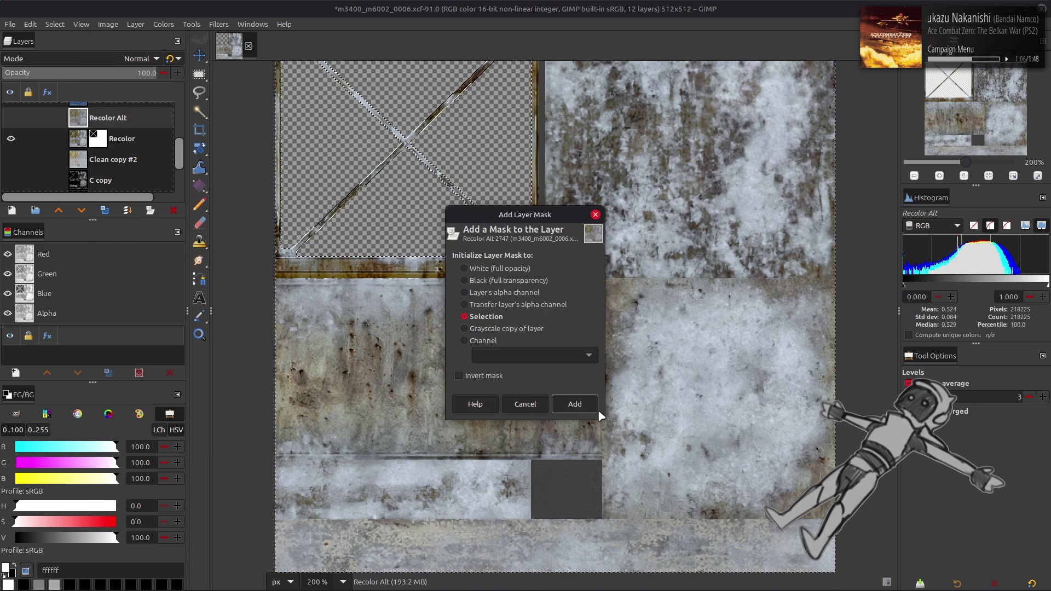
click(574, 404)
- Clear the selection and apply Recolor's layer mask
click(54, 24)
click(64, 53)
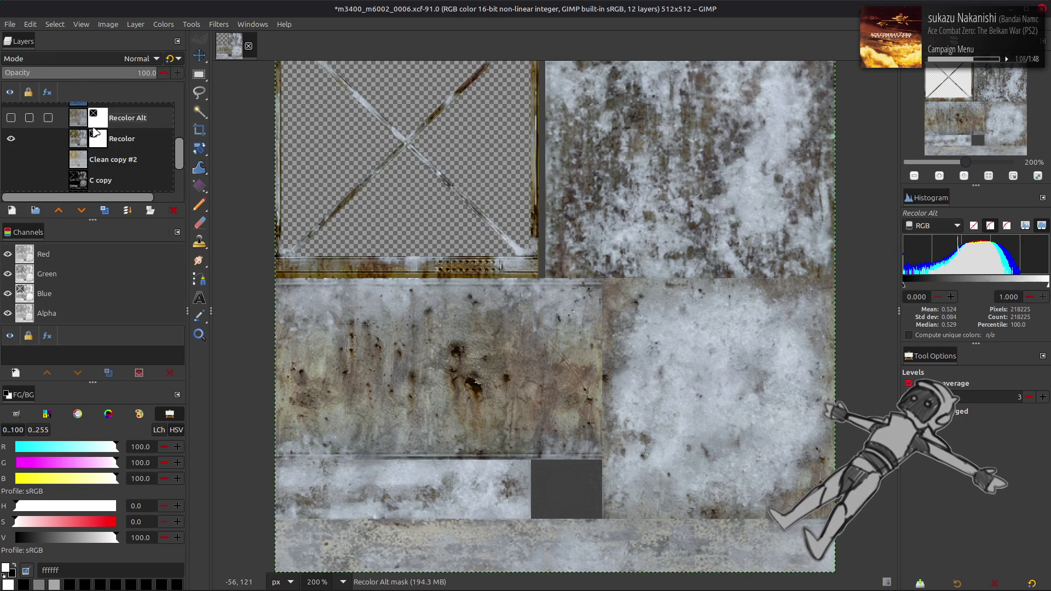
right_click(93, 136)
click(137, 340)
click(10, 24)
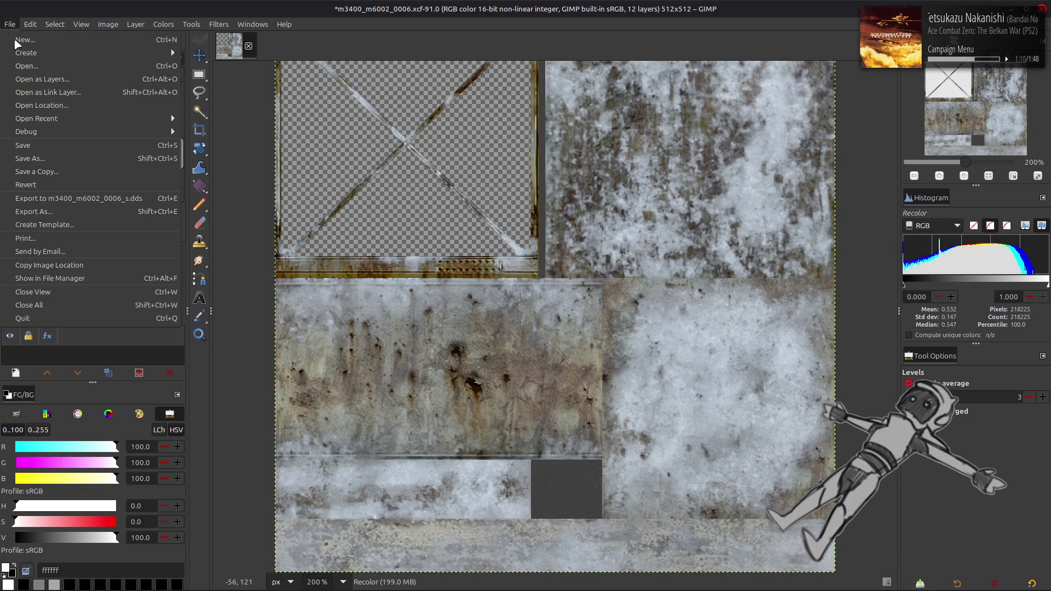
- Export to overwrite m3400_m6002_0006.dds in the m3400_m6002_0006-tpf-dcx folder
click(74, 211)
click(609, 136)
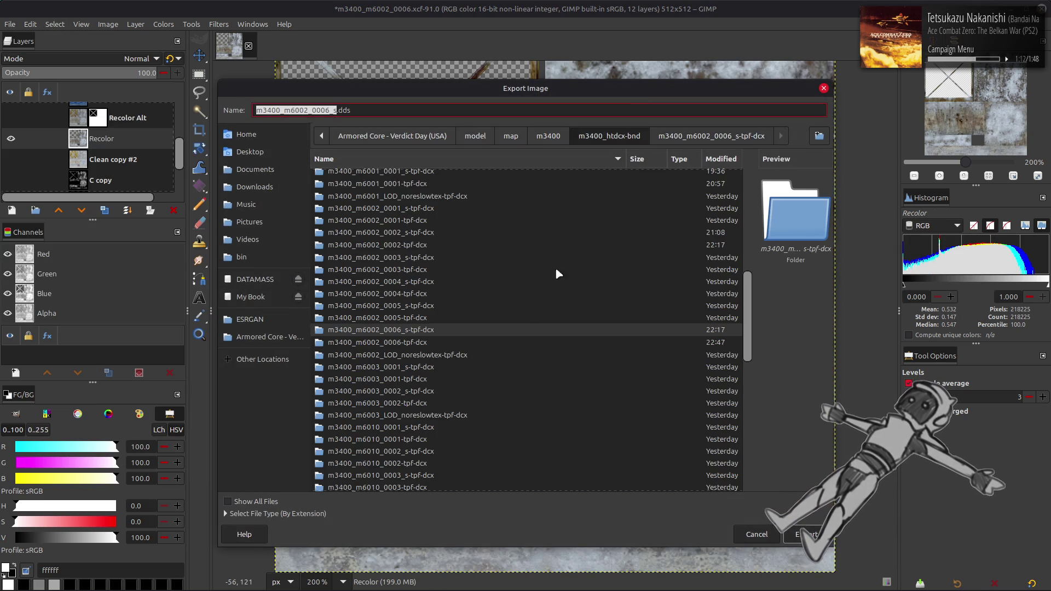
double_click(460, 350)
click(400, 177)
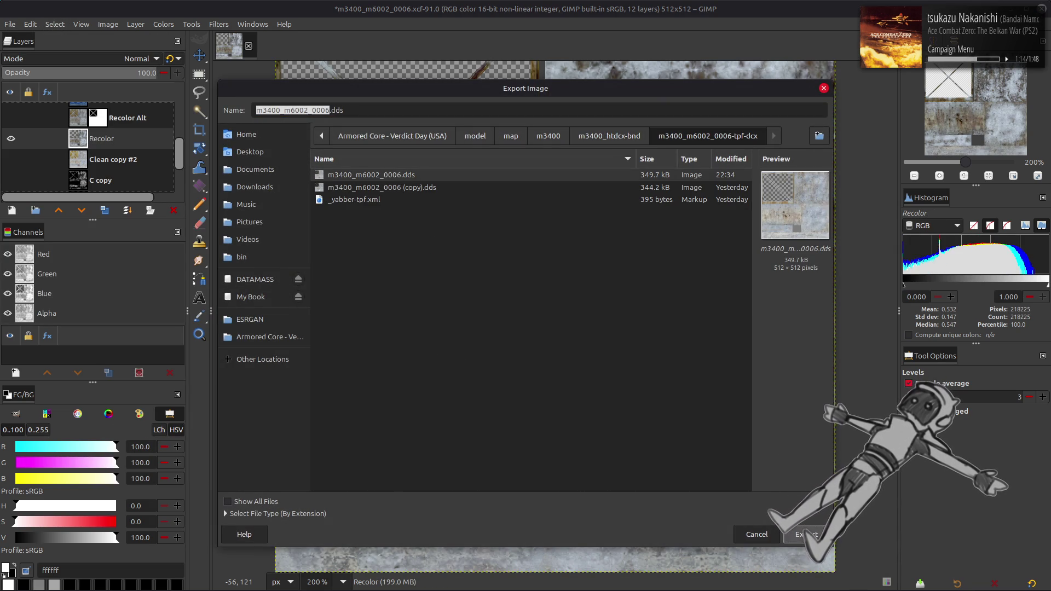
key(Return)
click(594, 375)
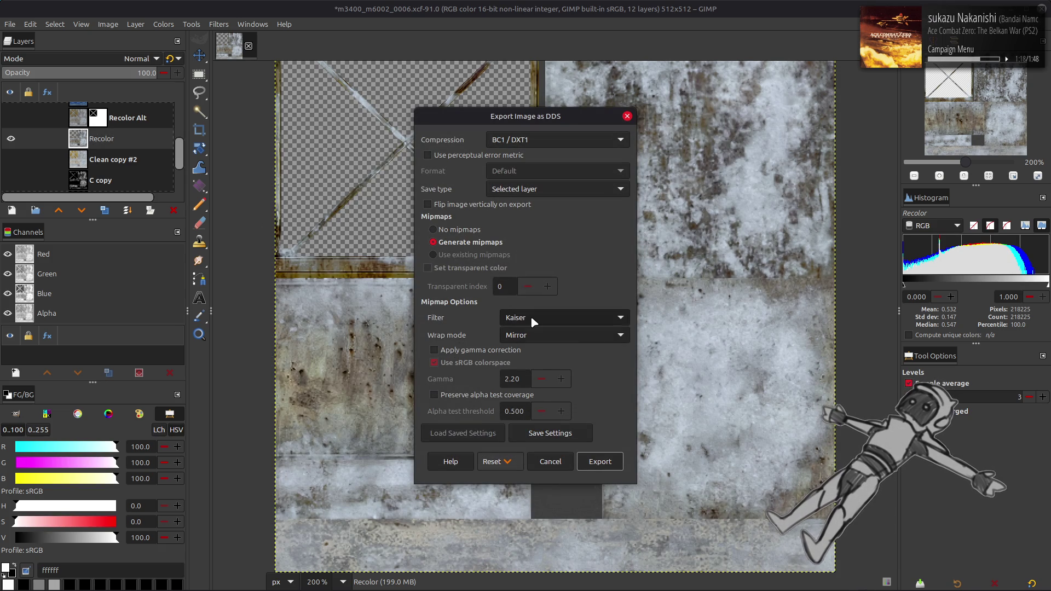
- Enable gamma correction for the mipmaps and finish the DDS export
click(434, 350)
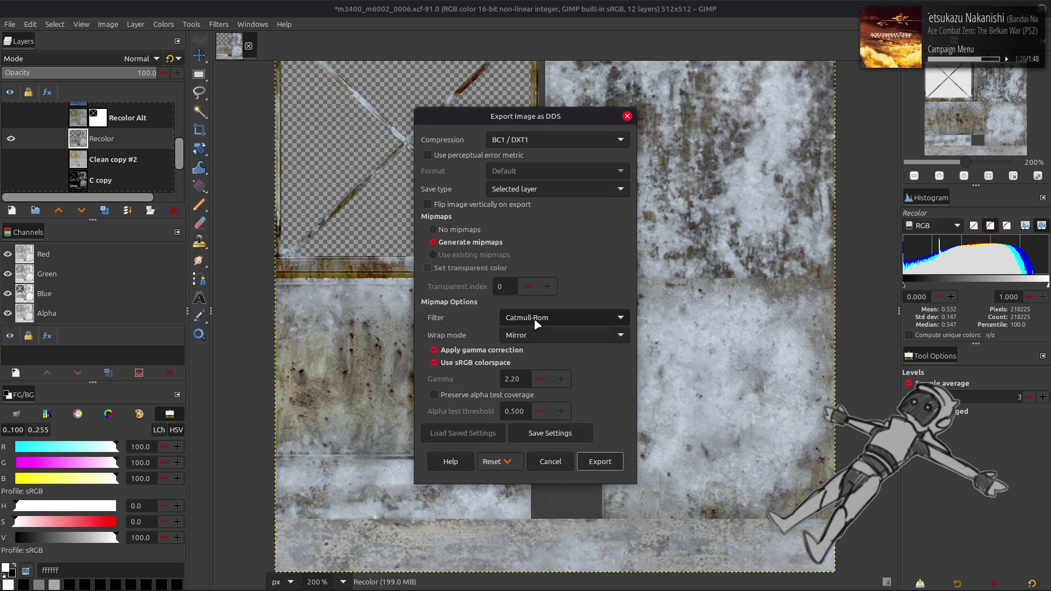
scroll(539, 140, down, 1)
click(608, 463)
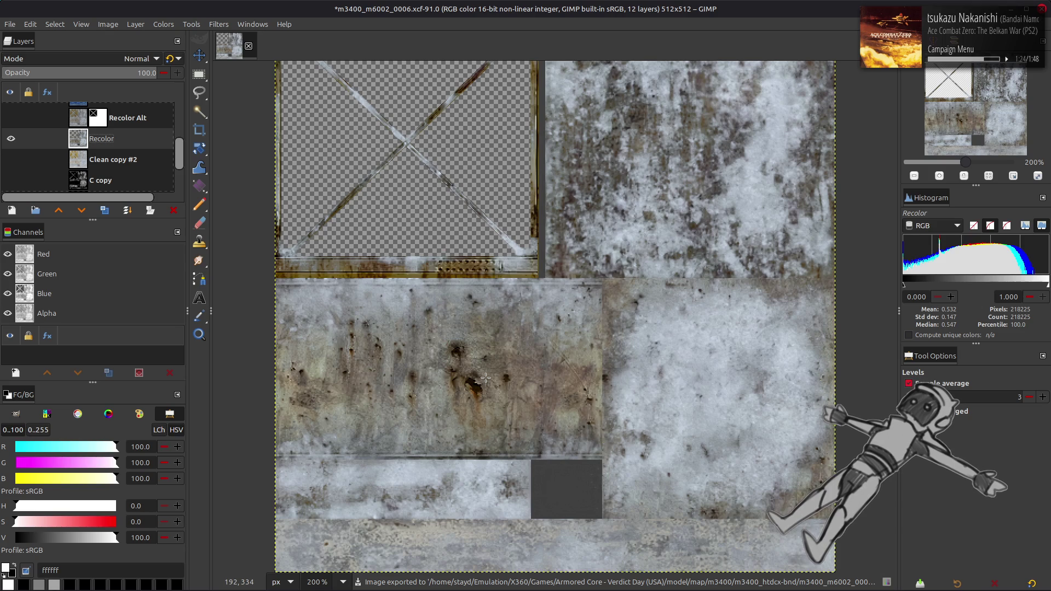
key(alt+Tab)
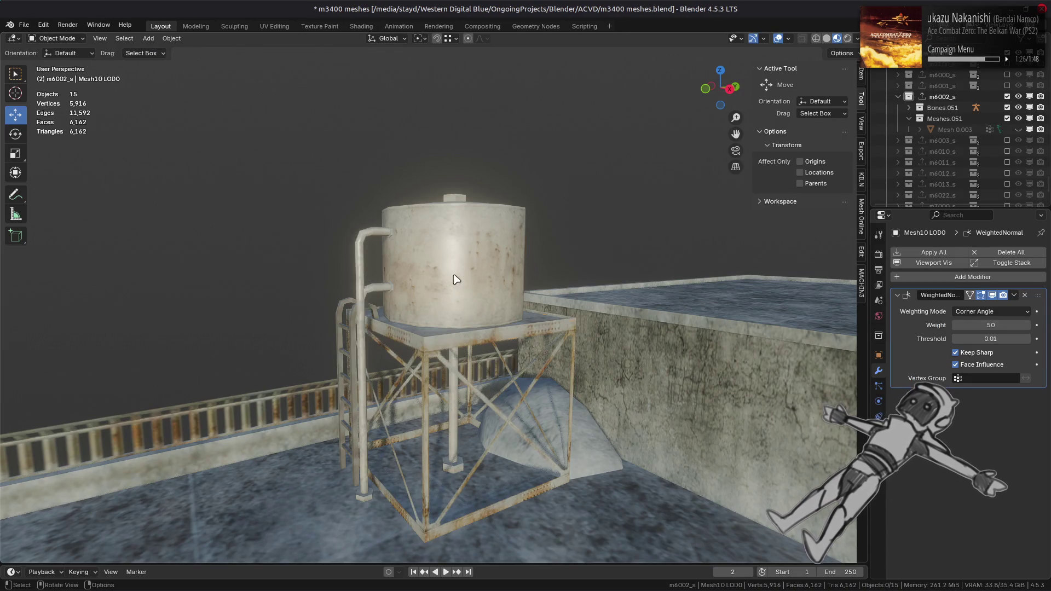
- Reload the g_DiffuseTexture image in the Shading workspace and orbit to the tank's ladder side
click(362, 26)
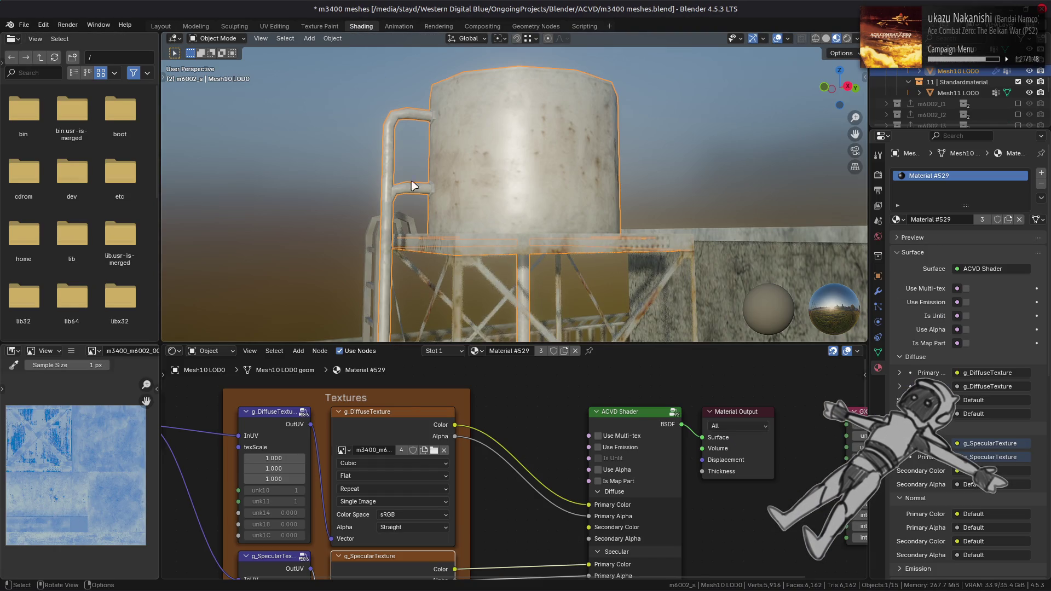
click(401, 420)
key(alt+r)
mouse_move(476, 202)
middle_down()
mouse_move(575, 200)
mouse_move(494, 230)
middle_up()
mouse_move(491, 228)
middle_down()
mouse_move(724, 205)
mouse_move(491, 201)
mouse_move(617, 179)
mouse_move(577, 172)
mouse_move(554, 180)
mouse_move(620, 198)
mouse_move(732, 176)
mouse_move(747, 187)
mouse_move(602, 188)
middle_up()
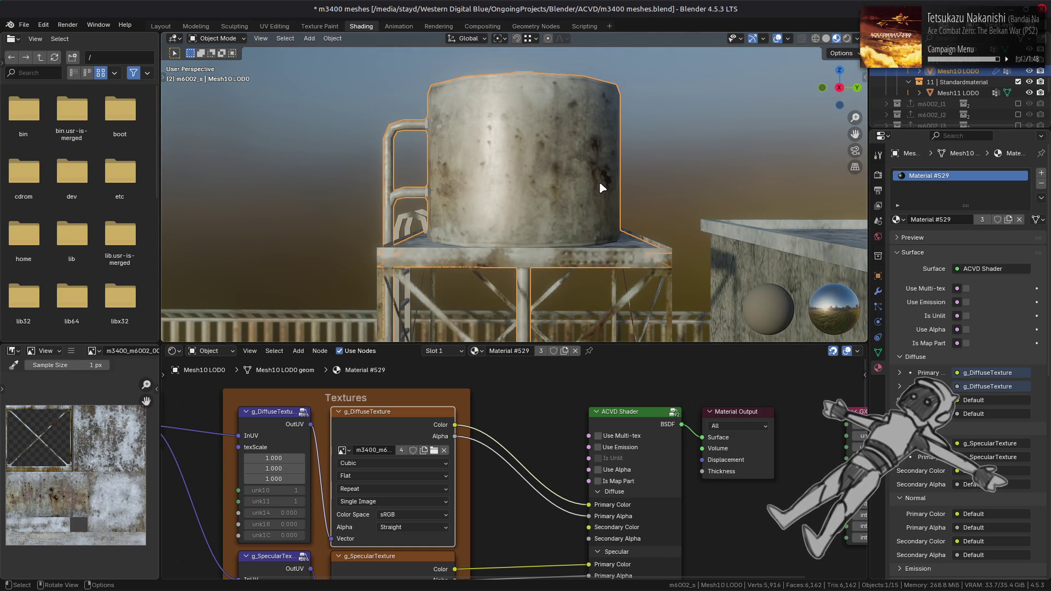
key(alt+Tab)
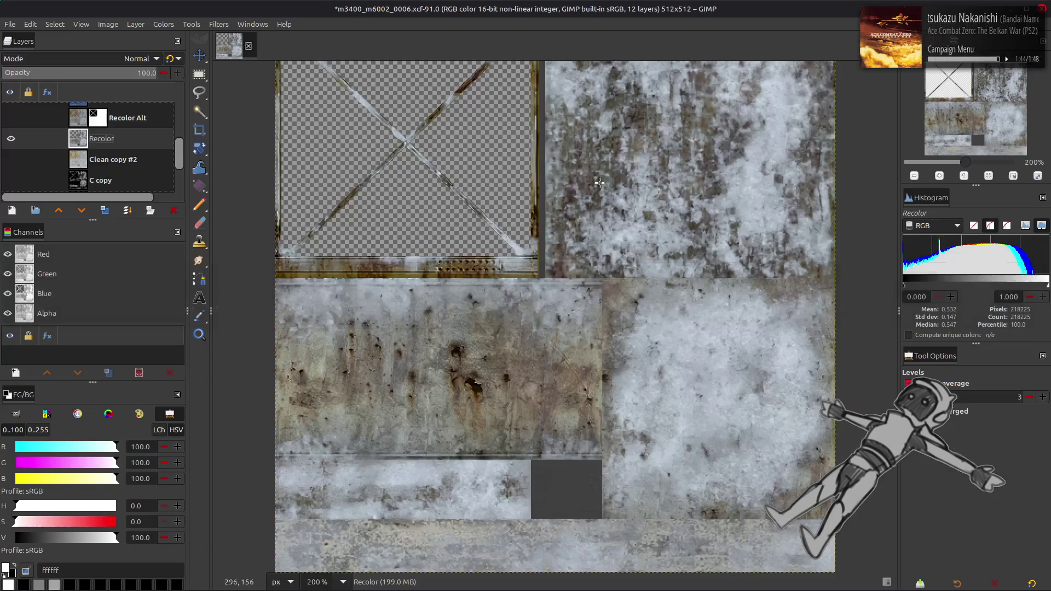
- Show Recolor Alt, apply its layer mask, and export it over m3400_m6002_0006.dds
key(ctrl+z)
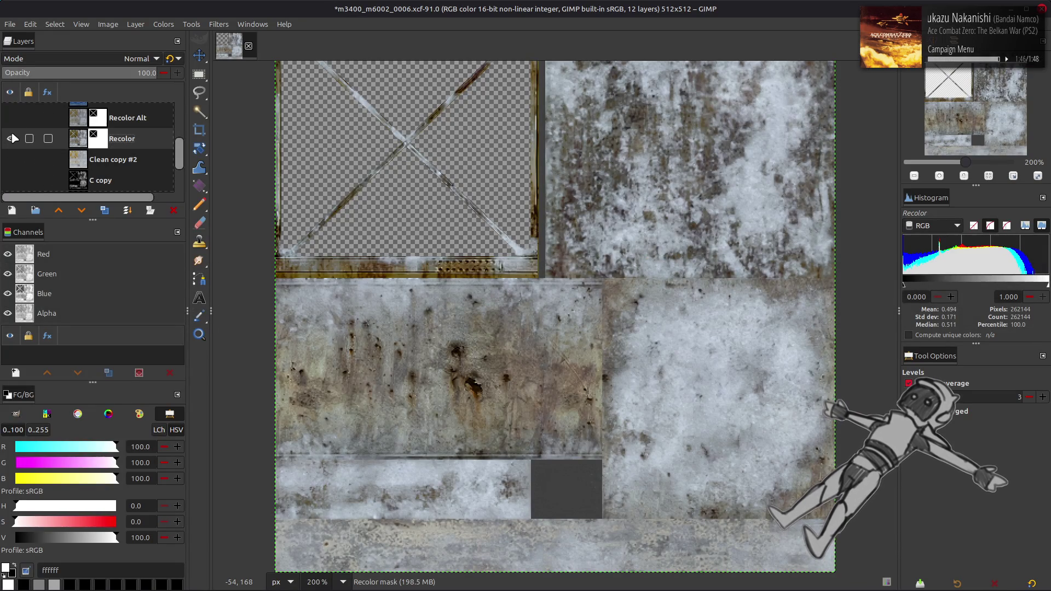
click(11, 118)
click(94, 117)
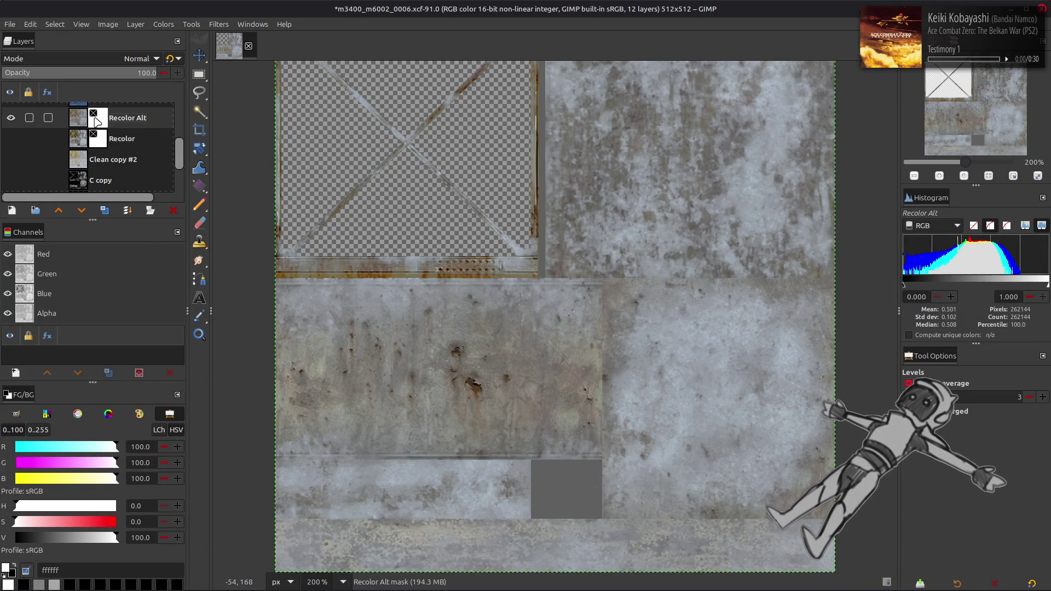
right_click(95, 117)
click(148, 325)
click(10, 24)
click(75, 200)
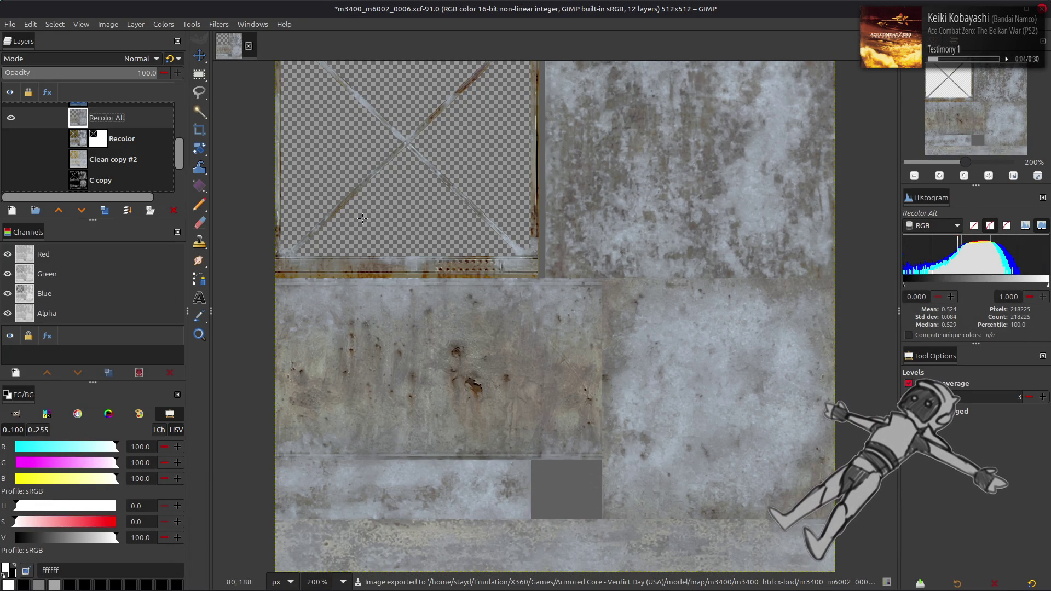
- Reload the texture in Blender and orbit around the water tower to inspect it
key(alt+Tab)
key(alt+r)
mouse_move(449, 219)
middle_down()
mouse_move(485, 217)
mouse_move(440, 235)
middle_up()
scroll(454, 222, up, 2)
key(alt+Tab)
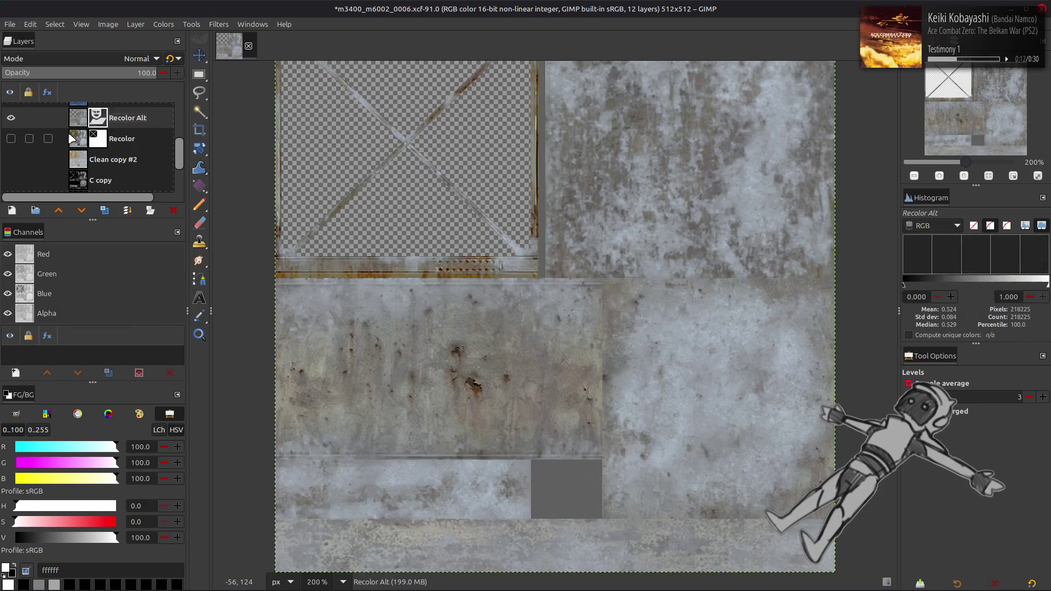
- Swap to the Recolor layer, apply its mask, and re-export over the same DDS file
click(10, 117)
click(10, 138)
key(ctrl+s)
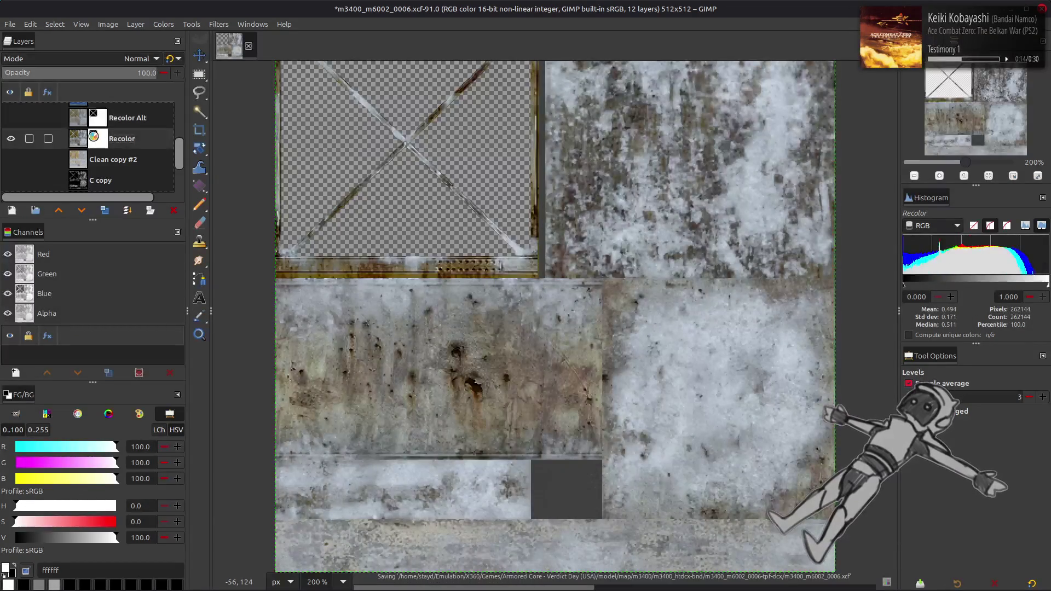
right_click(94, 141)
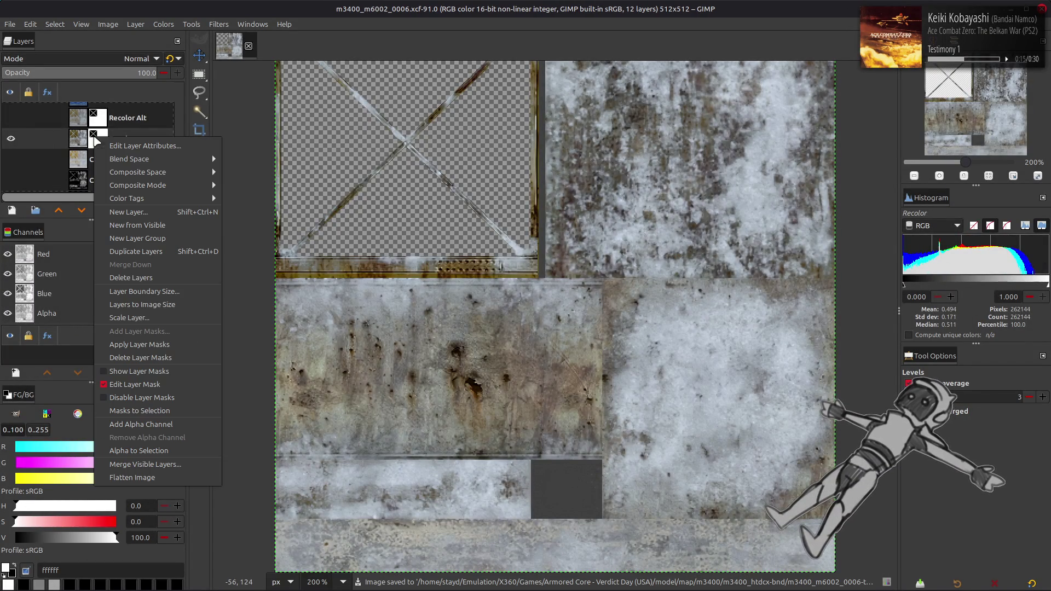
click(147, 344)
click(9, 26)
click(60, 199)
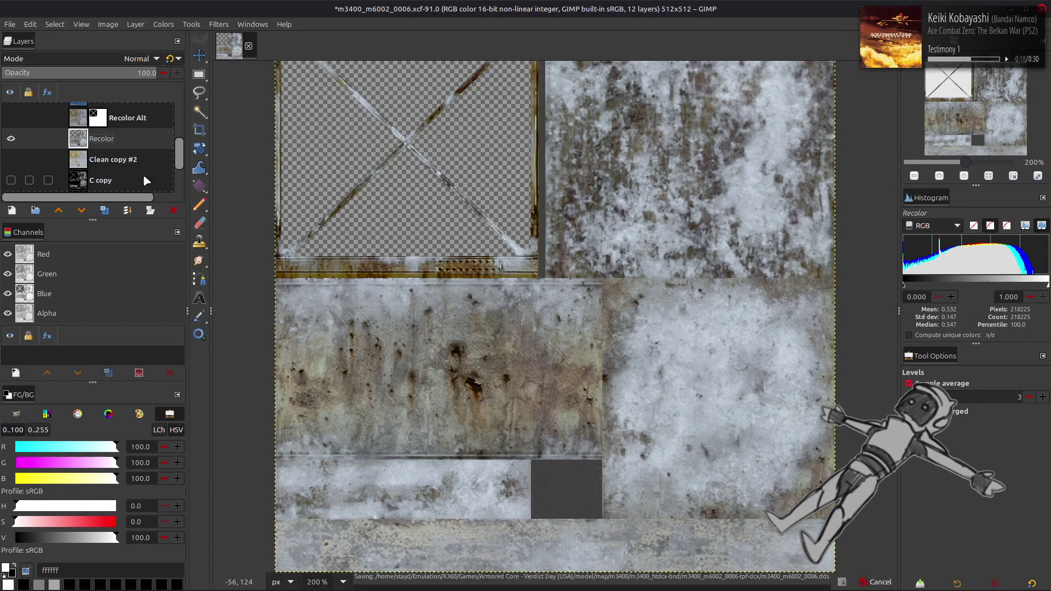
- Hide Recolor so only the Clean layer is visible
click(10, 139)
scroll(10, 138, down, 3)
click(10, 162)
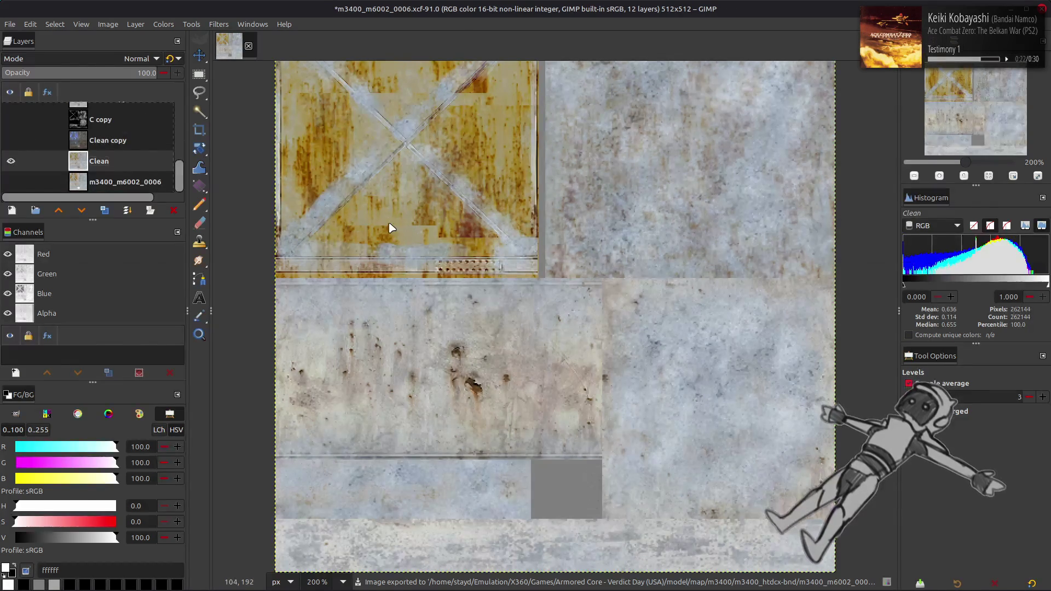
key(alt+Tab)
- View the retextured water tank from above and a low side angle, then save m3400 meshes.blend
alt+middle_drag(381, 235, 417, 291)
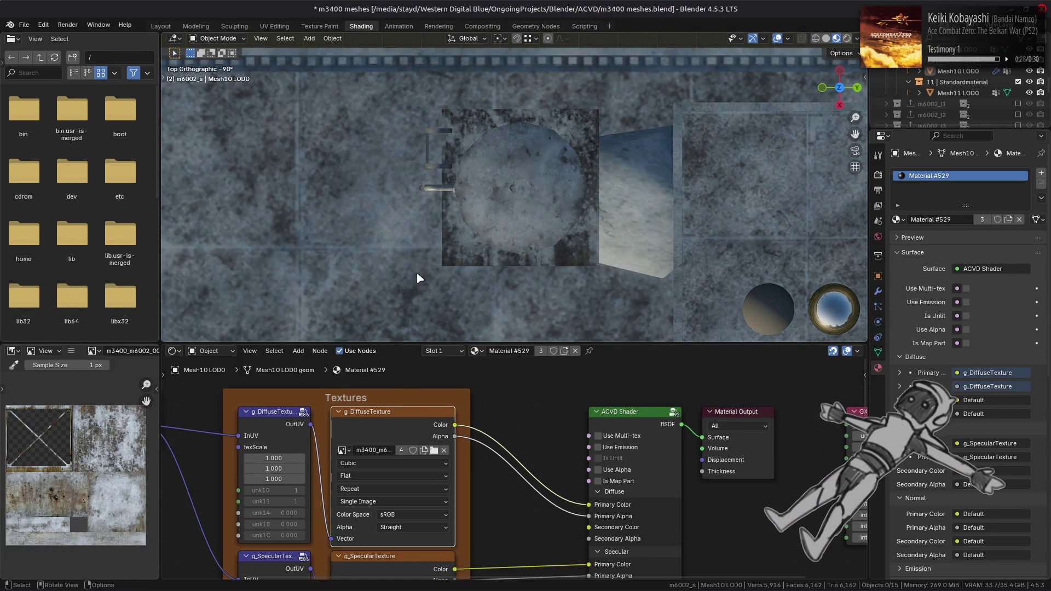
mouse_move(417, 278)
middle_down()
mouse_move(474, 157)
mouse_move(500, 178)
middle_up()
scroll(412, 180, up, 5)
mouse_move(429, 199)
middle_down()
mouse_move(369, 223)
mouse_move(333, 197)
mouse_move(322, 205)
mouse_move(443, 199)
middle_up()
key(ctrl+s)
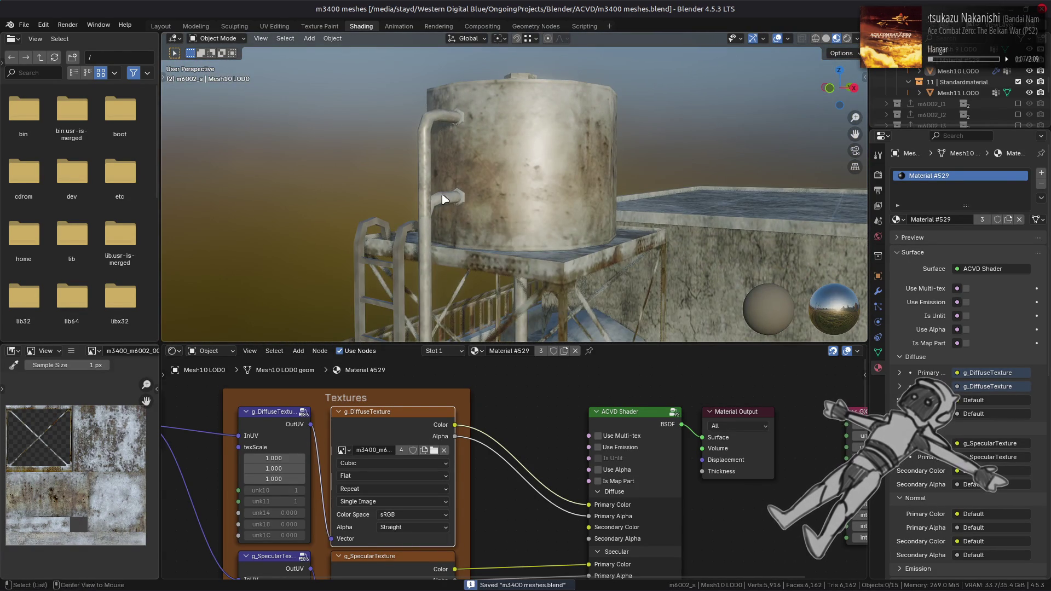
key(alt+Tab)
- Hide the Clean layer, show the Spec layer, and duplicate it
click(10, 161)
scroll(11, 159, up, 3)
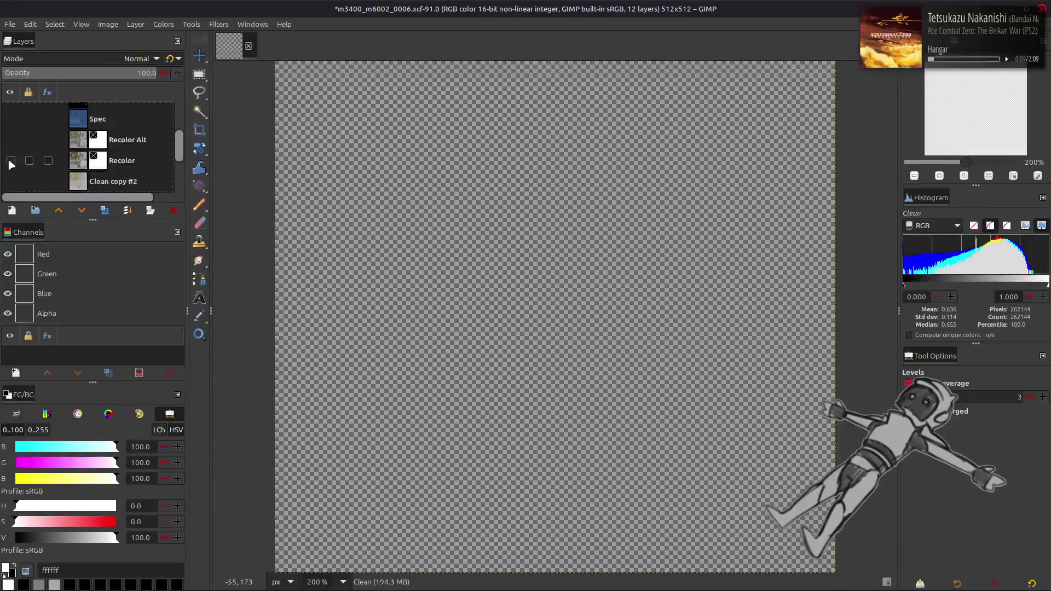
click(11, 152)
click(127, 139)
click(120, 155)
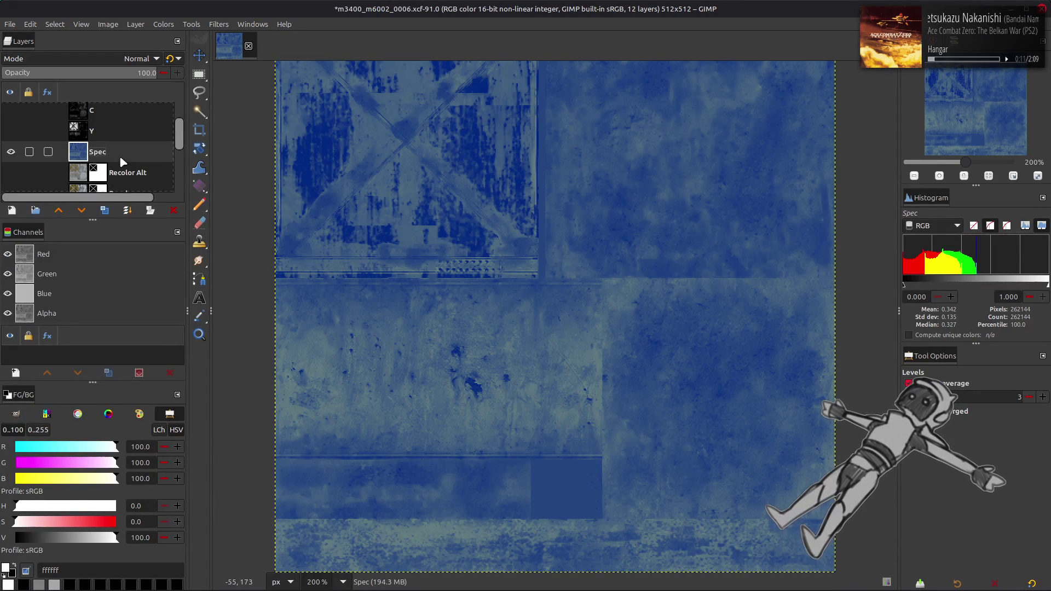
click(104, 211)
- Extract the RGB Red component from Spec copy and brighten it with Levels
click(163, 24)
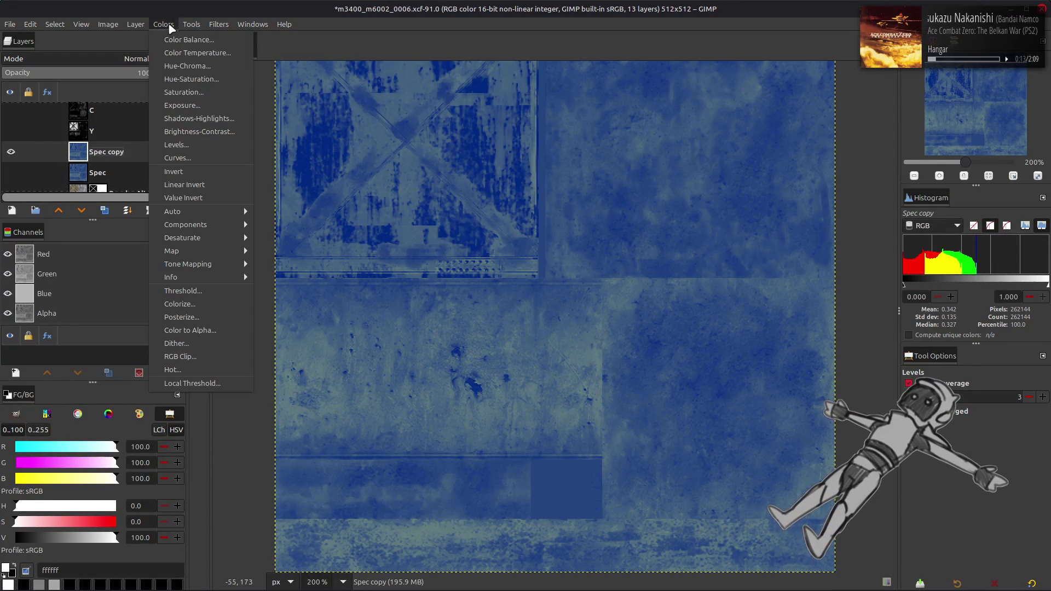
mouse_move(181, 226)
click(270, 237)
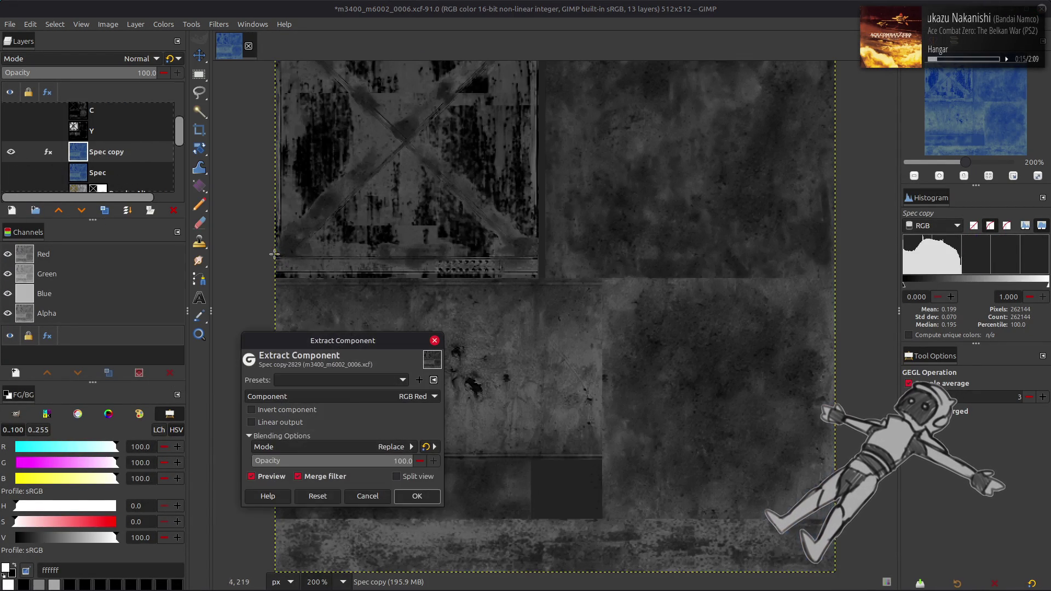
click(417, 496)
click(163, 24)
click(188, 143)
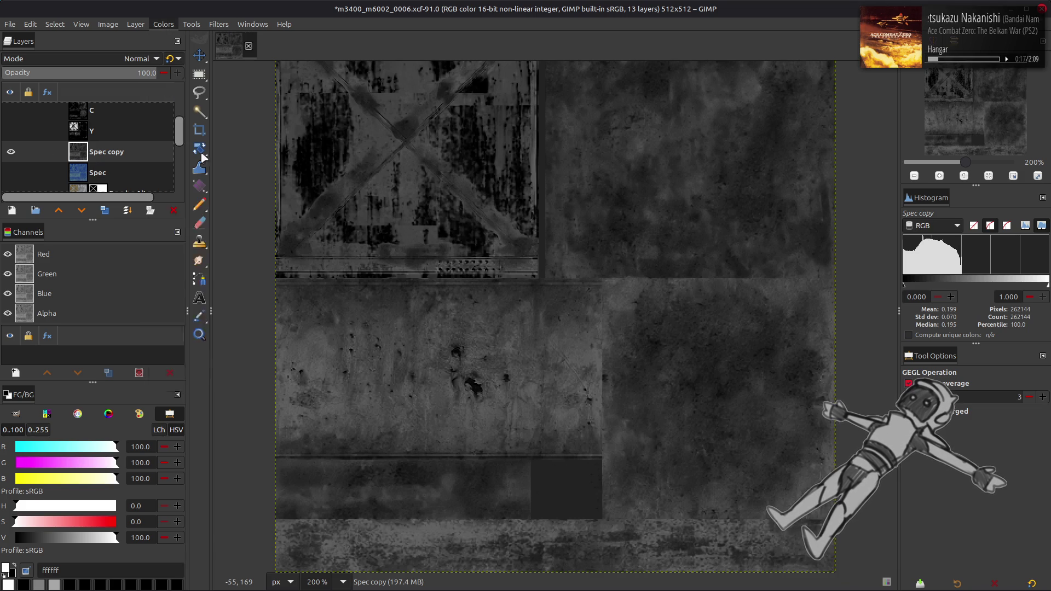
text(40)
key(Return)
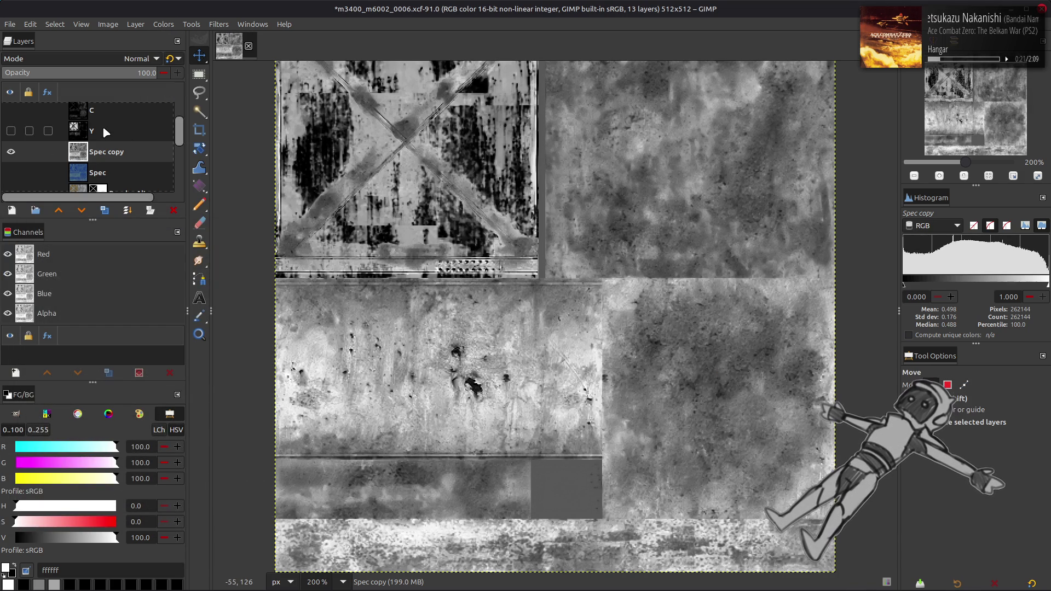
- Duplicate the Y layer, show the copy above Spec copy, and invert it
click(107, 126)
click(103, 212)
click(82, 211)
click(11, 152)
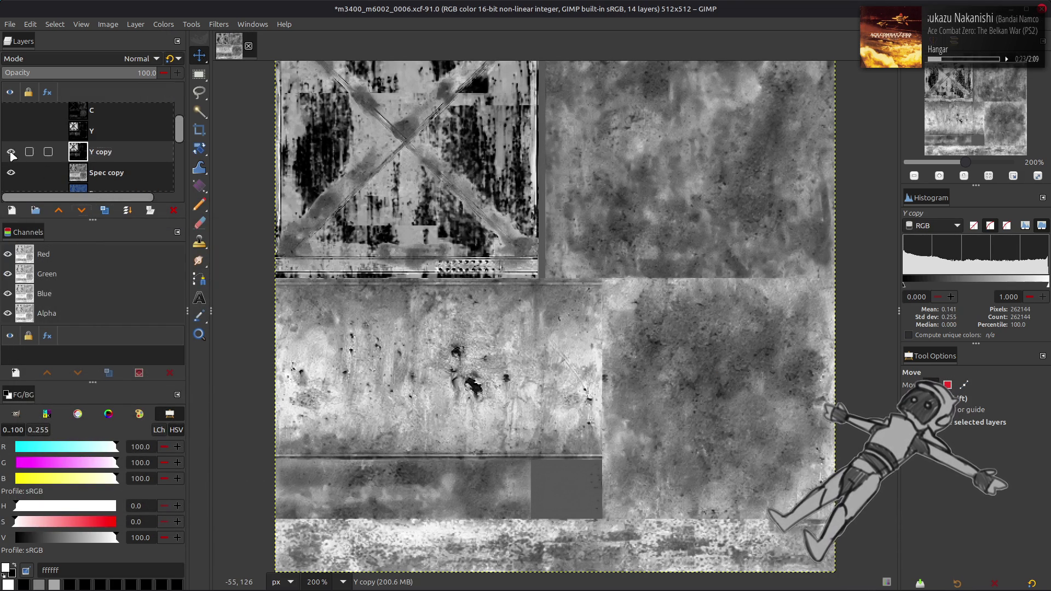
click(163, 24)
click(170, 167)
- Try Multiply (legacy) blending on Y copy, toggling it to compare
click(89, 59)
click(55, 258)
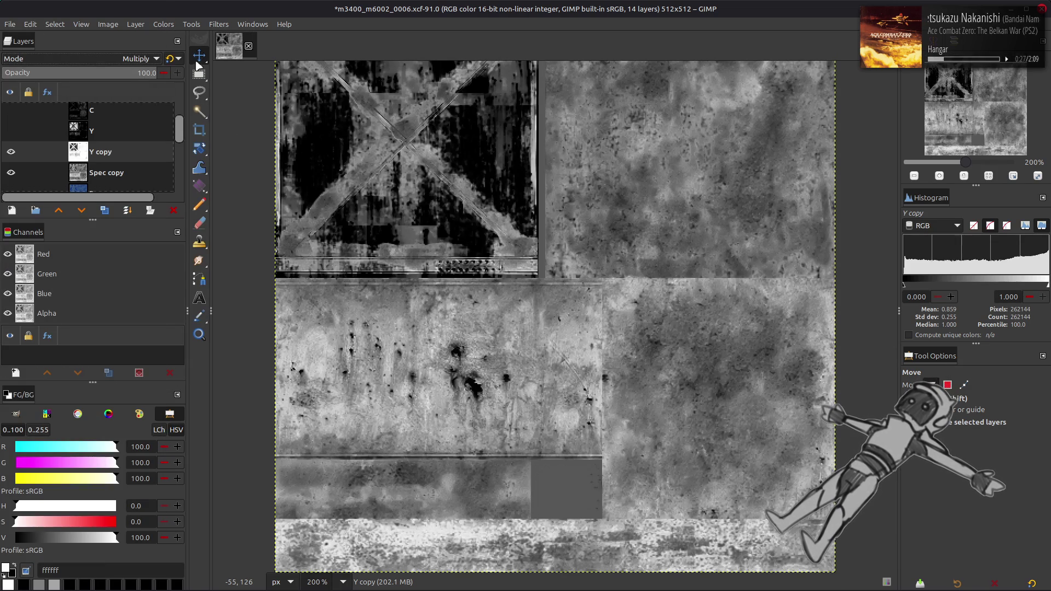
click(176, 59)
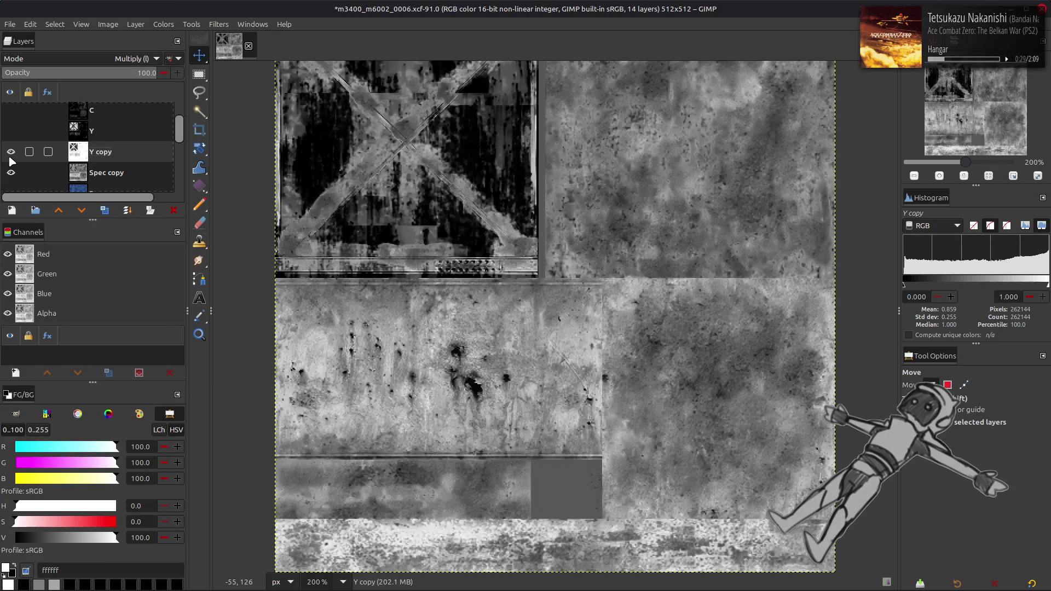
click(11, 153)
click(11, 154)
click(11, 153)
click(10, 154)
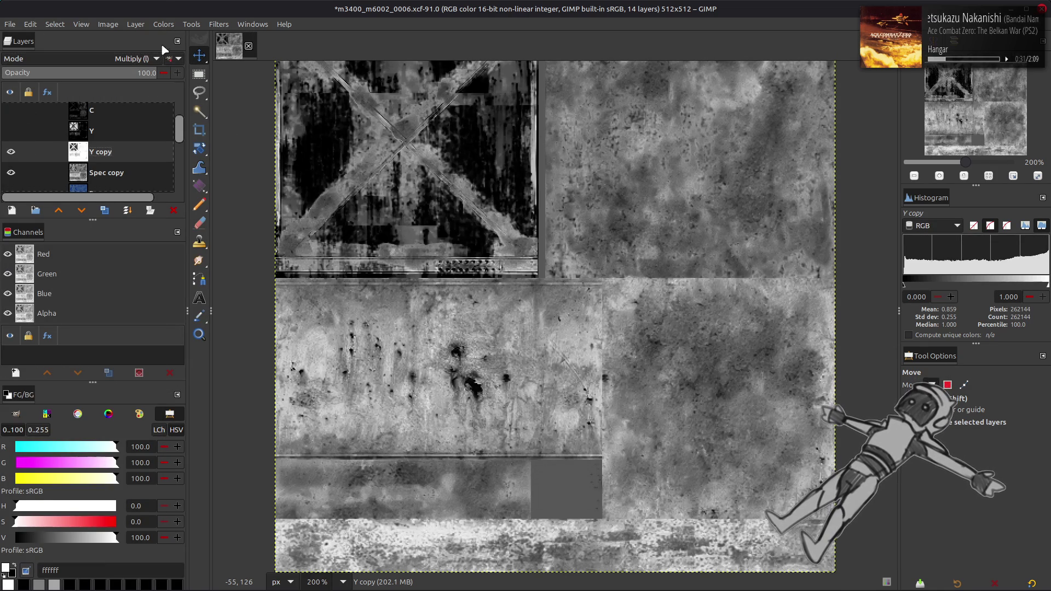
- Re-invert Y copy and switch its blend mode to Subtract (legacy), comparing the result
click(163, 24)
click(189, 181)
click(117, 55)
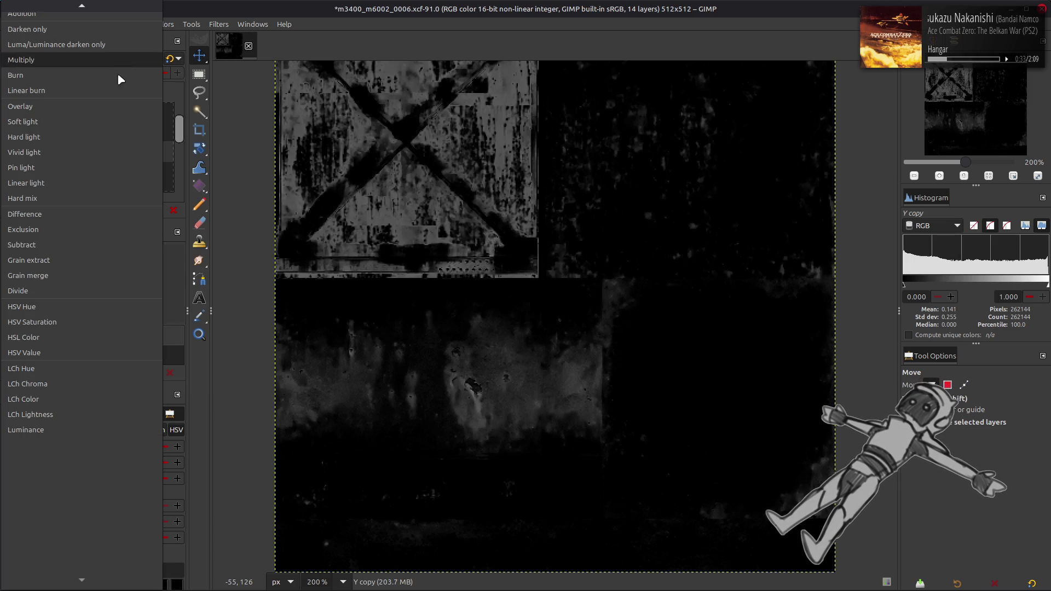
click(58, 243)
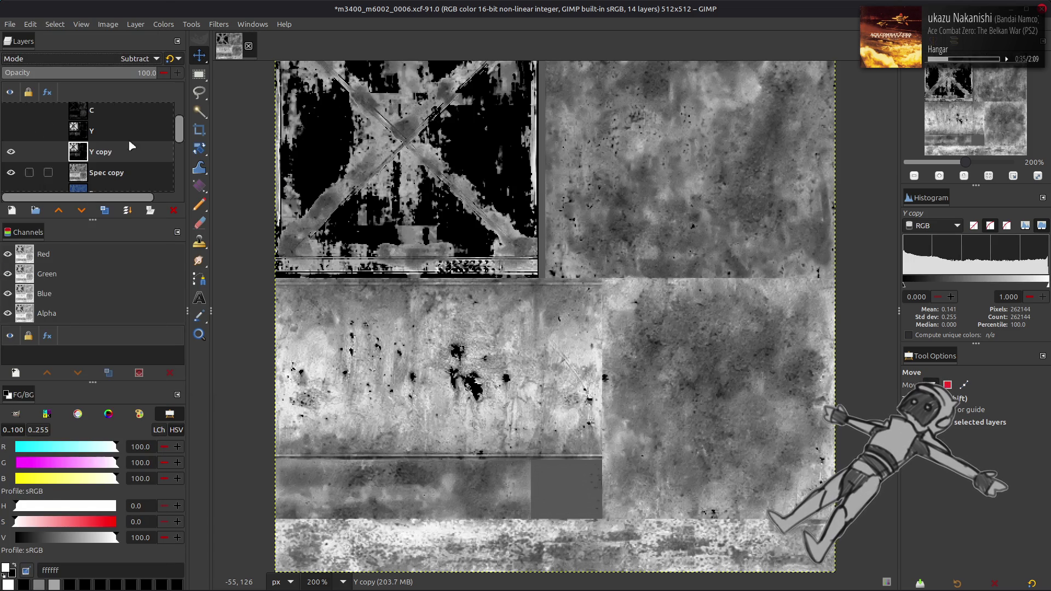
click(171, 58)
click(12, 152)
click(12, 152)
click(164, 24)
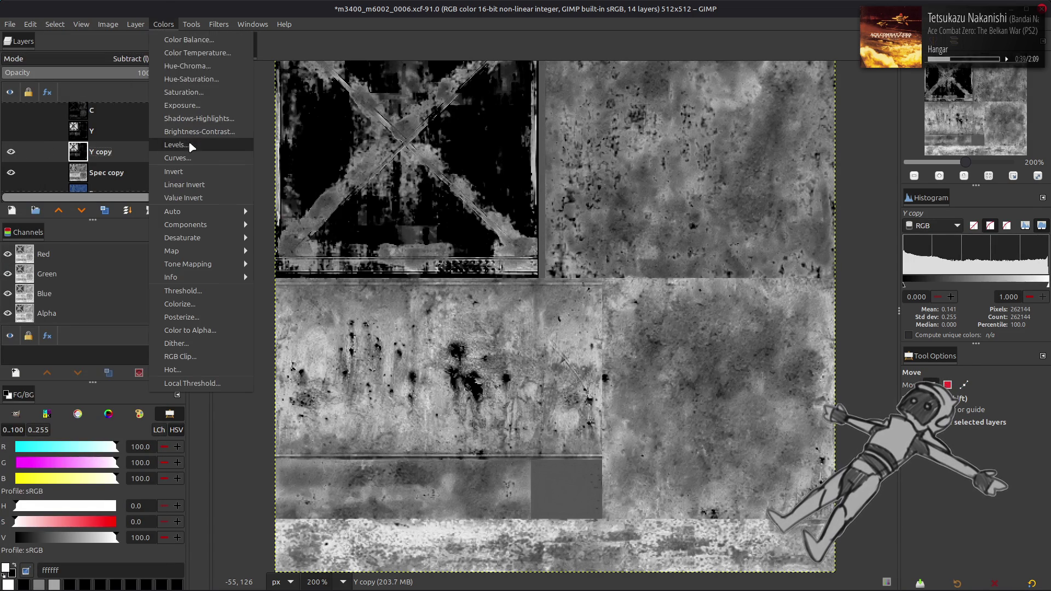
- Apply Levels to Y copy with gamma 0.50 and output high level 100
click(175, 144)
text(0)
key(Return)
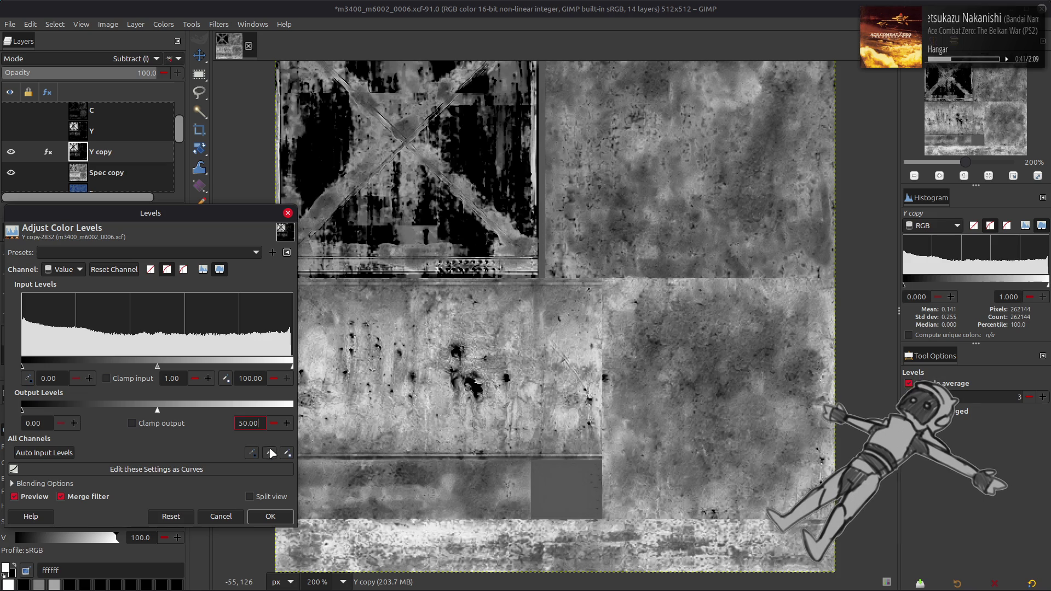
click(171, 516)
double_click(179, 379)
text(0.5)
key(Return)
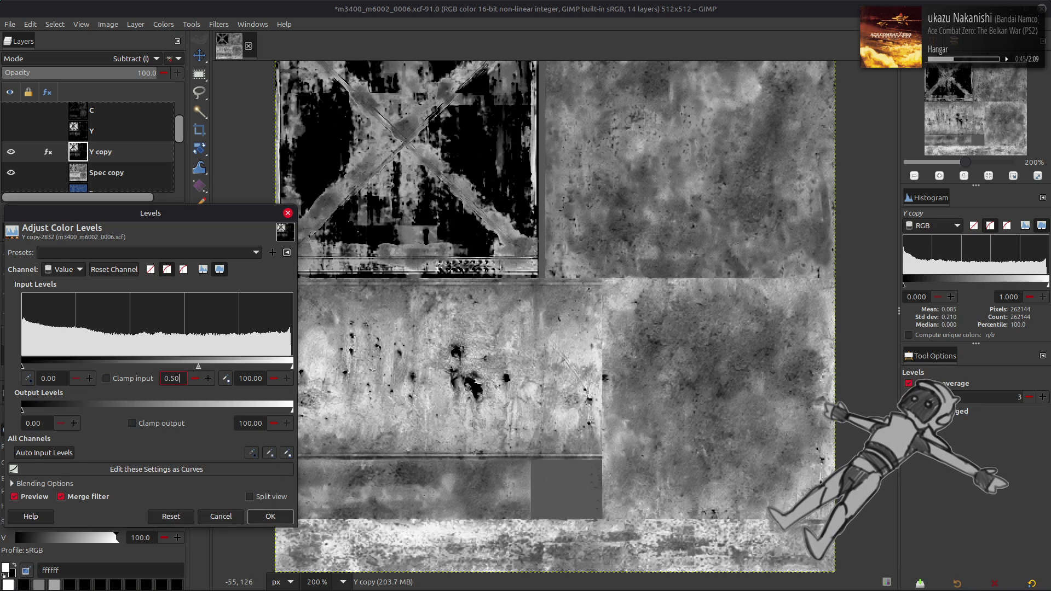
text(2)
key(Return)
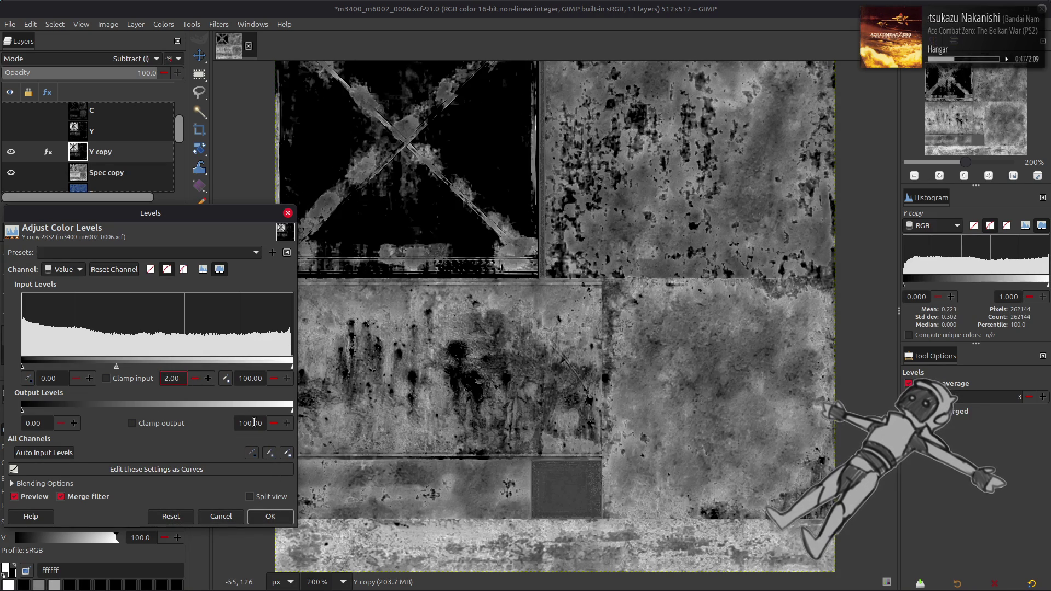
text(25)
key(Return)
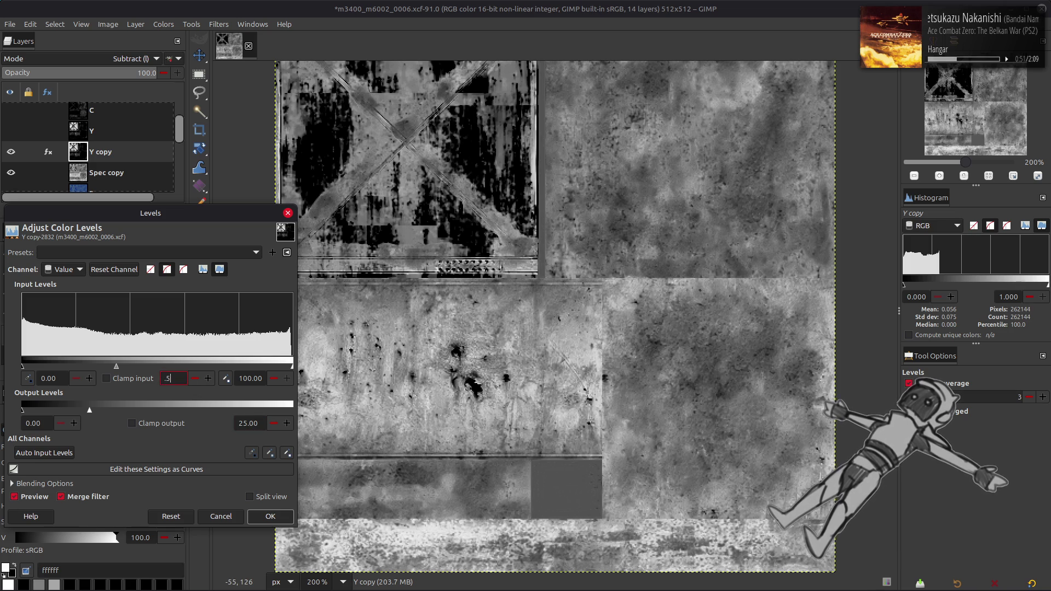
text(0.5)
key(Return)
drag(198, 410, 293, 409)
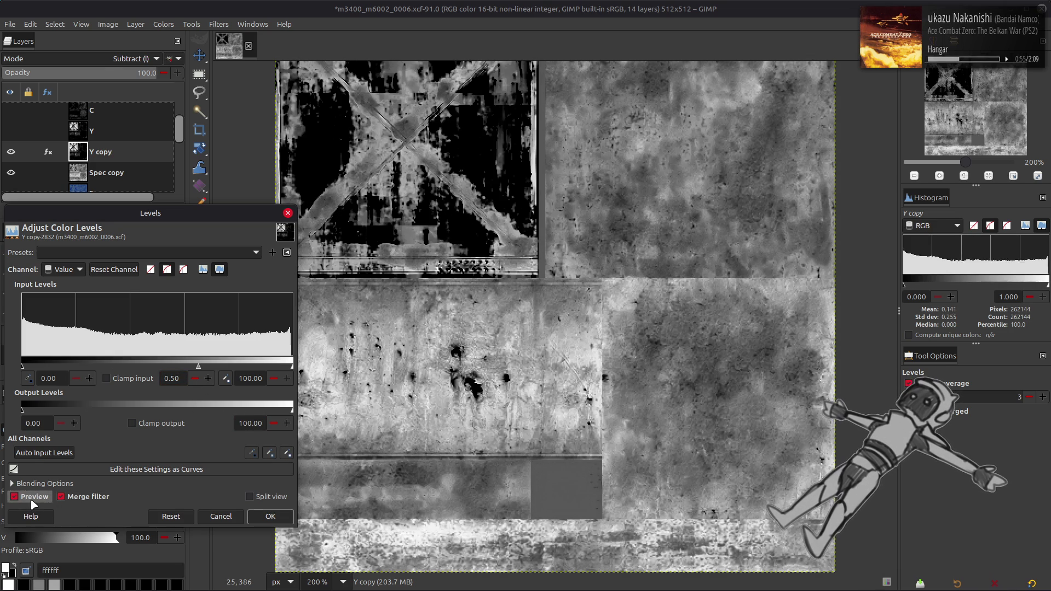
click(271, 516)
- Compare Y copy on and off, then invert its tones again and hide it
click(11, 152)
click(11, 153)
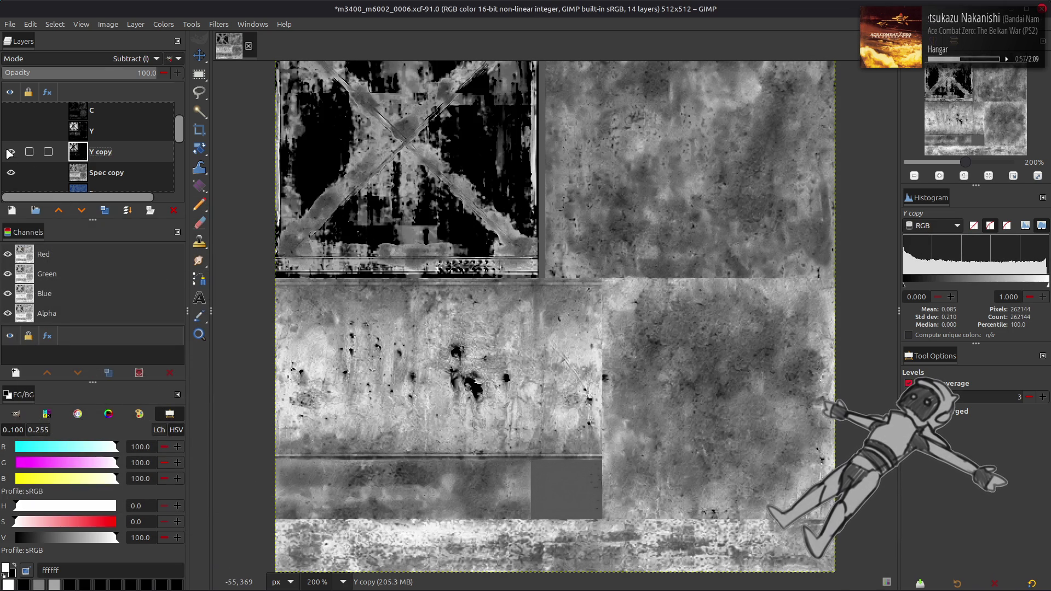
click(11, 153)
click(10, 152)
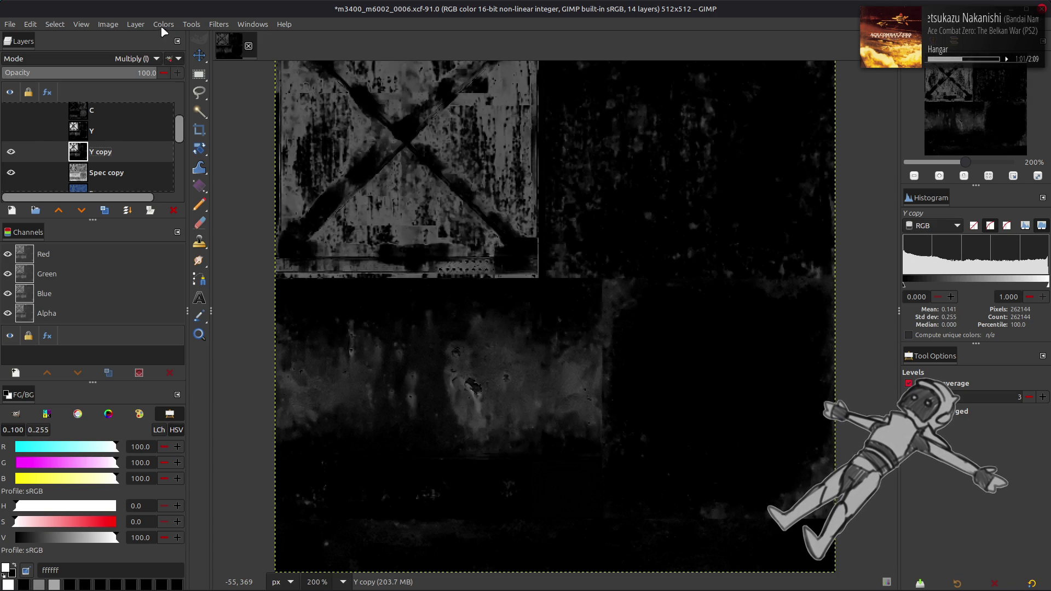
click(163, 24)
click(185, 170)
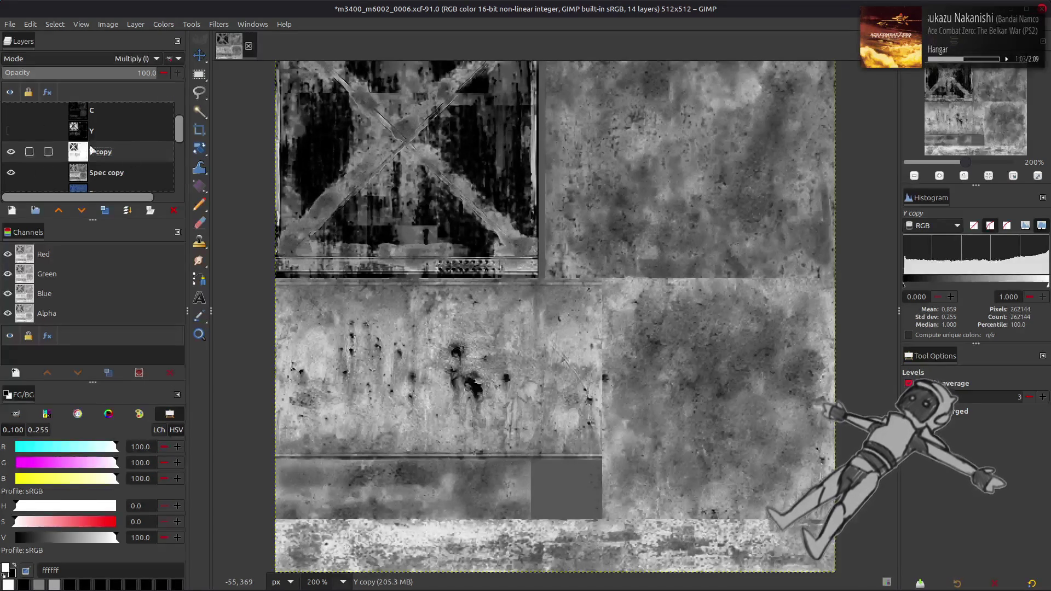
click(11, 153)
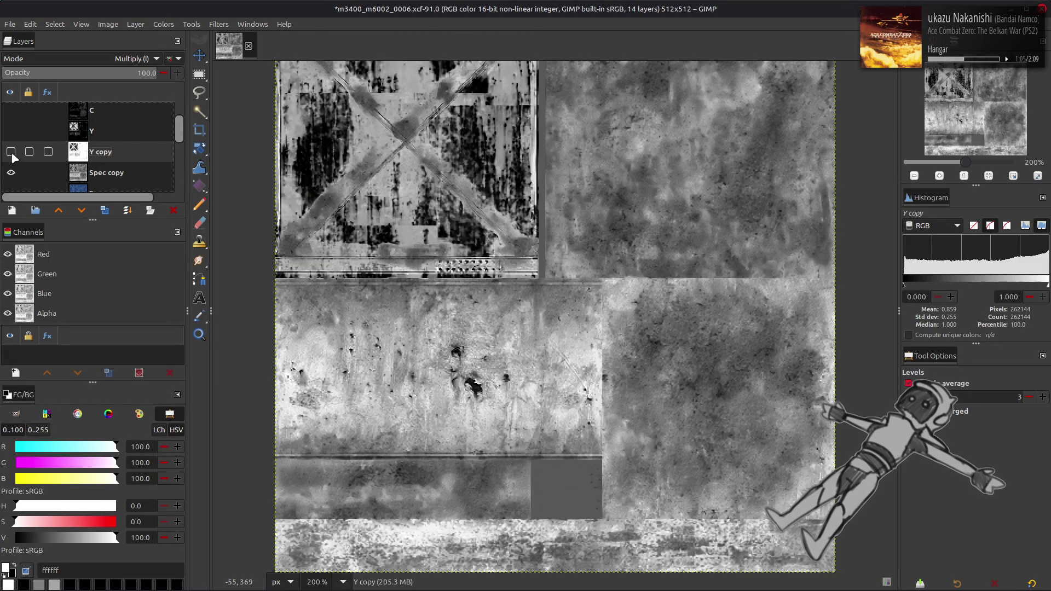
- Toggle Y copy and all layers to compare against the full texture
click(11, 153)
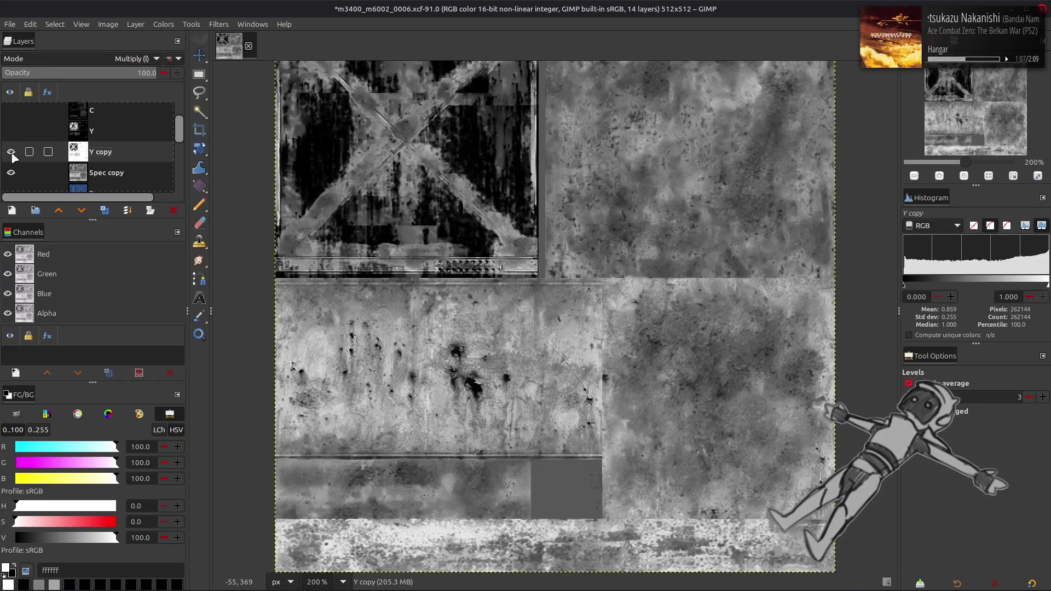
click(11, 153)
click(11, 152)
click(11, 153)
click(11, 152)
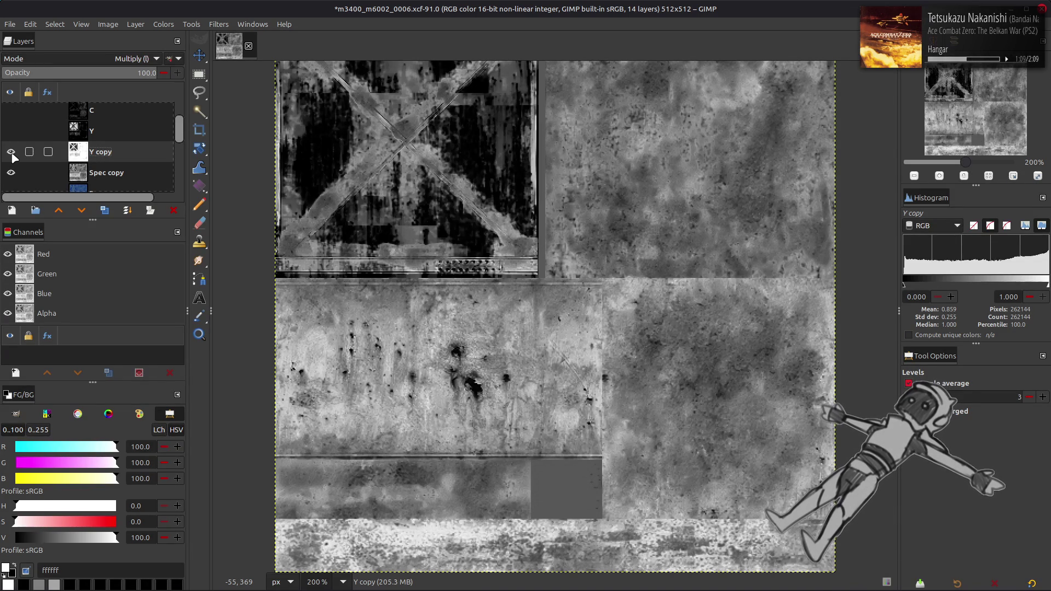
click(11, 152)
shift+click(11, 152)
scroll(14, 164, down, 3)
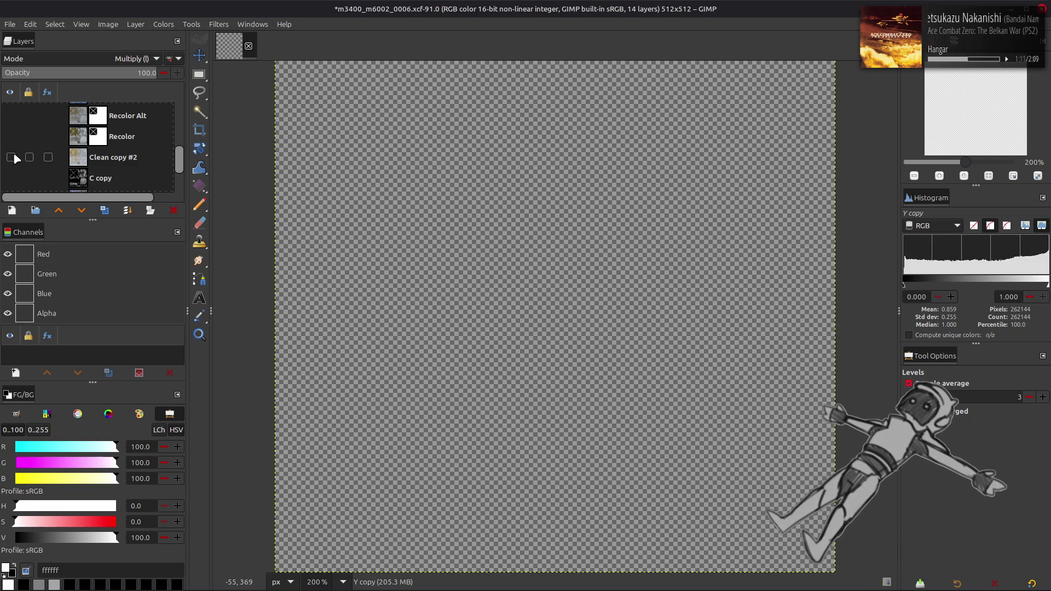
scroll(14, 163, up, 2)
shift+click(12, 156)
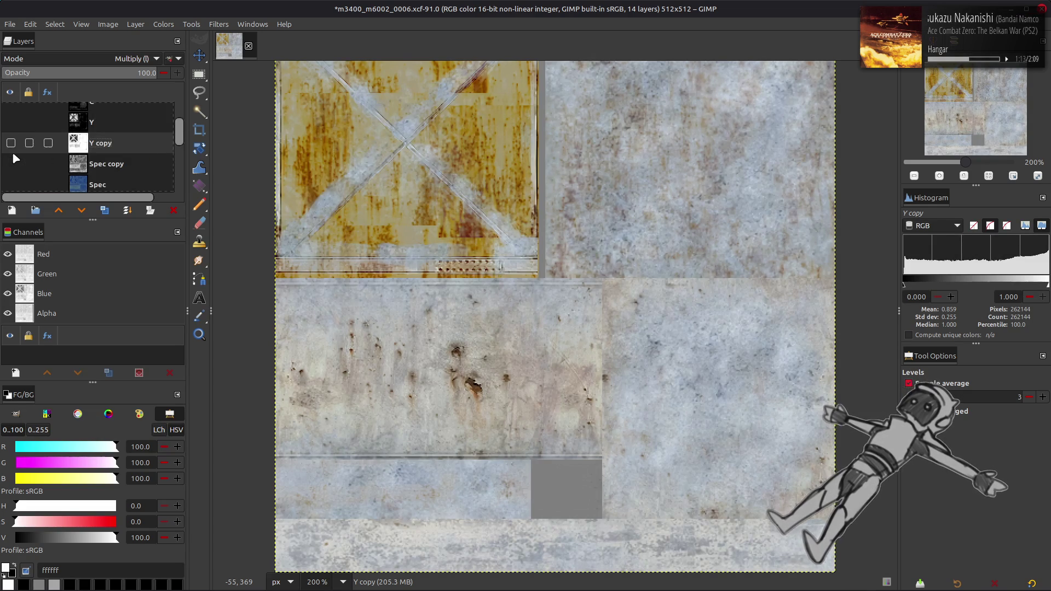
- Flick Spec copy and Y copy visibility to compare against the colour texture
click(11, 162)
click(11, 163)
click(11, 162)
click(11, 162)
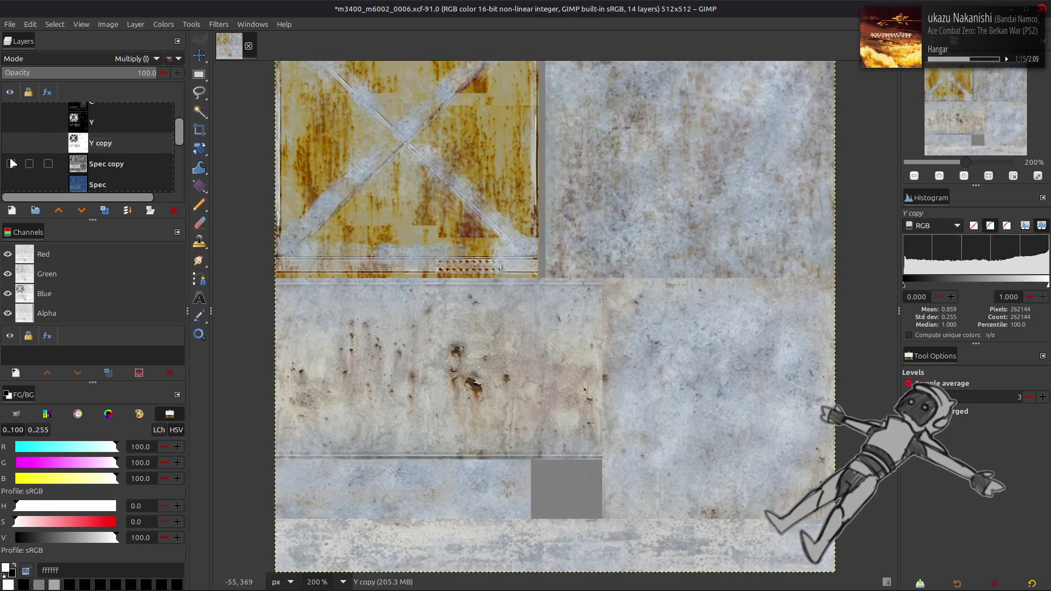
click(12, 163)
click(11, 143)
click(11, 143)
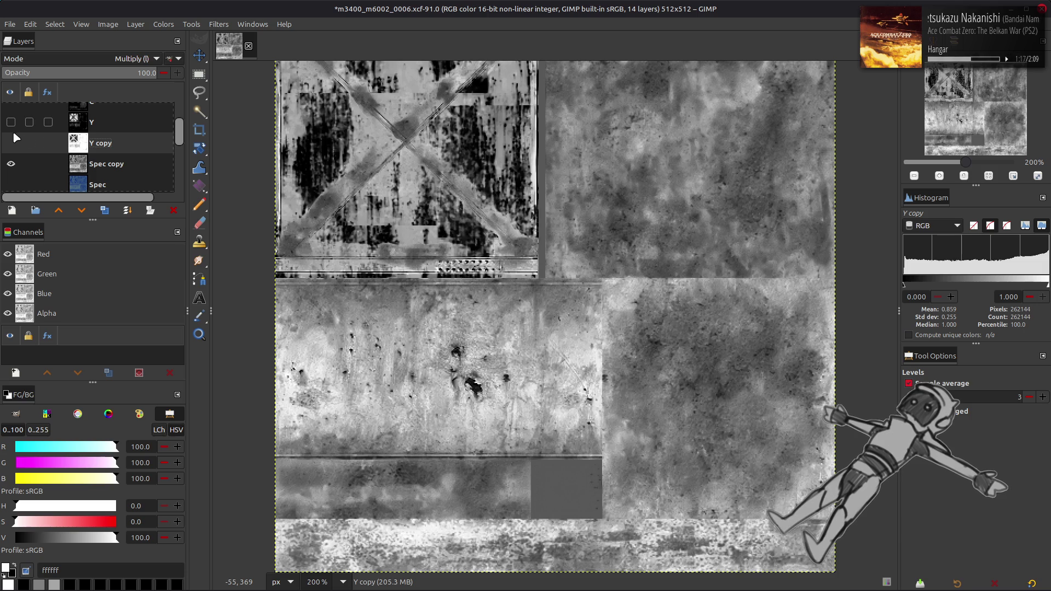
click(10, 143)
click(11, 144)
click(11, 144)
click(11, 144)
click(11, 143)
click(11, 144)
click(11, 144)
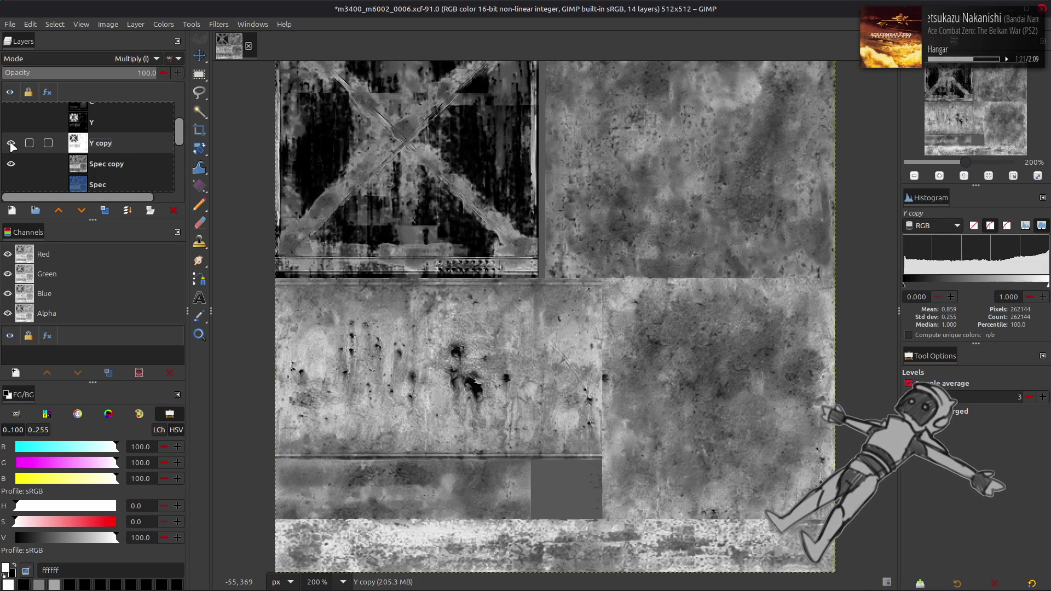
- Merge Y copy down into Spec copy and begin renaming the merged layer
right_click(111, 151)
click(126, 241)
double_click(117, 144)
text(Spec Alt)
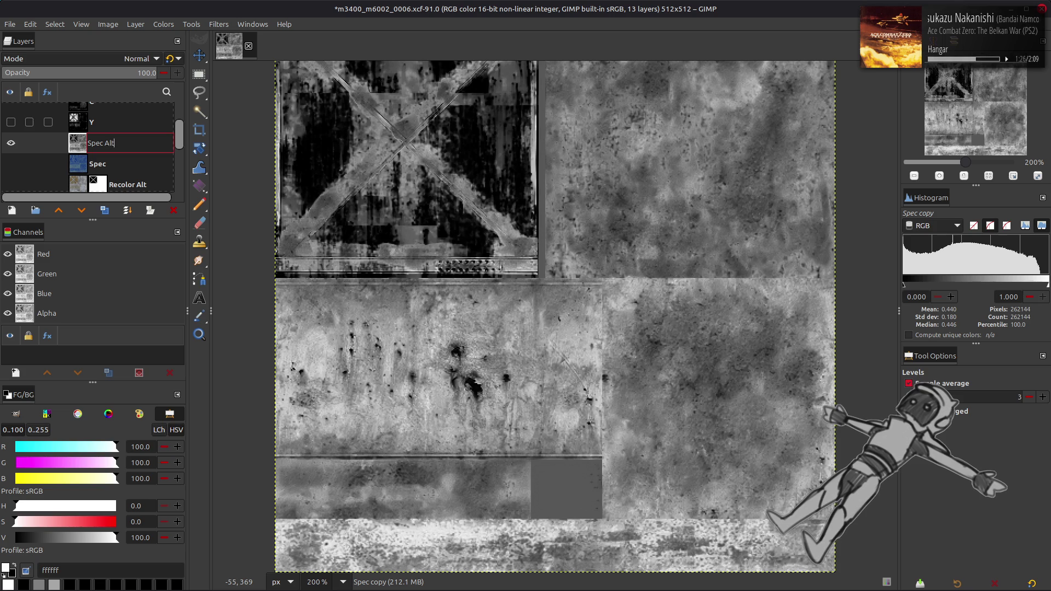
key(Return)
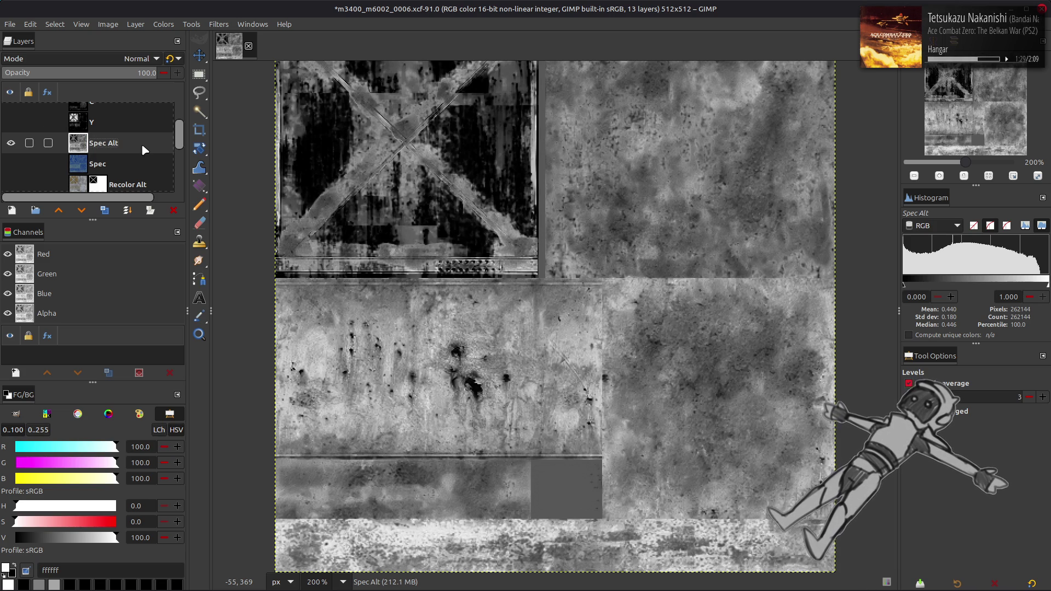
click(163, 24)
mouse_move(228, 210)
click(283, 239)
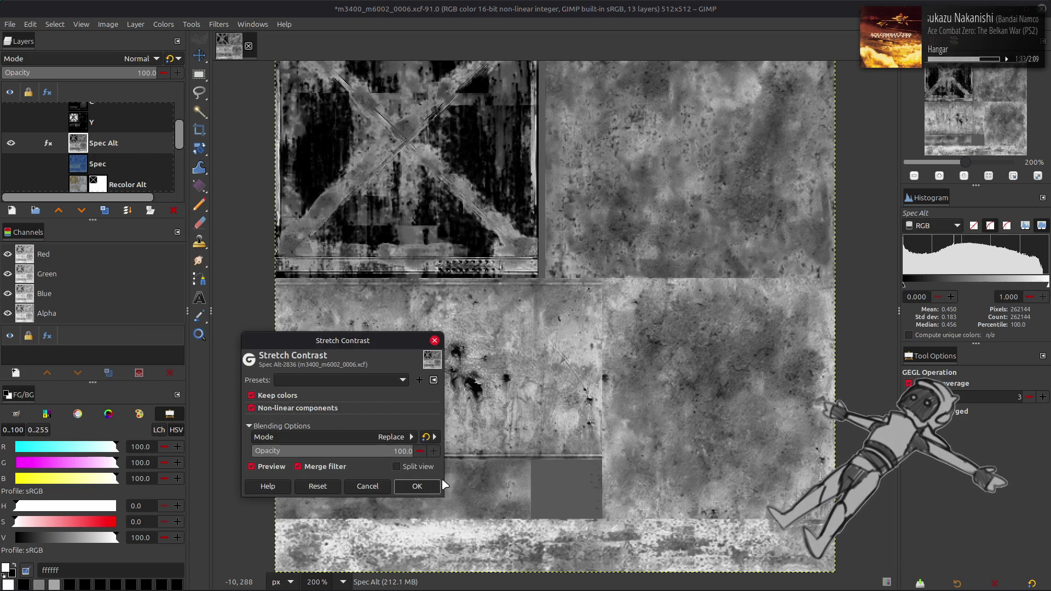
click(418, 490)
click(163, 24)
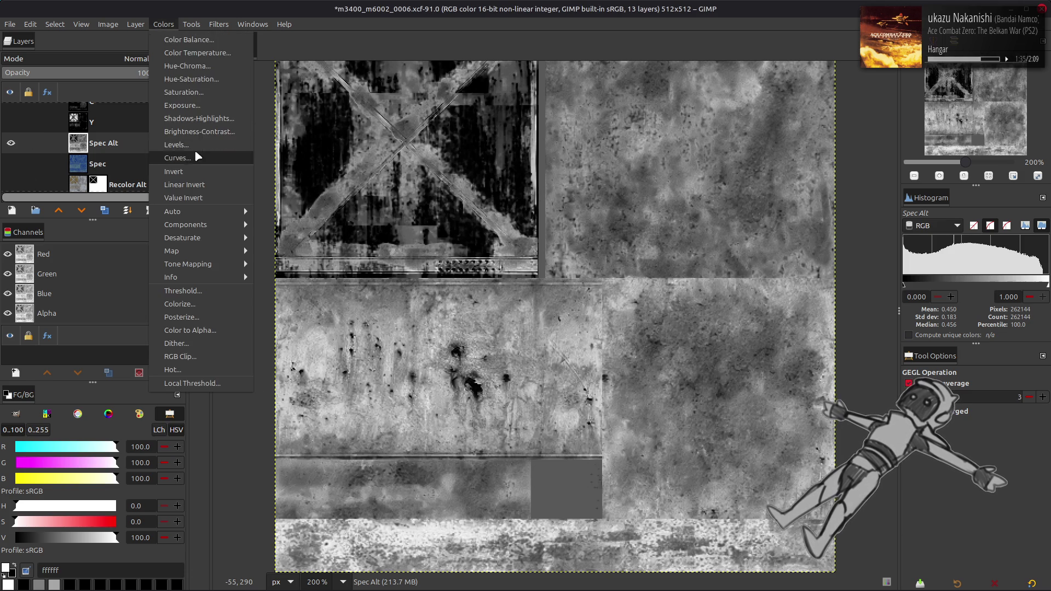
click(197, 156)
click(212, 400)
click(163, 24)
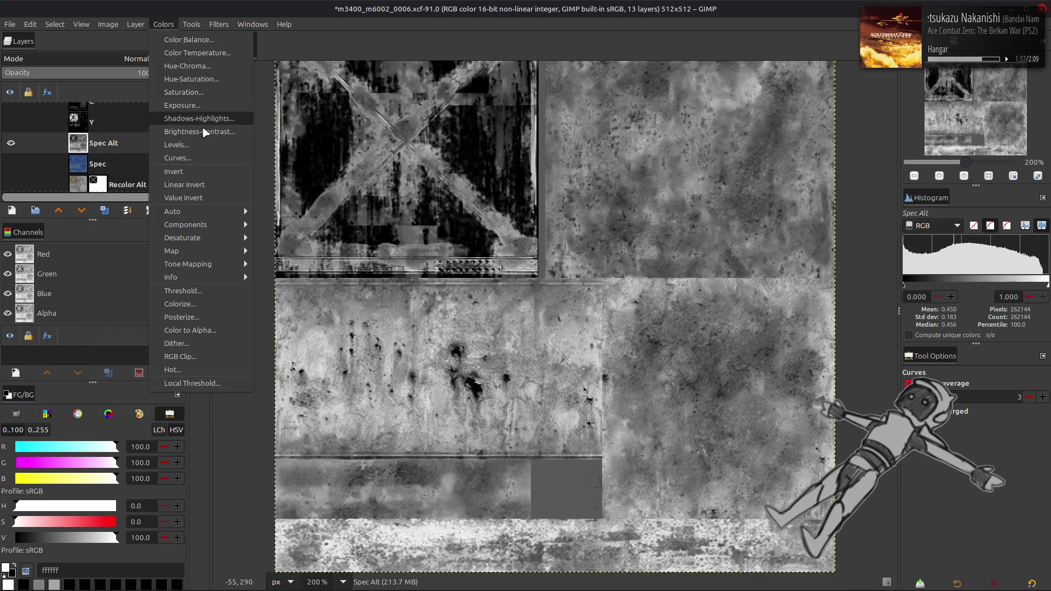
click(197, 157)
click(212, 403)
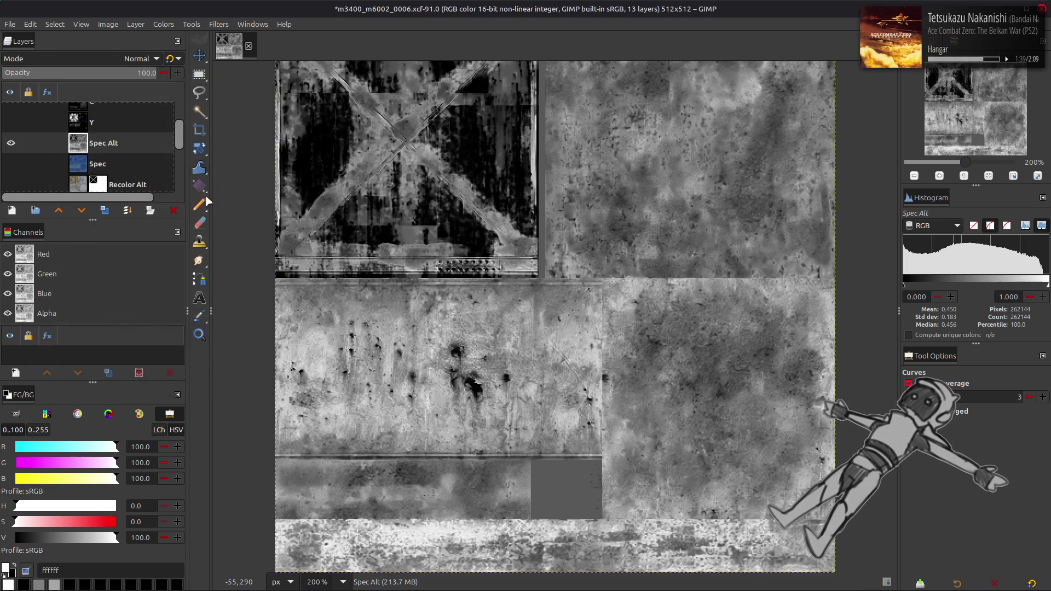
click(165, 25)
click(197, 157)
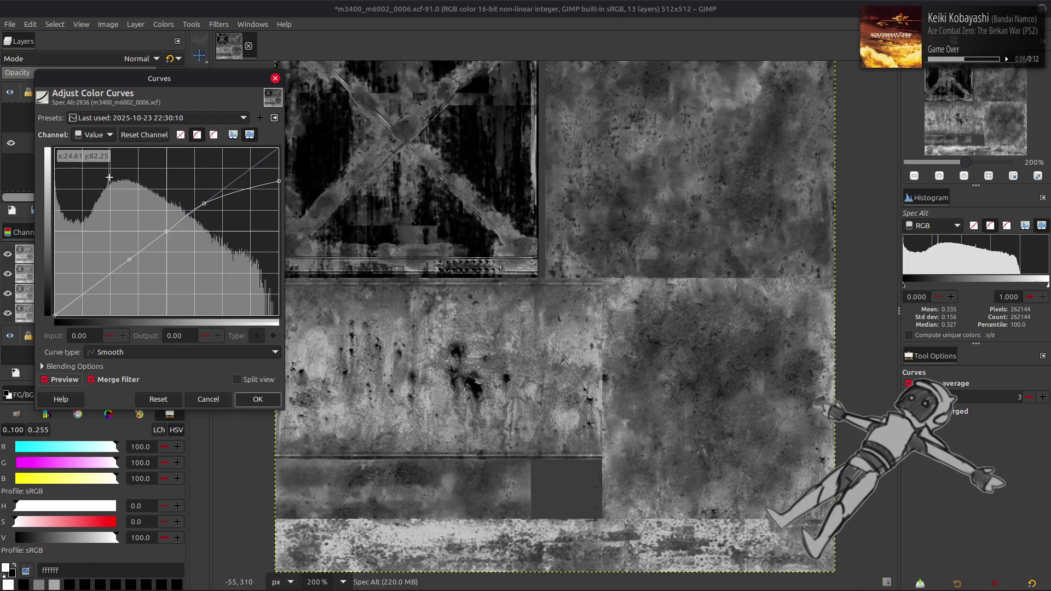
- Cycle through the saved Curves presets, compare with Preview, and confirm the darkening curve
scroll(125, 119, down, 1)
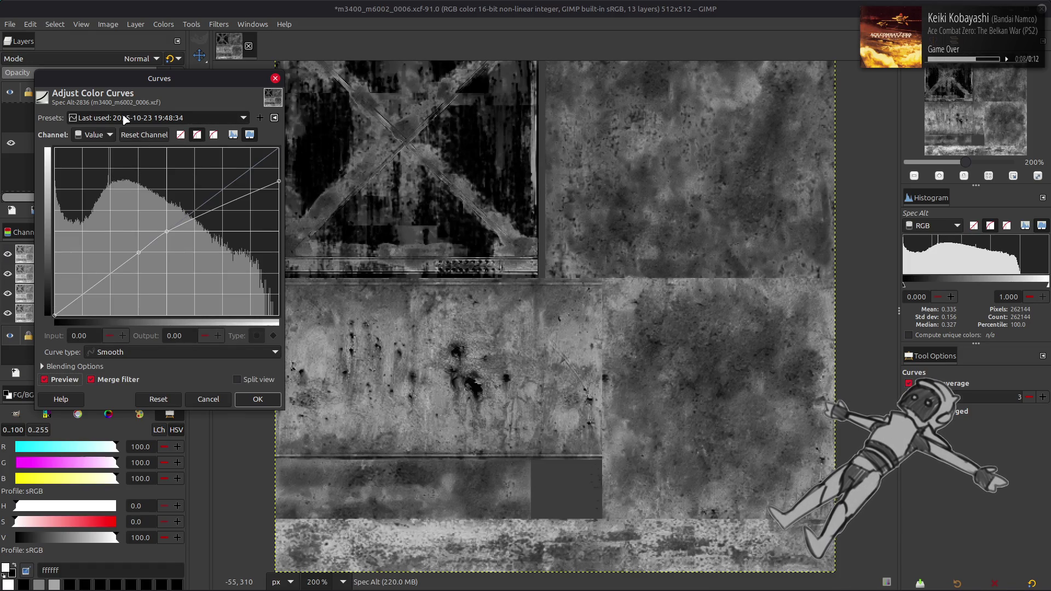
scroll(125, 119, down, 1)
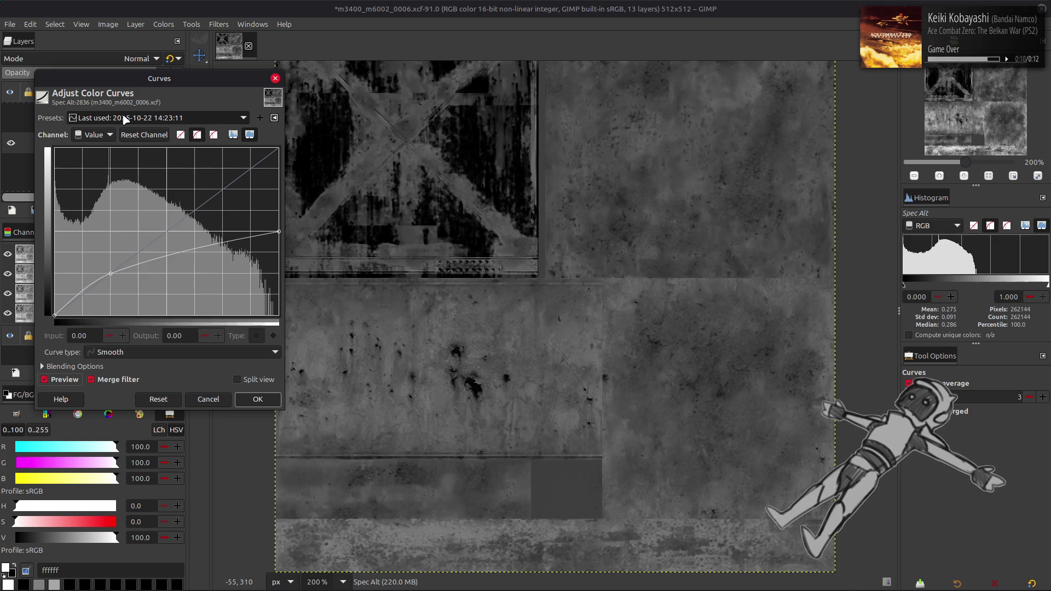
scroll(125, 120, up, 2)
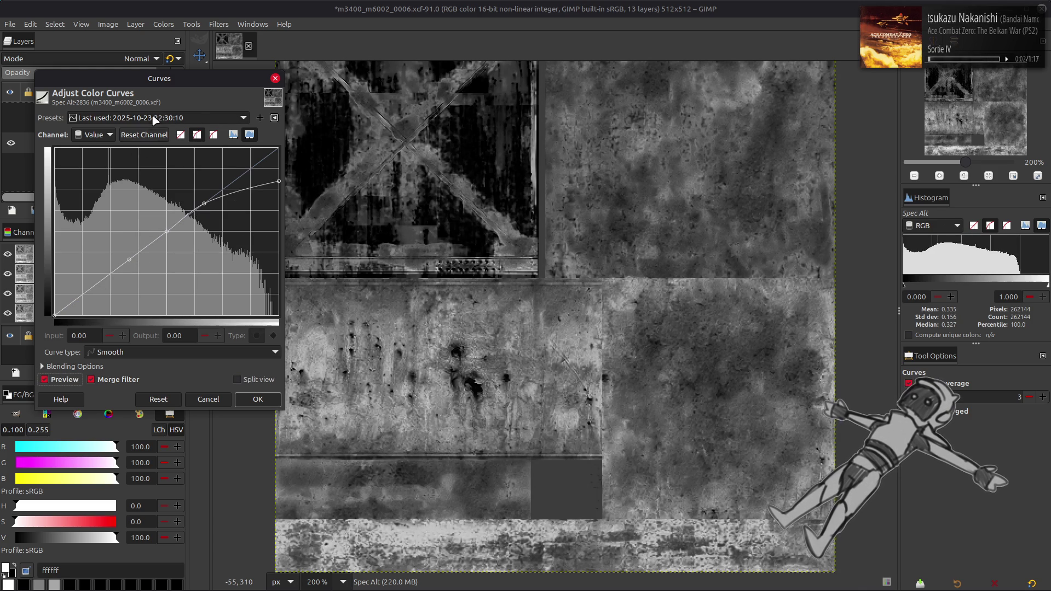
scroll(155, 122, down, 1)
click(44, 379)
click(44, 380)
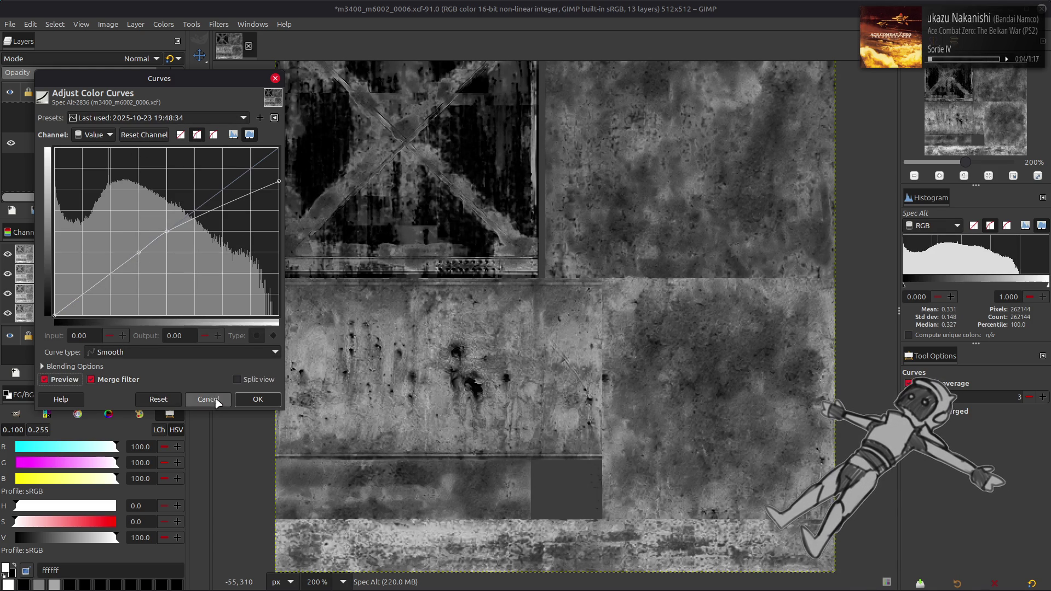
click(257, 399)
- Choose Colors > Auto > Stretch Contrast for the Spec Alt layer
click(163, 24)
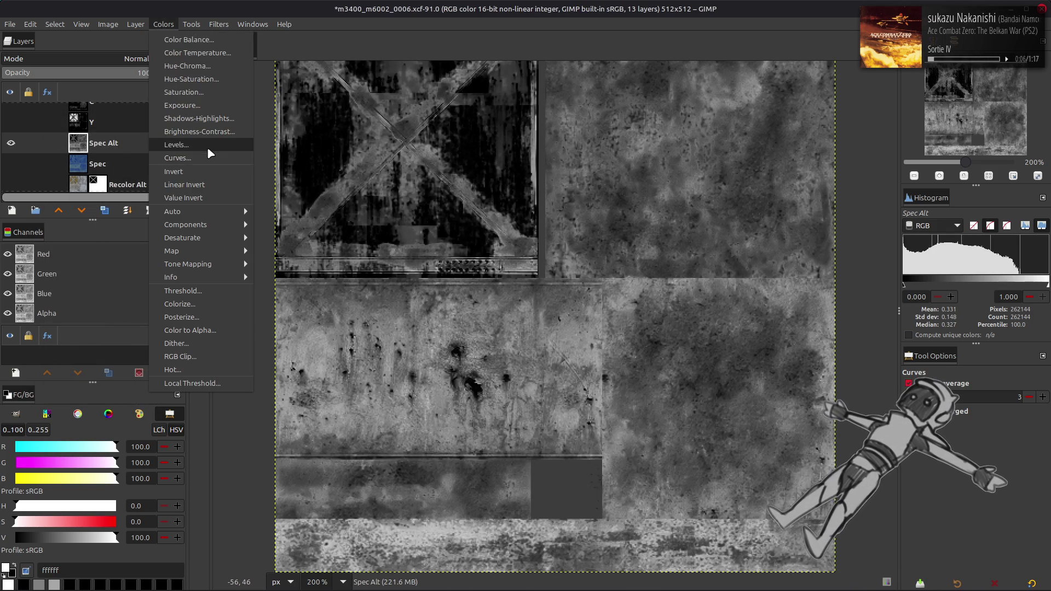
mouse_move(219, 212)
click(296, 238)
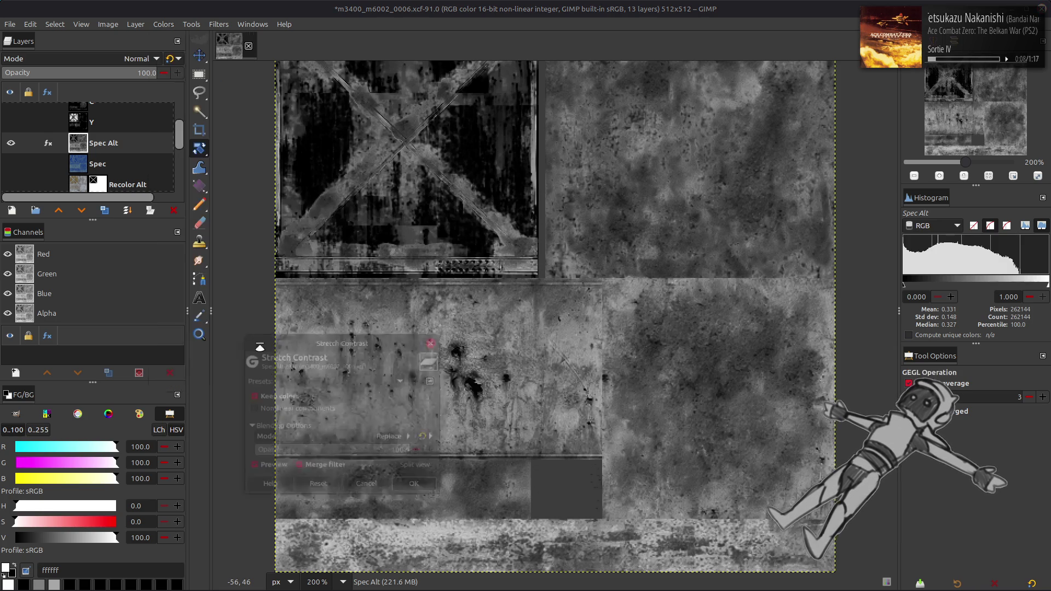
- Apply Stretch Contrast to Spec Alt and toggle it against the colour texture beneath
click(412, 483)
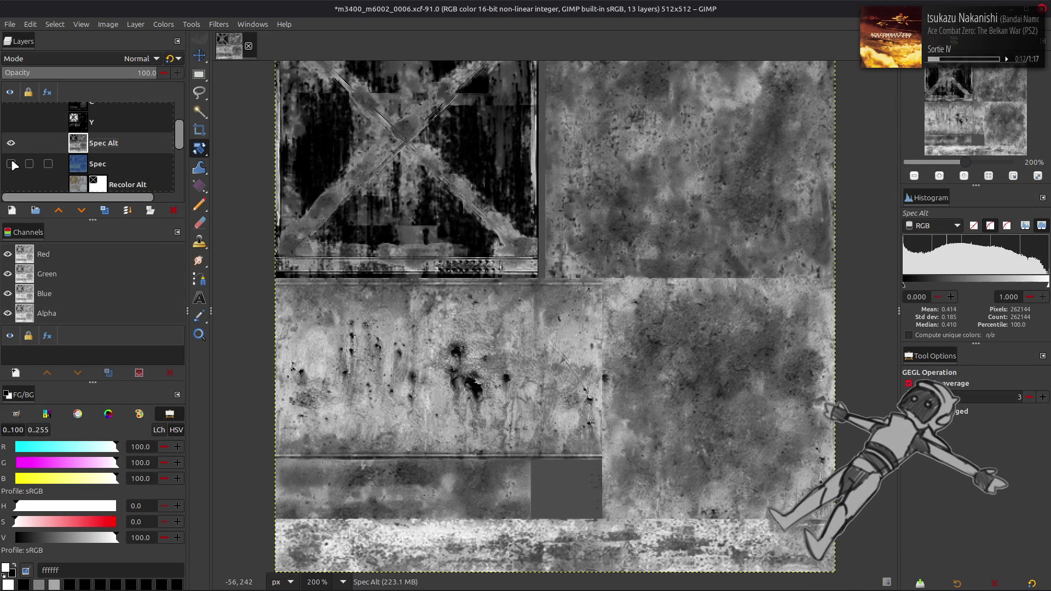
click(11, 144)
click(11, 144)
click(11, 143)
click(10, 143)
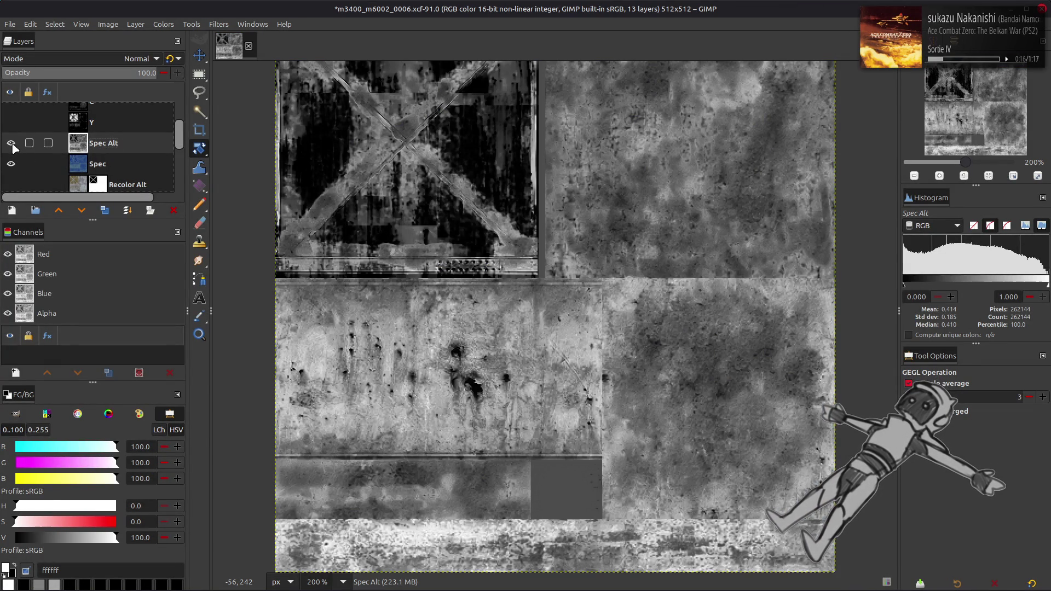
click(11, 143)
click(11, 144)
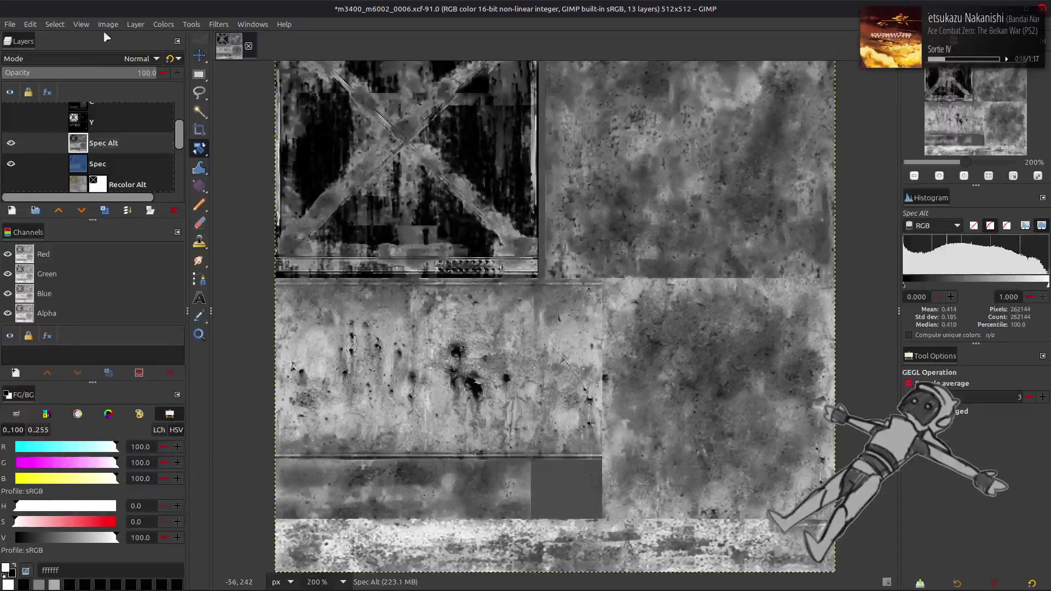
click(163, 24)
click(194, 157)
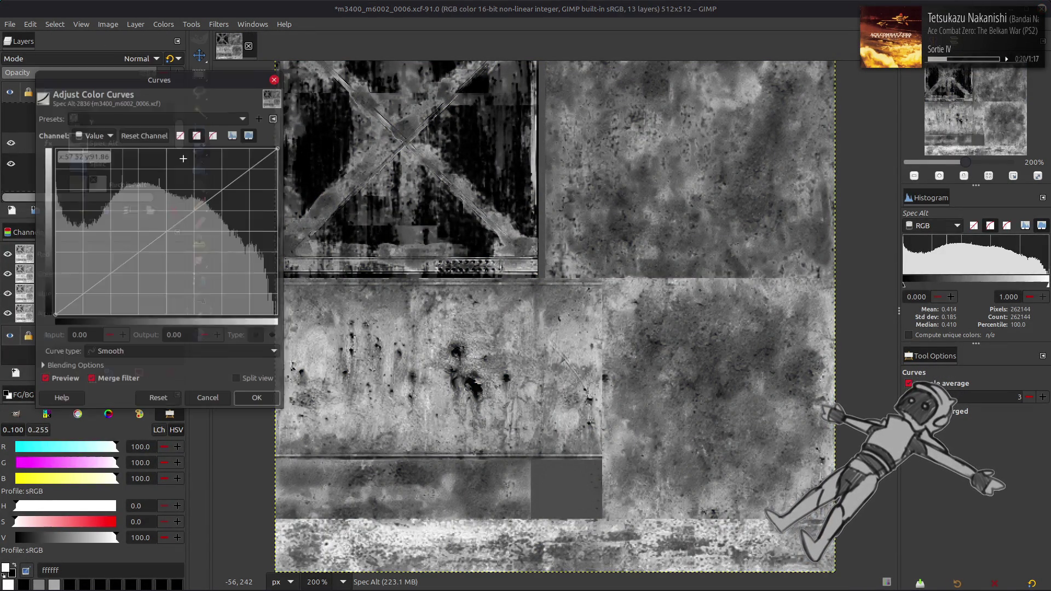
click(131, 118)
click(131, 119)
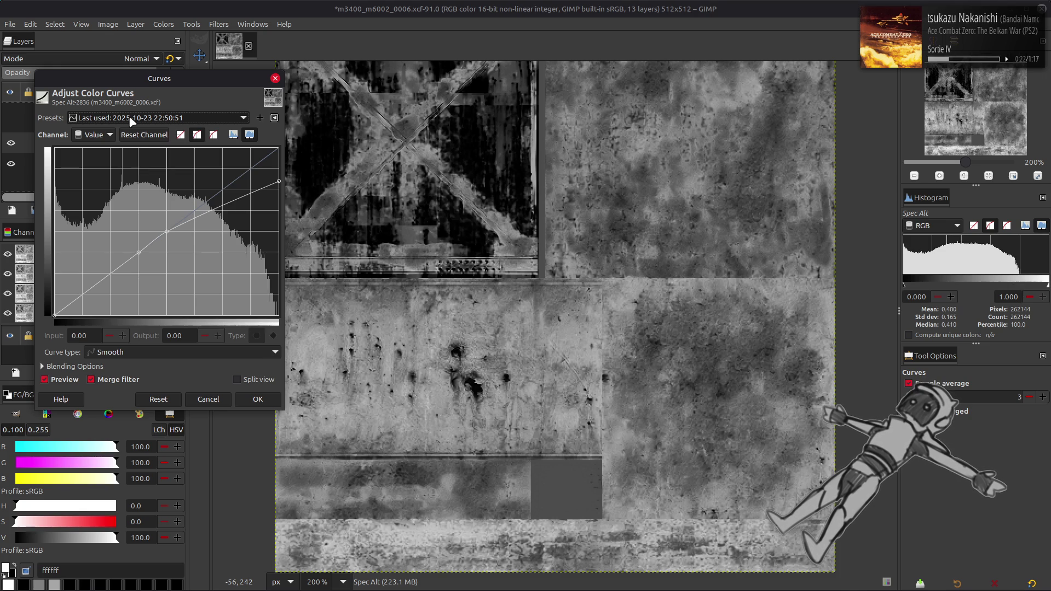
scroll(132, 120, down, 1)
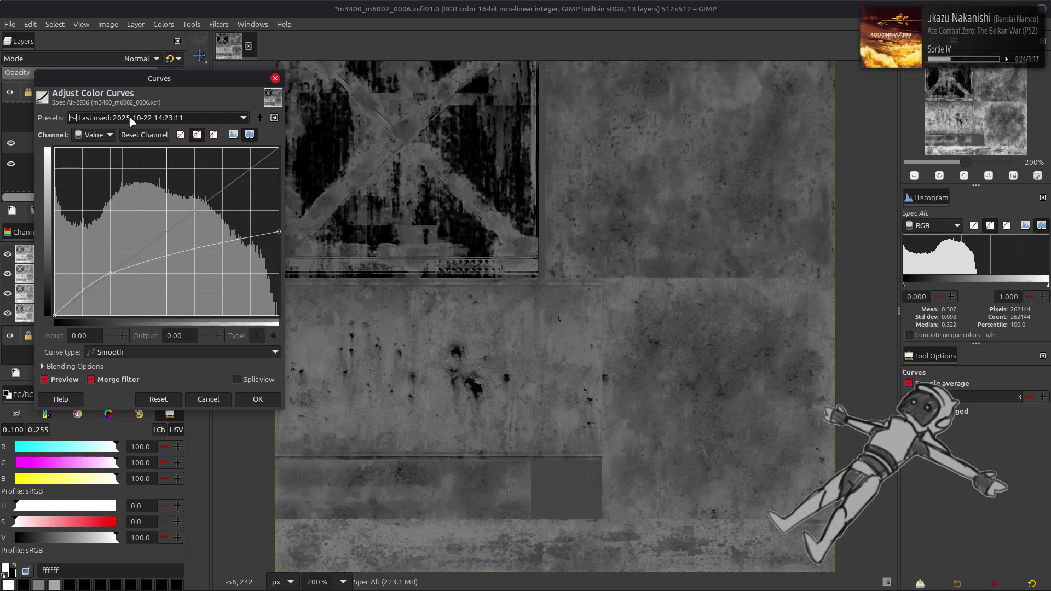
scroll(132, 121, up, 1)
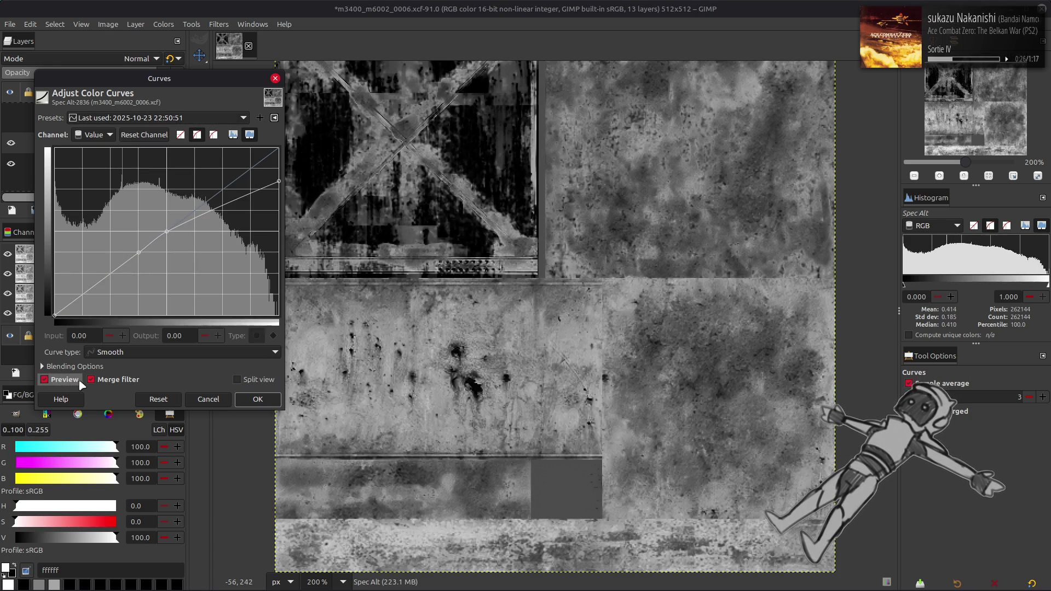
click(258, 399)
- Compare Spec Alt with the texture beneath, then open Levels on it
key(m)
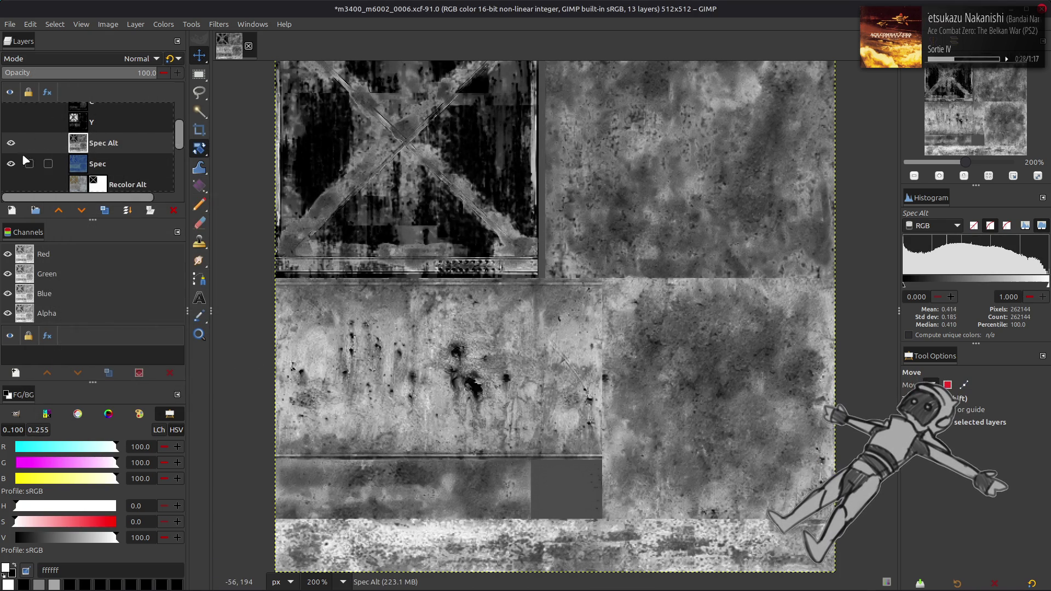
click(11, 144)
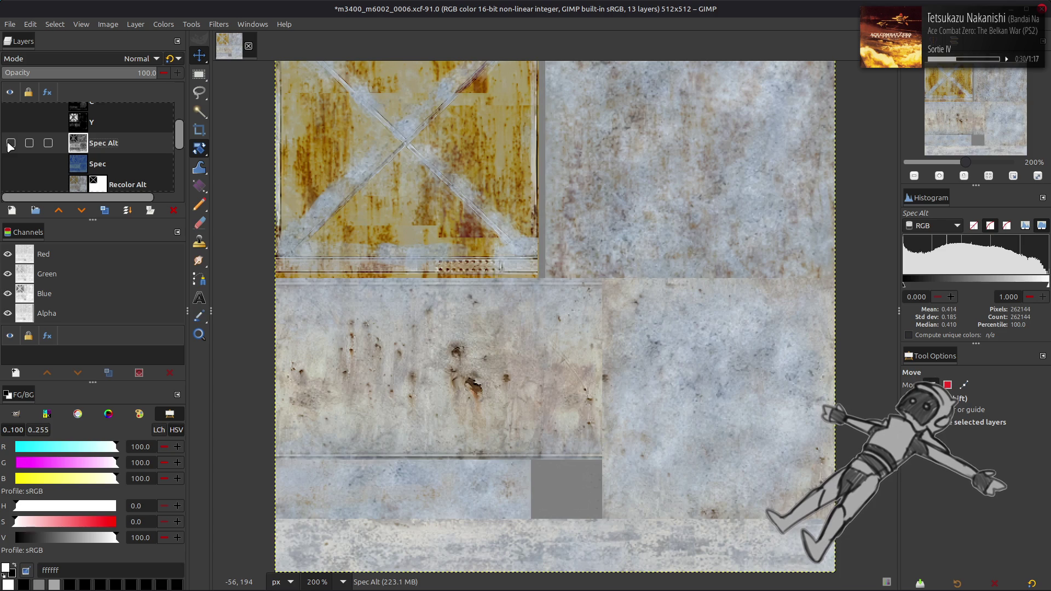
click(10, 143)
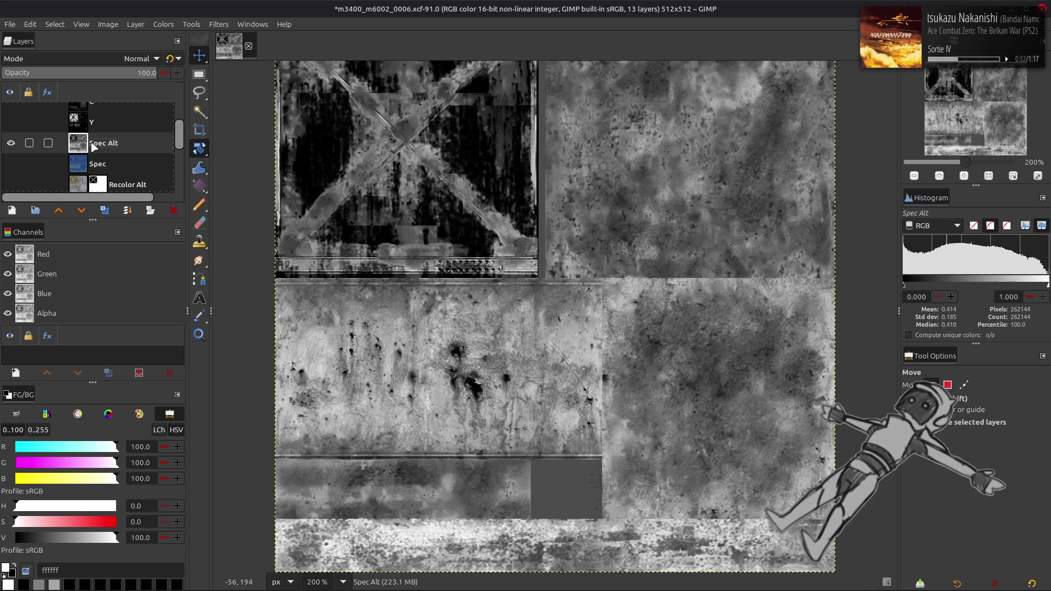
click(164, 24)
click(195, 155)
- In Levels, cap red output at 40 and set green output to 15.20–50
scroll(66, 270, down, 1)
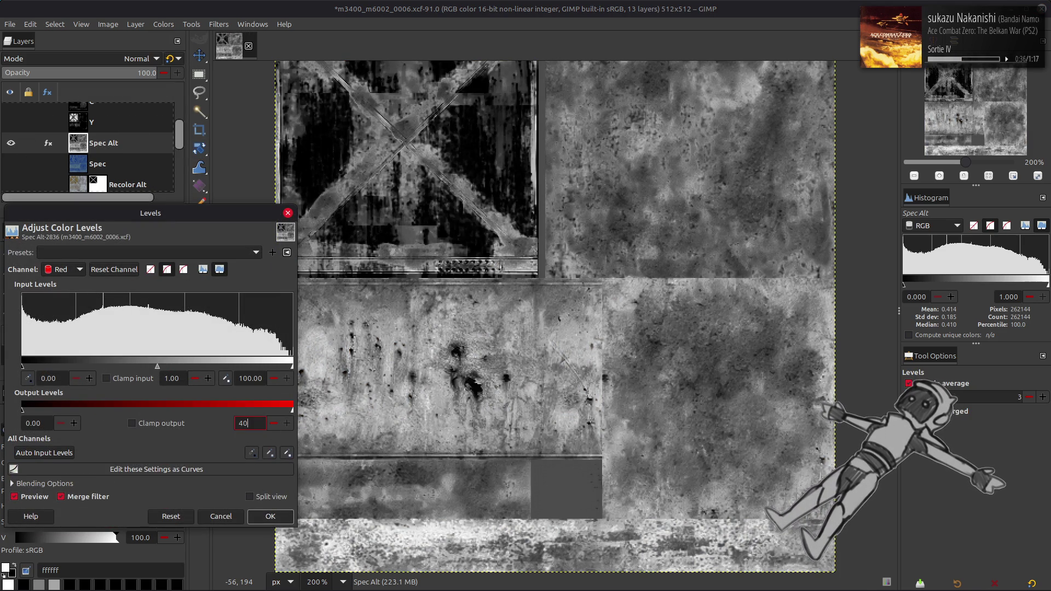
key(Return)
scroll(63, 269, down, 1)
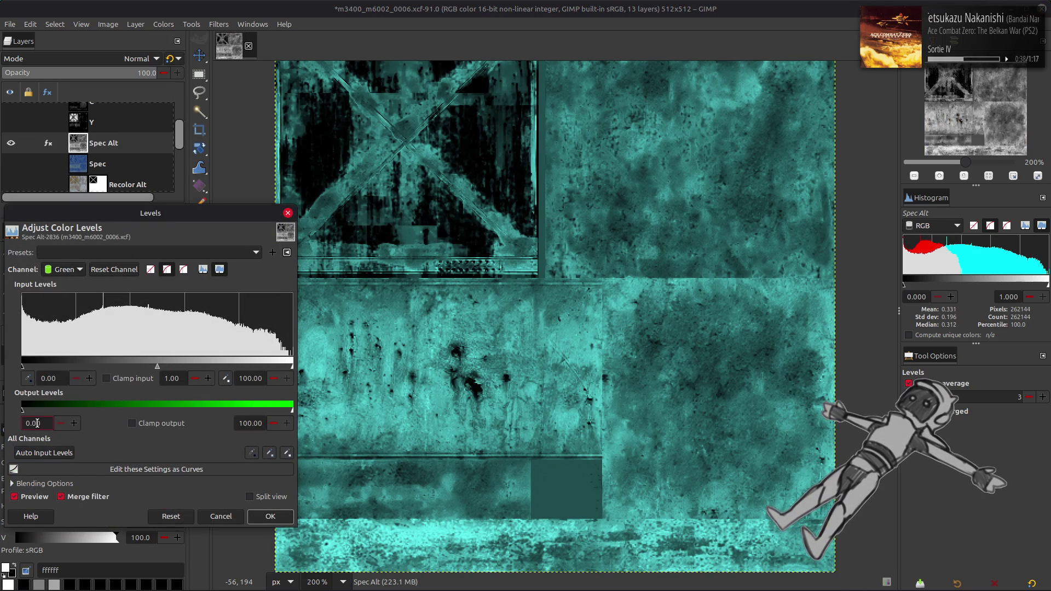
text(15.2)
click(254, 425)
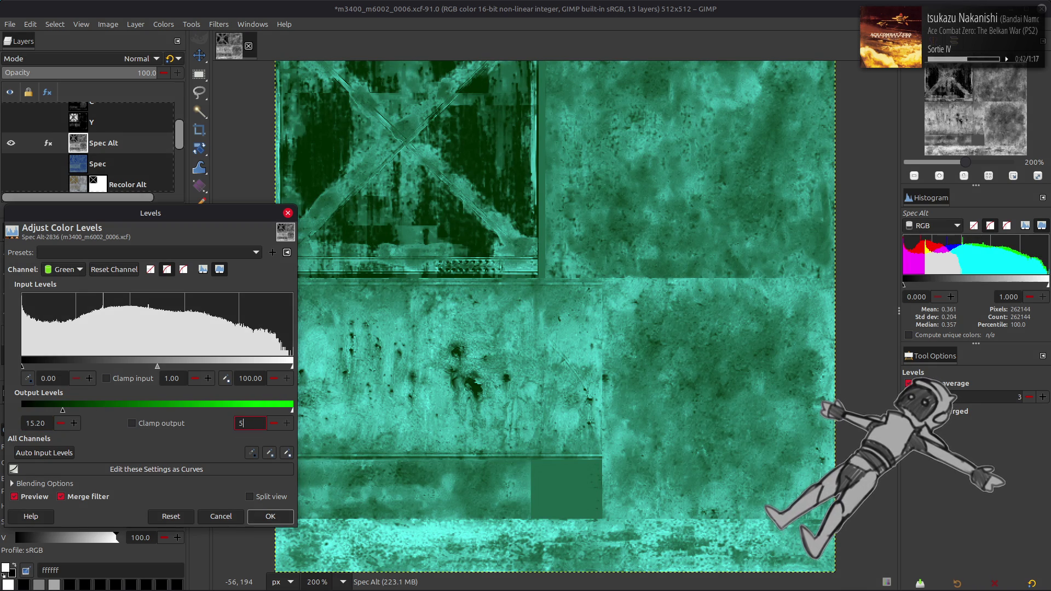
text(0)
key(Return)
- Raise the blue output minimum to 50 and apply the Levels tint to Spec Alt
triple_click(34, 423)
text(50)
key(Return)
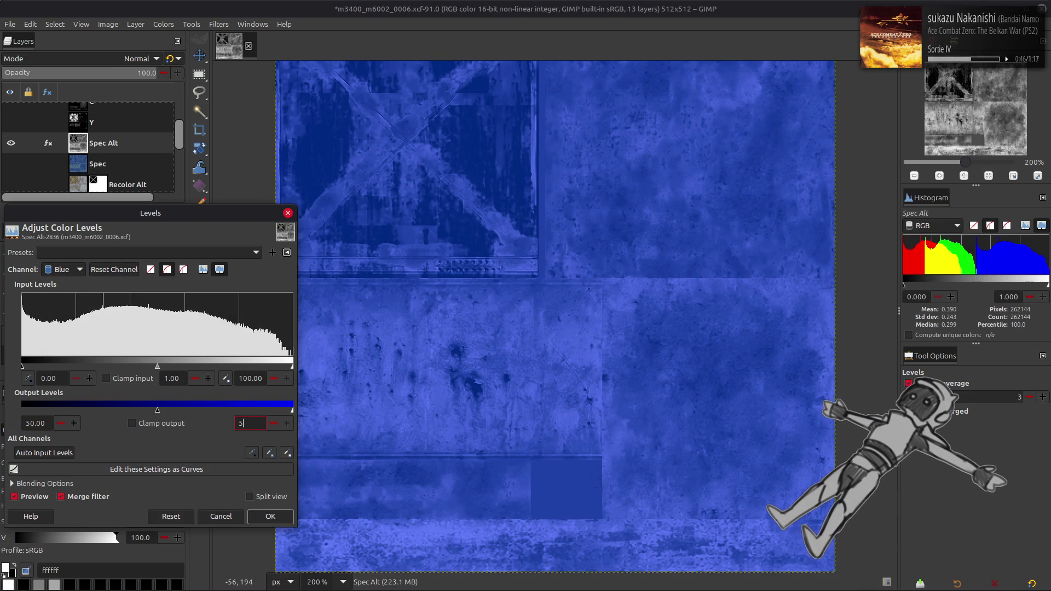
text(0)
click(271, 517)
key(m)
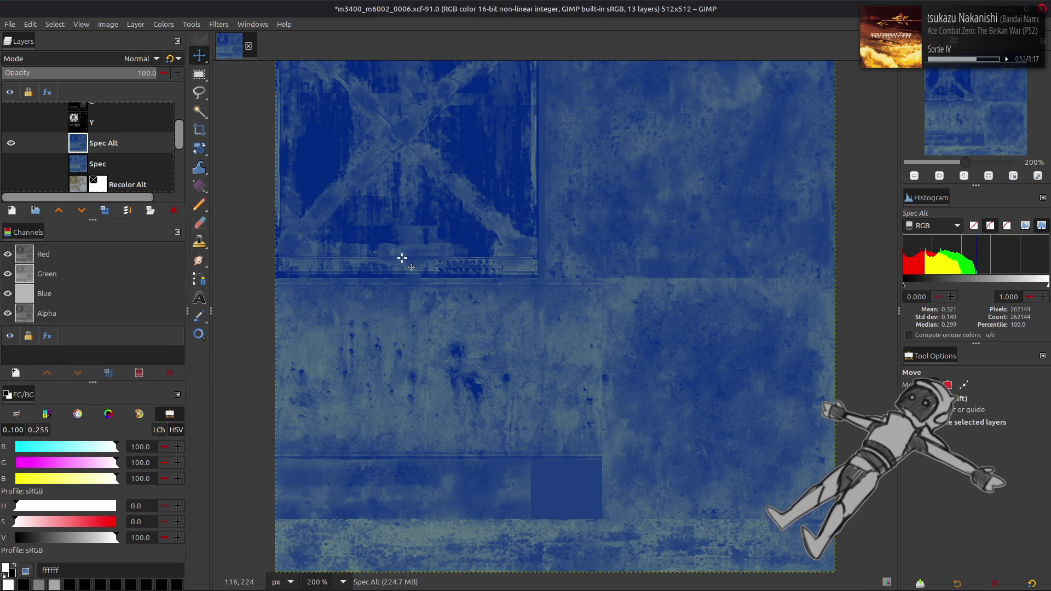
- Save m3400_m6002_0006.xcf and flick Spec Alt's visibility to compare it with Spec beneath
key(ctrl+s)
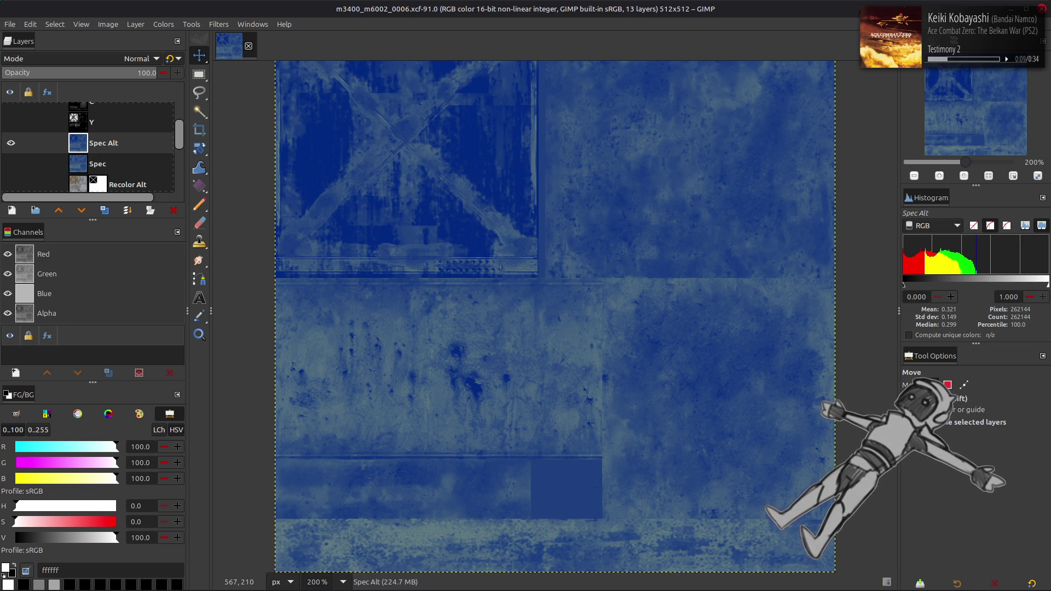
click(11, 163)
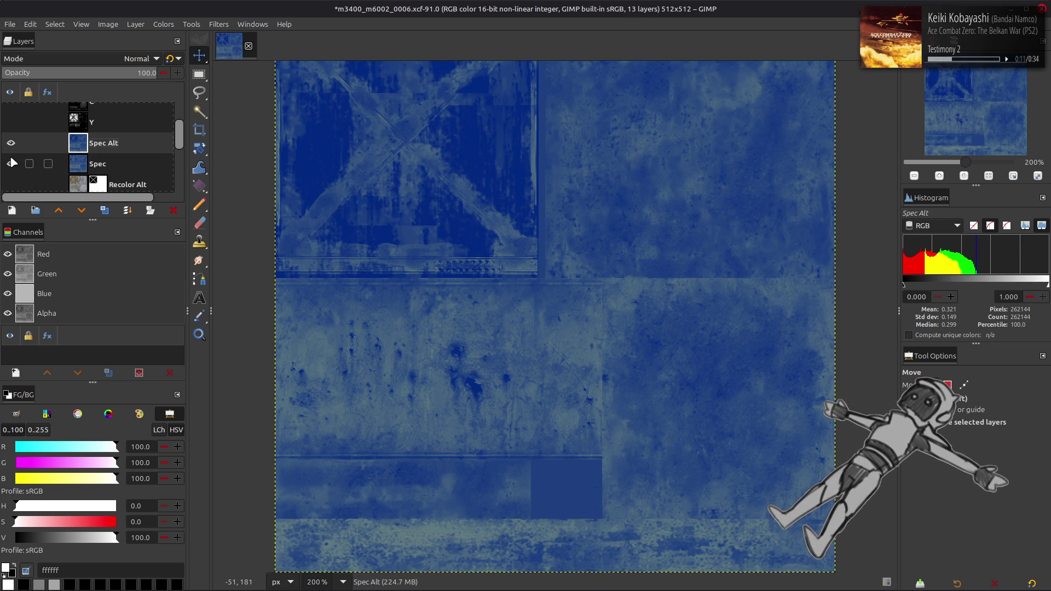
click(10, 143)
double_click(10, 143)
double_click(10, 143)
click(11, 144)
double_click(11, 144)
- Export the image over m3400_m6002_0006_s.dds in the m3400_m6002_0006_s-tpf-dcx folder
key(ctrl+s)
click(10, 25)
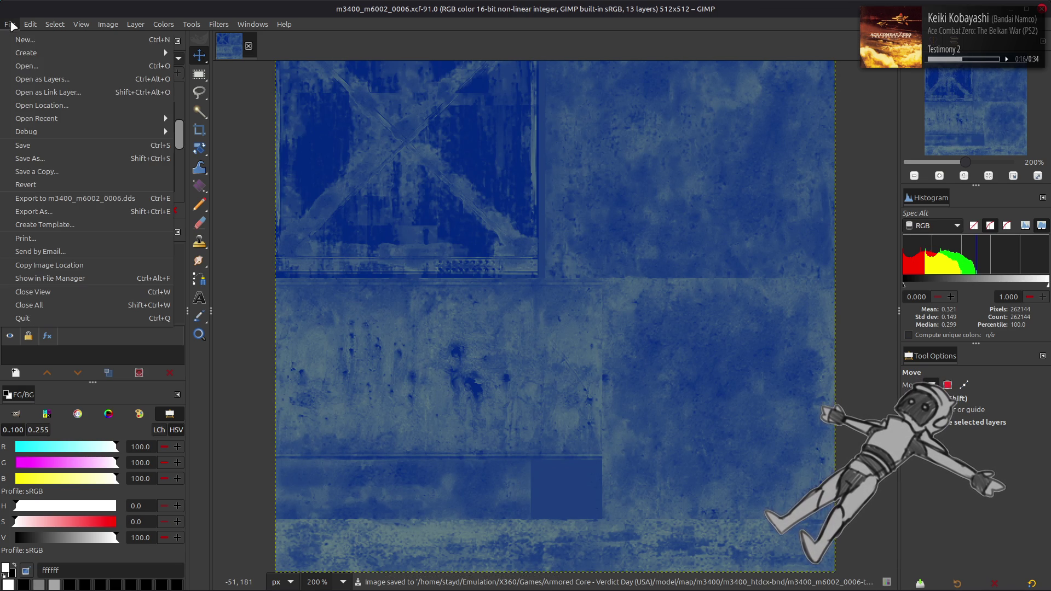
click(74, 211)
click(589, 142)
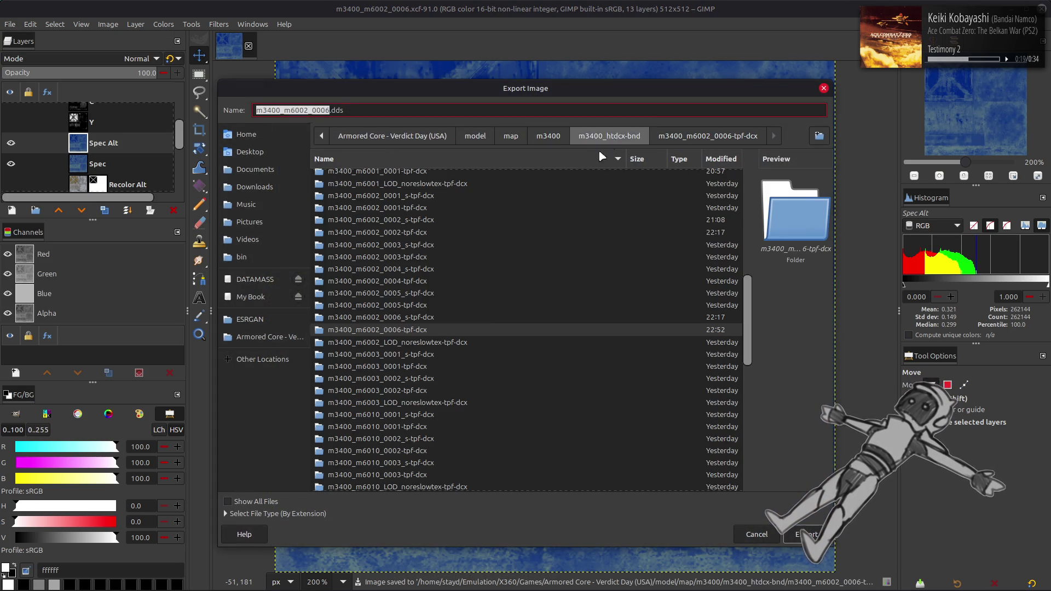
double_click(438, 324)
double_click(378, 175)
click(542, 372)
- Export the DDS as BC1/DXT1 with mipmap gamma correction off, then switch to Blender
click(557, 140)
click(526, 151)
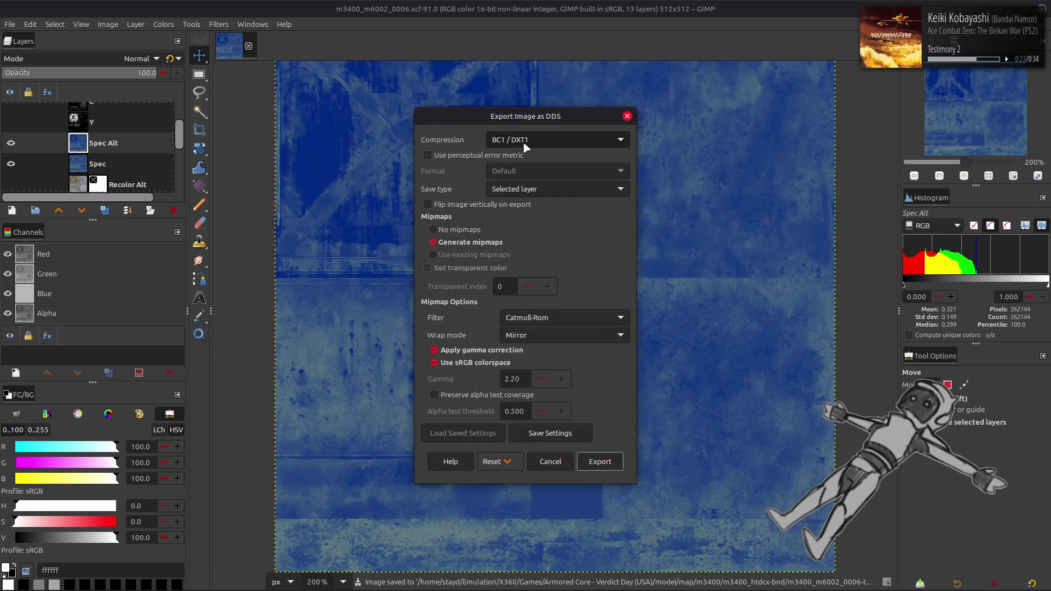
click(514, 350)
scroll(556, 319, down, 2)
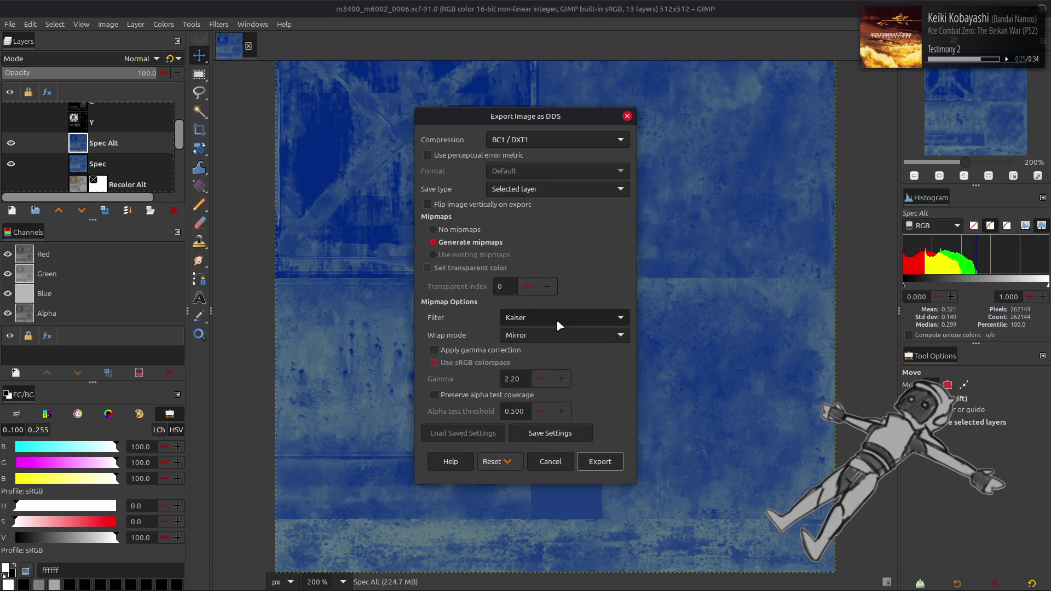
click(600, 462)
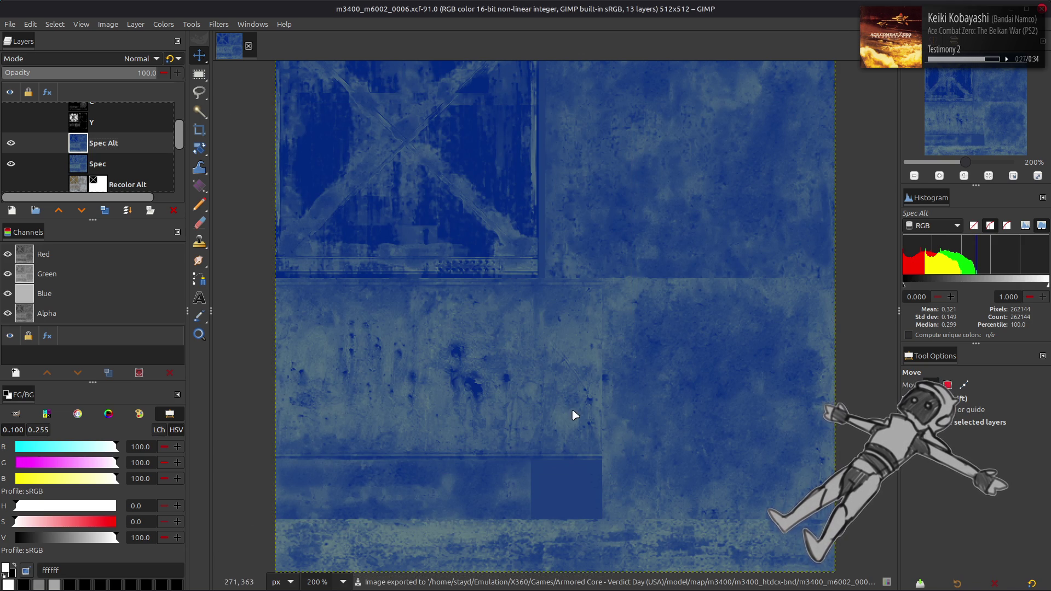
key(alt+Tab)
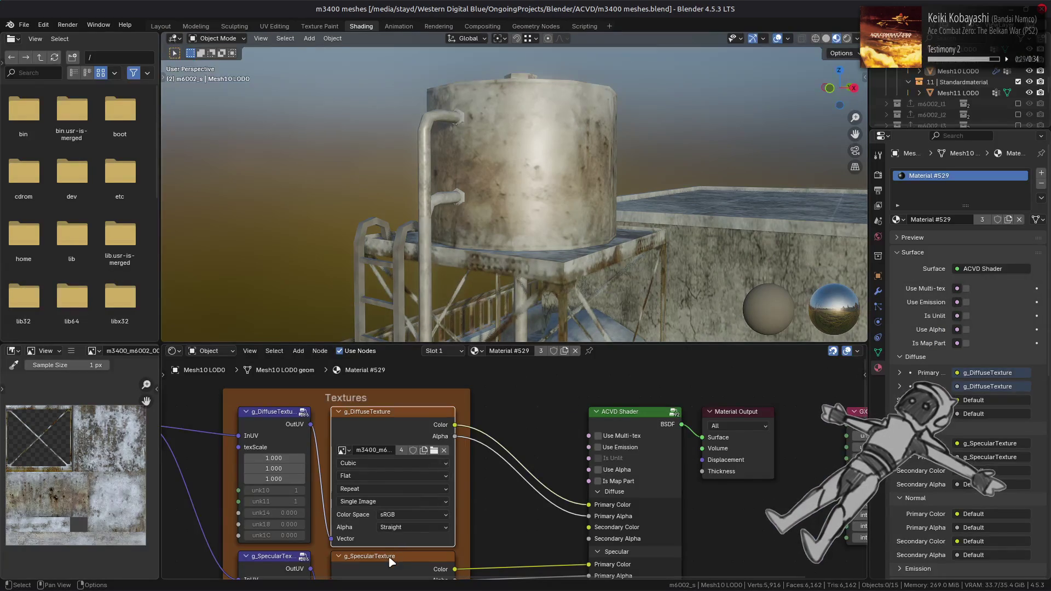
- View the blue g_SpecularTexture and orbit around the water tank, then return to Layout
click(390, 561)
click(389, 441)
click(359, 557)
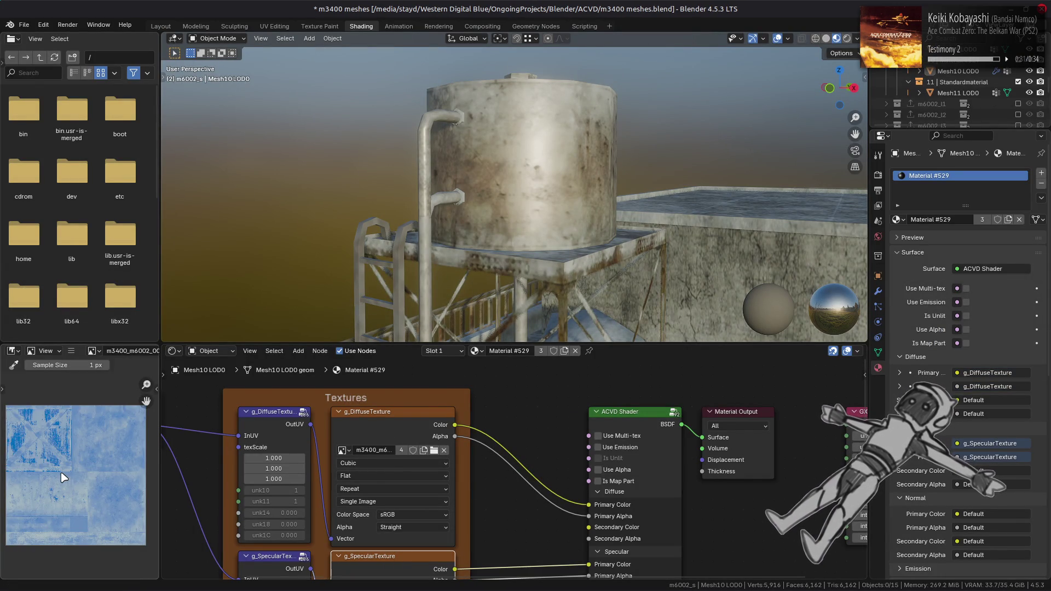
mouse_move(493, 229)
middle_down()
mouse_move(513, 187)
mouse_move(530, 230)
mouse_move(617, 307)
mouse_move(722, 253)
mouse_move(555, 174)
mouse_move(546, 185)
mouse_move(556, 164)
mouse_move(535, 136)
mouse_move(491, 136)
mouse_move(549, 133)
mouse_move(311, 134)
mouse_move(276, 140)
mouse_move(427, 165)
mouse_move(183, 169)
mouse_move(563, 157)
mouse_move(514, 159)
middle_up()
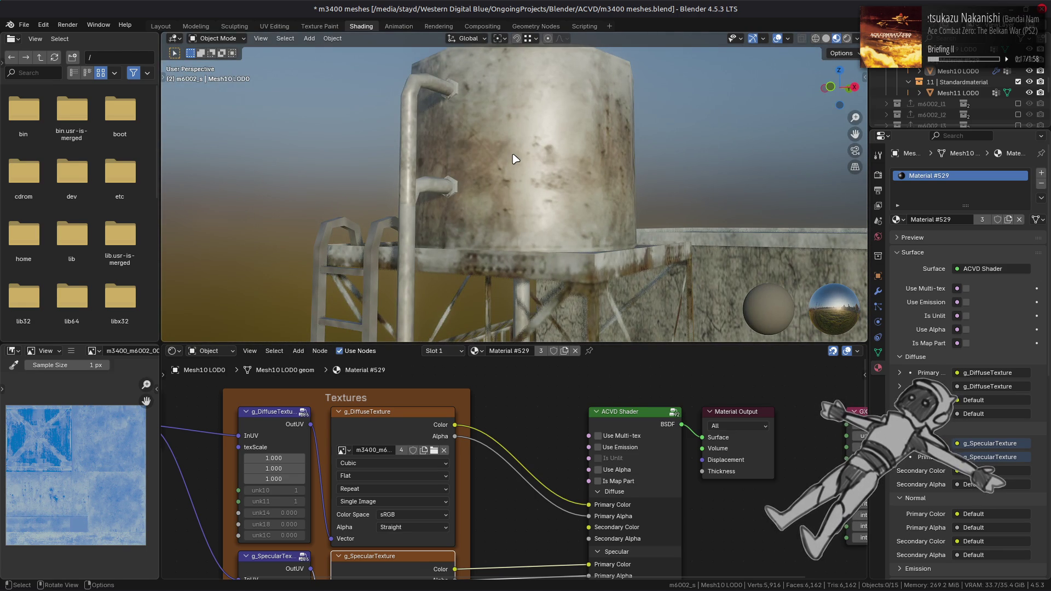
scroll(540, 157, down, 2)
mouse_move(656, 170)
middle_down()
mouse_move(553, 169)
mouse_move(537, 180)
mouse_move(534, 194)
mouse_move(602, 183)
mouse_move(629, 216)
mouse_move(557, 191)
mouse_move(584, 175)
mouse_move(513, 198)
middle_up()
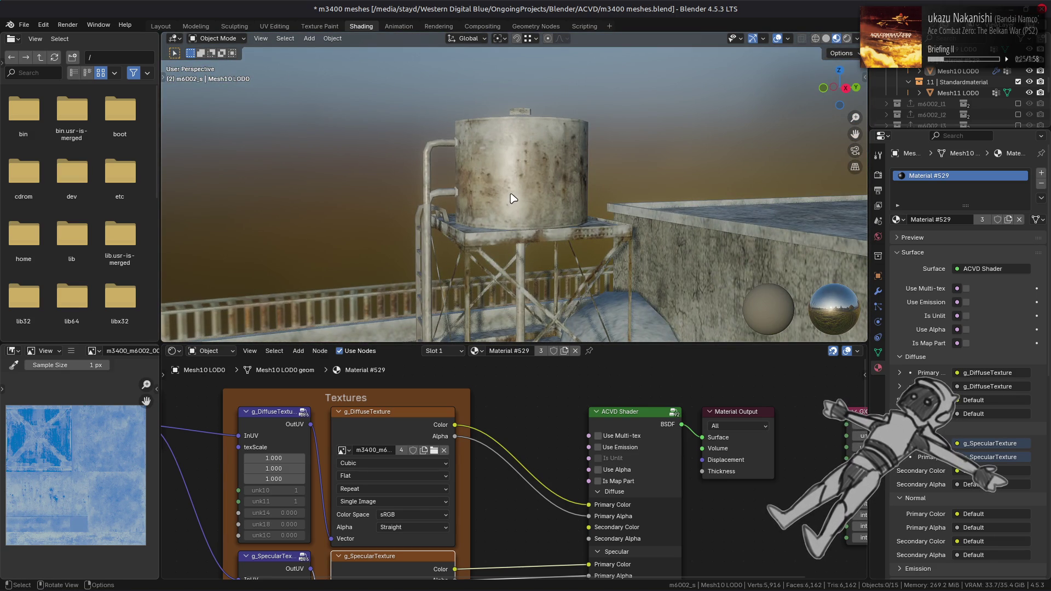
click(161, 26)
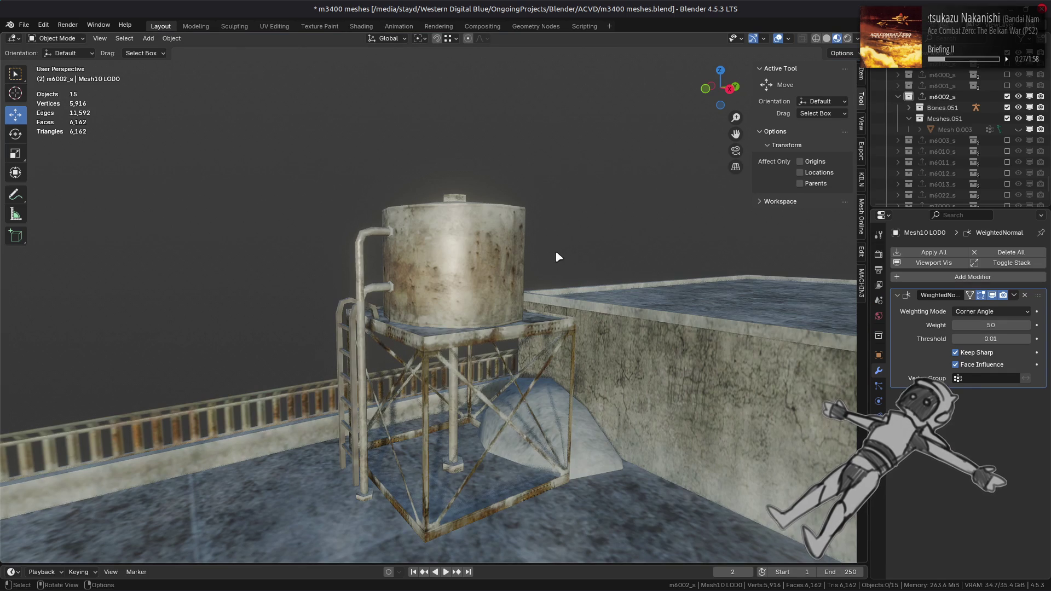
- Save the meshes blend file after a close look at the water tank
mouse_move(530, 252)
middle_down()
mouse_move(476, 258)
mouse_move(490, 252)
mouse_move(506, 252)
mouse_move(446, 286)
mouse_move(429, 274)
mouse_move(487, 252)
mouse_move(534, 275)
mouse_move(419, 270)
mouse_move(324, 311)
mouse_move(363, 299)
mouse_move(406, 321)
mouse_move(433, 273)
mouse_move(489, 279)
middle_up()
scroll(534, 275, up, 5)
key(ctrl+s)
- Select the rooftop fence mesh and open its fence_Alp material in the Shading workspace
scroll(361, 294, down, 3)
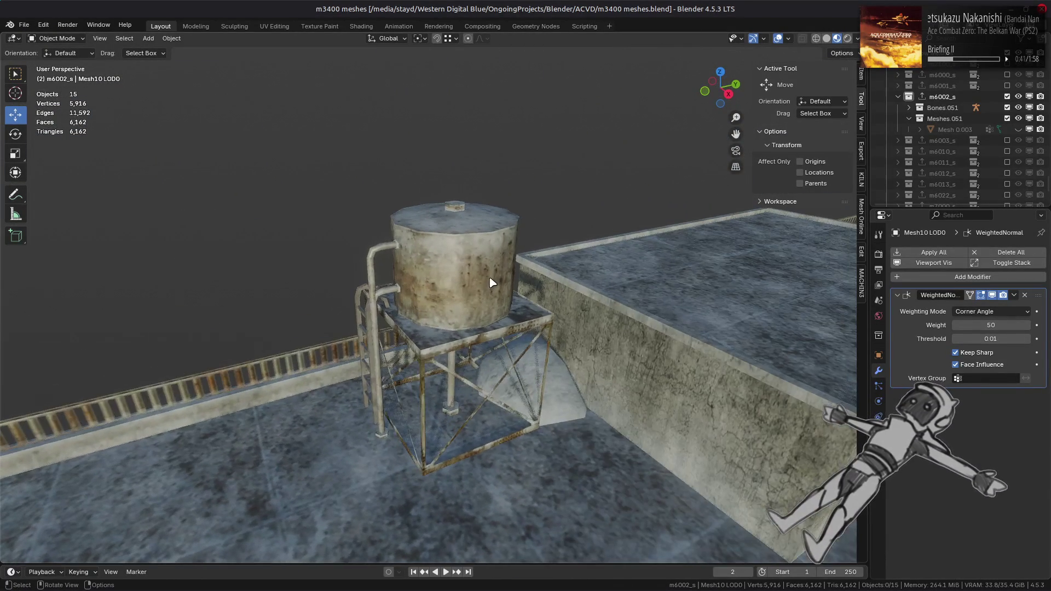
middle_drag(387, 347, 476, 476)
click(476, 492)
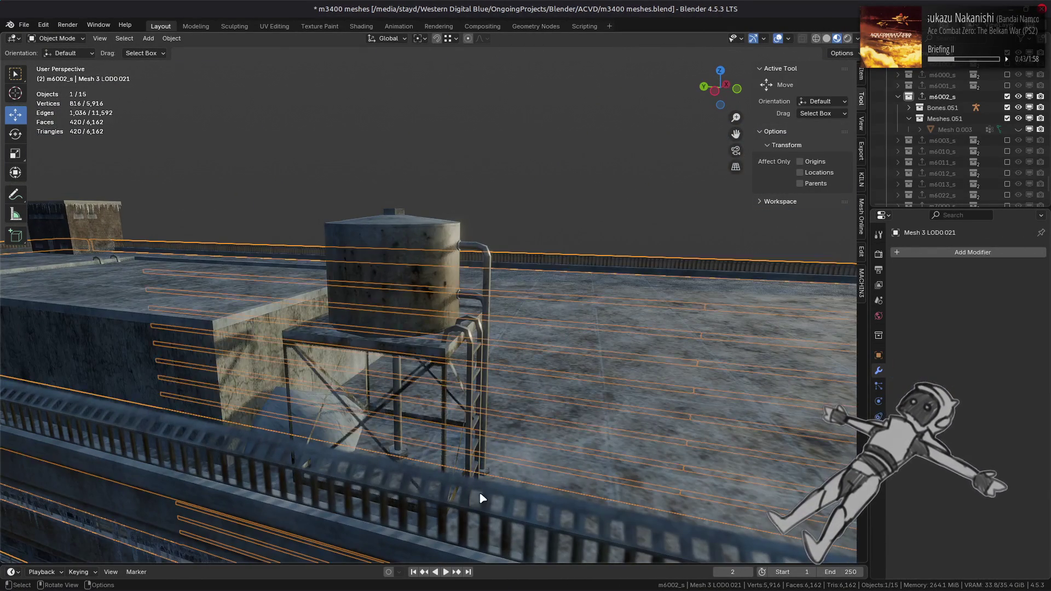
click(878, 447)
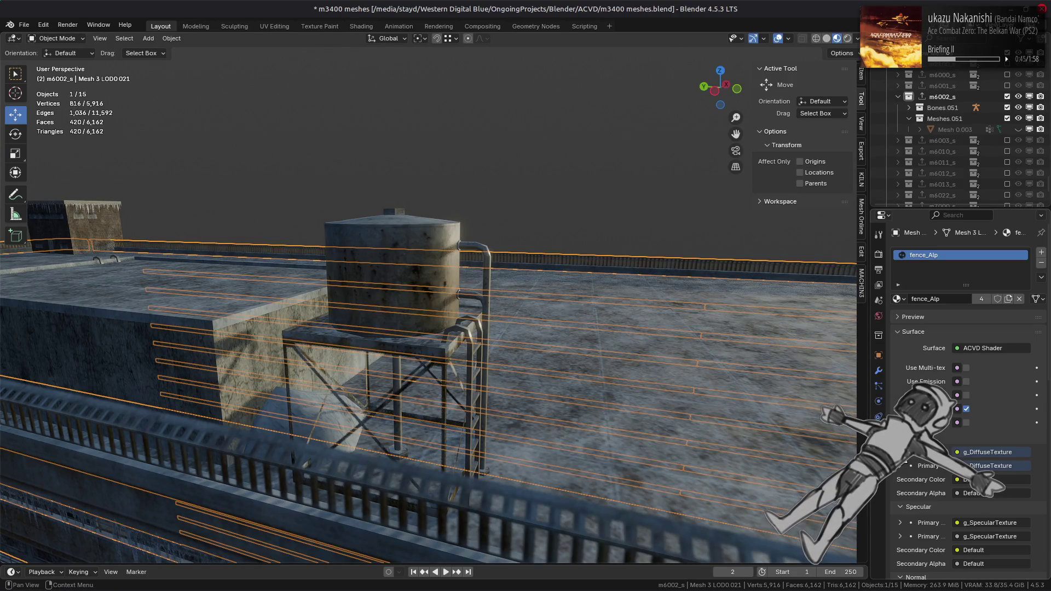
scroll(997, 556, down, 15)
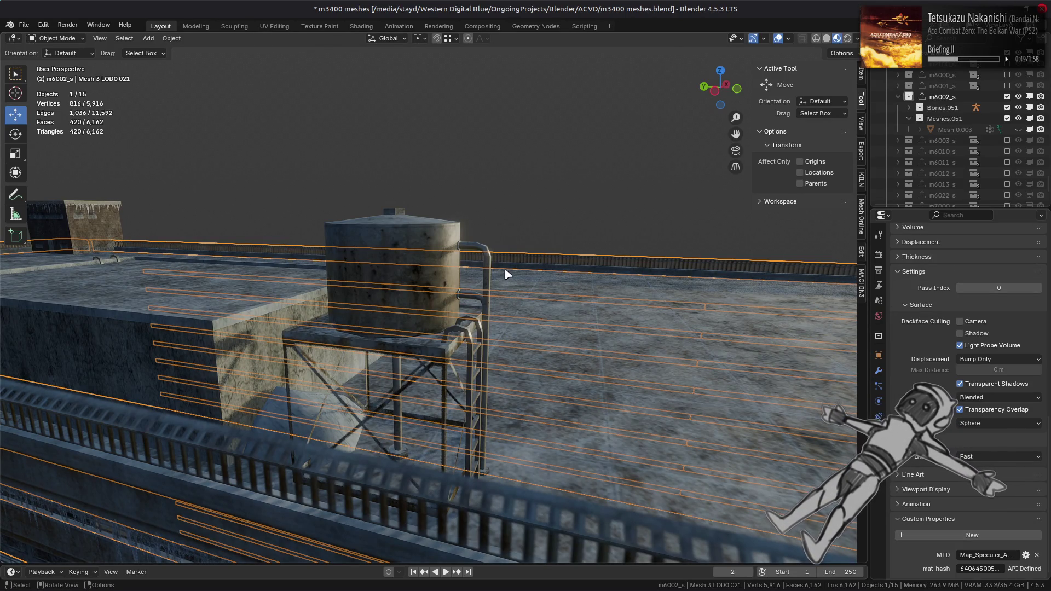
click(362, 26)
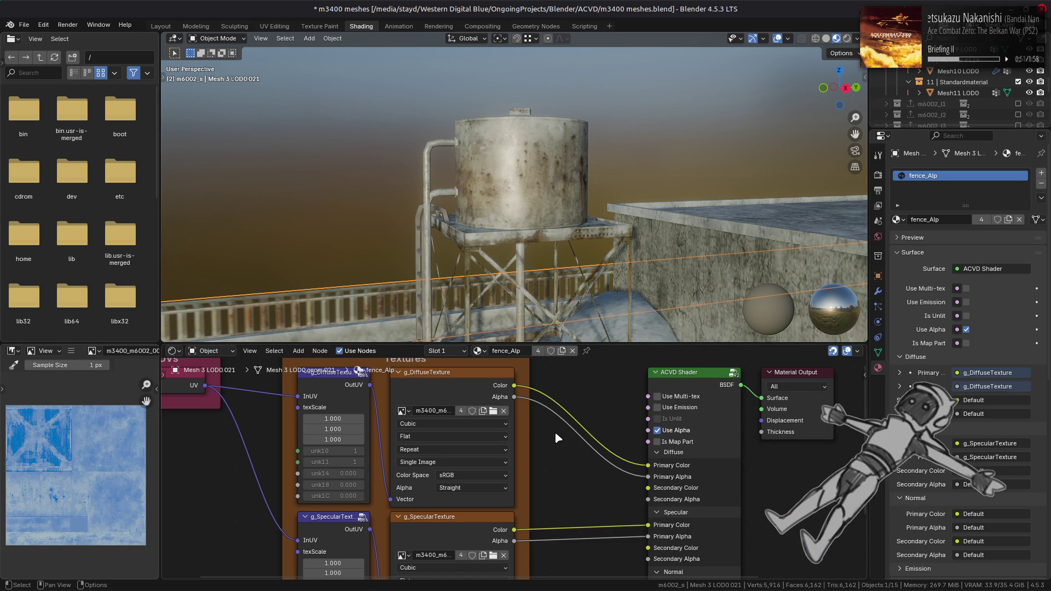
- Add a Smooth Step Map Range node fed by the texture's Alpha
scroll(554, 432, up, 2)
key(shift+a)
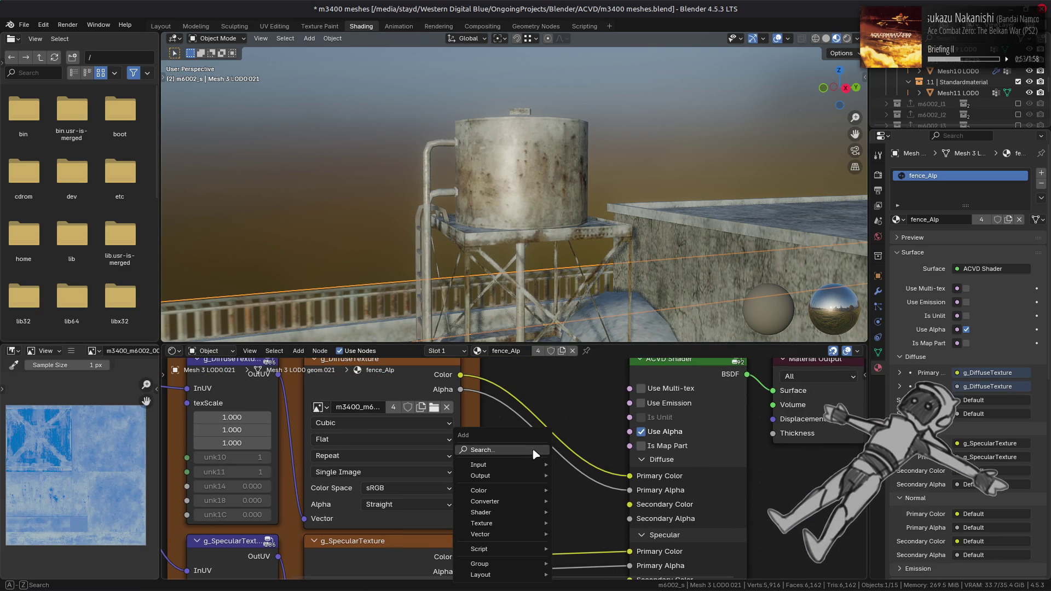
mouse_move(520, 503)
click(596, 416)
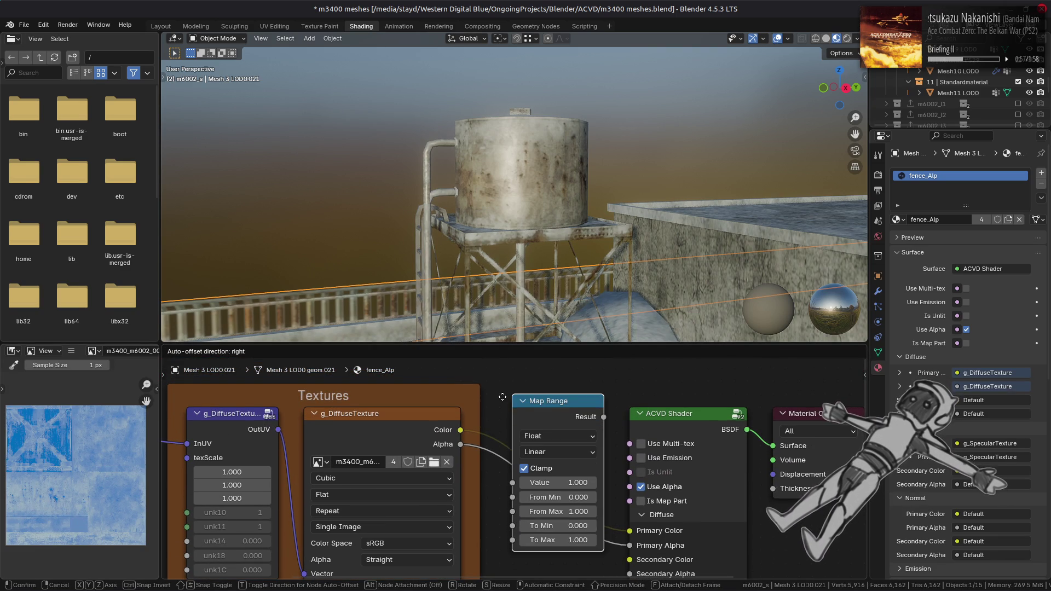
click(498, 406)
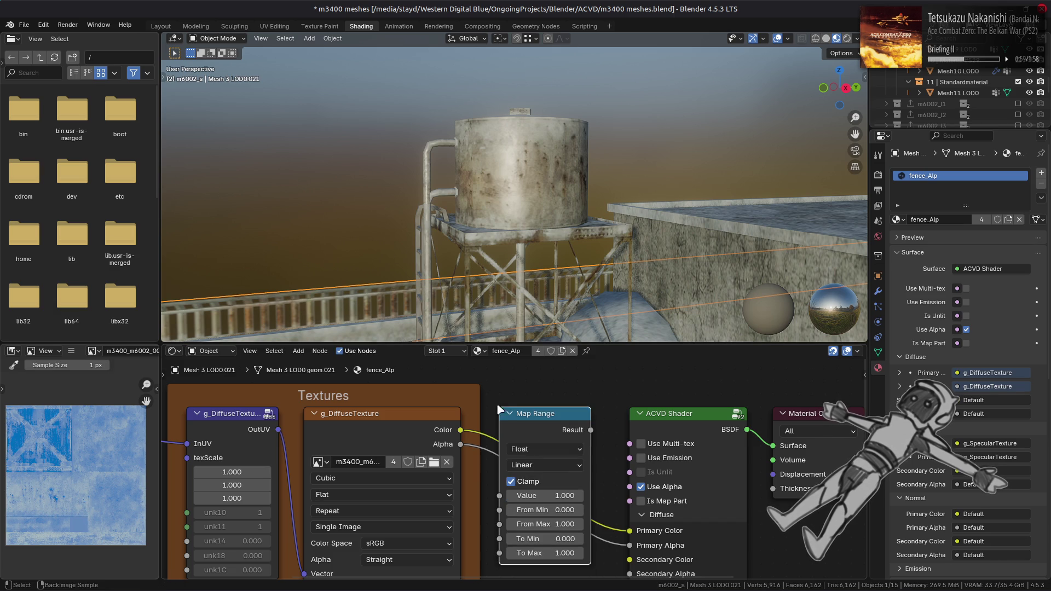
drag(461, 444, 499, 495)
middle_drag(557, 484, 567, 429)
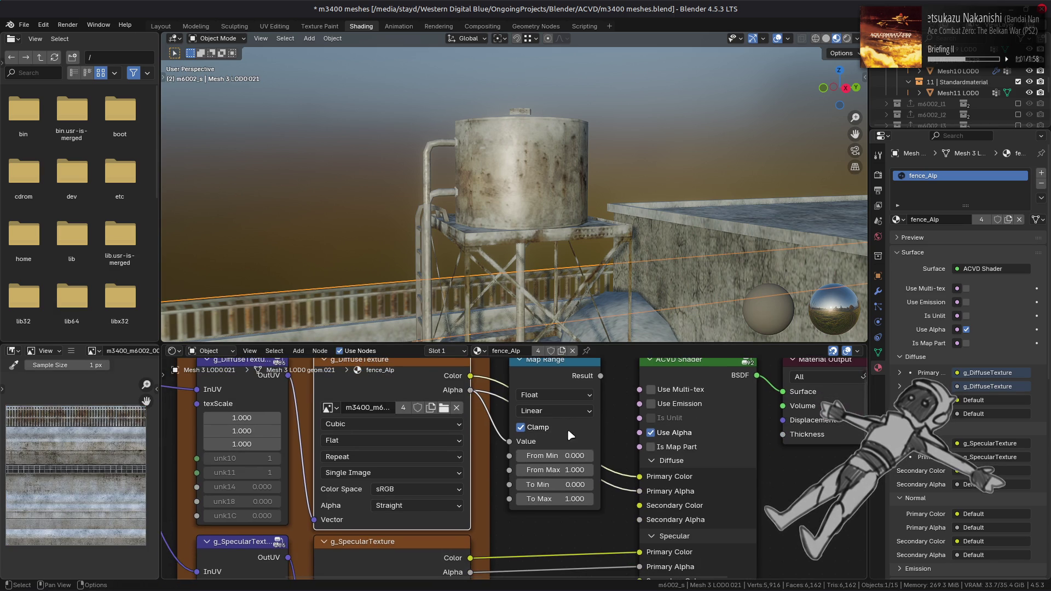
click(555, 412)
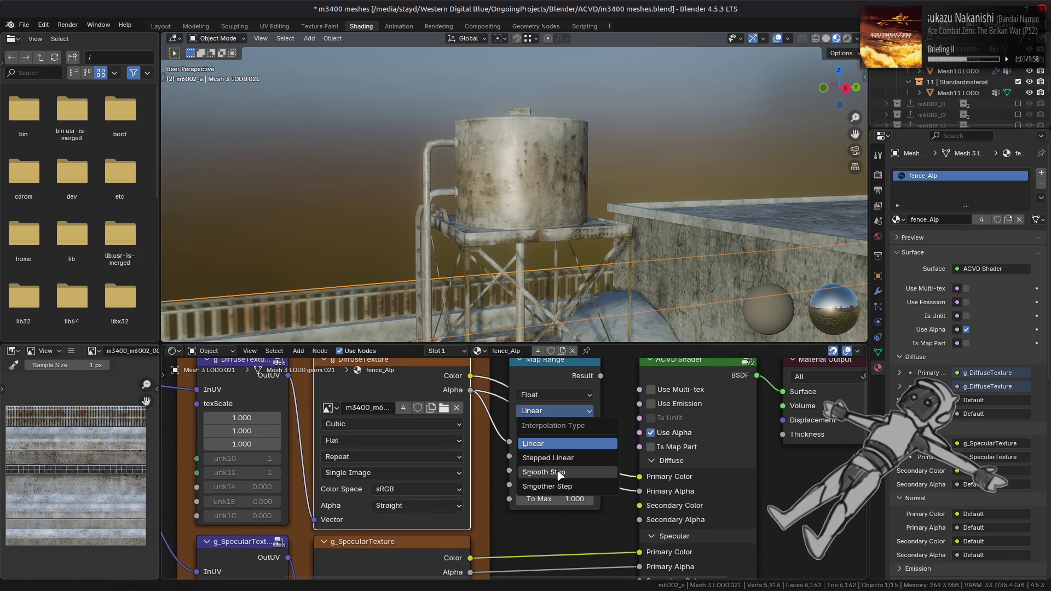
click(559, 461)
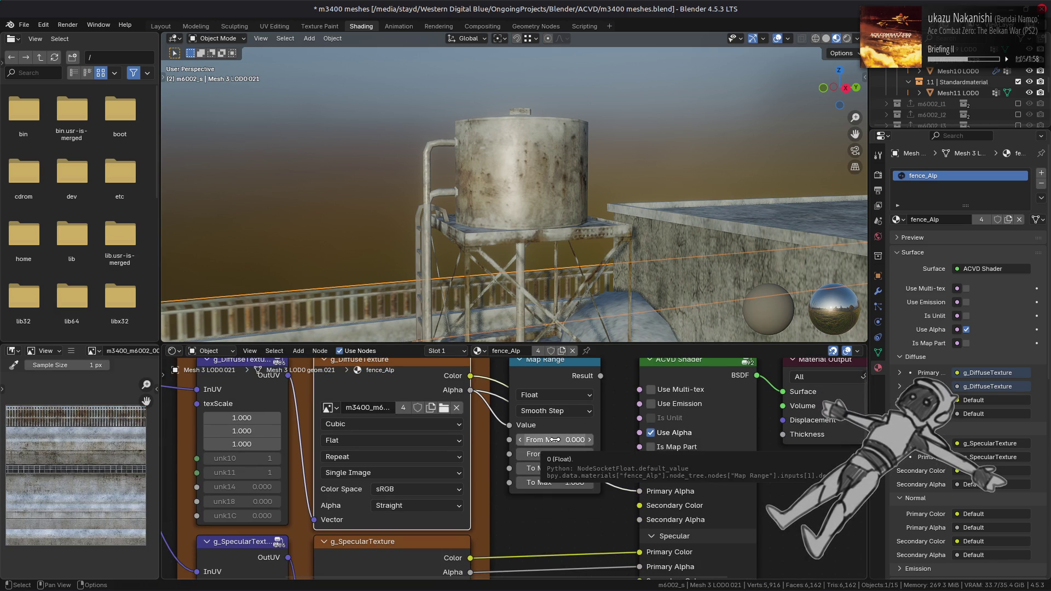
- Set Map Range From Min 0.49 and From Max 0.51, and link Result to Primary Alpha
click(555, 440)
key(BackSpace)
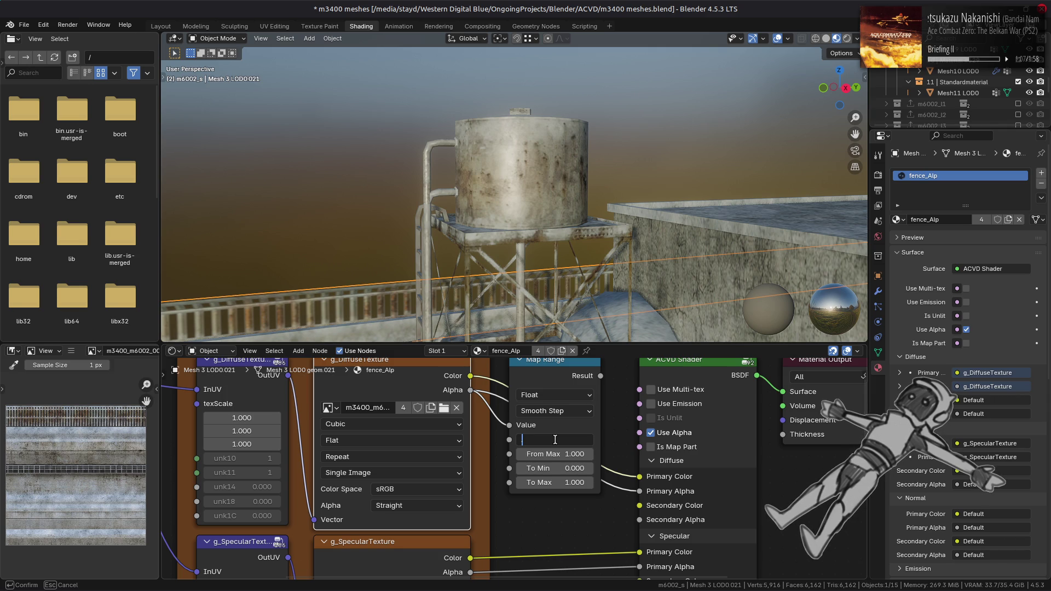
text(.49)
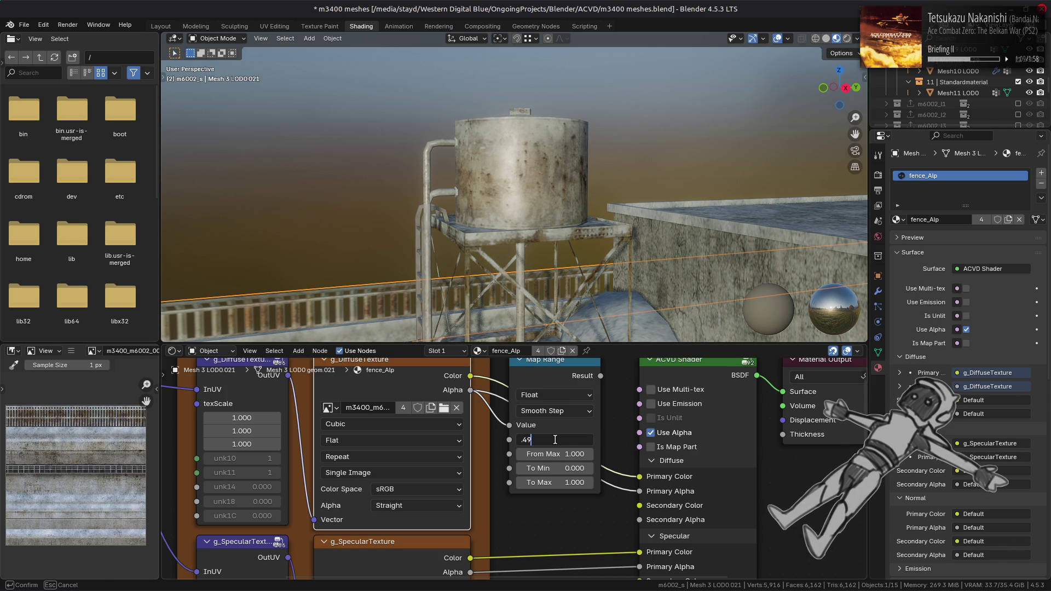
click(558, 455)
key(BackSpace)
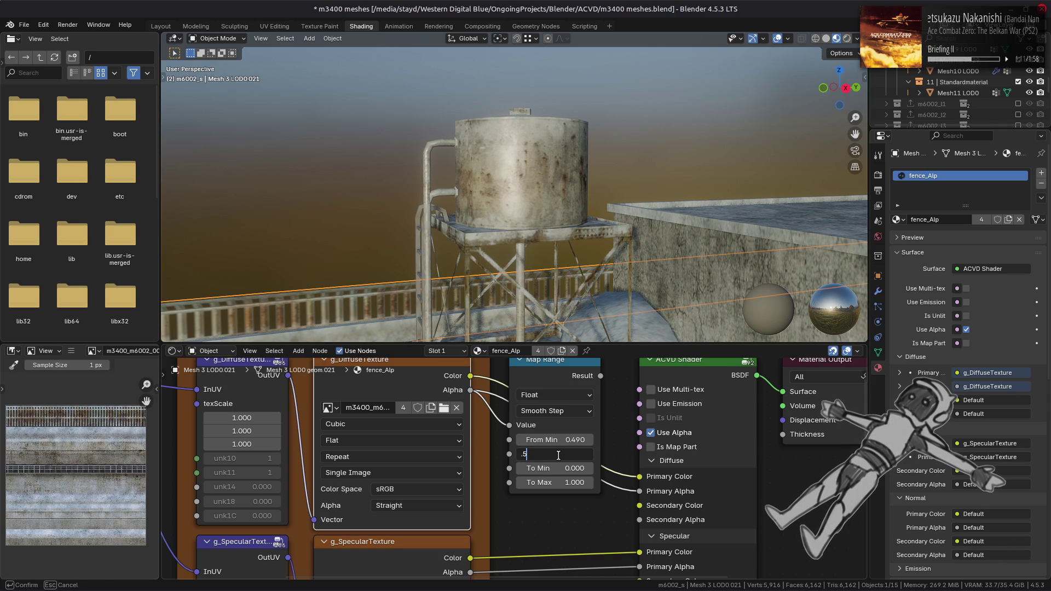
text(1)
key(Return)
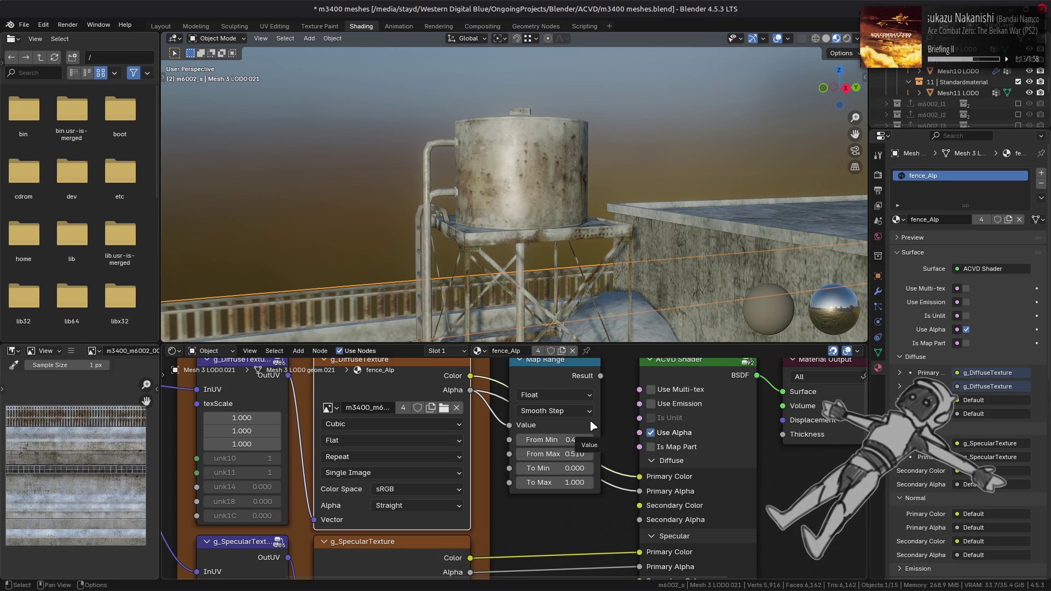
middle_drag(615, 422, 607, 411)
mouse_move(593, 365)
mouse_down()
mouse_move(619, 485)
mouse_move(631, 478)
mouse_up()
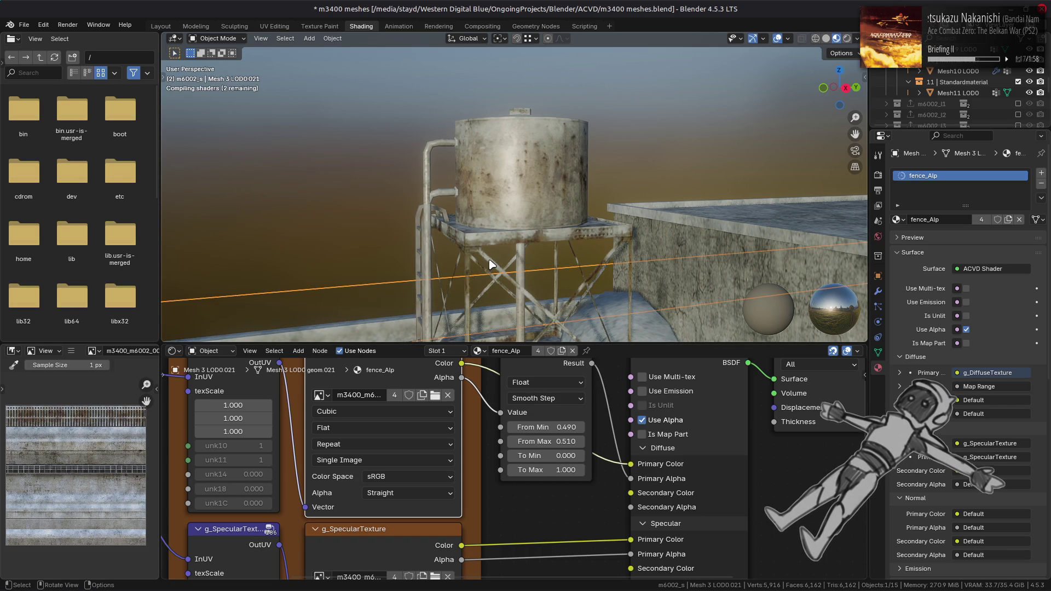
mouse_move(463, 263)
middle_down()
mouse_move(522, 134)
mouse_move(524, 180)
middle_up()
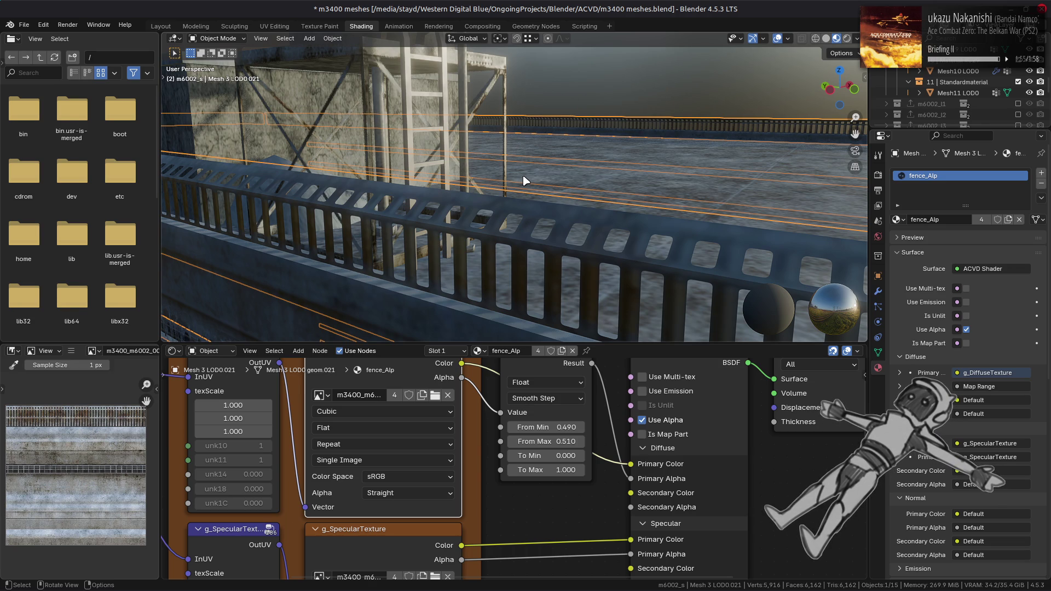
- Test a direct Alpha link and Linear texture interpolation on the fence, then revert both
middle_drag(554, 397, 543, 412)
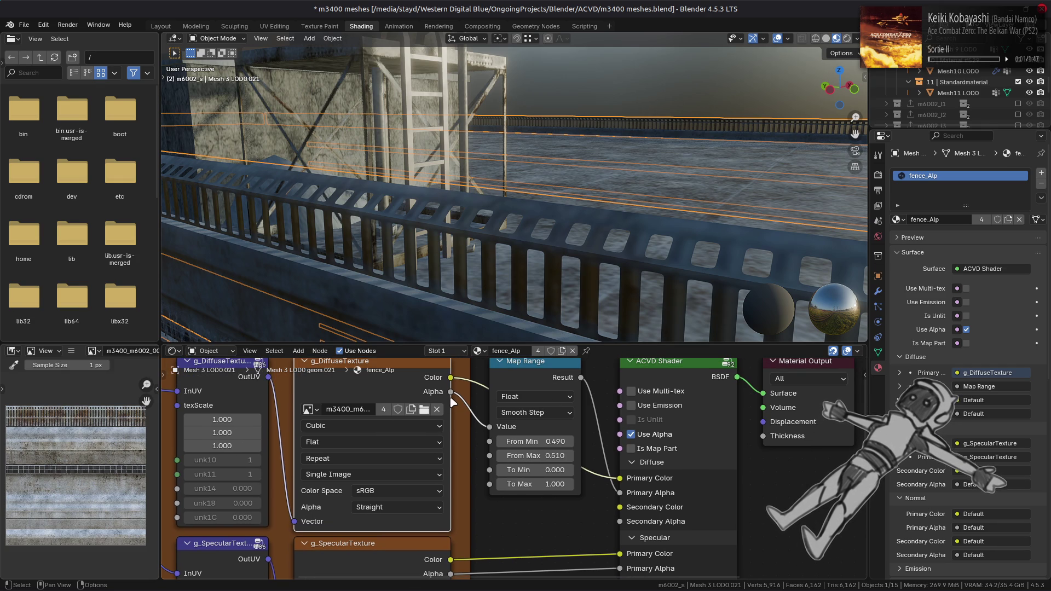
mouse_move(451, 392)
mouse_down()
mouse_move(619, 491)
mouse_move(612, 478)
mouse_up()
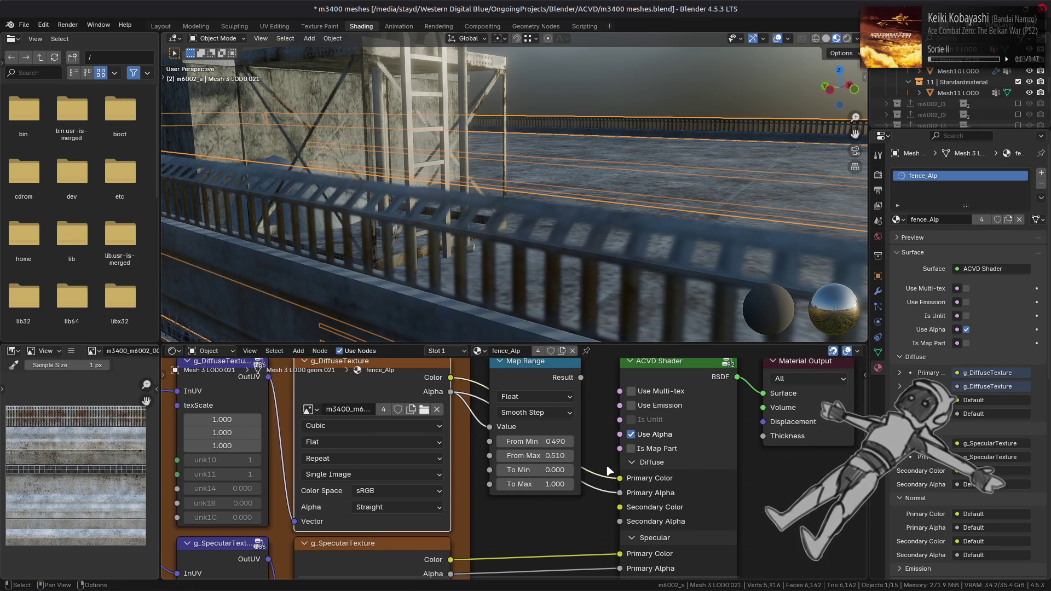
key(ctrl+z)
key(ctrl+shift+z)
key(ctrl+z)
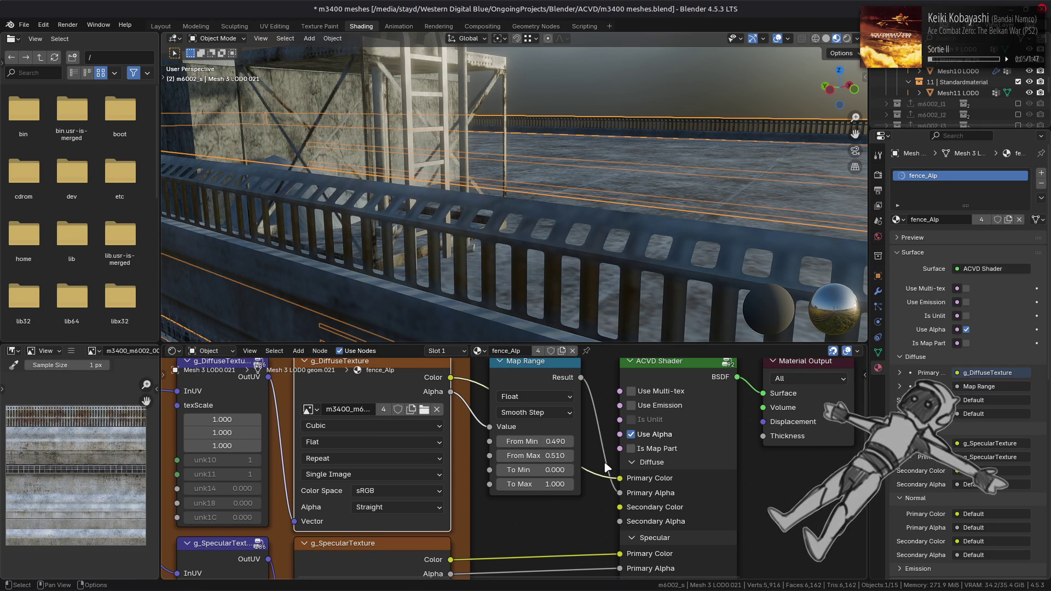
click(372, 425)
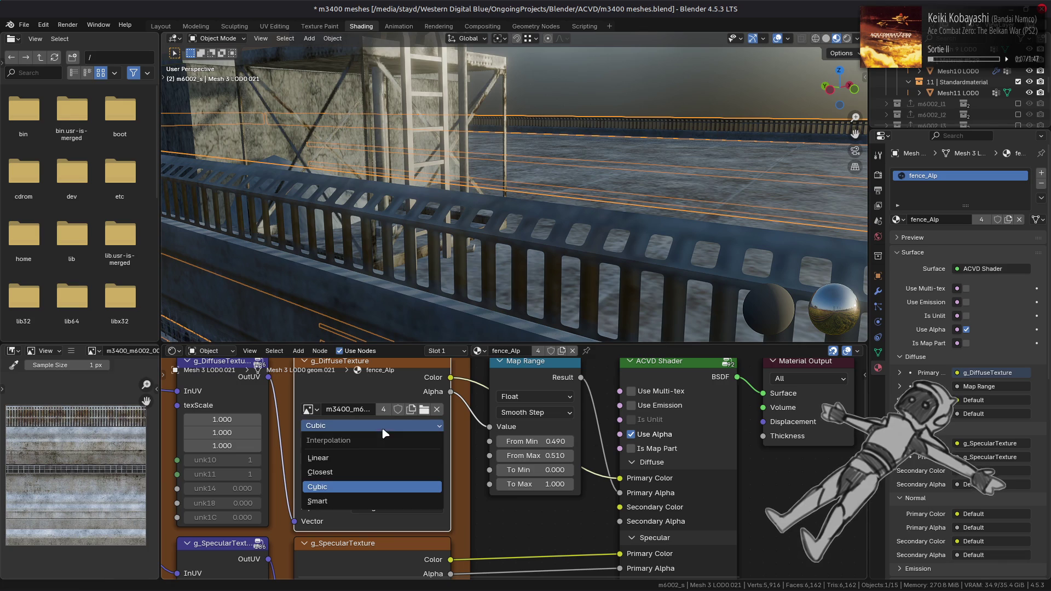
click(383, 457)
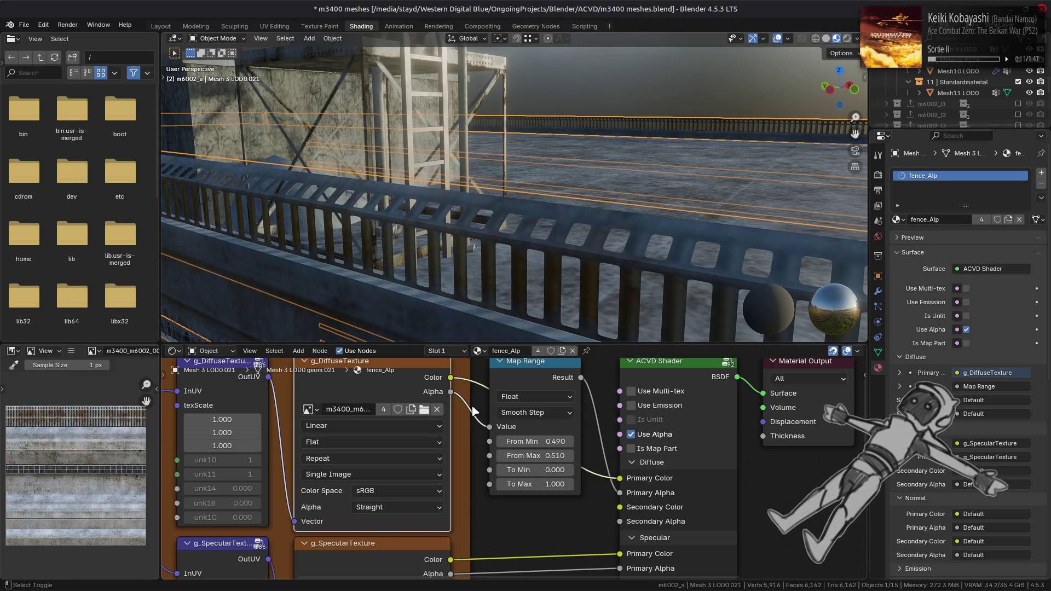
key(ctrl+z)
- Copy the fence's Map Range node and select the water tank mesh
right_click(521, 365)
key(Escape)
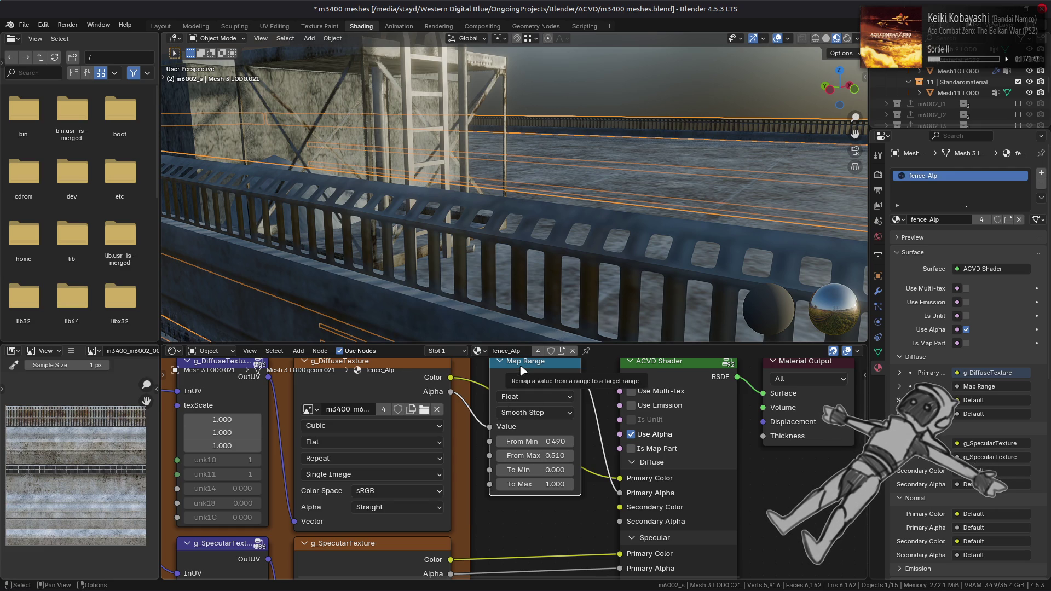
middle_drag(521, 232, 531, 242)
click(530, 241)
scroll(531, 242, up, 4)
middle_drag(536, 452, 500, 516)
- Paste the Map Range into the tank material, linking Alpha to Value and Result to Primary Alpha
right_click(508, 446)
click(439, 397)
drag(435, 405, 474, 440)
mouse_move(566, 390)
mouse_down()
mouse_move(594, 509)
mouse_move(604, 506)
mouse_up()
middle_drag(460, 175, 449, 162)
key(alt+a)
click(166, 25)
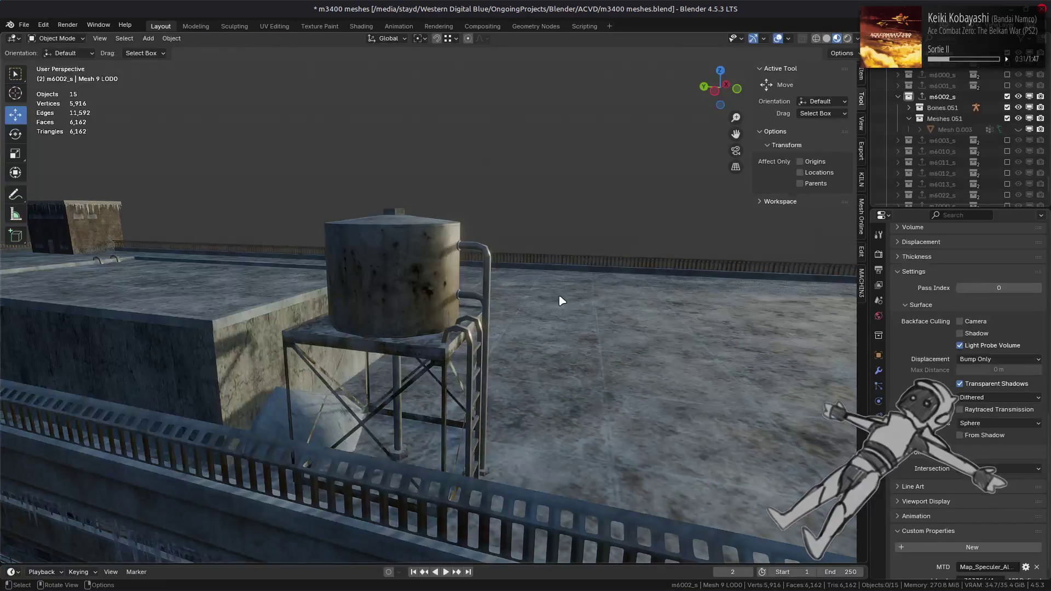
- Orbit around the water tower, check the tank, and save m3400 meshes.blend
mouse_move(560, 296)
middle_down()
mouse_move(491, 386)
mouse_move(378, 362)
middle_up()
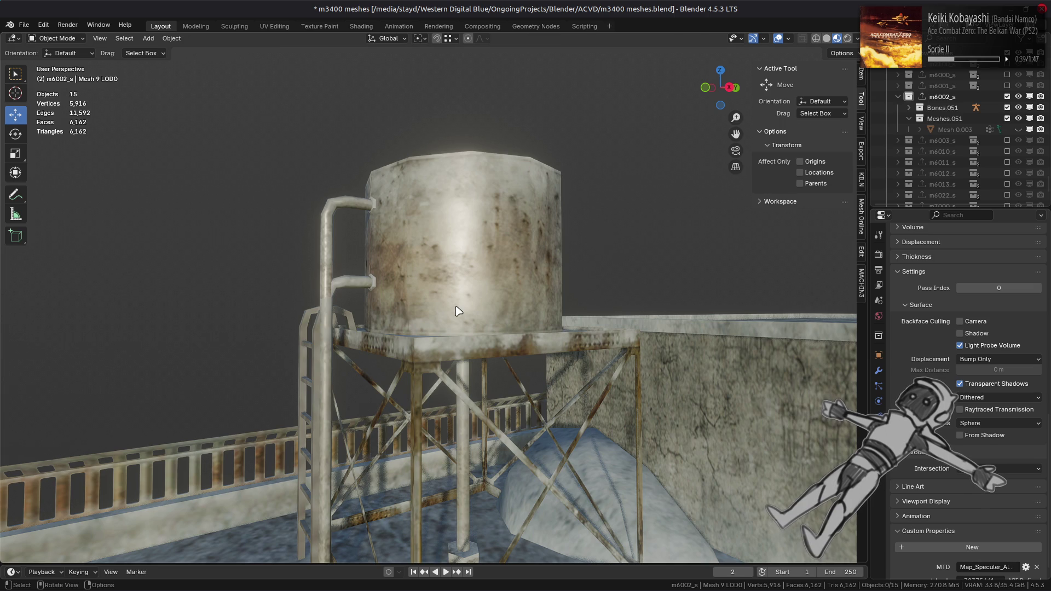
mouse_move(455, 305)
middle_down()
mouse_move(446, 290)
mouse_move(464, 313)
middle_up()
key(ctrl+s)
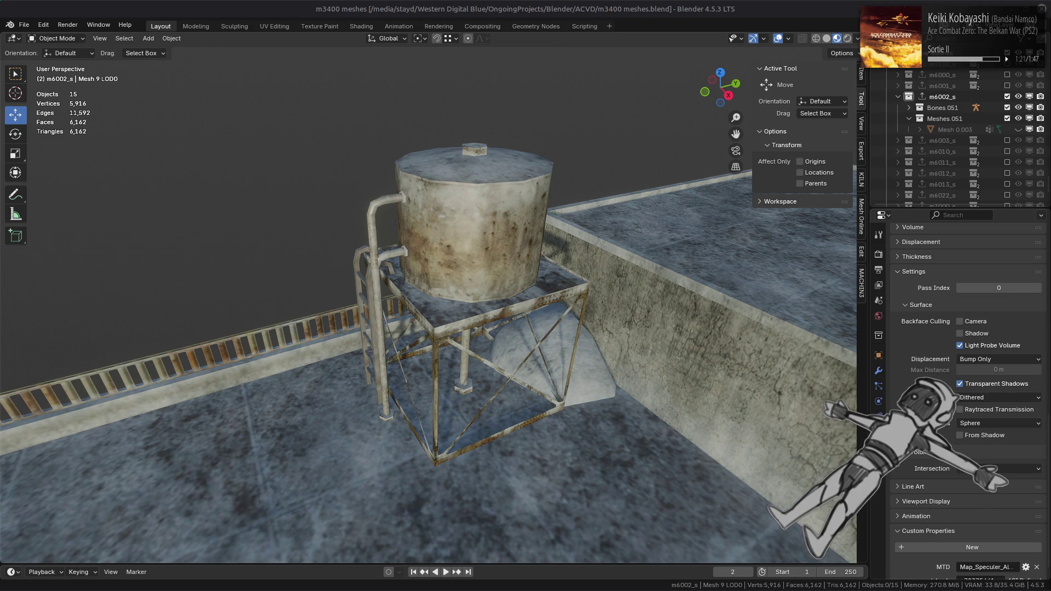
click(445, 262)
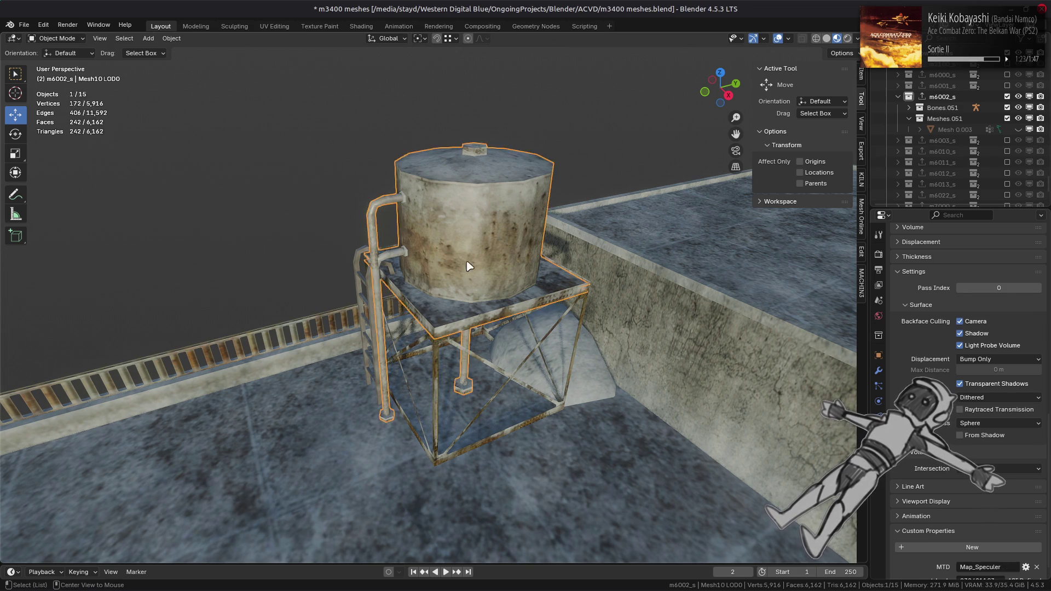
key(alt+a)
middle_drag(445, 265, 521, 230)
key(ctrl+s)
key(alt+Tab)
key(alt+Tab)
key(alt+Tab)
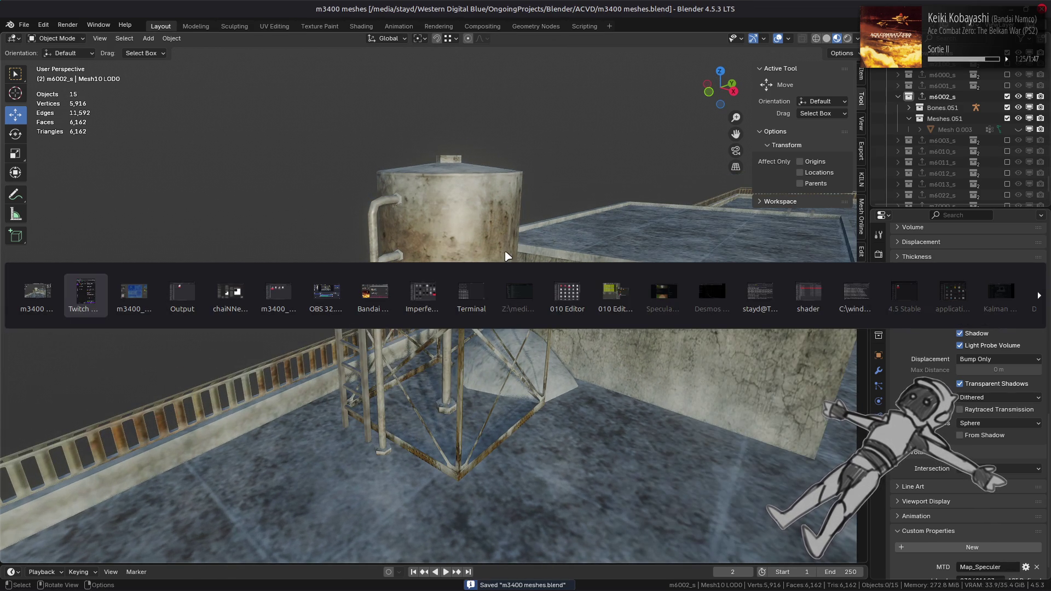
- Open _yabber-tpf.xml in Notepad++ and select the format value on line 11
click(504, 254)
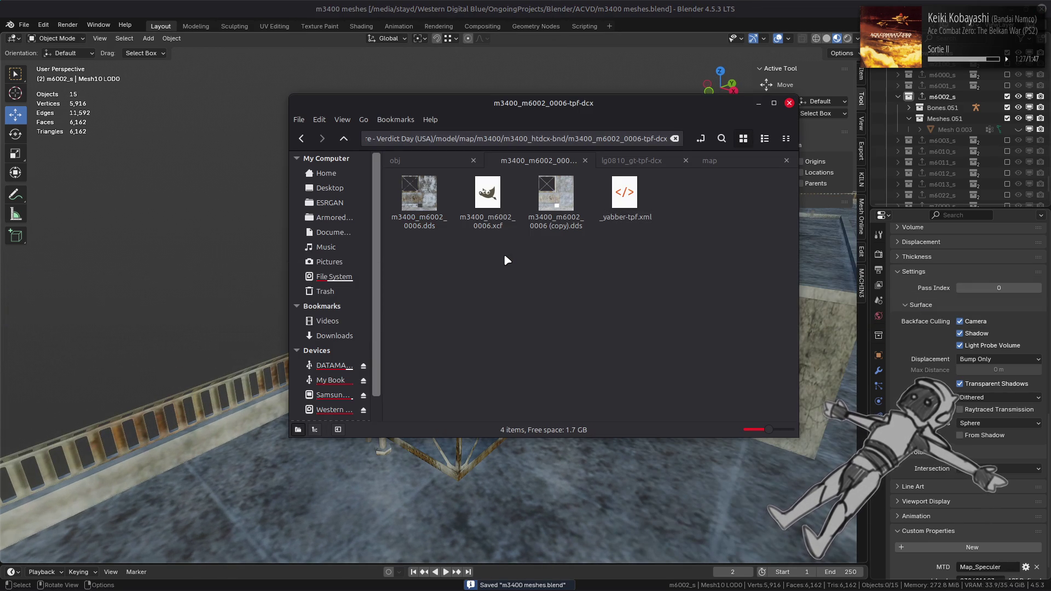
right_click(628, 198)
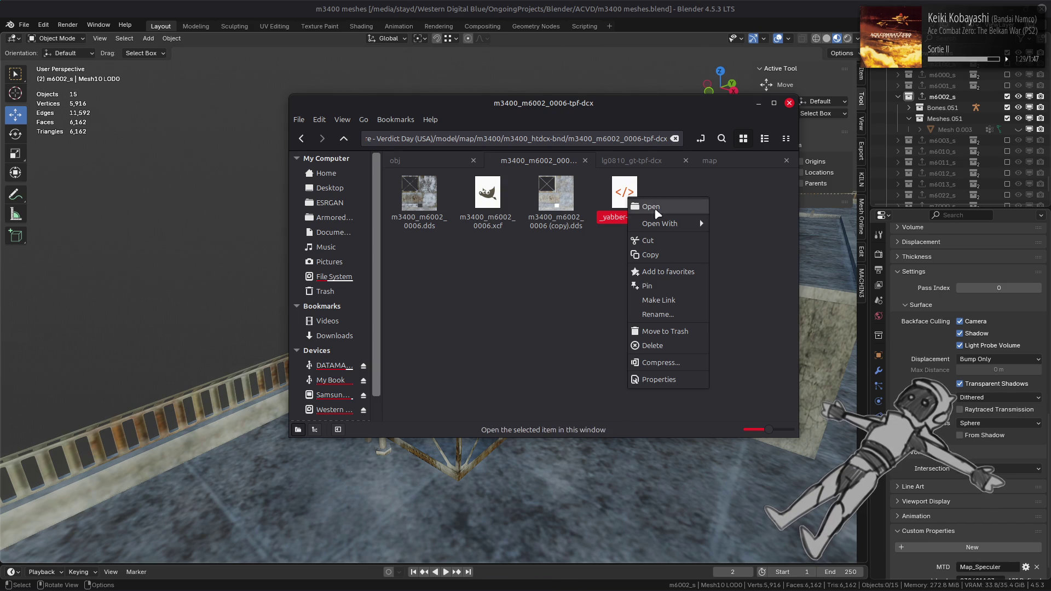
mouse_move(665, 225)
click(749, 339)
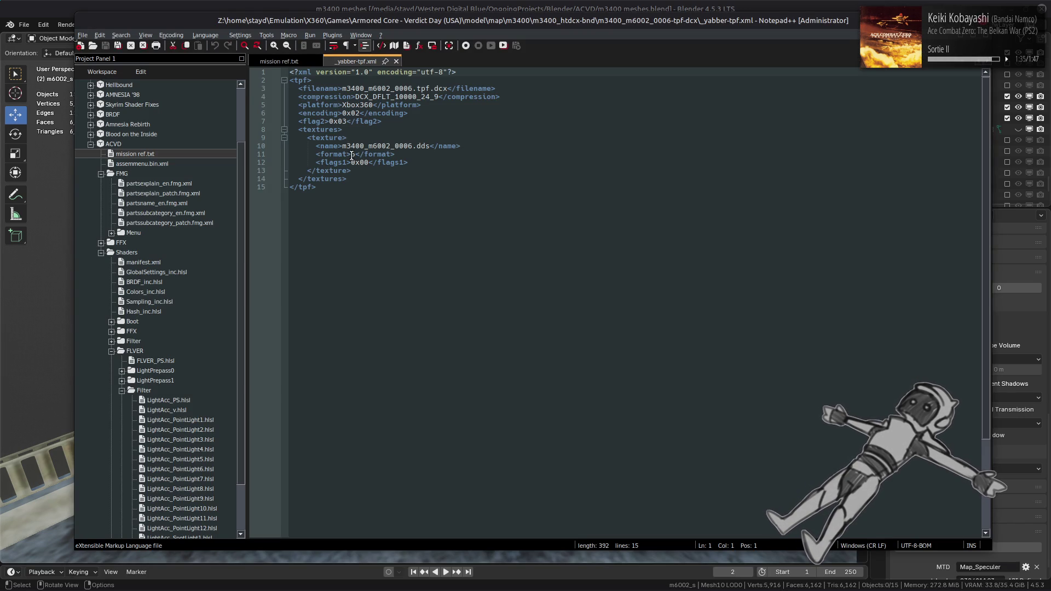
double_click(353, 153)
- Change line 11's format value to 3, then save and close _yabber-tpf.xml
text(3)
click(452, 153)
key(ctrl+s)
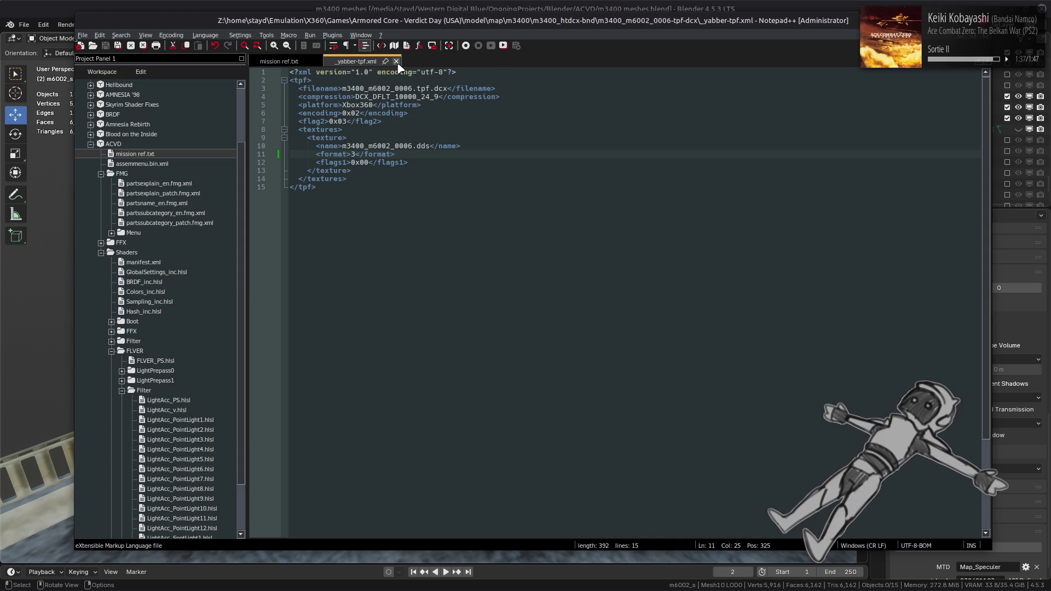
click(396, 61)
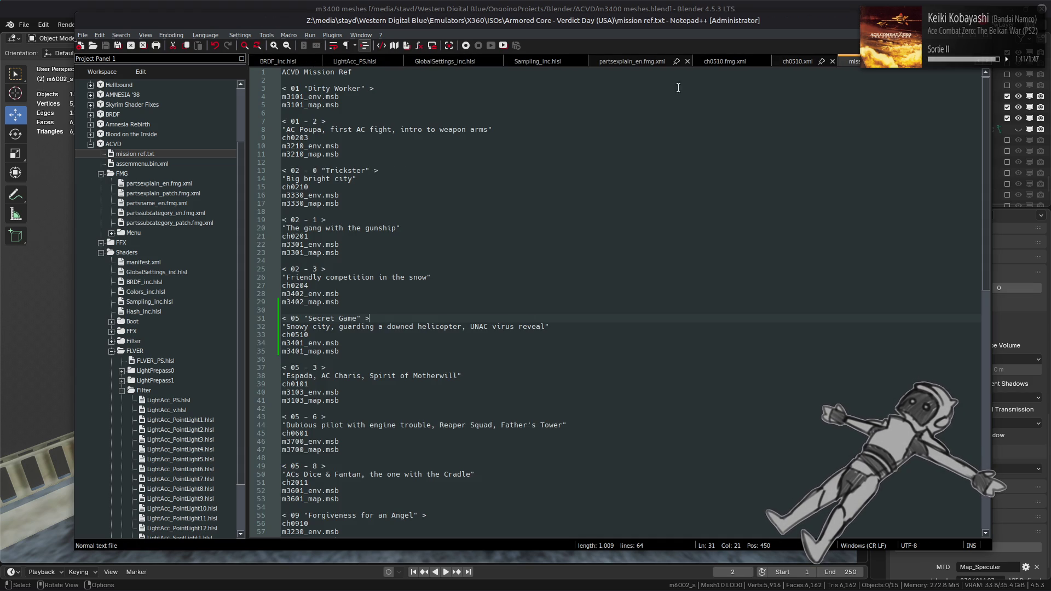
- Look over partsexplain_en.fmg.xml and mission ref.txt, then minimize Notepad++ and return to Blender
click(678, 62)
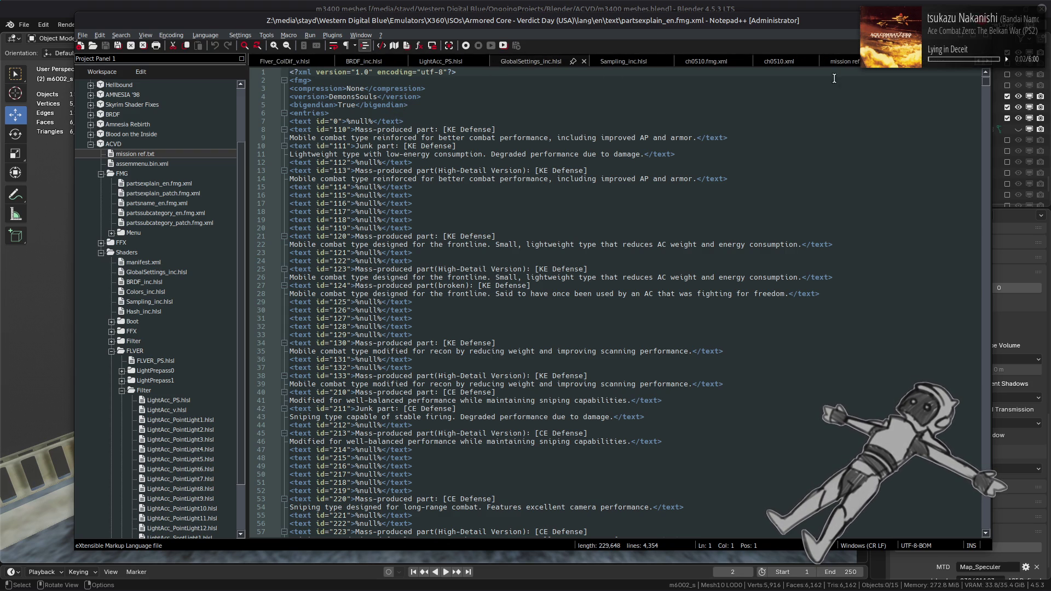
click(851, 63)
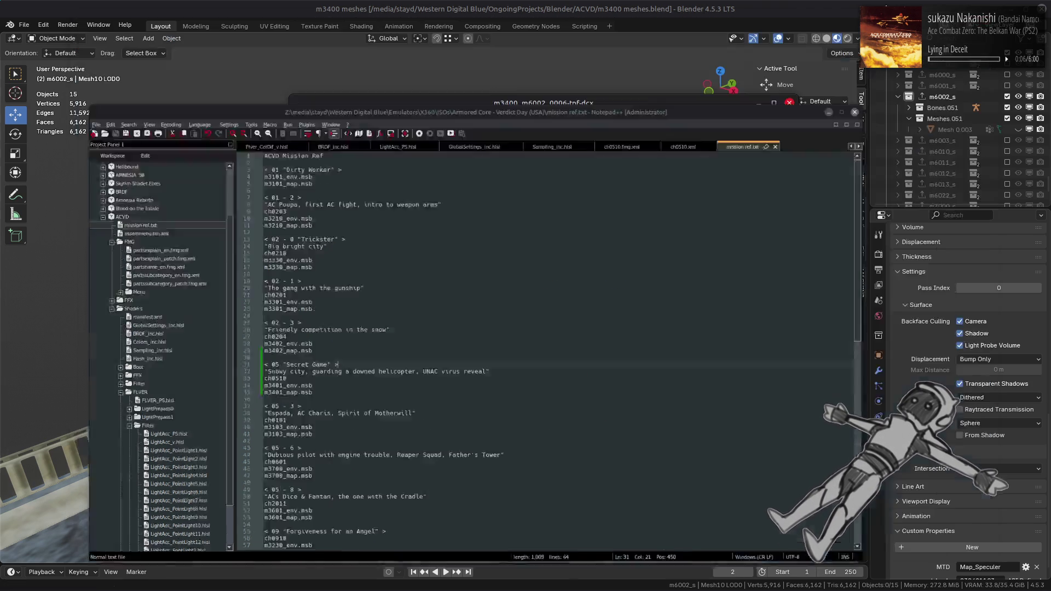
click(951, 21)
key(alt+Tab)
key(alt+Tab)
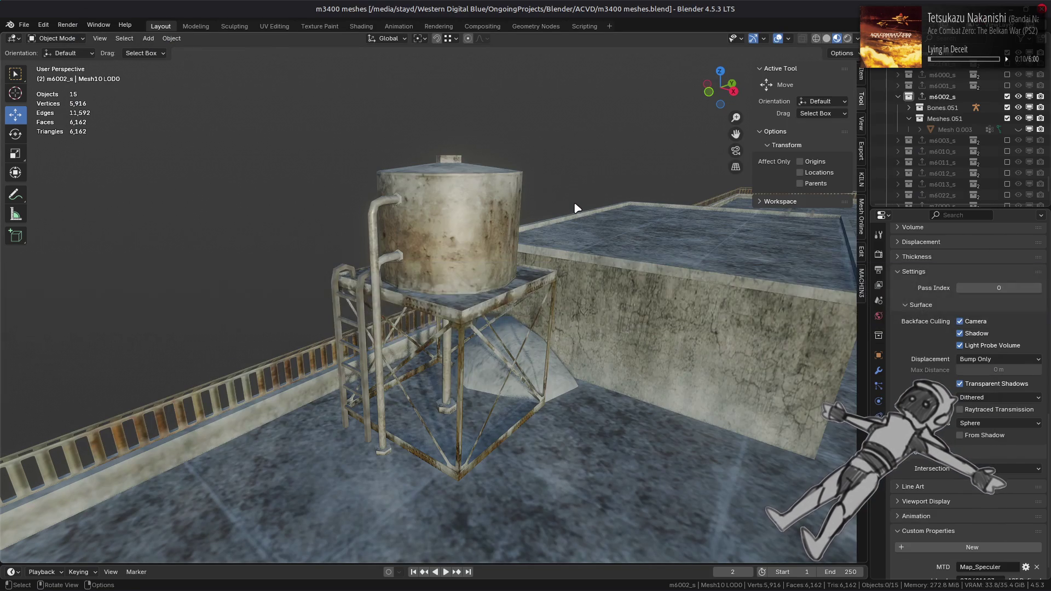
key(alt+Tab)
key(alt+Tab)
- Open the m3400_m6002_0006_s-tpf-dcx folder and inspect its _yabber-tpf.xml in Notepad++
click(566, 250)
key(alt+Up)
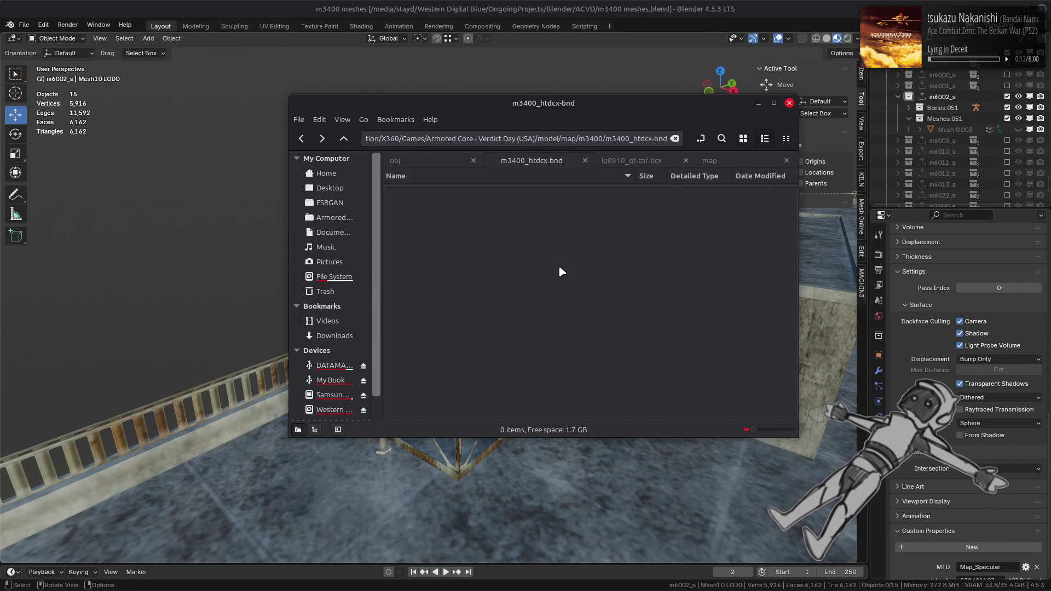
double_click(495, 382)
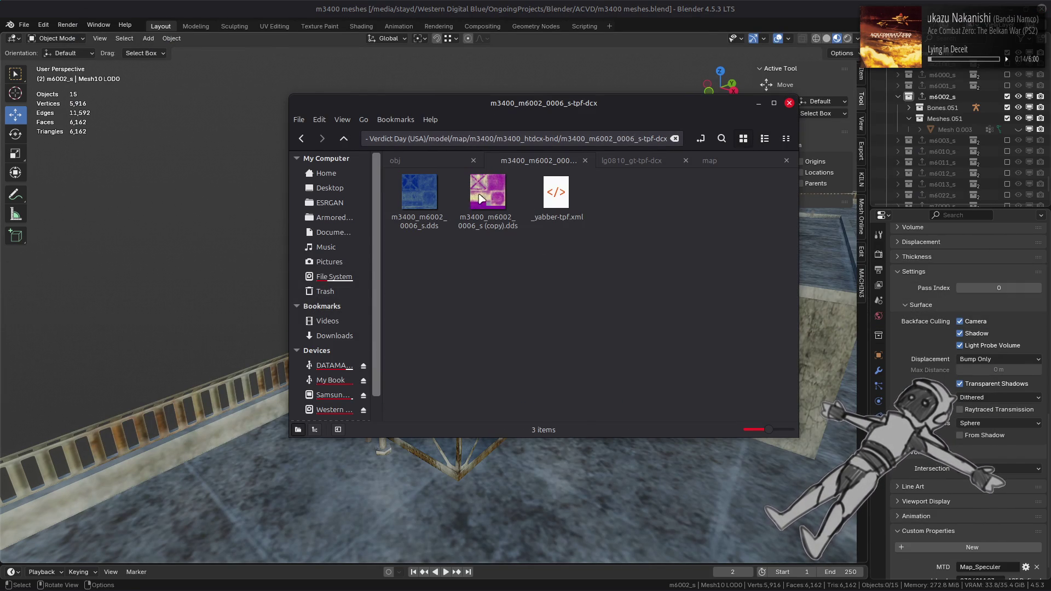
right_click(558, 205)
mouse_move(591, 228)
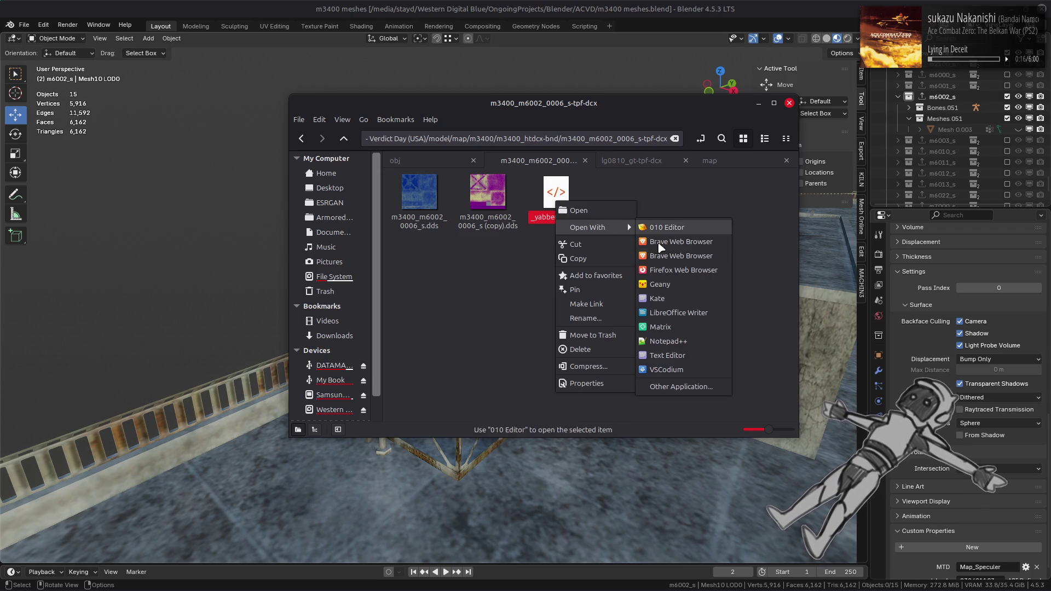
click(677, 346)
key(alt+Tab)
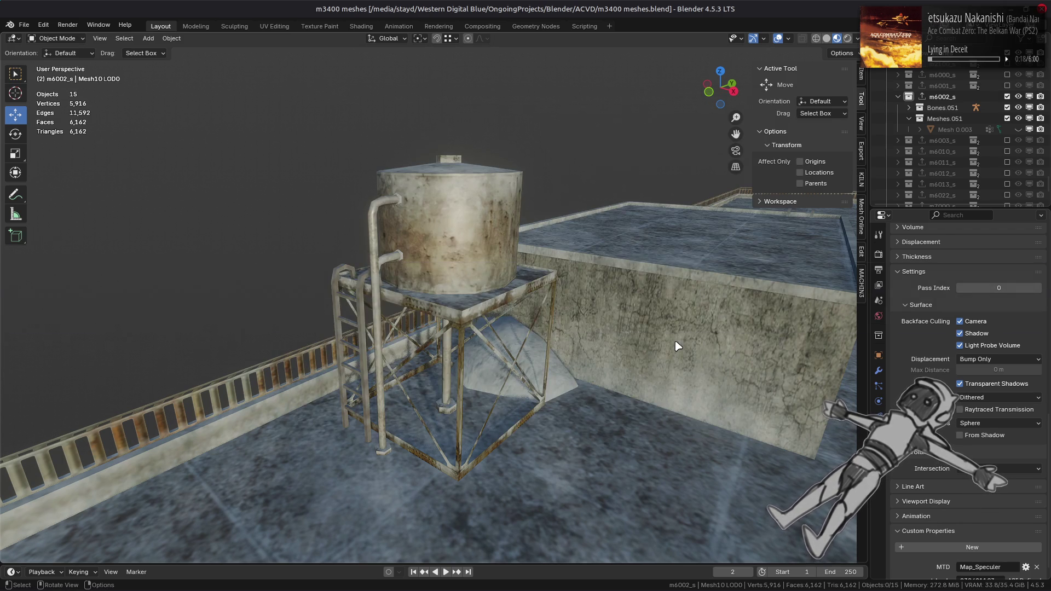
key(alt+Tab)
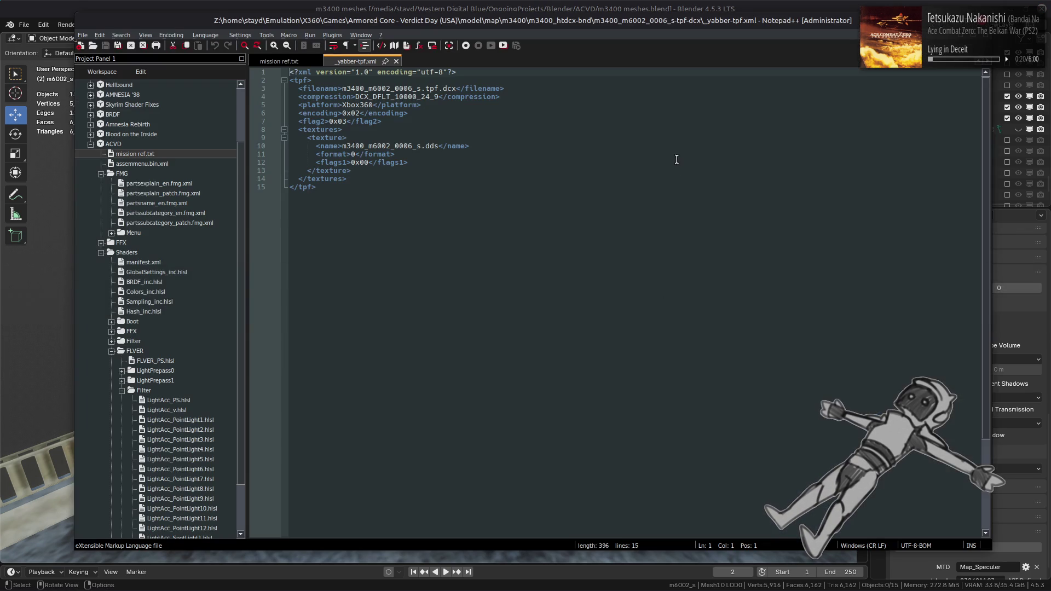
click(396, 61)
key(alt+Tab)
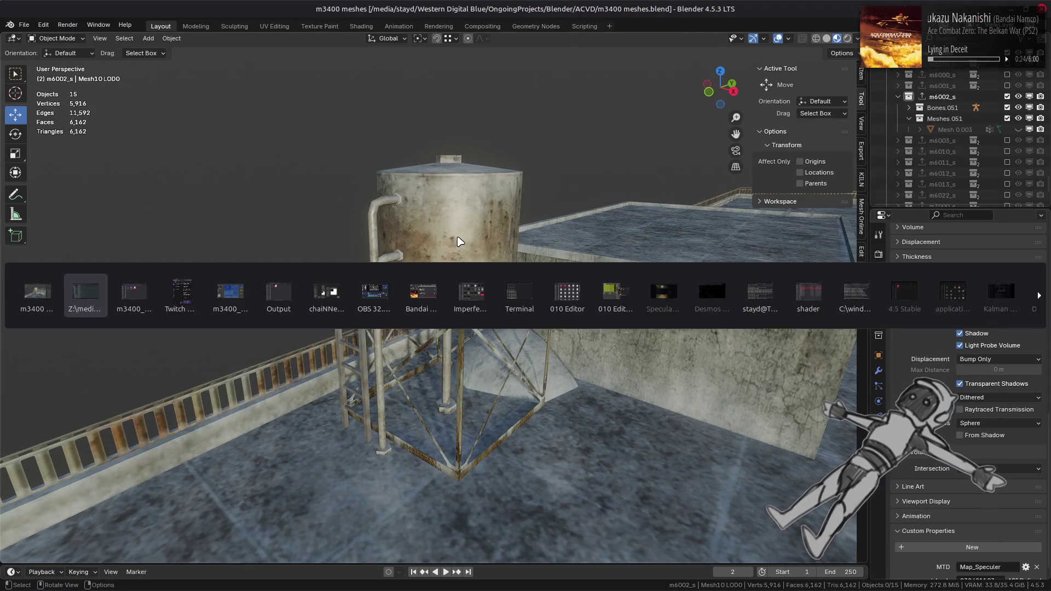
- Repack both m3400_m6002_0006 texture folders with Yabber from the m3400_htdcx-bnd folder
key(BackSpace)
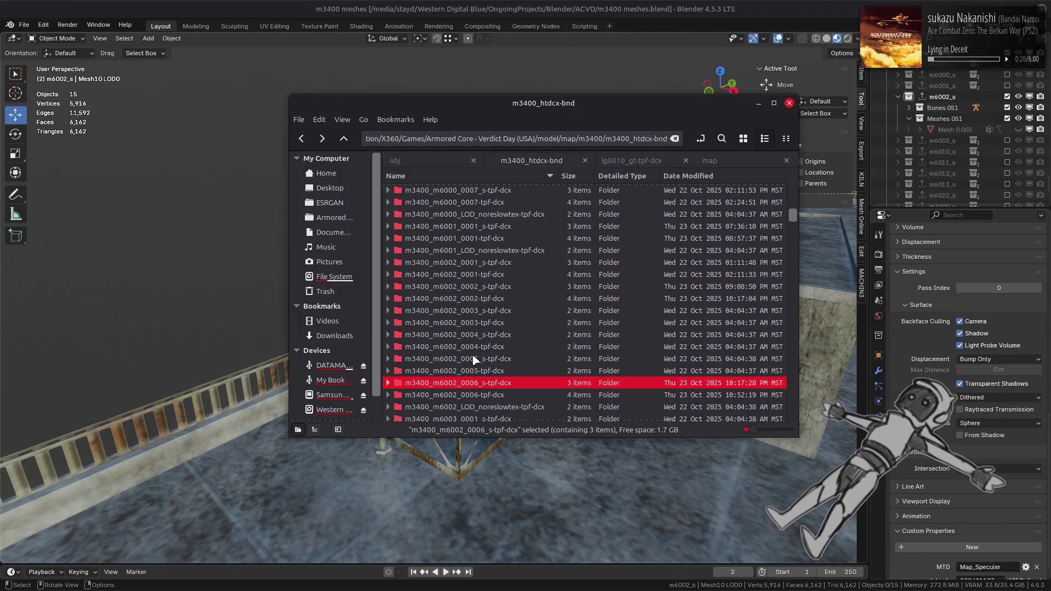
shift+click(499, 394)
right_click(500, 394)
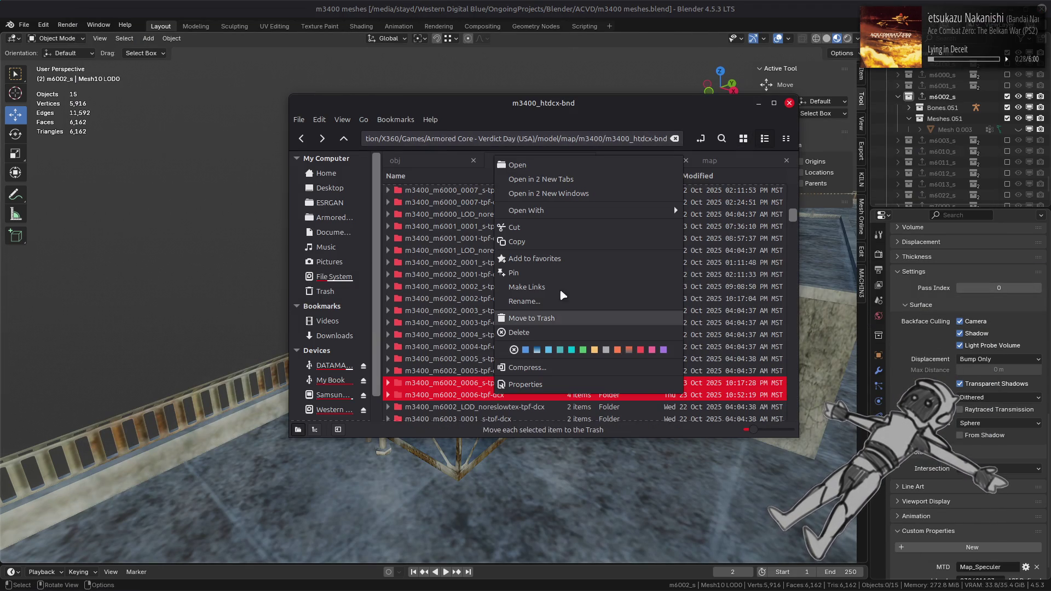
mouse_move(610, 212)
click(734, 253)
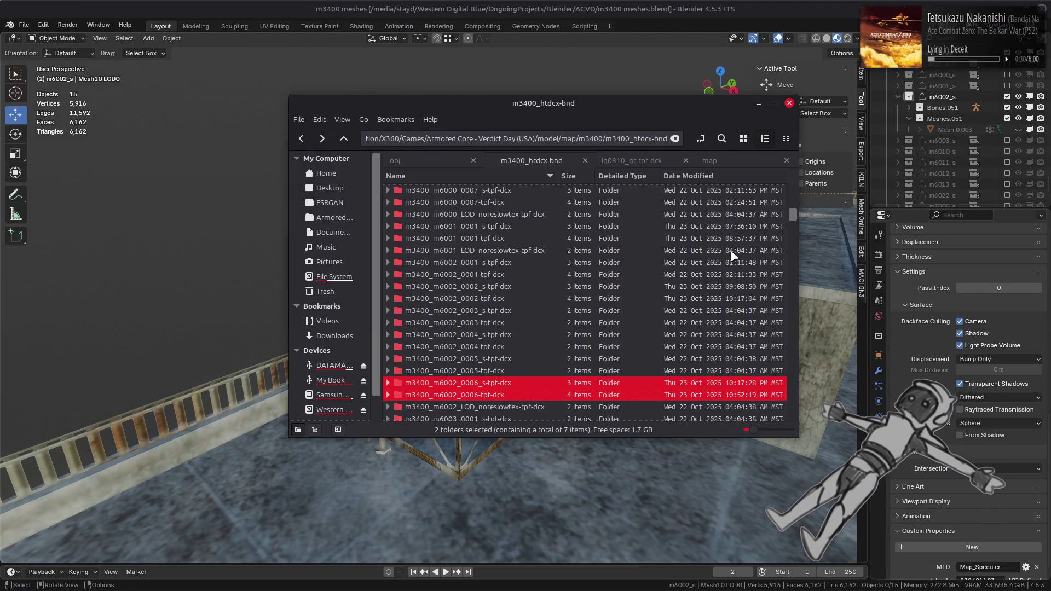
key(alt+Tab)
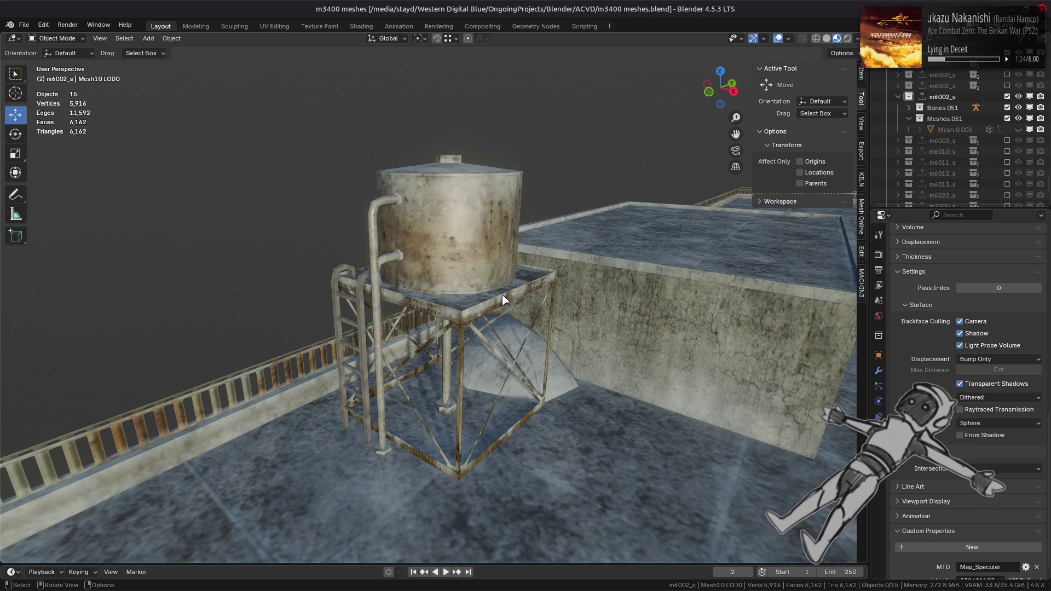
- Save the blend file and inspect the brick rooftop hut's faces in Edit Mode
key(ctrl+s)
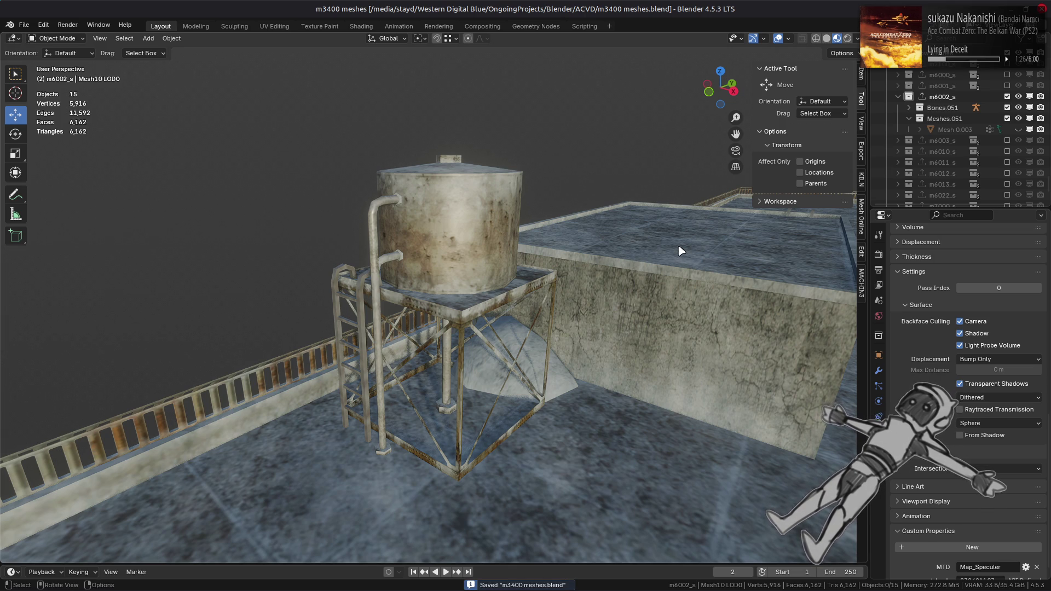
scroll(651, 253, down, 8)
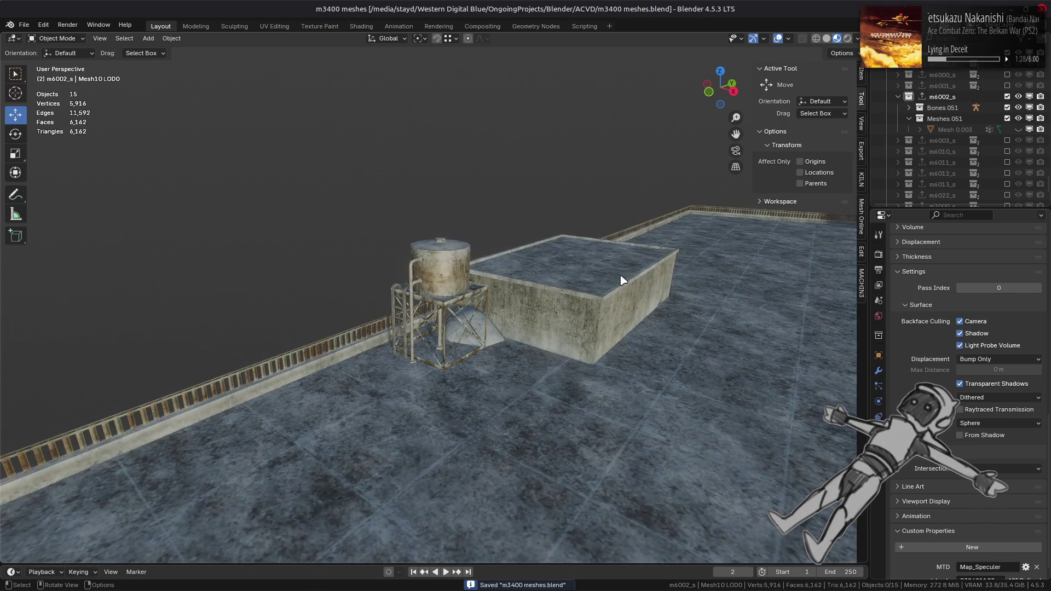
middle_drag(651, 254, 695, 265)
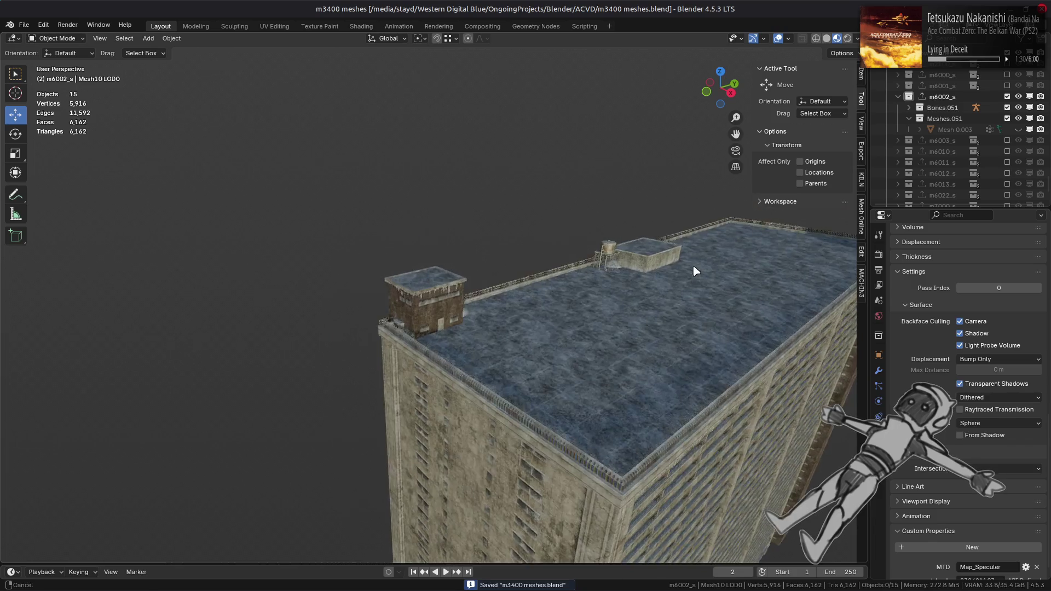
scroll(553, 307, up, 5)
mouse_move(553, 307)
middle_down()
mouse_move(553, 291)
mouse_move(502, 312)
middle_up()
click(491, 317)
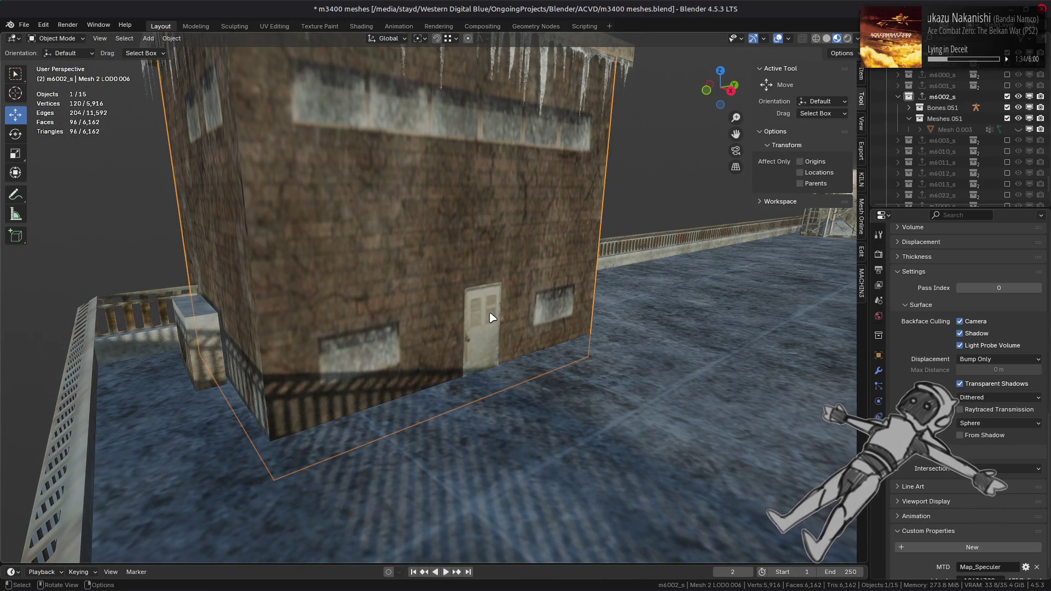
key(Tab)
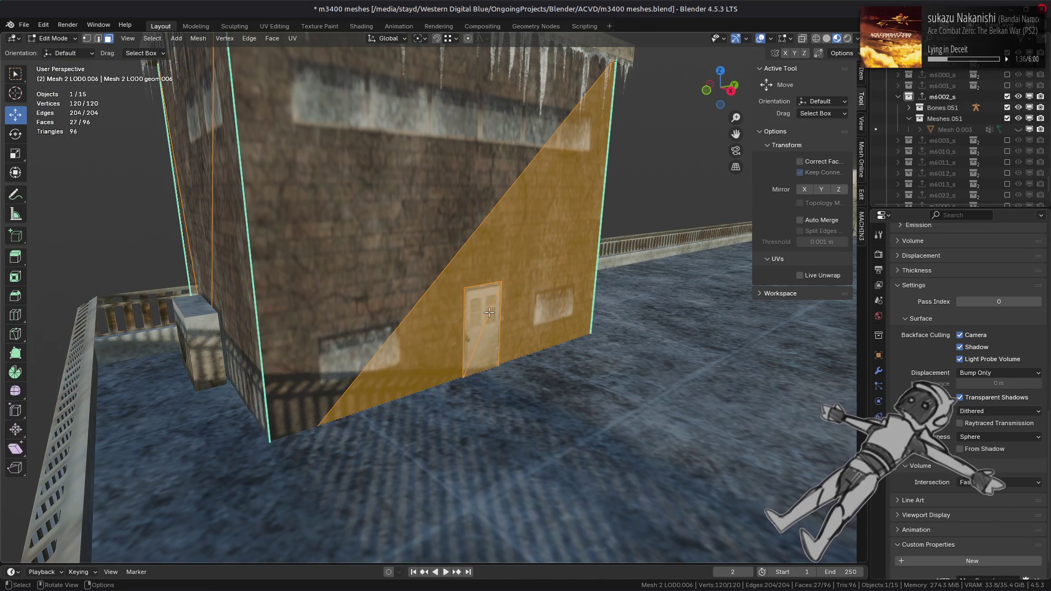
key(Tab)
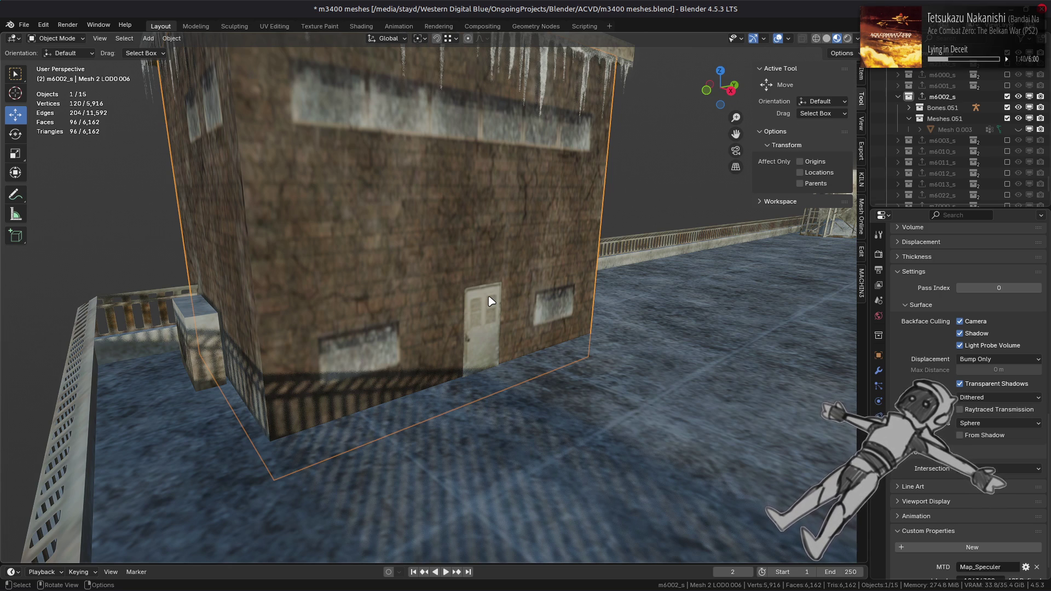
- Deselect the hut, look over the rooftop and brick facade, and save m3400 meshes again
scroll(491, 302, down, 10)
key(alt+a)
middle_drag(540, 317, 422, 336)
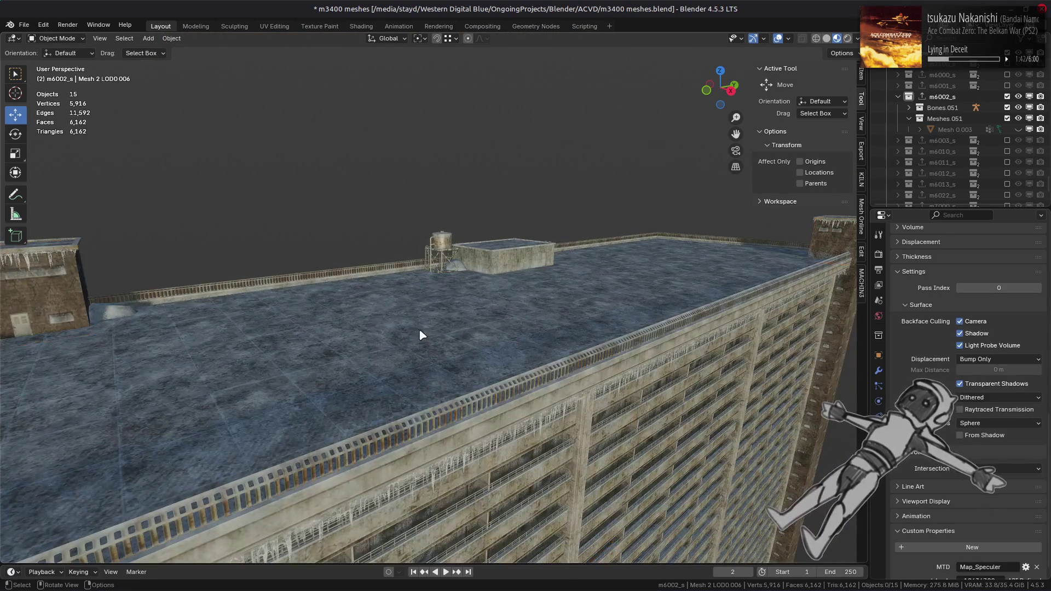
scroll(422, 335, down, 5)
scroll(577, 293, up, 8)
mouse_move(577, 294)
middle_down()
mouse_move(465, 269)
mouse_move(459, 248)
middle_up()
middle_drag(460, 245, 462, 279)
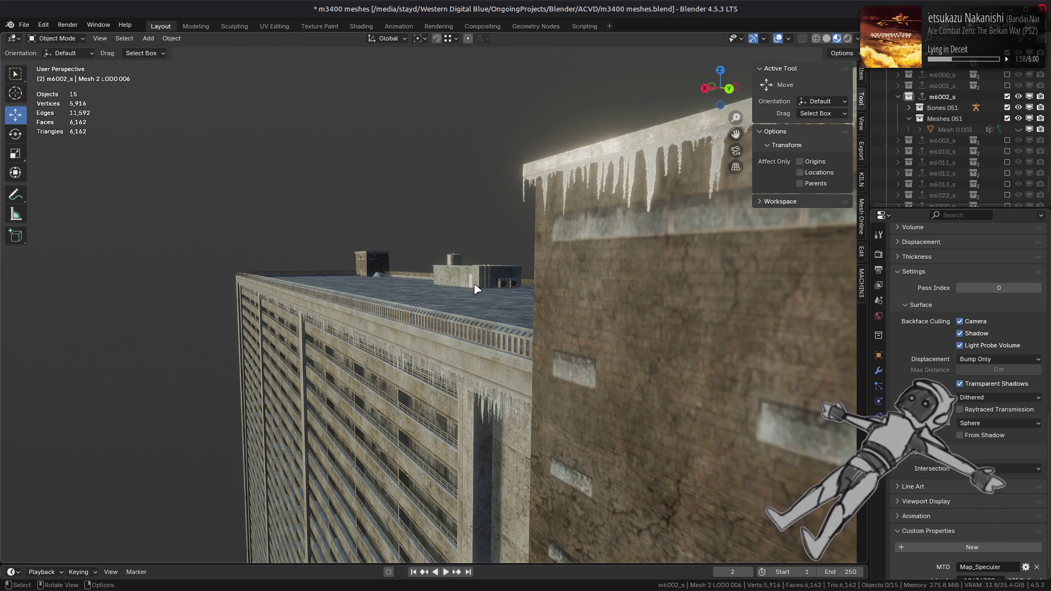
middle_drag(475, 289, 470, 301)
scroll(469, 301, up, 5)
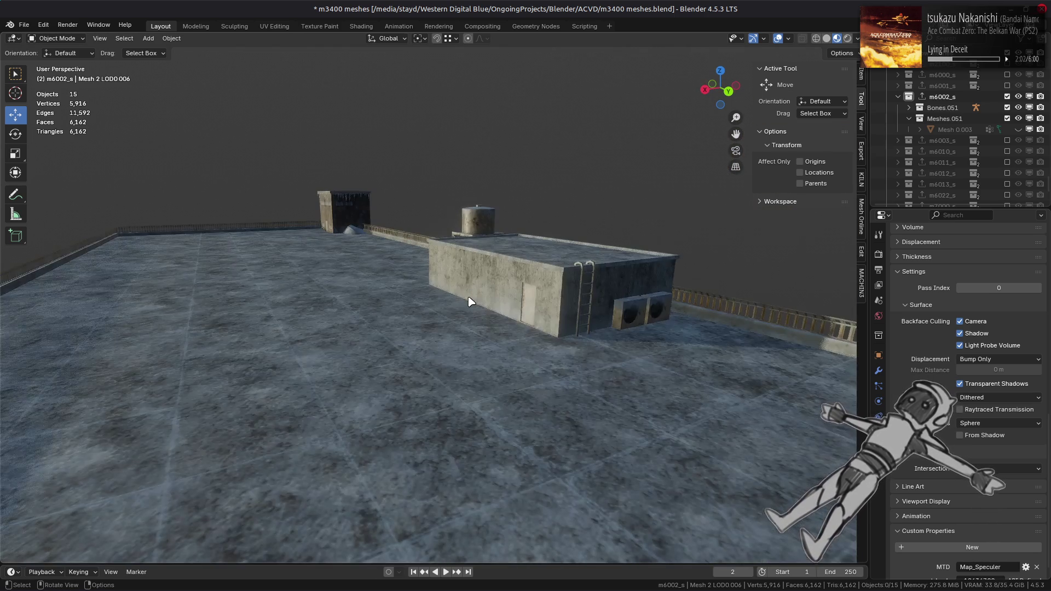
key(ctrl+s)
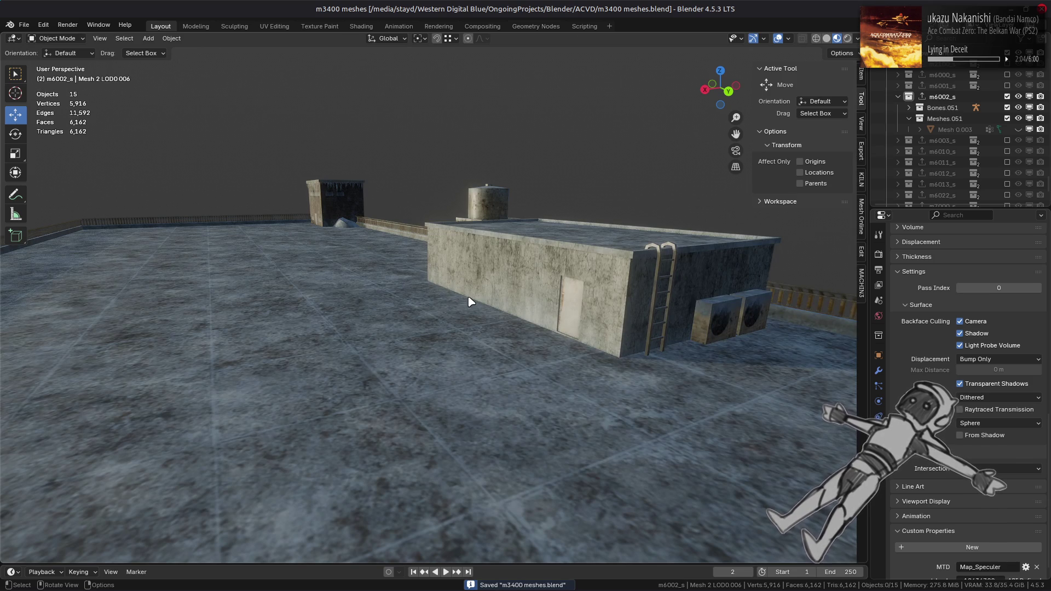
mouse_move(458, 290)
middle_down()
mouse_move(493, 285)
mouse_move(622, 305)
mouse_move(581, 294)
middle_up()
- Apply the WeightedNormal modifier on Mesh10 LOD0 and Mesh 7 LOD0.005, deselect all, and save
click(432, 193)
key(KP_Decimal)
click(879, 371)
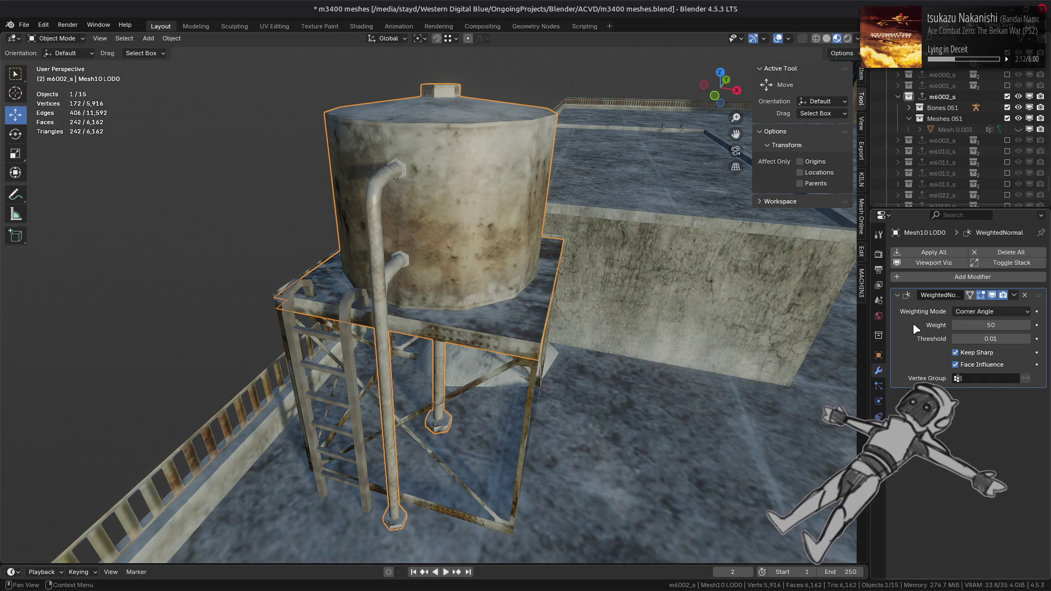
key(KP_Decimal)
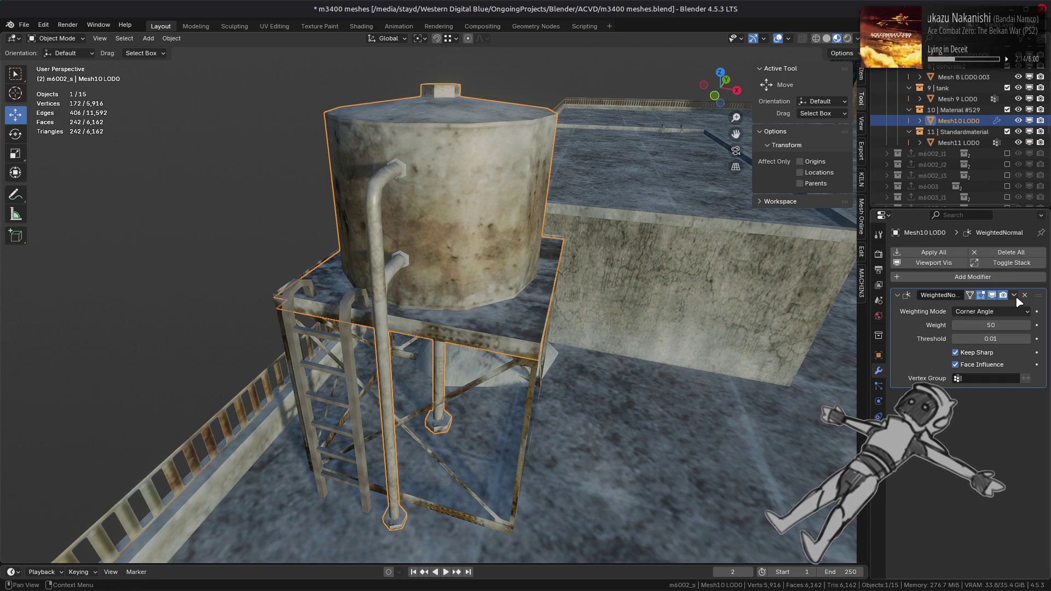
click(1015, 296)
click(942, 314)
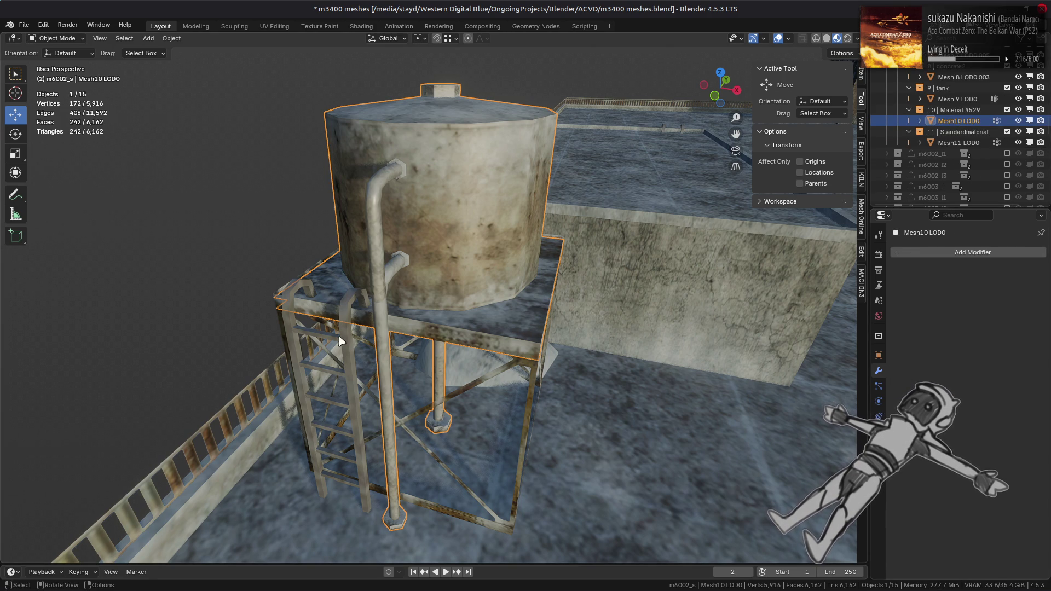
click(328, 383)
click(1013, 295)
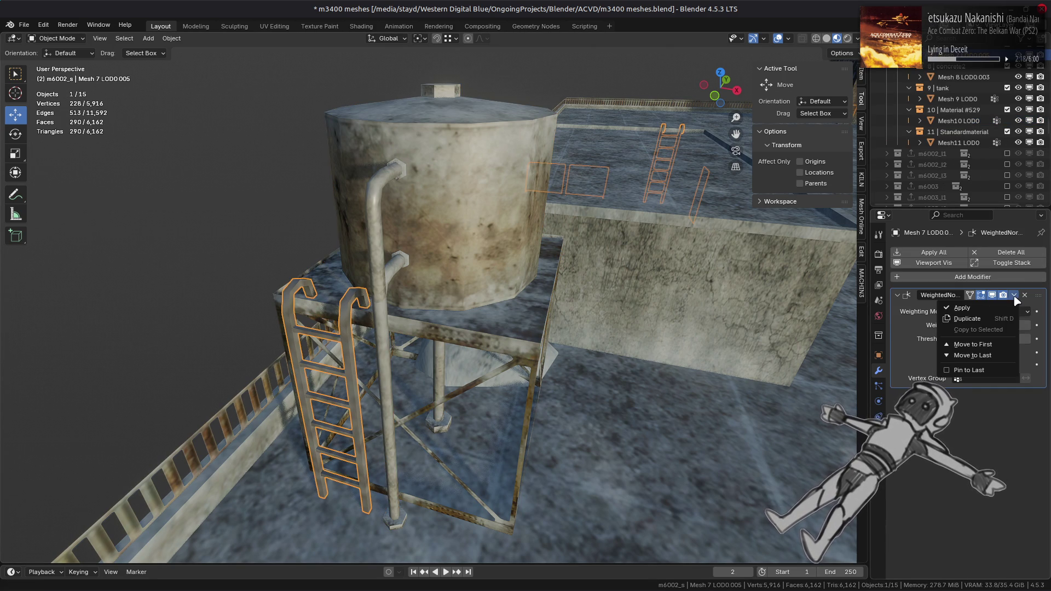
click(952, 305)
key(alt+a)
key(ctrl+s)
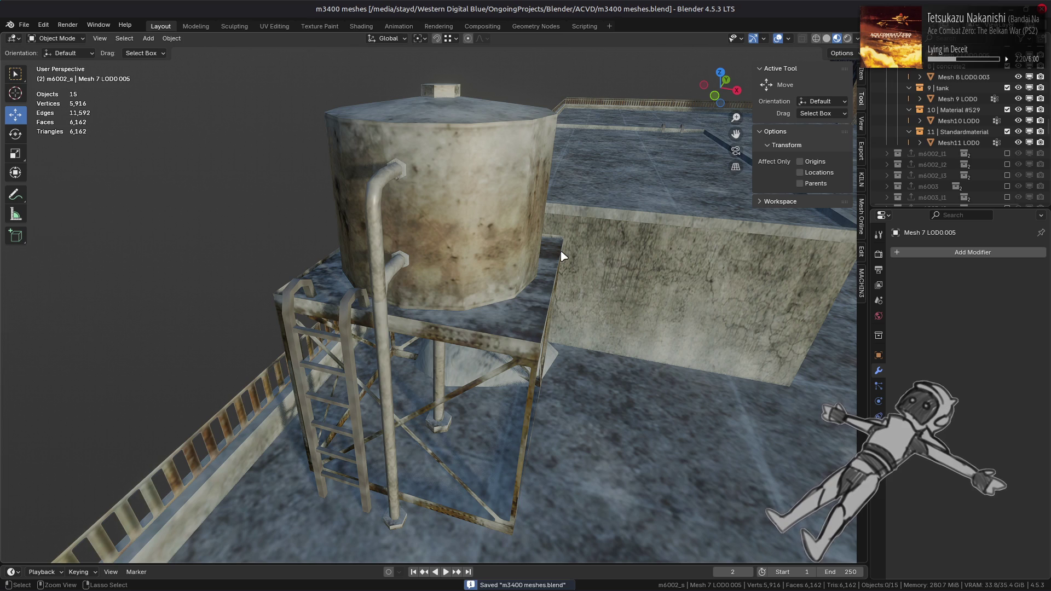
- Step through the Outliner objects checking for modifiers, ending on concrete block Mesh 8 LOD0.003
mouse_move(564, 257)
middle_down()
mouse_move(556, 248)
mouse_move(582, 234)
mouse_move(581, 249)
middle_up()
scroll(930, 126, up, 10)
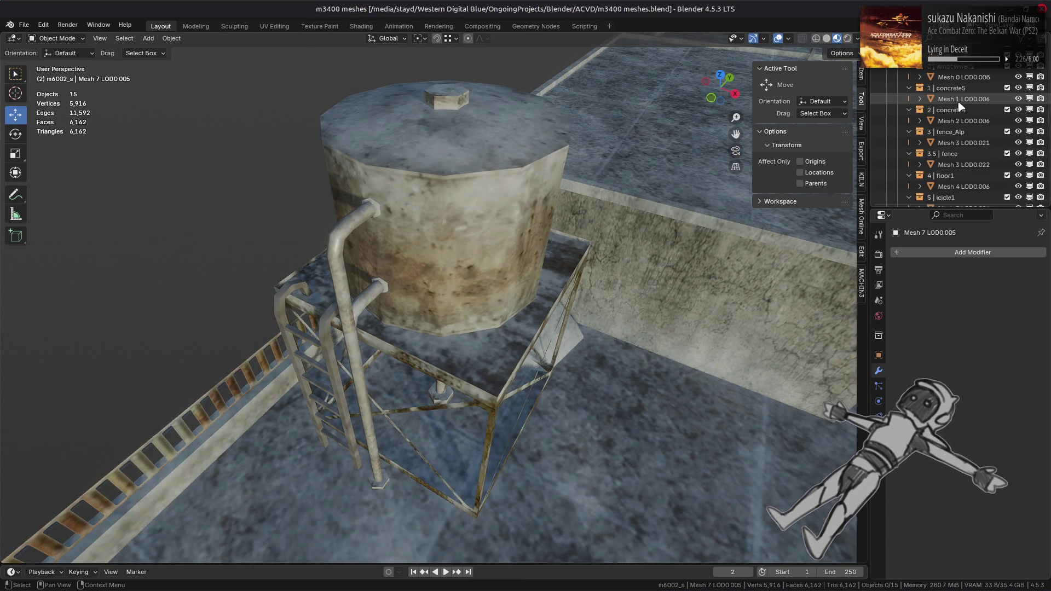
click(961, 102)
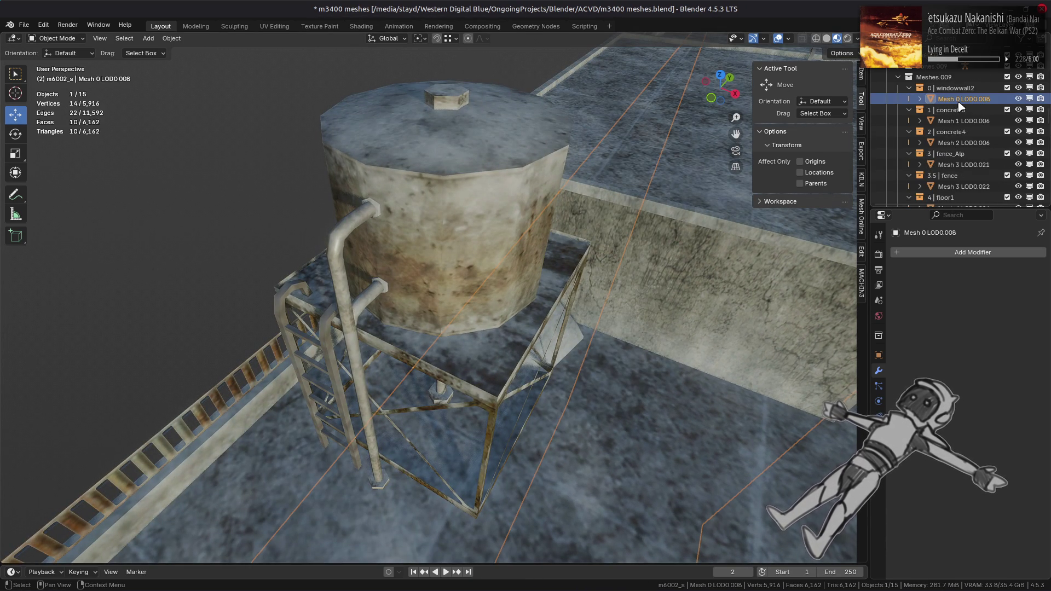
key(Down)
key(Down)
key(Down)
key(Down)
key(Down)
key(Down)
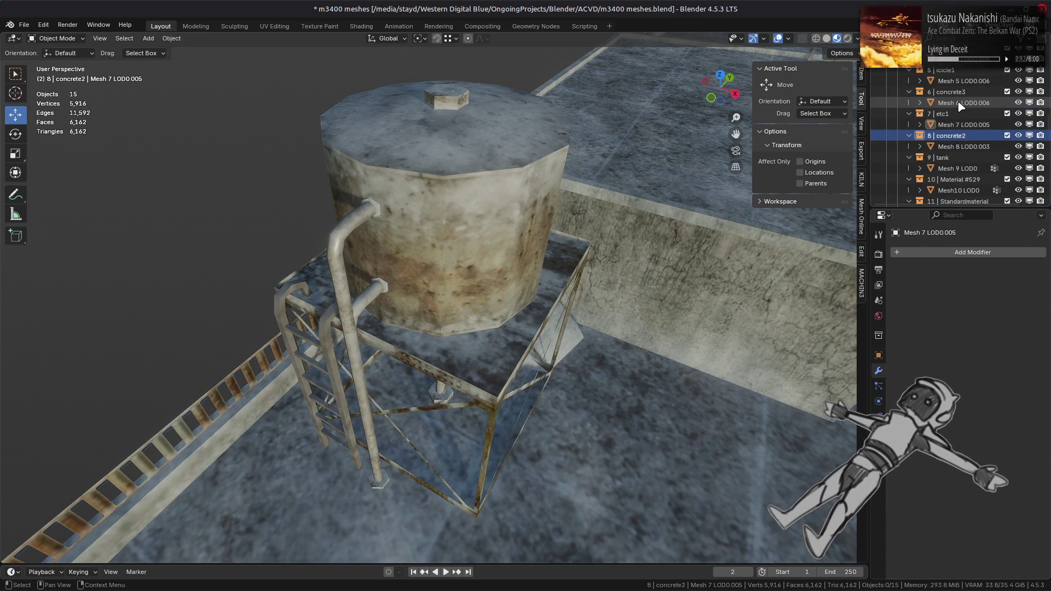
key(Down)
key(Down)
key(Up)
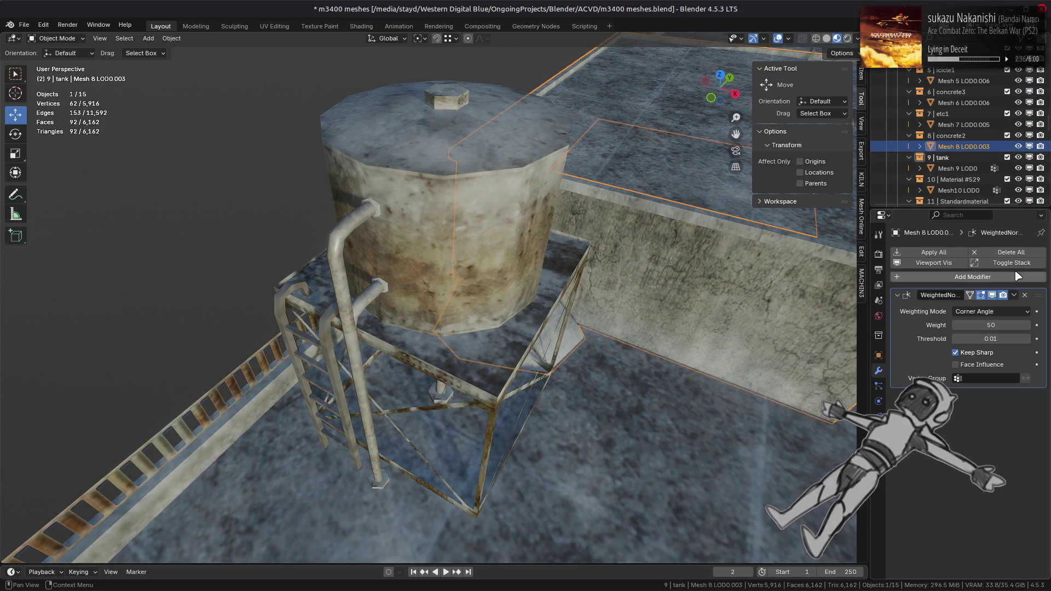
scroll(706, 264, down, 5)
scroll(698, 281, down, 3)
mouse_move(698, 281)
middle_down()
mouse_move(685, 281)
mouse_move(680, 253)
mouse_move(660, 260)
mouse_move(639, 310)
mouse_move(657, 290)
mouse_move(643, 299)
mouse_move(340, 267)
mouse_move(475, 267)
middle_up()
- In Edit Mode, select the concrete block's connected dome faces and apply an edge operation
key(Tab)
key(KP_Decimal)
click(350, 323)
middle_drag(351, 323, 367, 368)
key(ctrl+l)
right_click(367, 367)
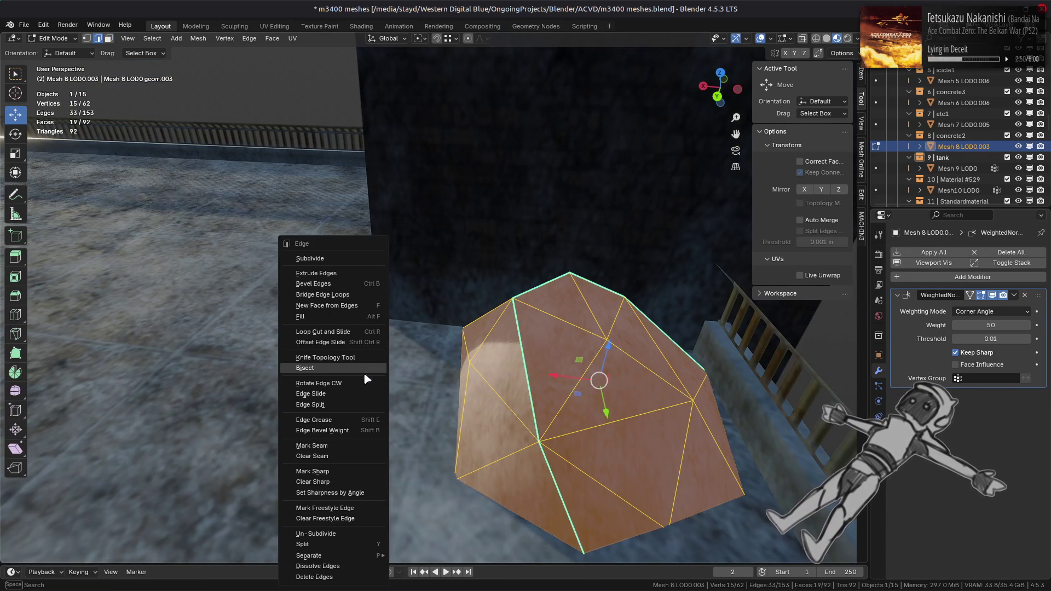
click(335, 481)
key(Tab)
- Review the concrete block's sides in Edit Mode, then return to Object Mode
scroll(387, 355, down, 2)
mouse_move(387, 355)
middle_down()
mouse_move(553, 387)
mouse_move(657, 361)
mouse_move(404, 345)
mouse_move(530, 340)
mouse_move(294, 356)
mouse_move(404, 347)
middle_up()
mouse_move(536, 335)
middle_down()
mouse_move(635, 335)
mouse_move(582, 317)
mouse_move(673, 296)
middle_up()
key(Tab)
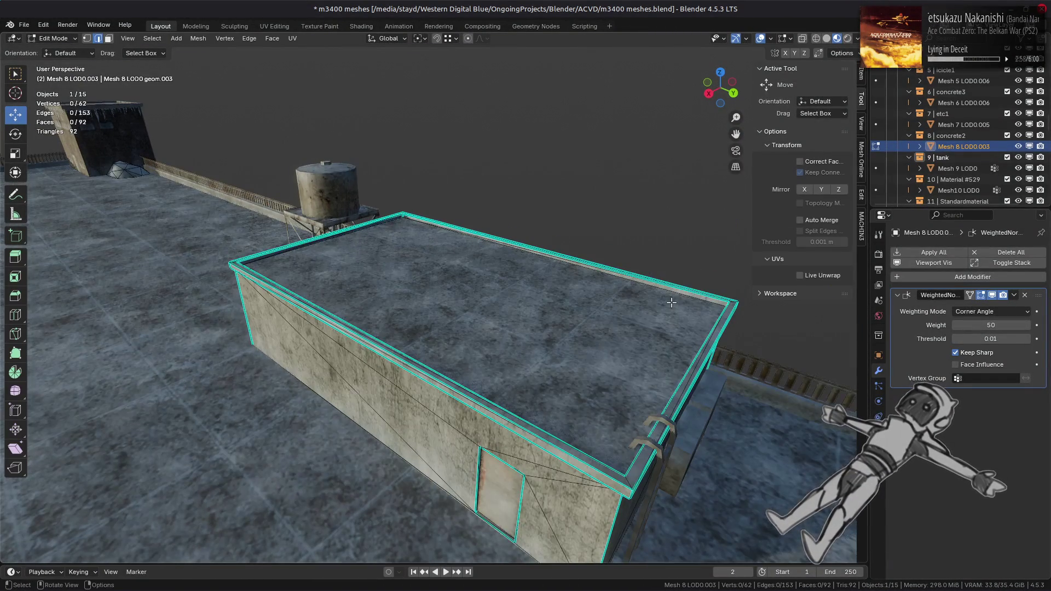
scroll(685, 300, up, 2)
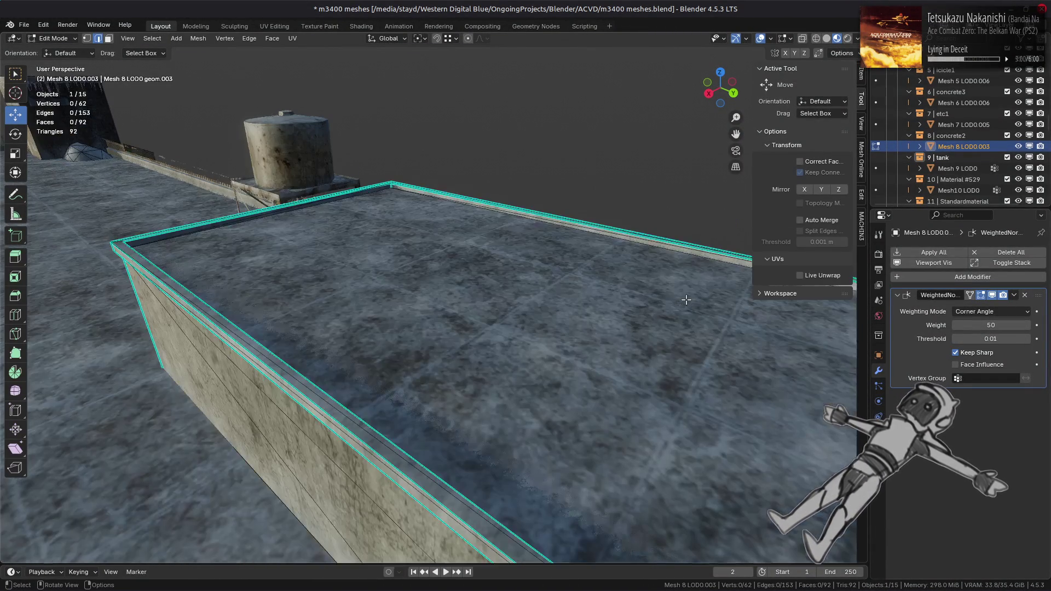
middle_drag(675, 301, 555, 303)
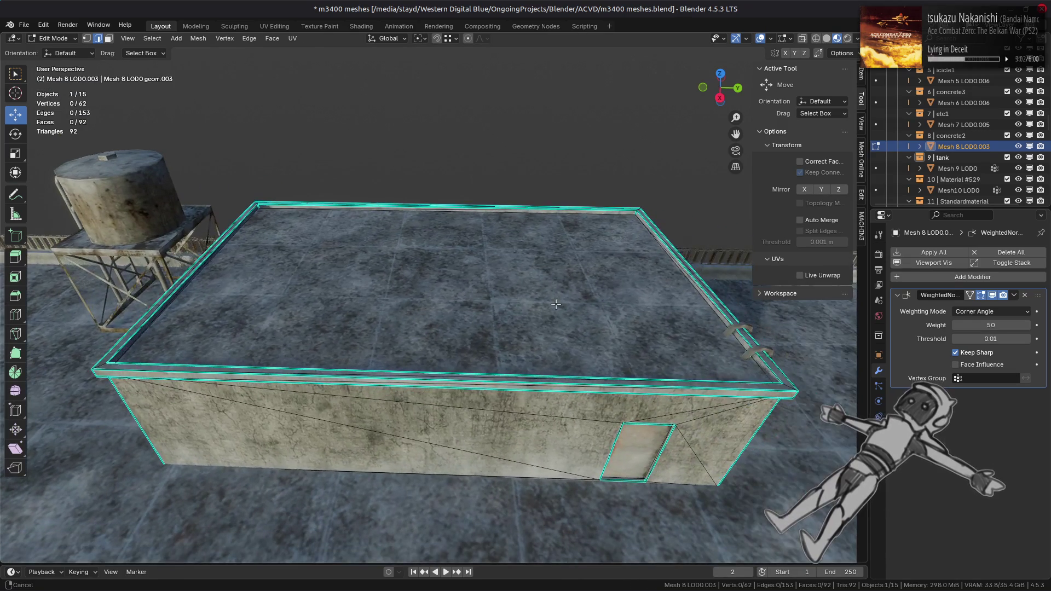
key(Tab)
- Apply the WeightedNormal modifier to Mesh 8 LOD0.003, check the remaining tank meshes, and deselect all
click(1014, 295)
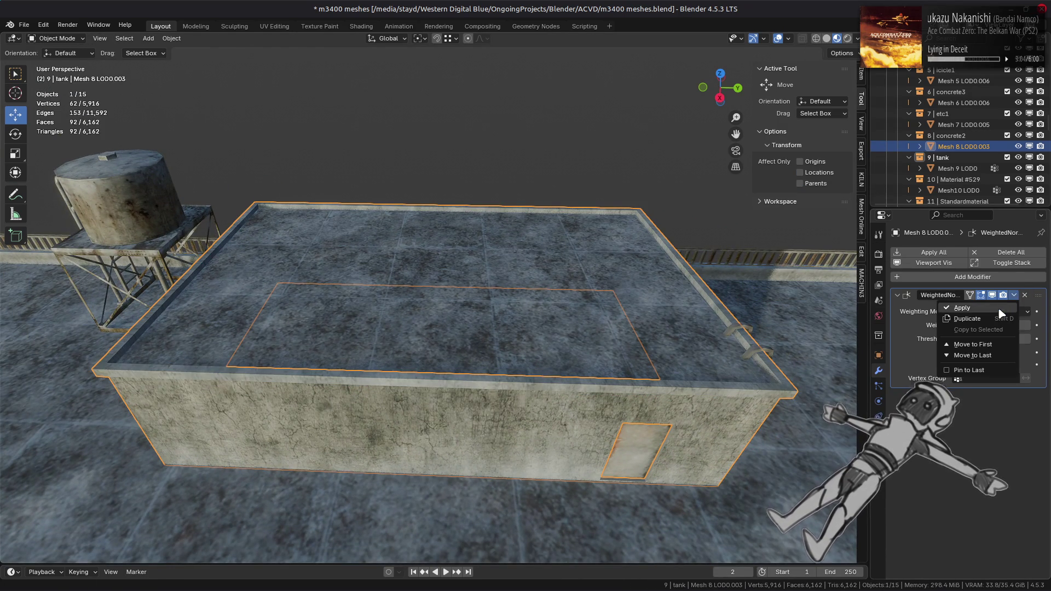
click(1000, 310)
click(963, 169)
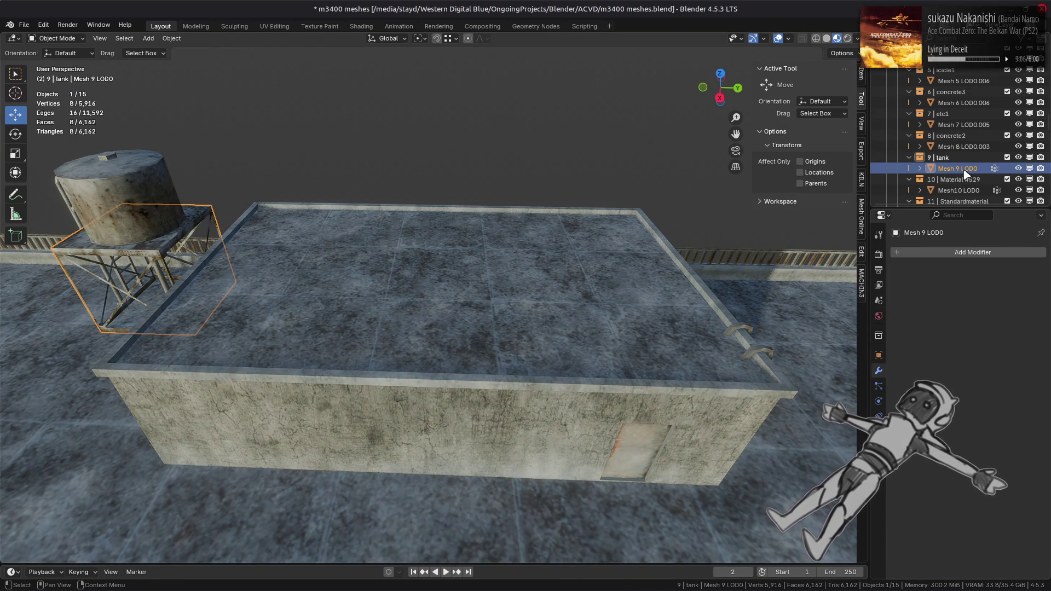
click(964, 126)
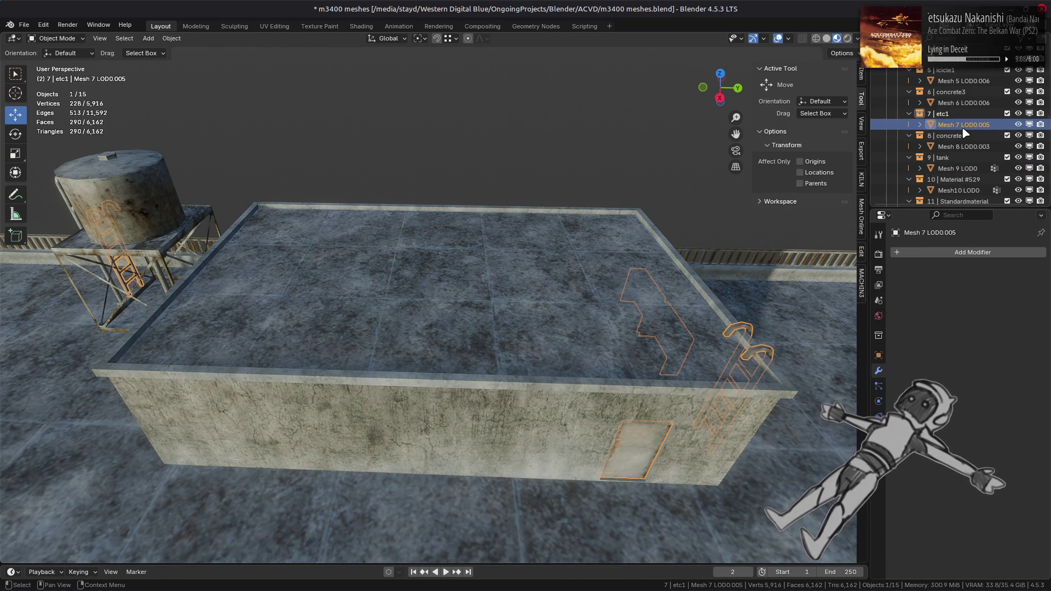
key(Down)
key(Down)
key(Down)
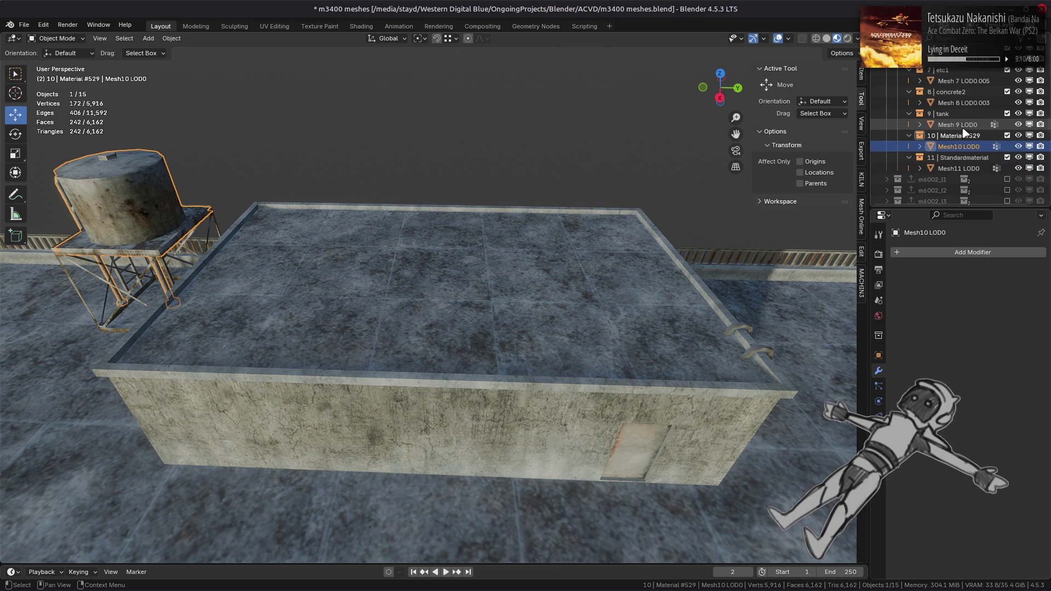
key(Down)
key(Down)
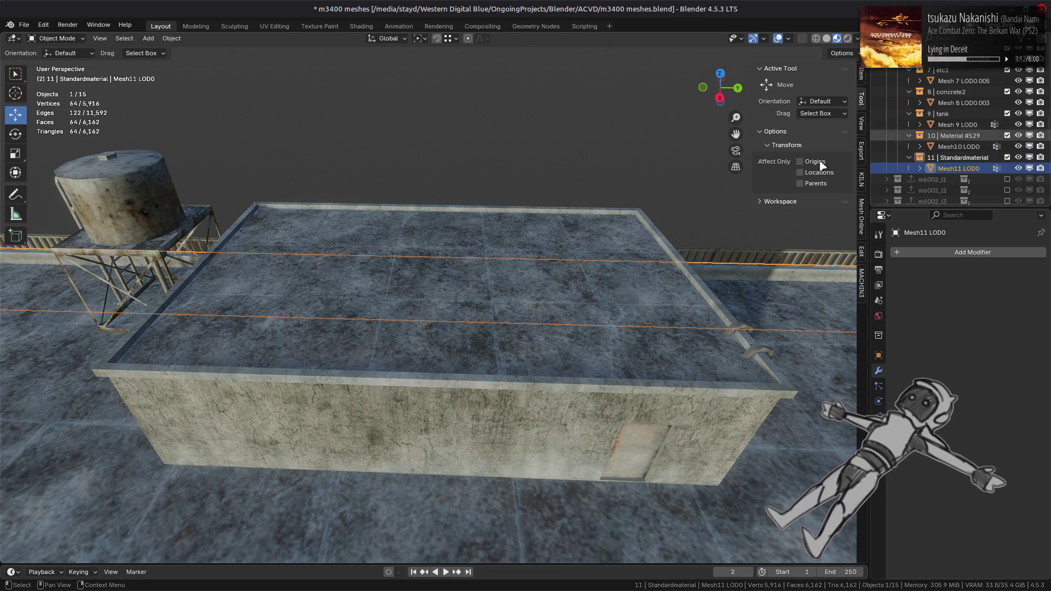
scroll(460, 308, down, 8)
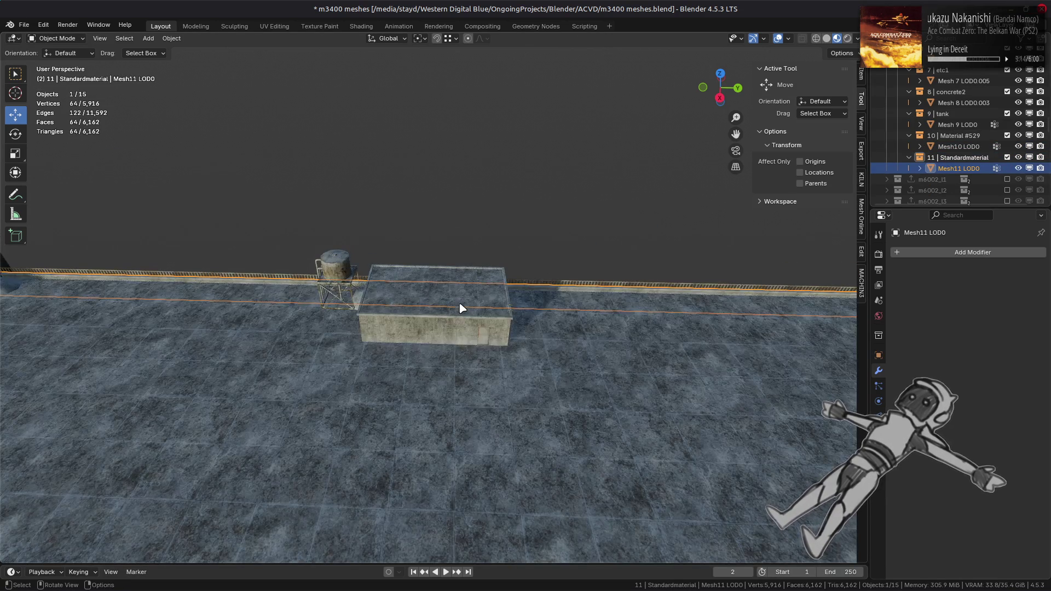
key(alt+a)
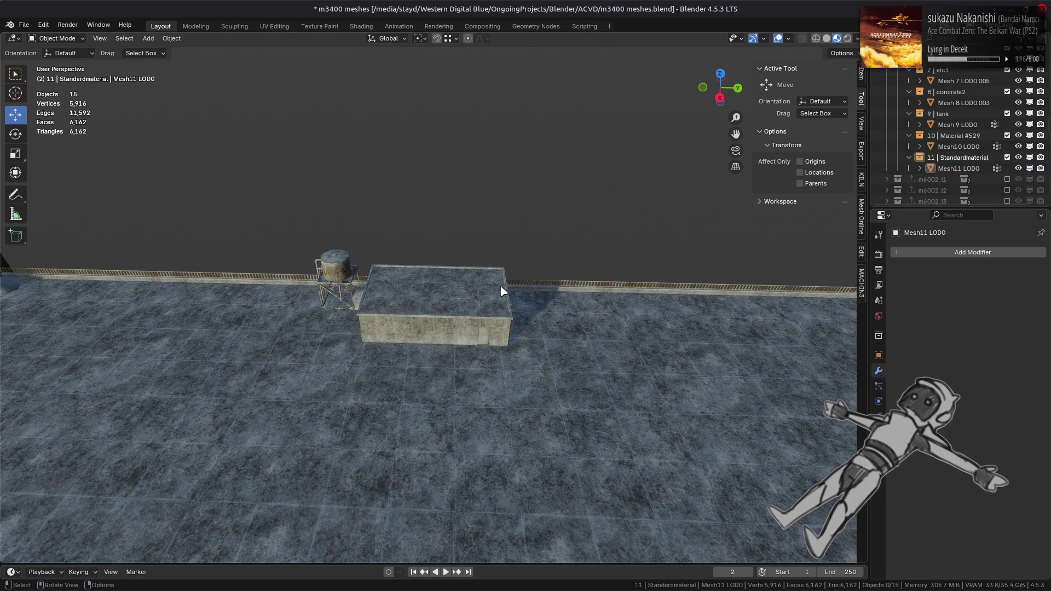
key(ctrl+s)
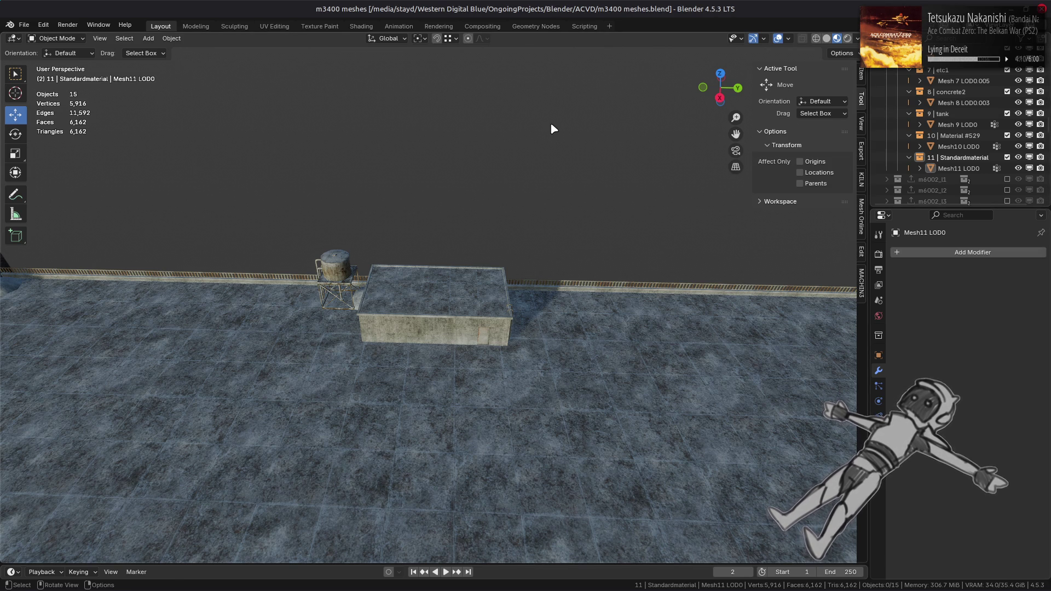
mouse_move(495, 213)
middle_down()
mouse_move(471, 242)
mouse_move(564, 239)
mouse_move(515, 345)
mouse_move(504, 270)
middle_up()
scroll(565, 239, down, 5)
key(ctrl+s)
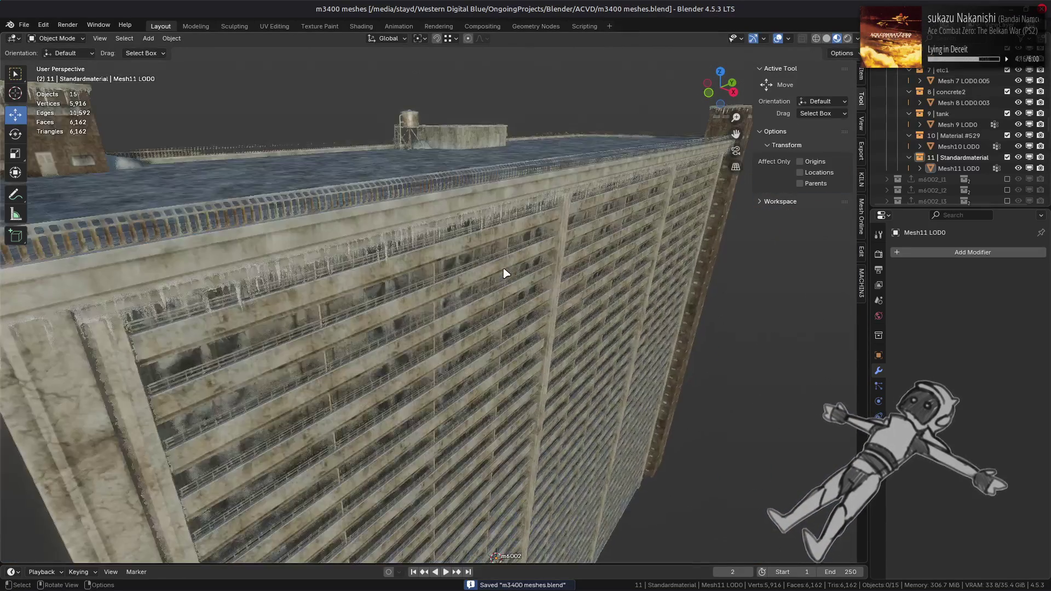
click(504, 272)
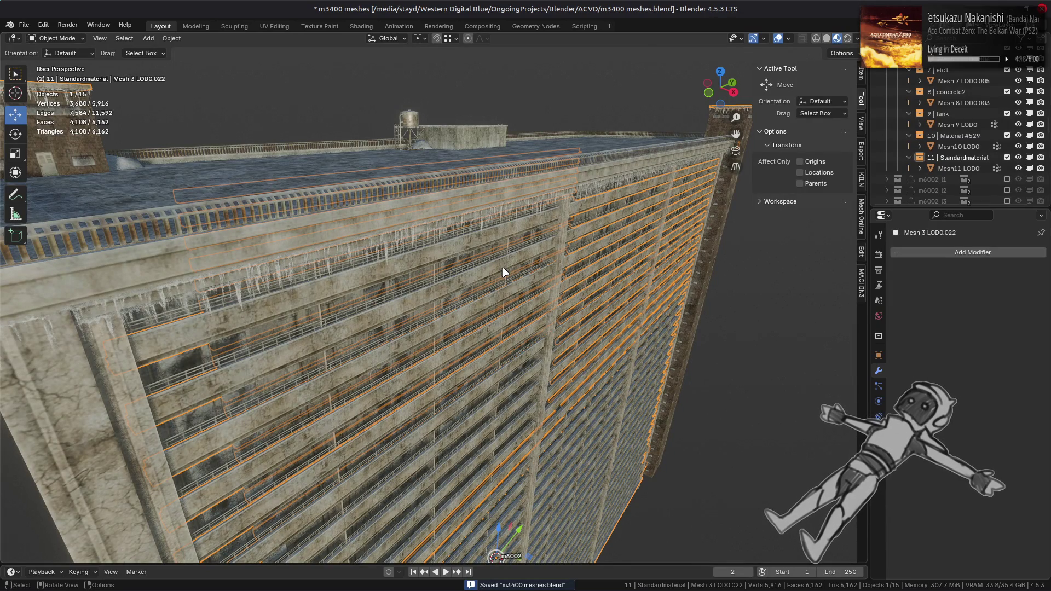
scroll(504, 272, up, 3)
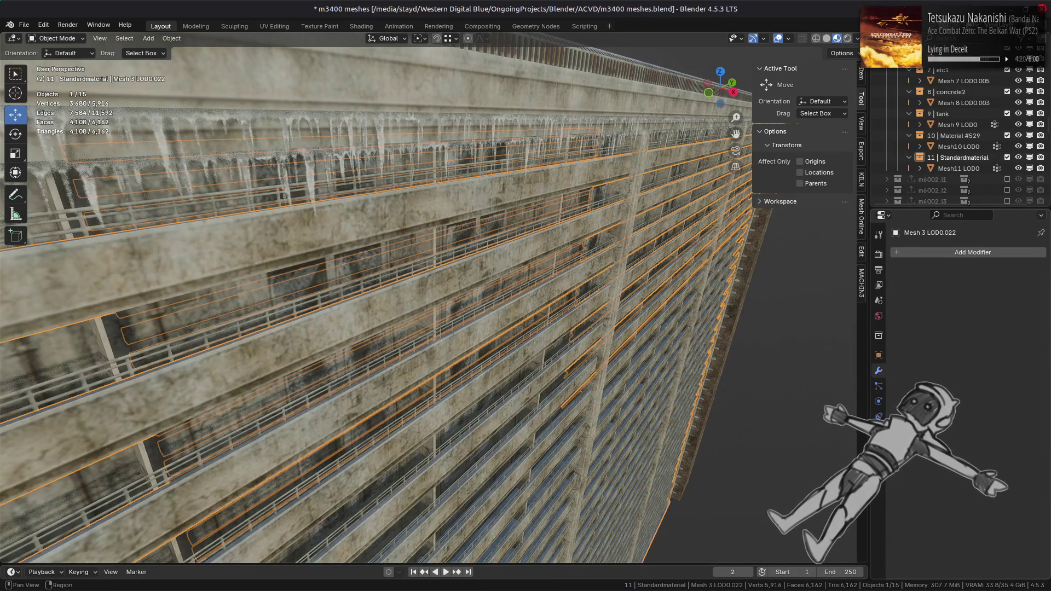
click(878, 447)
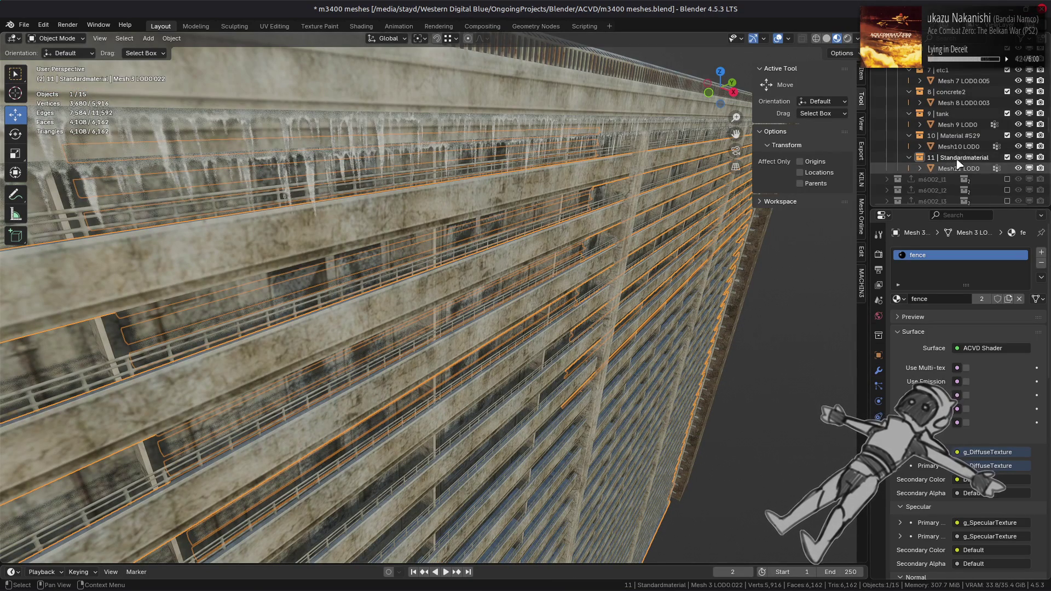
scroll(953, 159, up, 5)
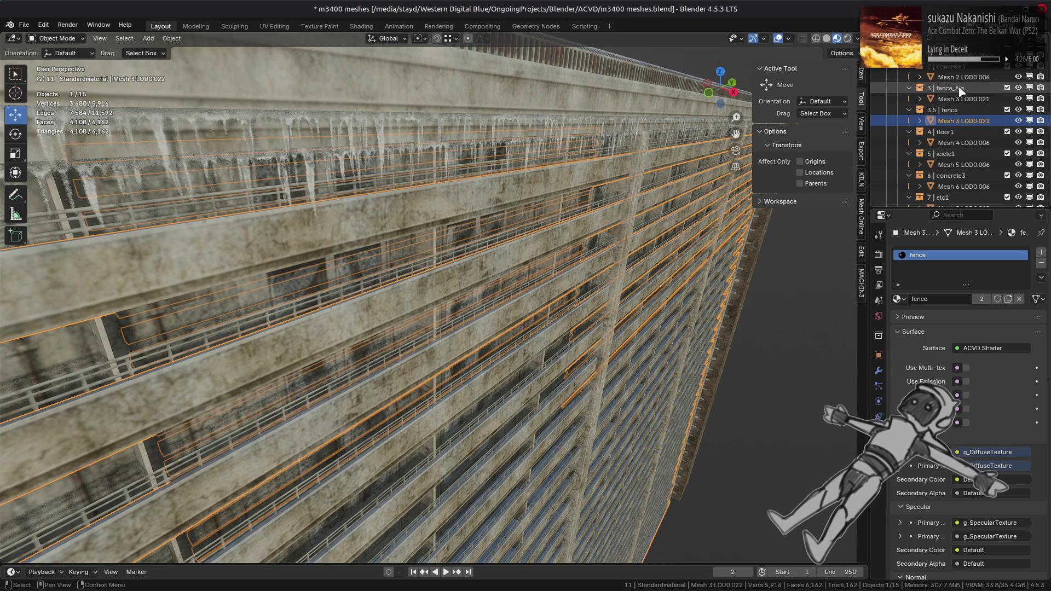
click(964, 99)
click(963, 121)
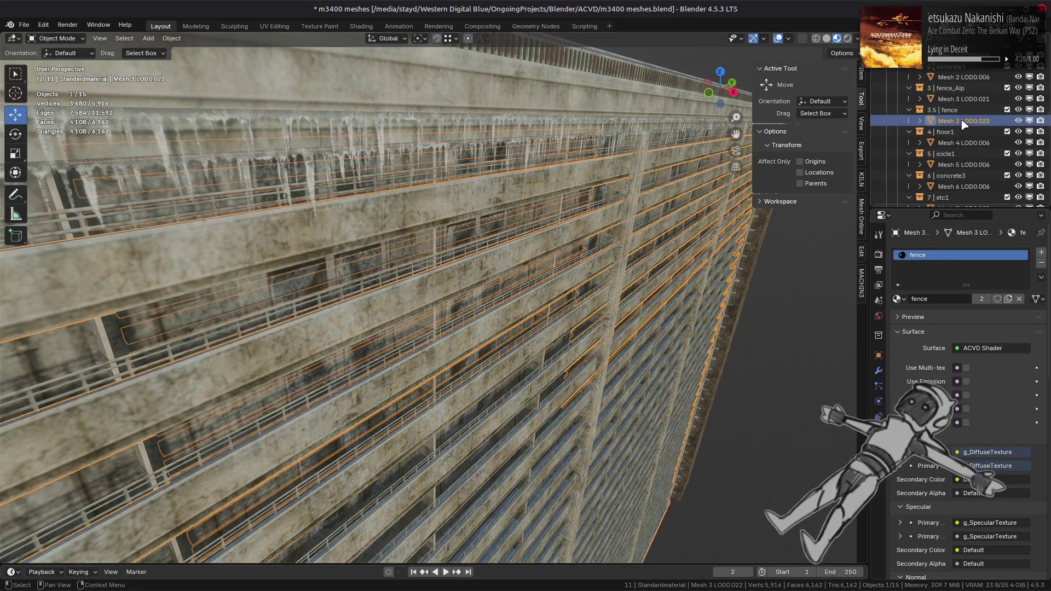
click(24, 24)
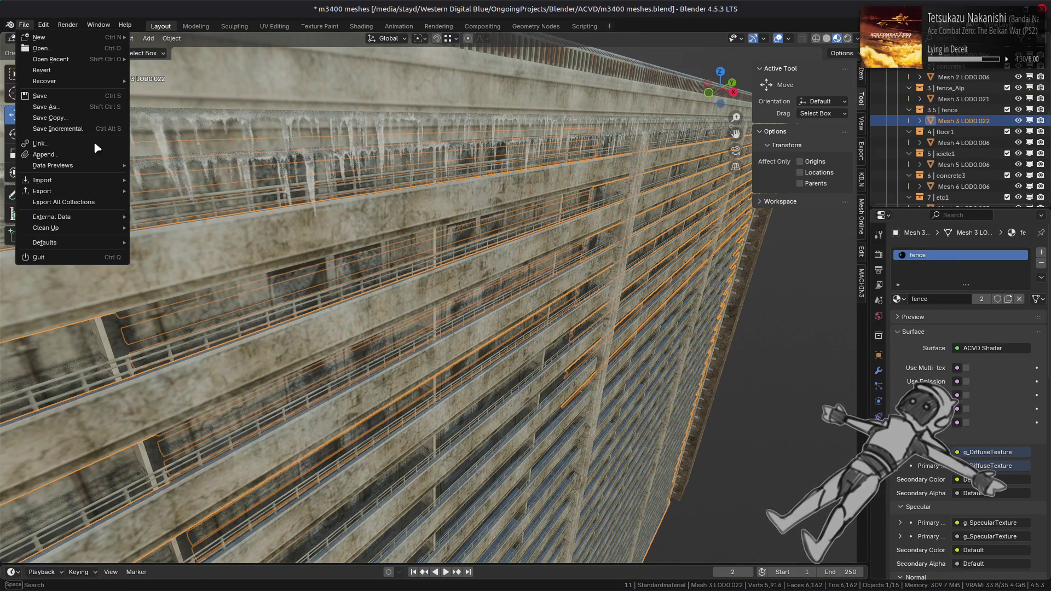
click(142, 233)
click(148, 298)
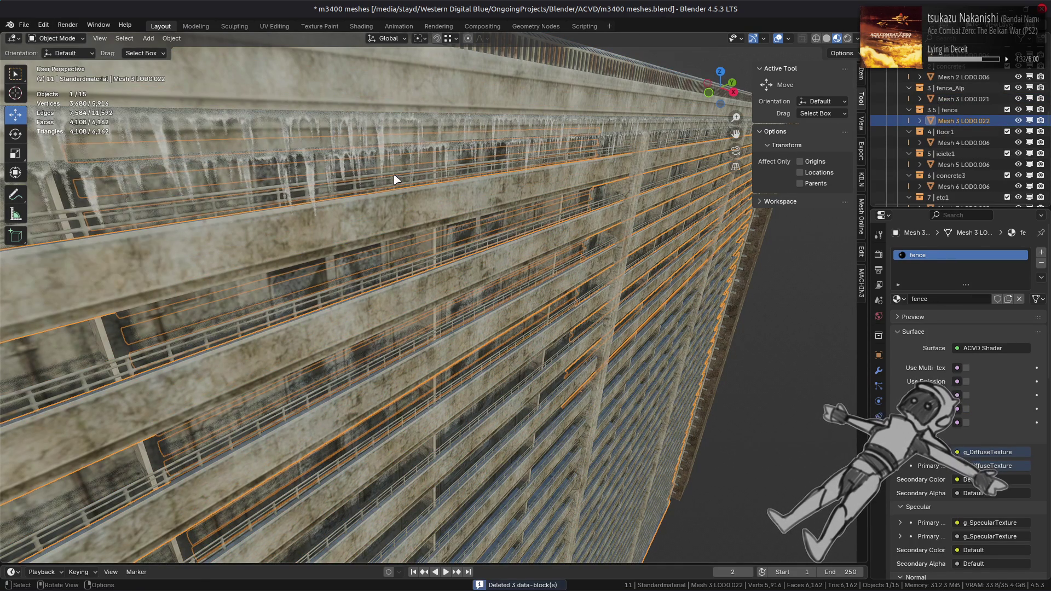
click(948, 100)
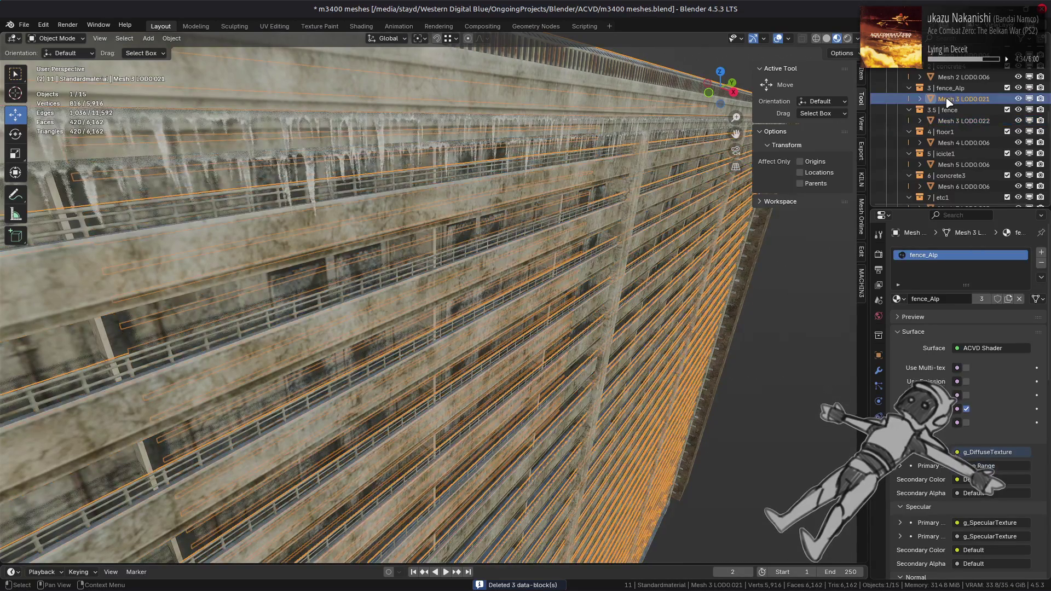
key(alt+a)
key(Home)
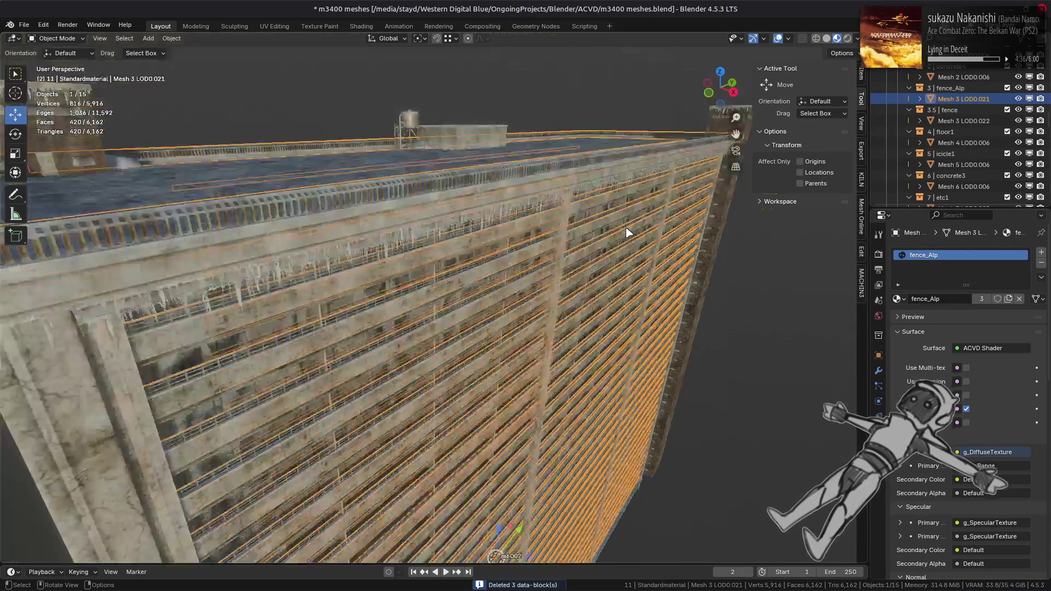
key(ctrl+s)
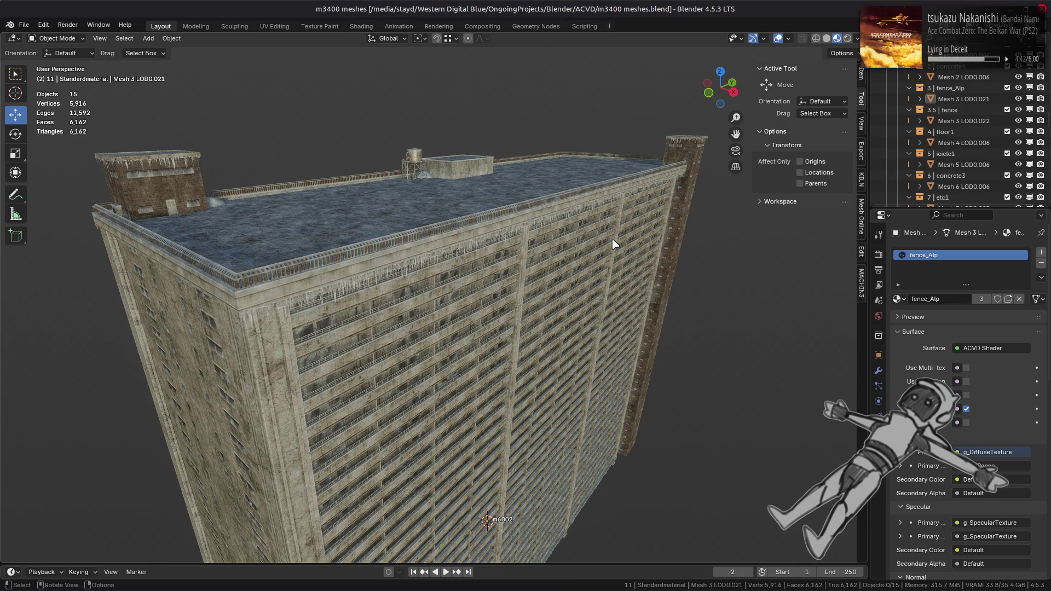
key(alt+Tab)
key(alt+Tab)
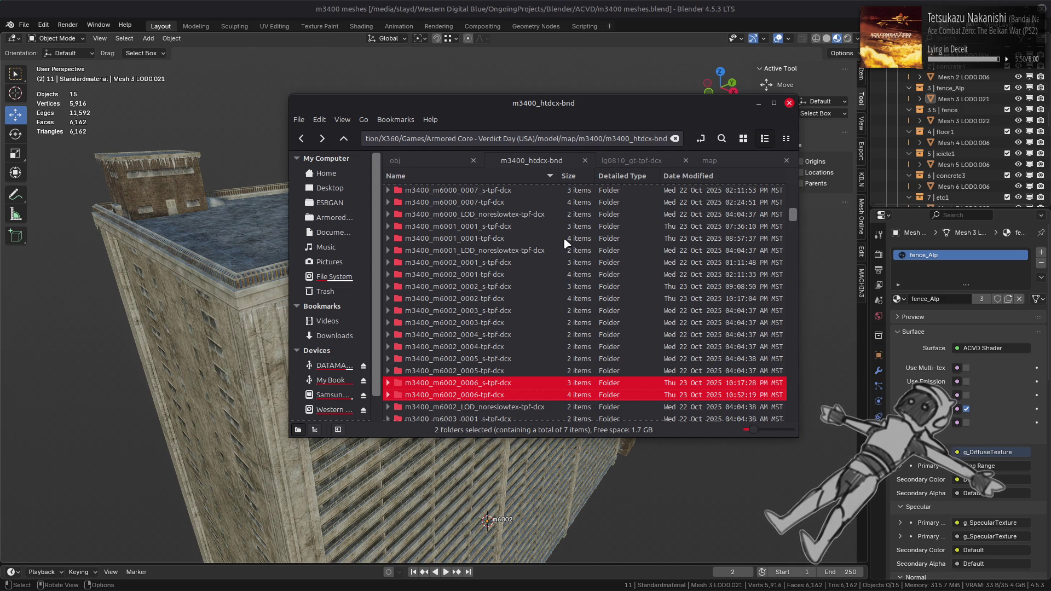
- Save the m3400 meshes Blender file
click(642, 24)
key(ctrl+s)
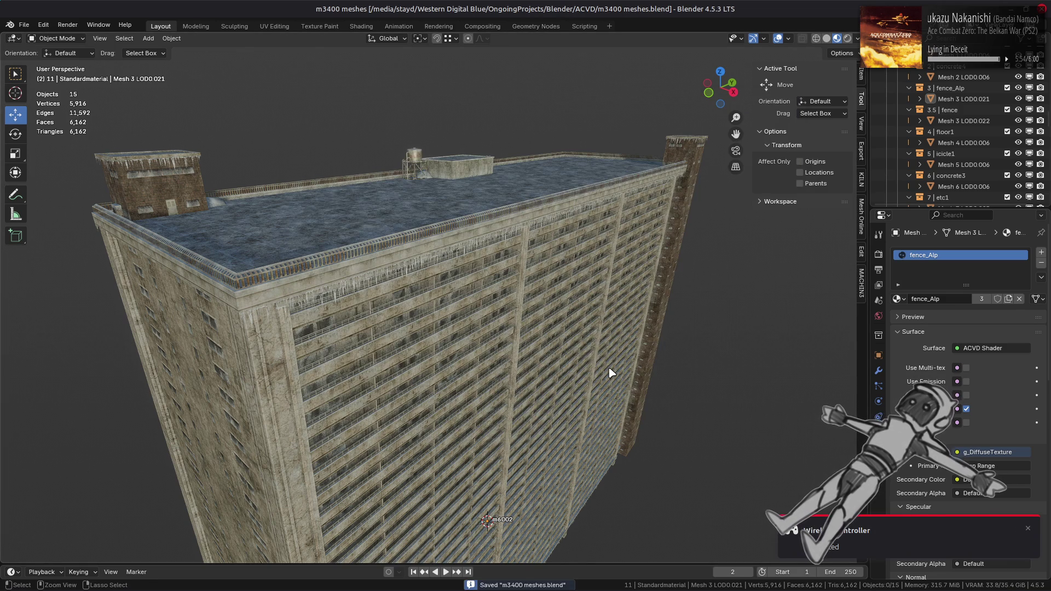
key(alt+Tab)
- Launch Steam from the app launcher and start Xenia Canary from its tray shortcuts
mouse_move(832, 583)
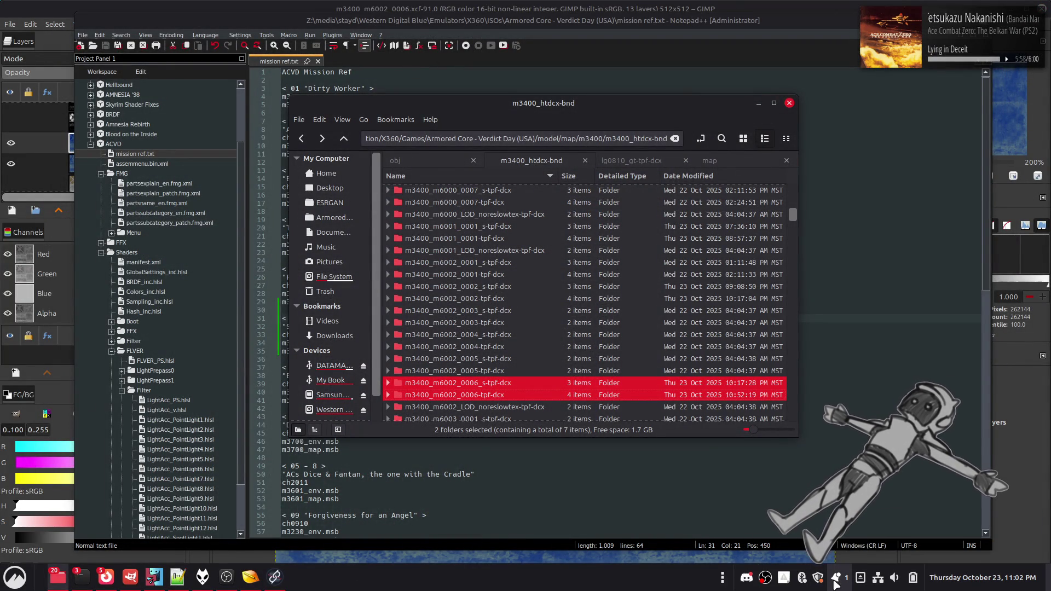
click(834, 579)
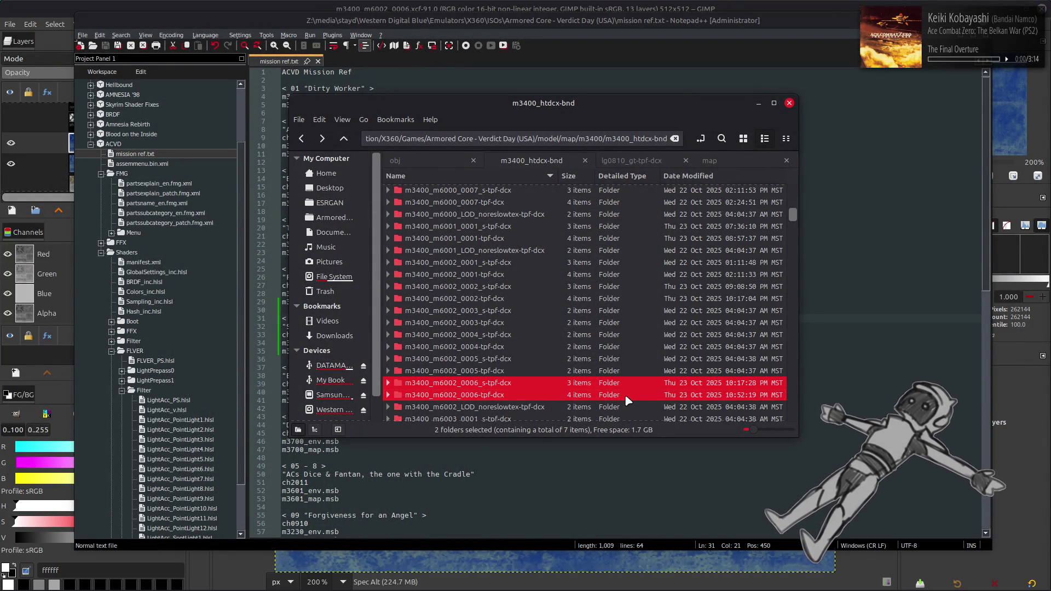
key(super)
text(st)
click(795, 336)
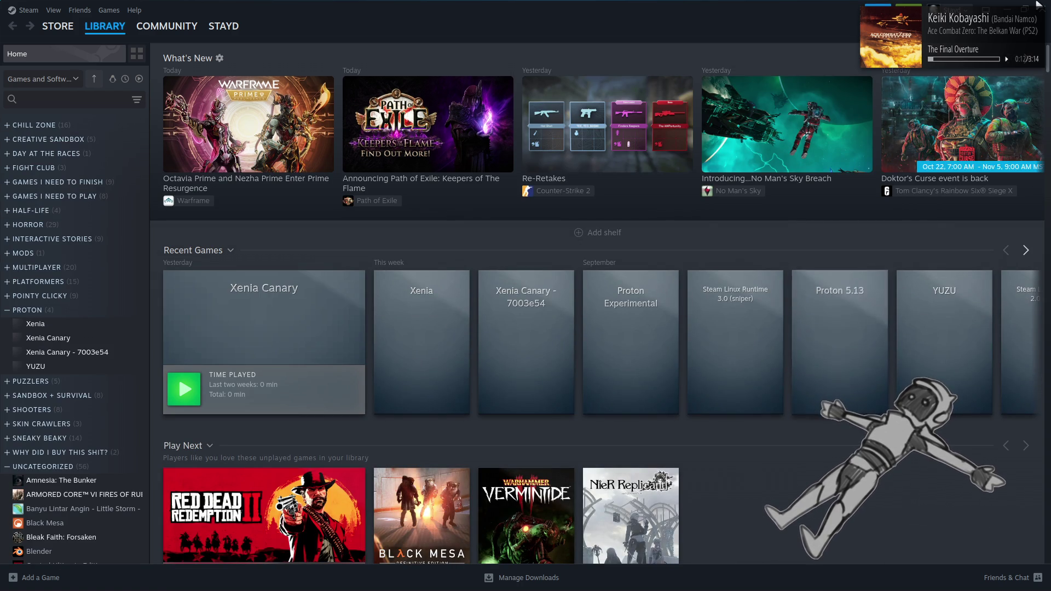
key(alt+F4)
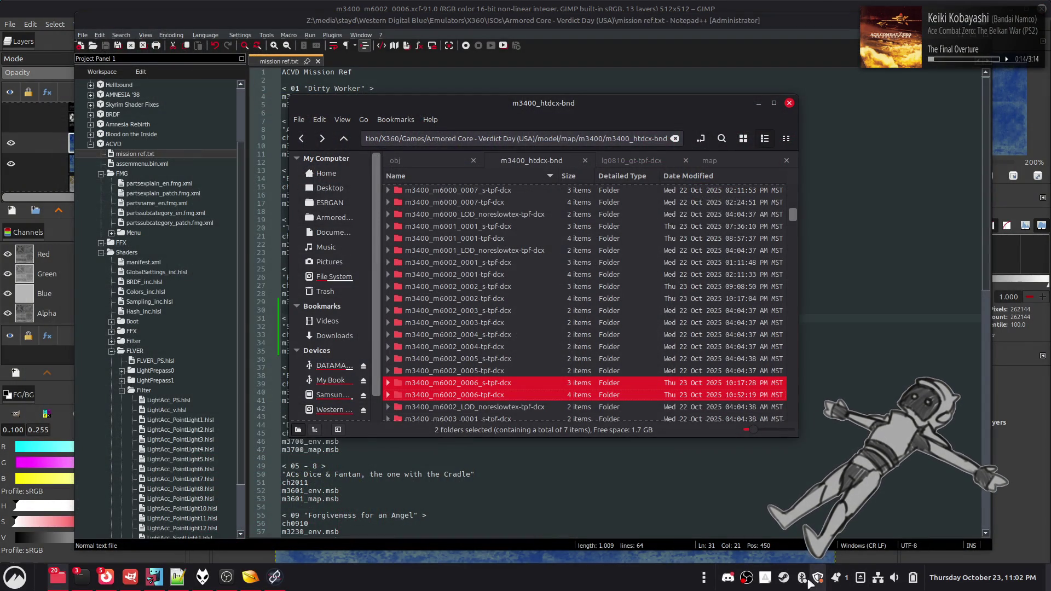
right_click(784, 578)
click(810, 373)
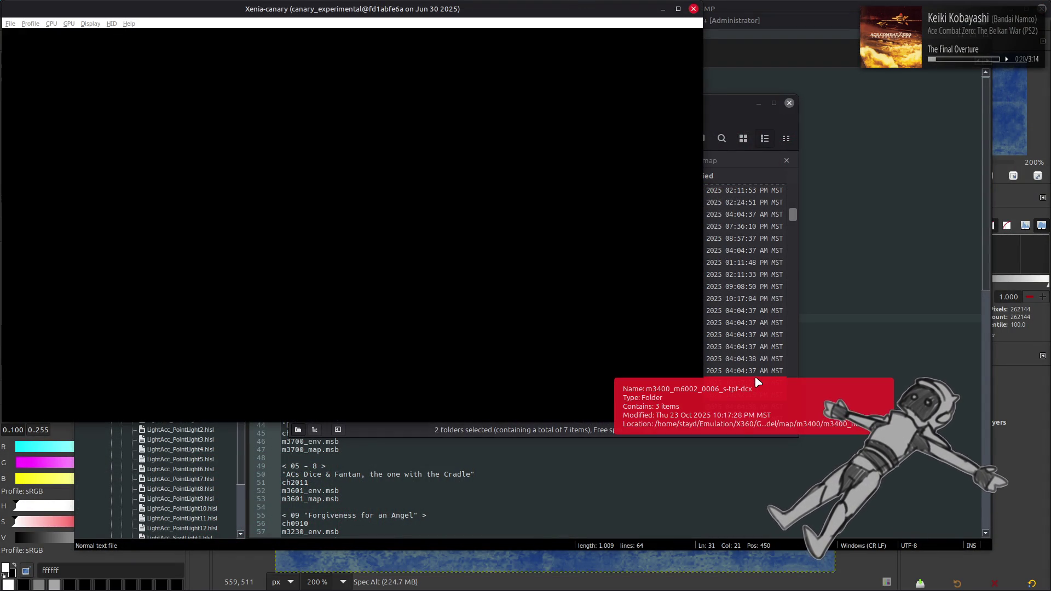
- Load ACVD via File > Open Recent and drag the Xenia window to fill the screen
click(10, 24)
mouse_move(64, 45)
click(144, 47)
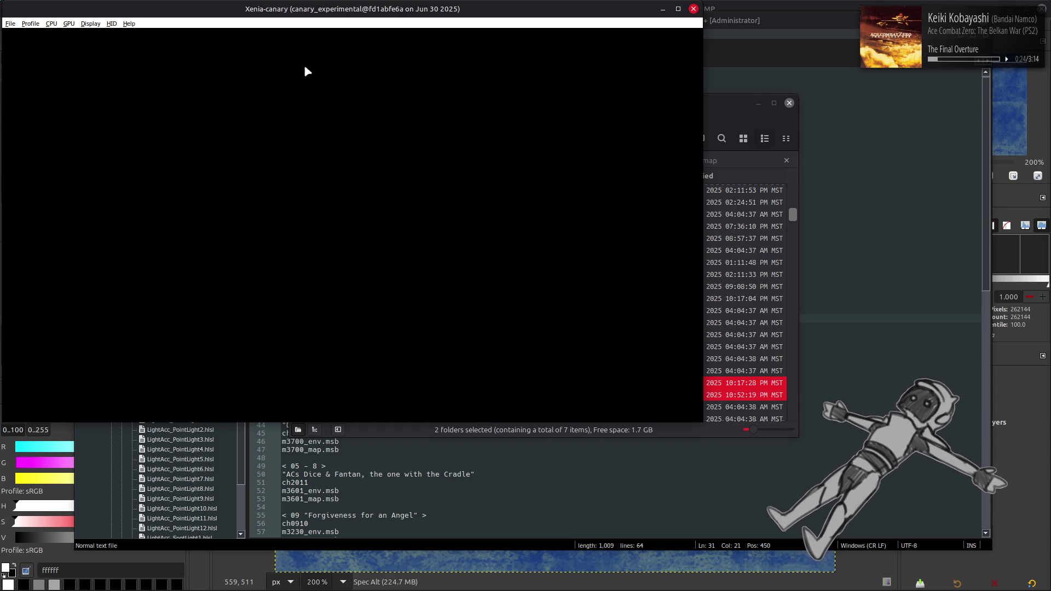
mouse_move(527, 12)
mouse_down()
mouse_move(762, 222)
mouse_move(853, 174)
mouse_move(871, 194)
mouse_move(841, 7)
mouse_up()
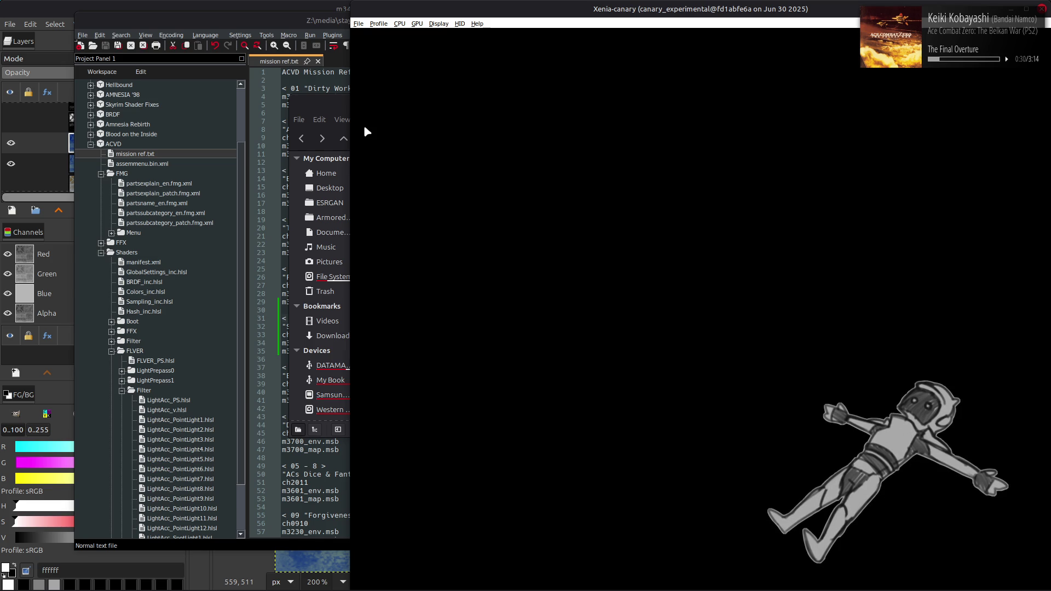
drag(350, 147, 11, 164)
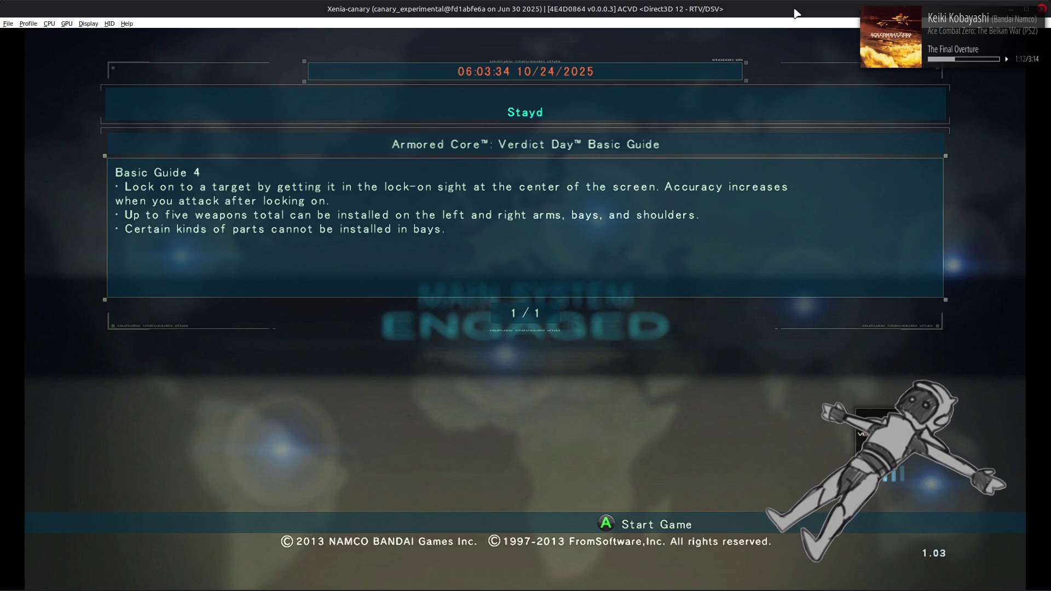
- From the title screen, go to Sortie > Story, pick Europe Mission 05, and confirm the sortie
key(Return)
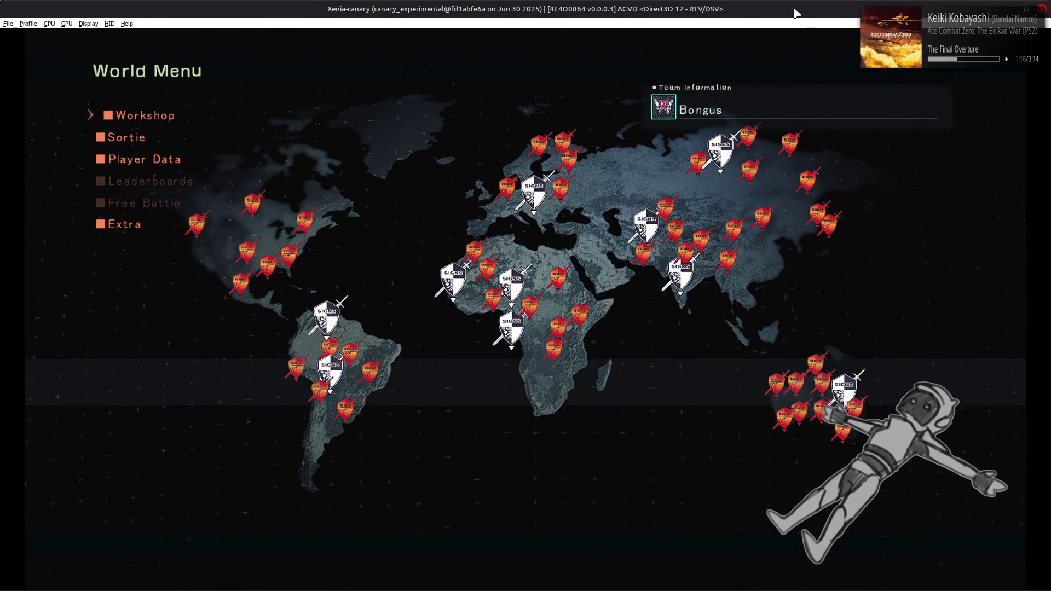
key(Return)
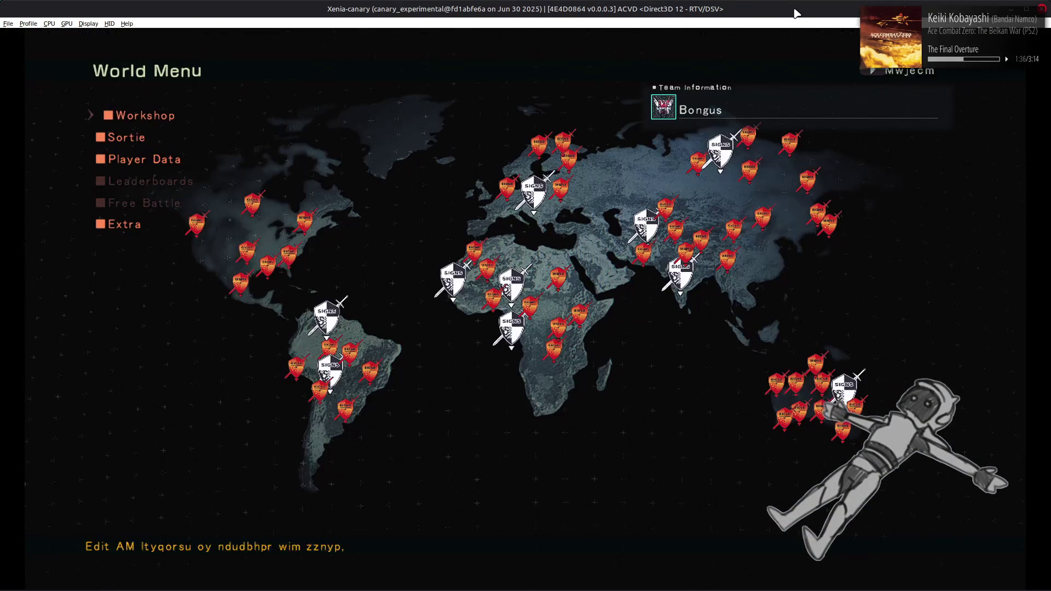
key(Down)
key(Return)
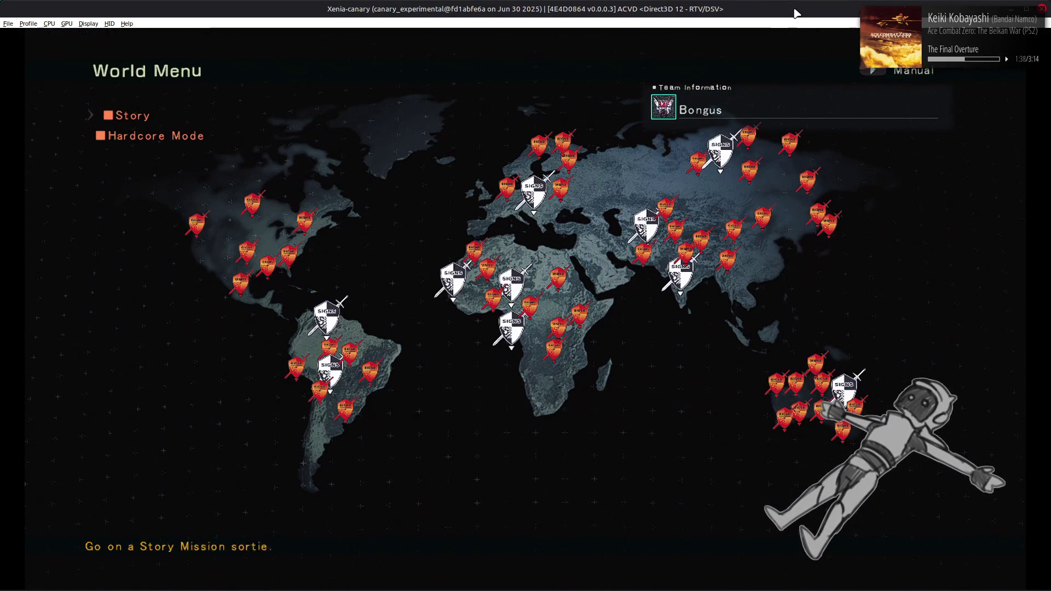
key(Return)
key(Down)
key(Down)
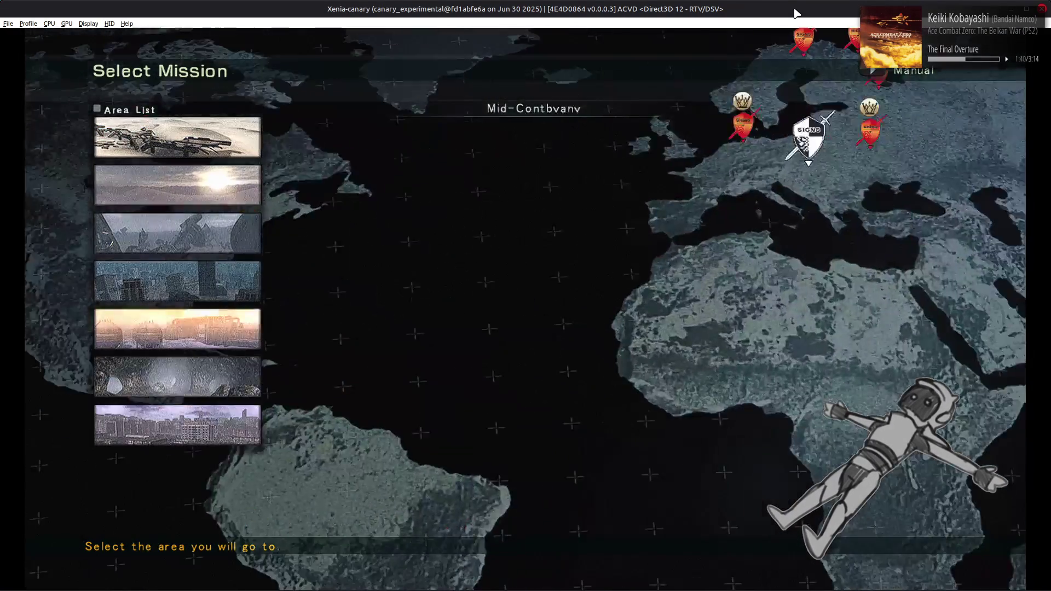
key(Return)
key(Return)
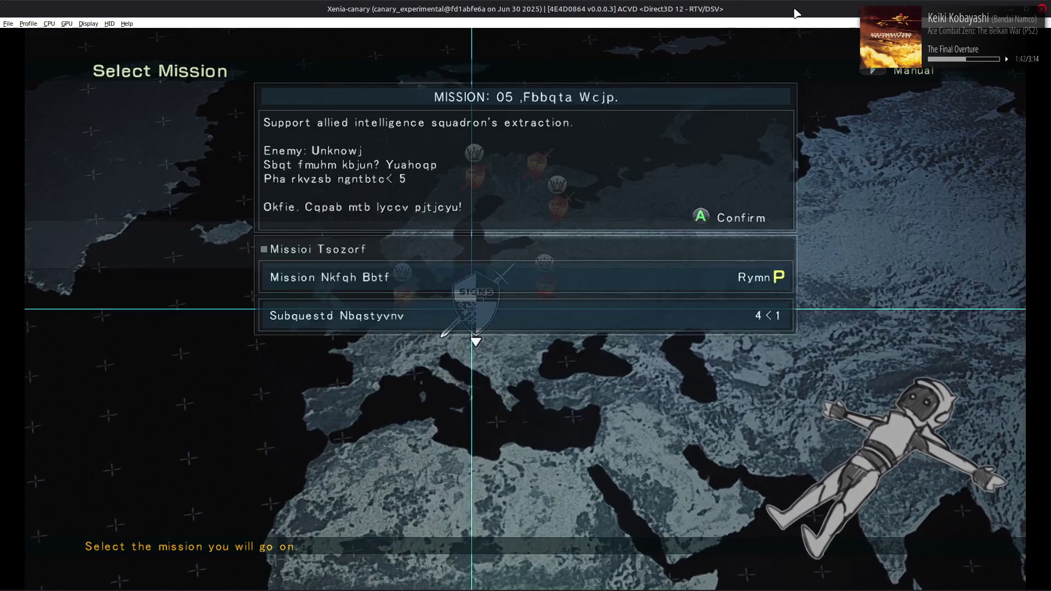
key(Return)
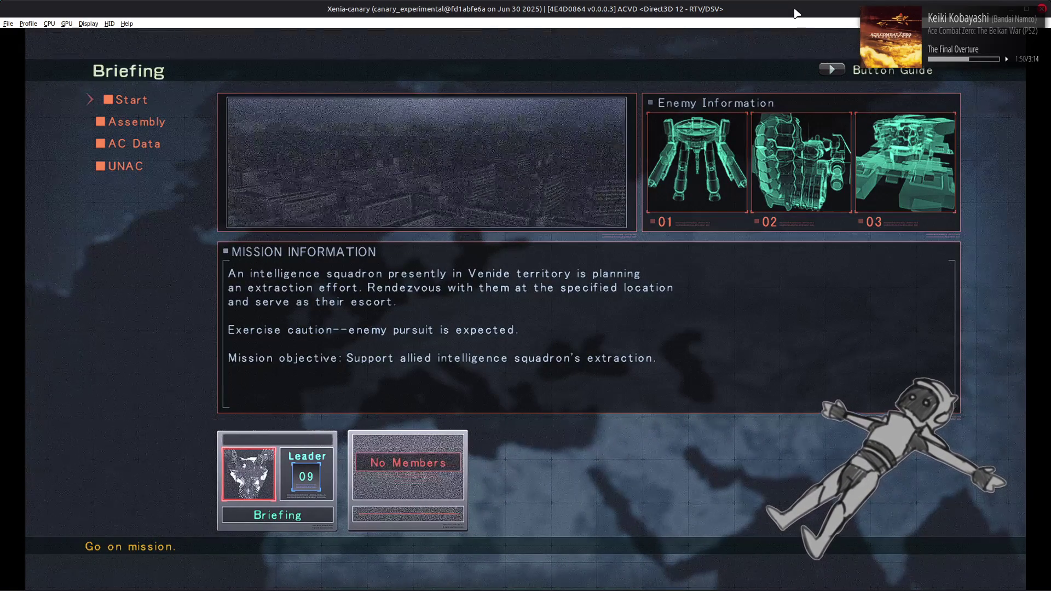
key(Return)
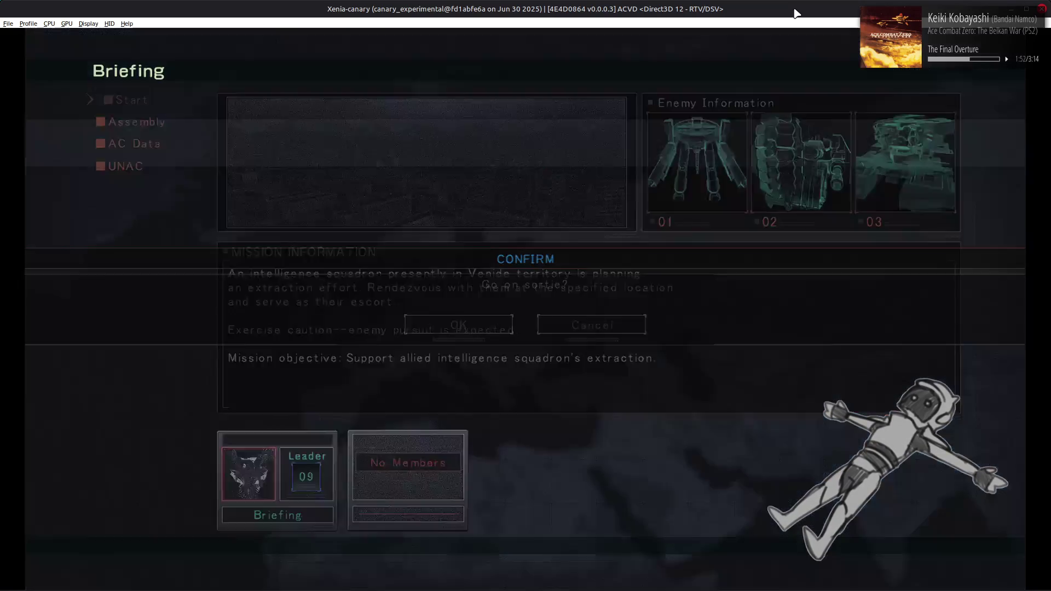
key(Return)
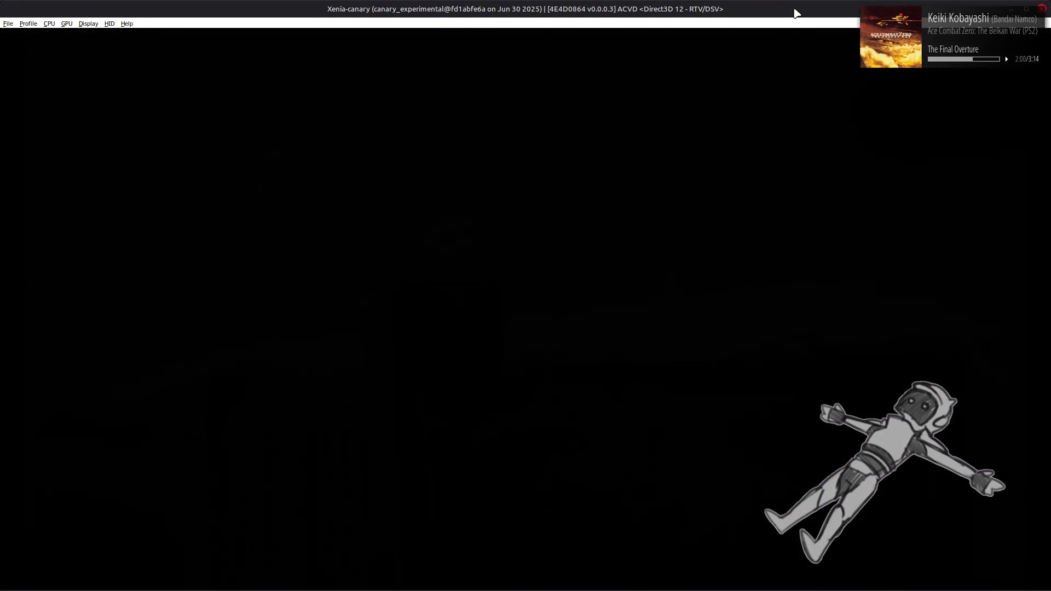
- Skip the opening cutscene, check the modded rooftop map, then pause and Retire
key(Return)
key(Return)
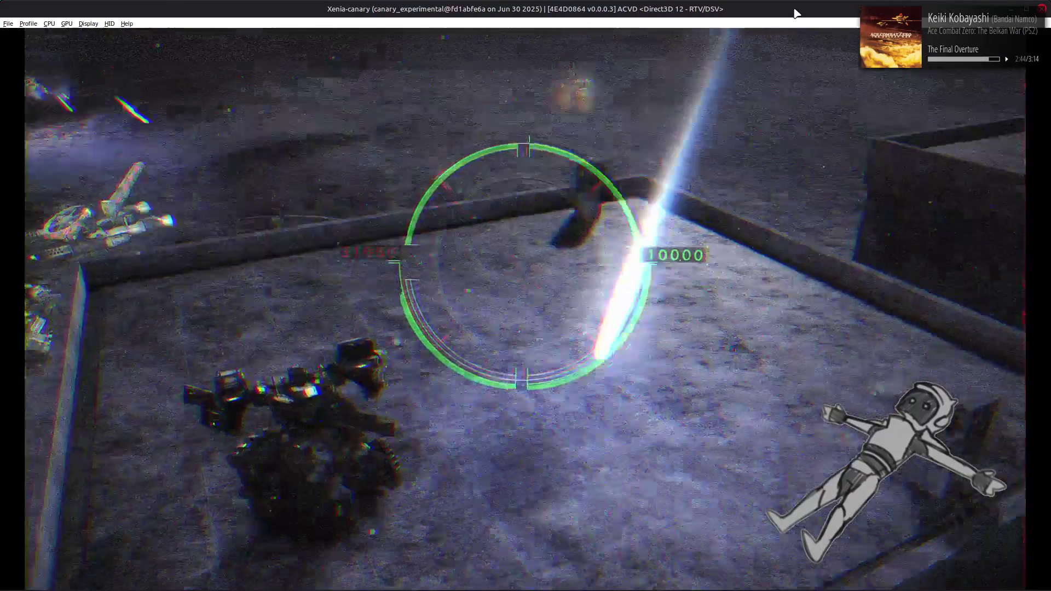
key(Return)
key(Down)
key(Return)
key(Return)
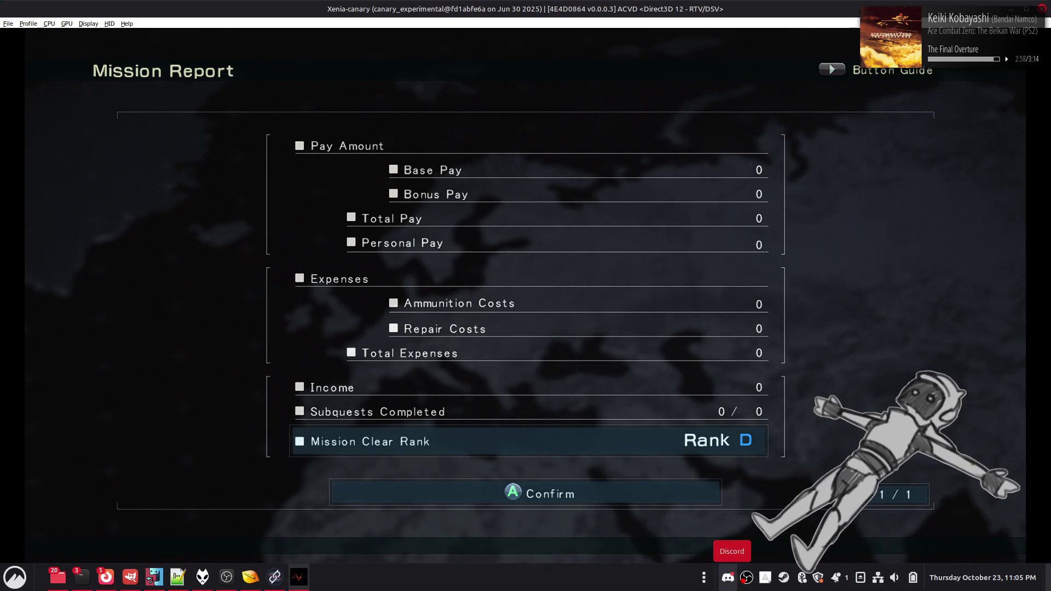
click(733, 585)
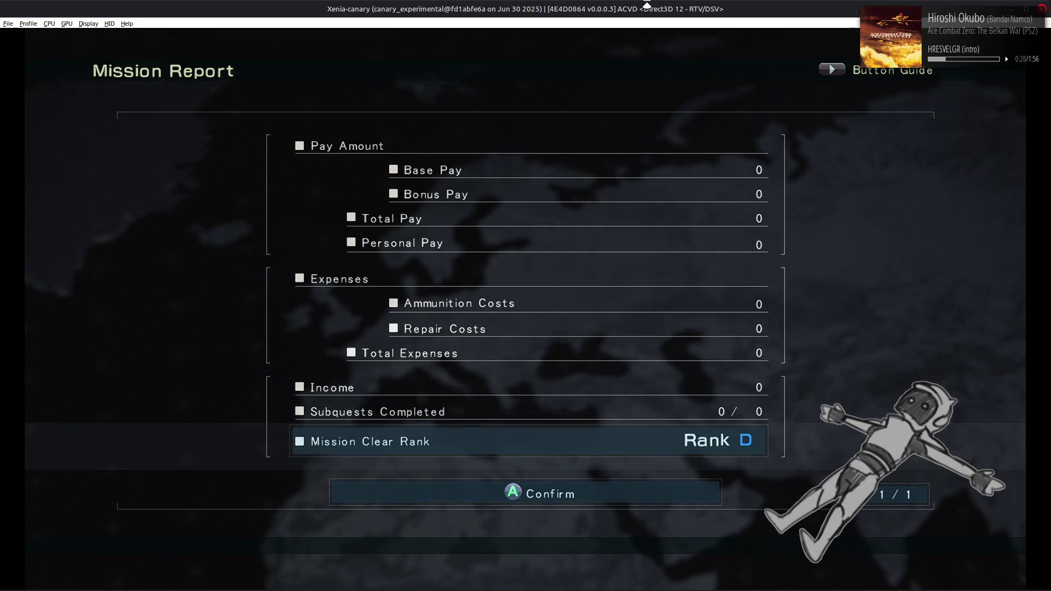
- Dismiss the Mission Report and choose Sortie Again
key(Return)
key(Right)
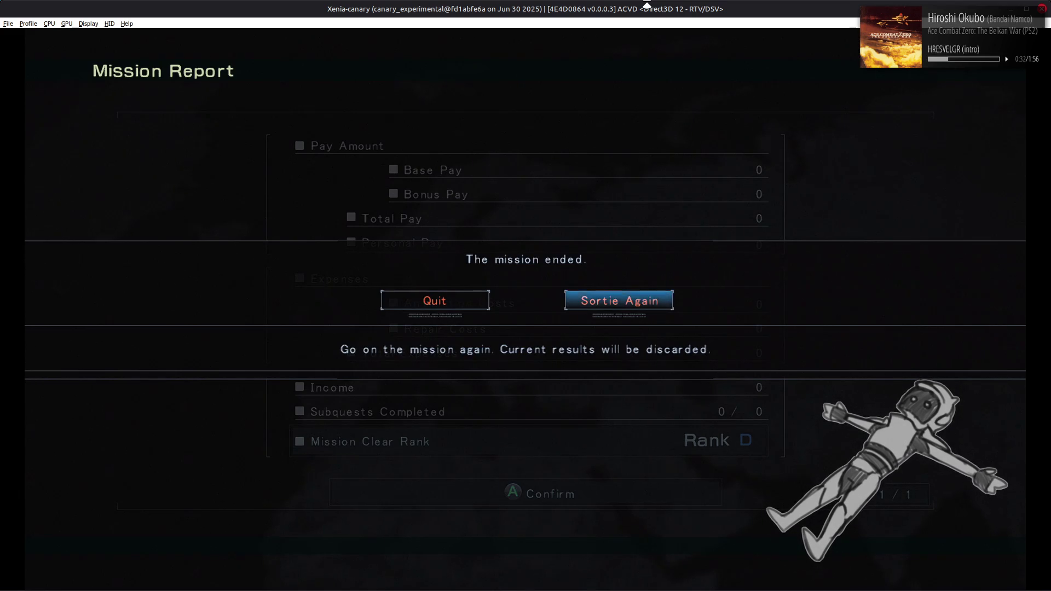
key(Return)
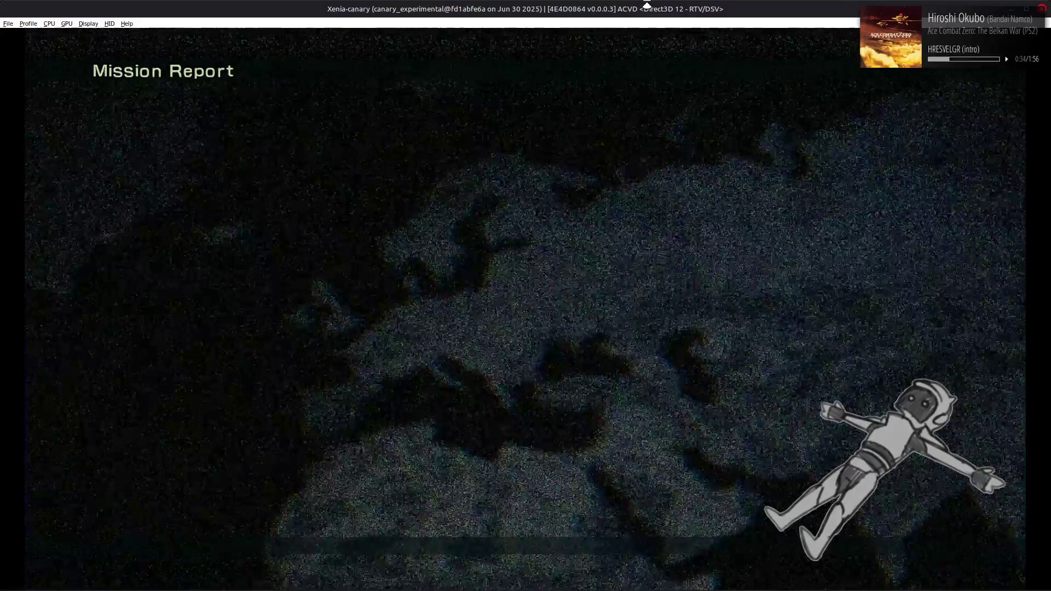